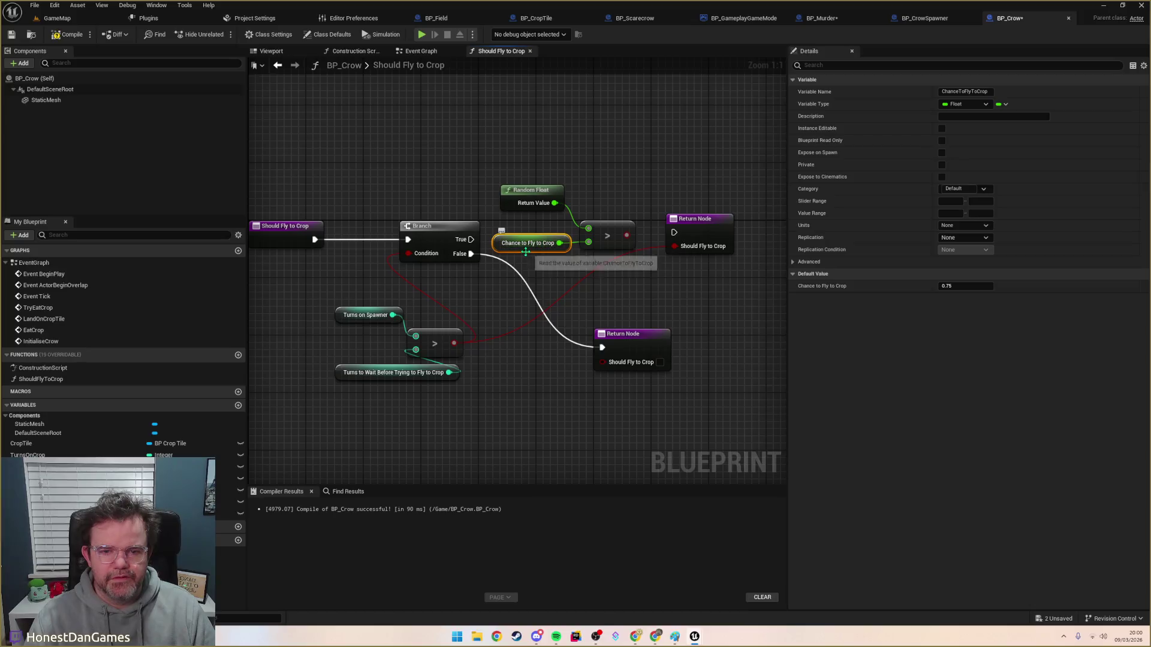
Step: On the True branch, return whether Random Float <= Chance to Fly to Crop
drag(541, 250, 541, 264)
mouse_move(554, 203)
mouse_down()
mouse_move(604, 202)
mouse_move(559, 257)
mouse_up()
text(<=)
key(Return)
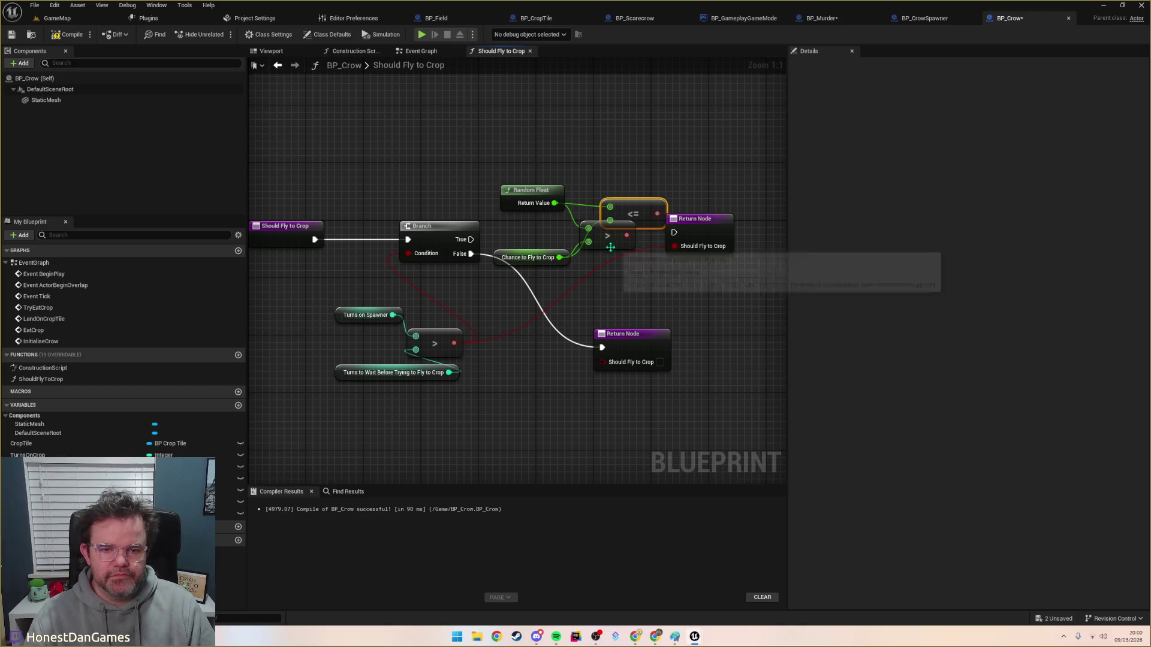
drag(645, 219, 617, 232)
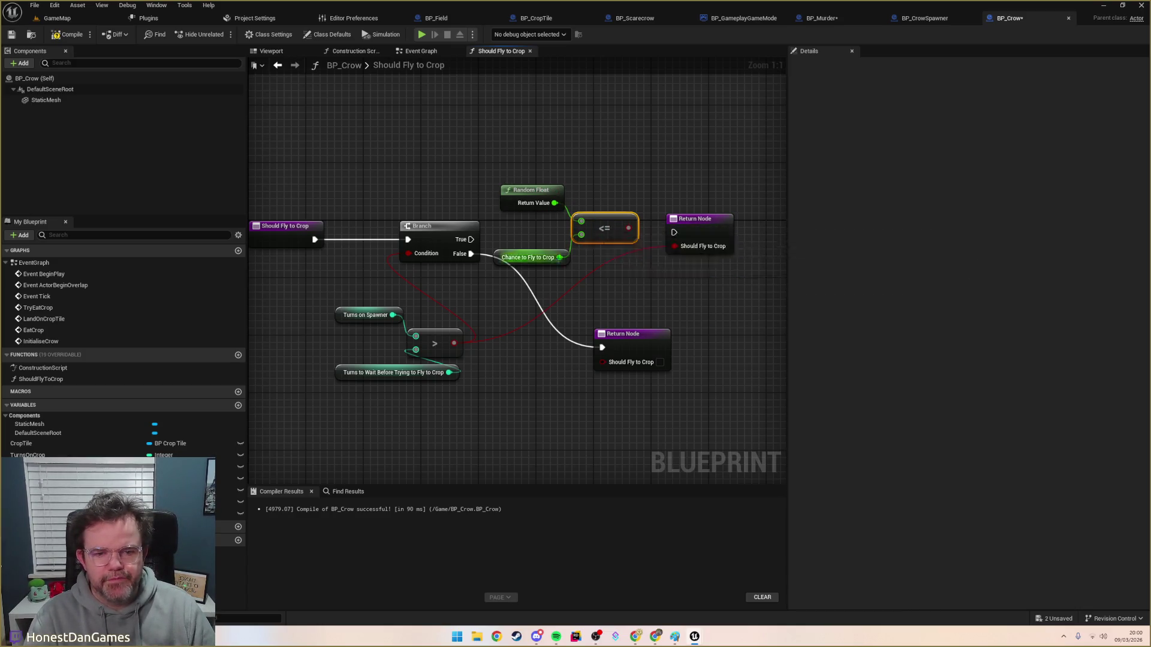
drag(628, 228, 674, 246)
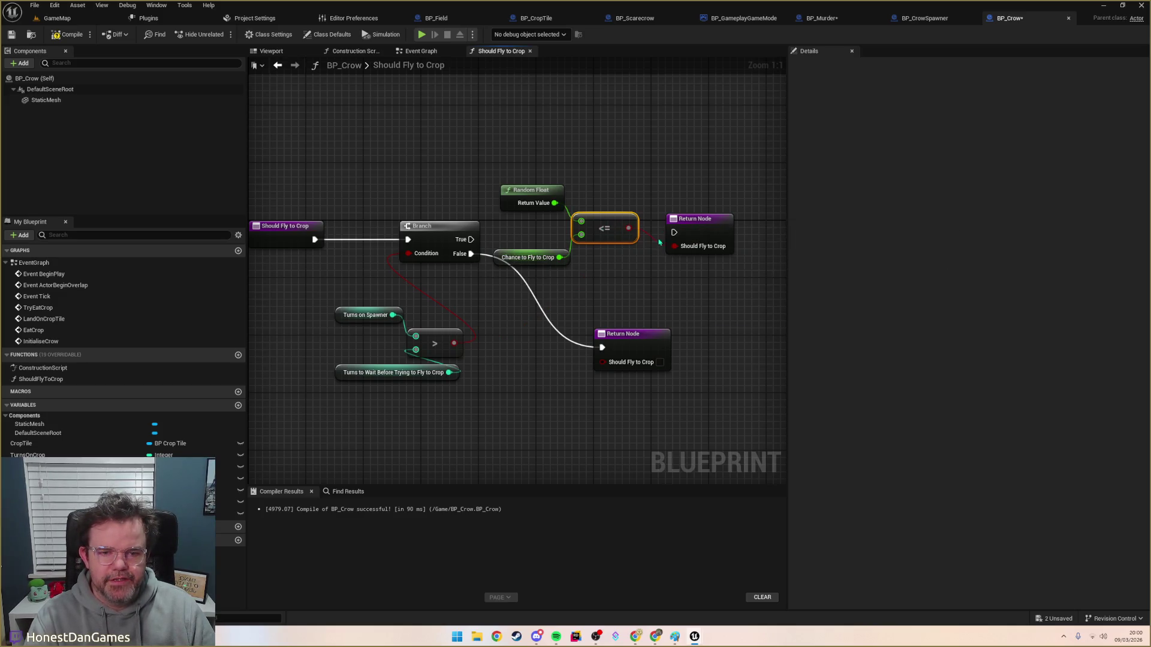
drag(471, 239, 675, 233)
Step: Tidy the comparison and return nodes, then compile BP_Crow
mouse_move(520, 162)
mouse_down()
mouse_move(676, 263)
mouse_move(745, 253)
mouse_up()
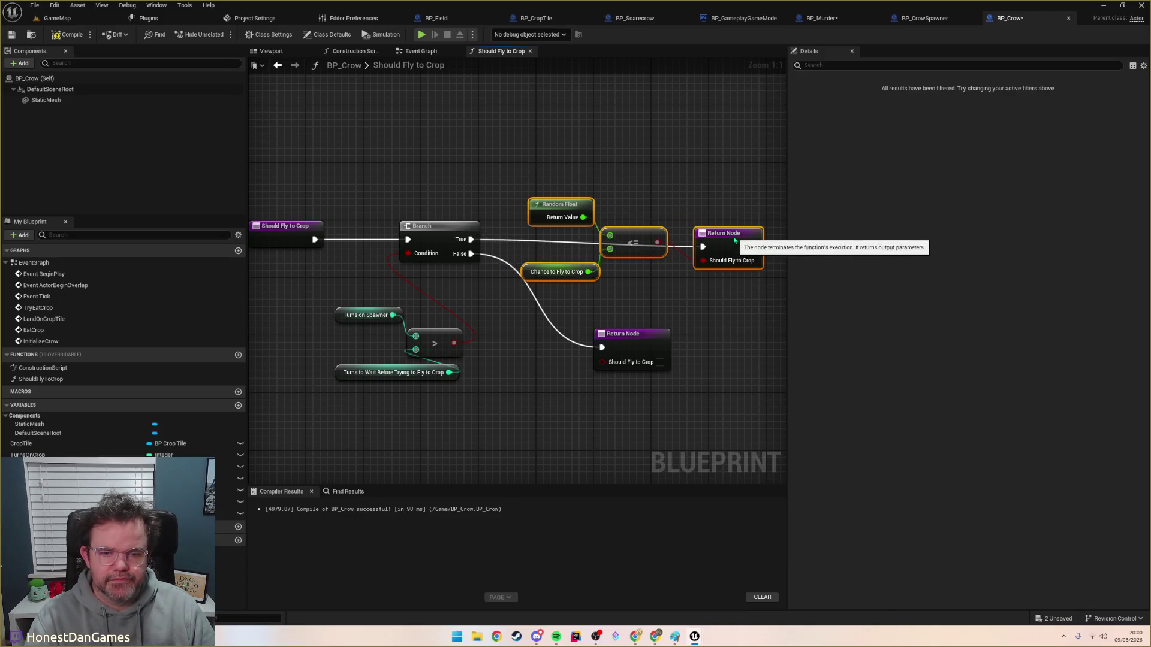
click(599, 282)
click(550, 266)
click(611, 287)
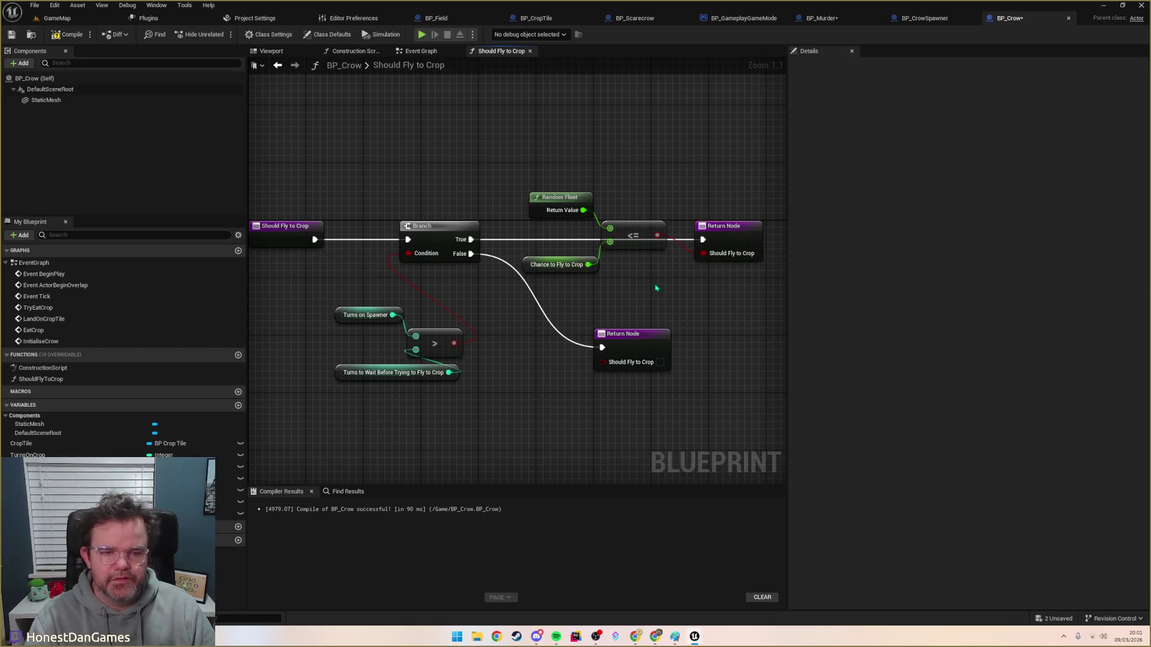
click(67, 35)
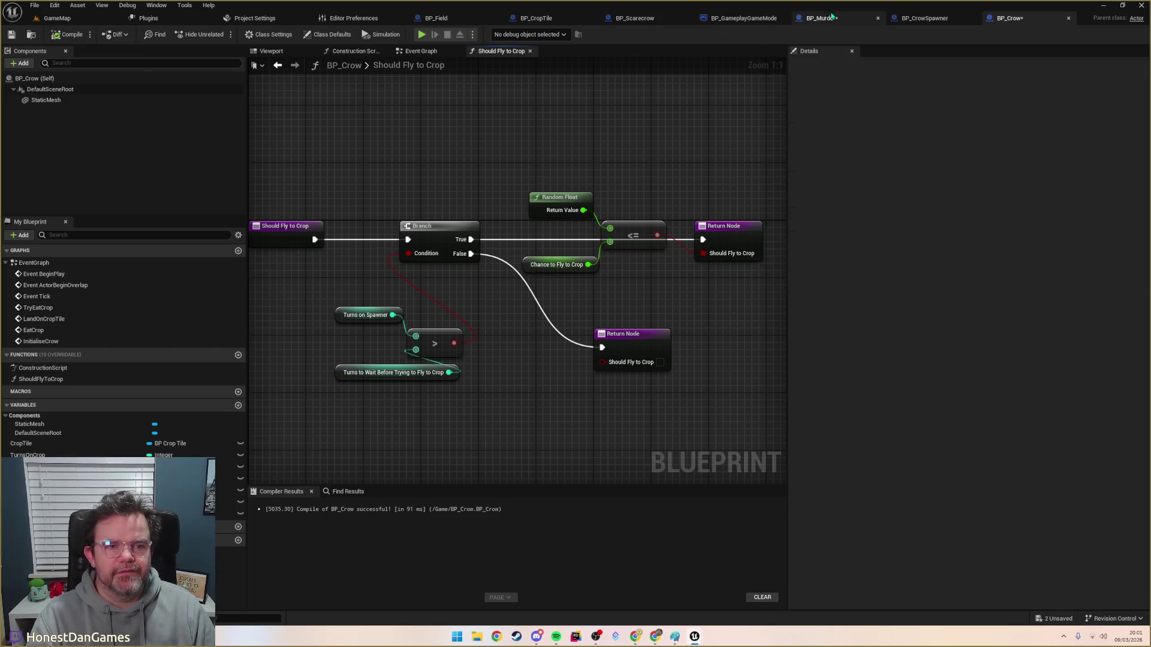
Step: Verify that the Chance to Fly to Crop variable defaults to 0.75
click(821, 18)
click(1010, 18)
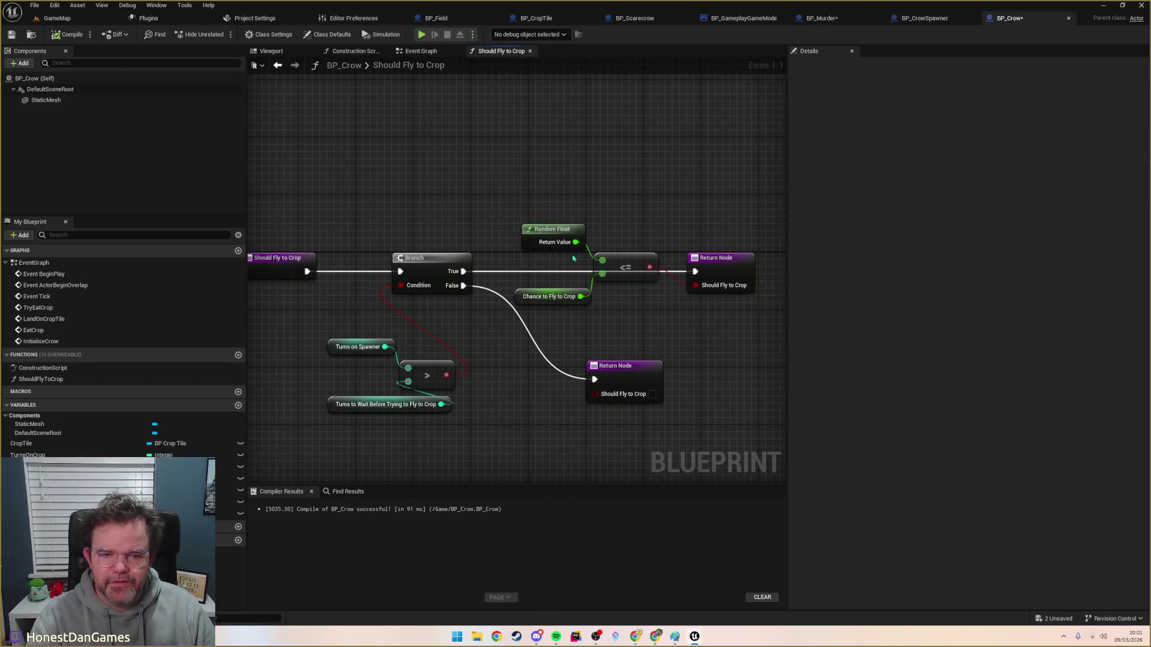
click(525, 300)
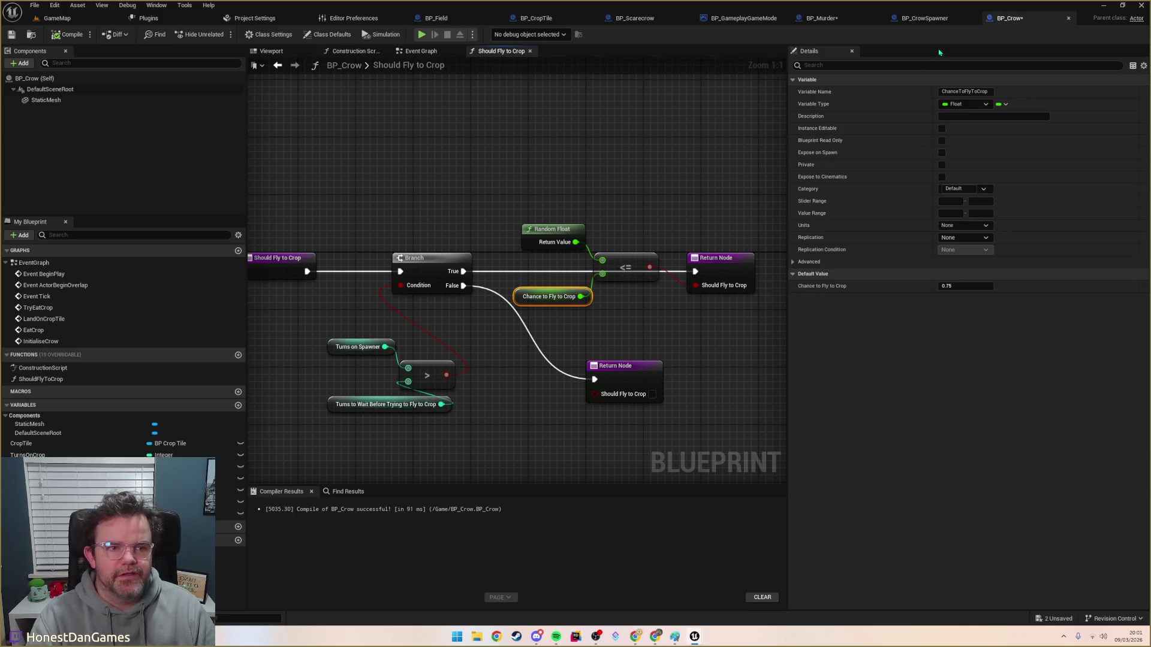
scroll(564, 280, down, 6)
scroll(564, 280, up, 3)
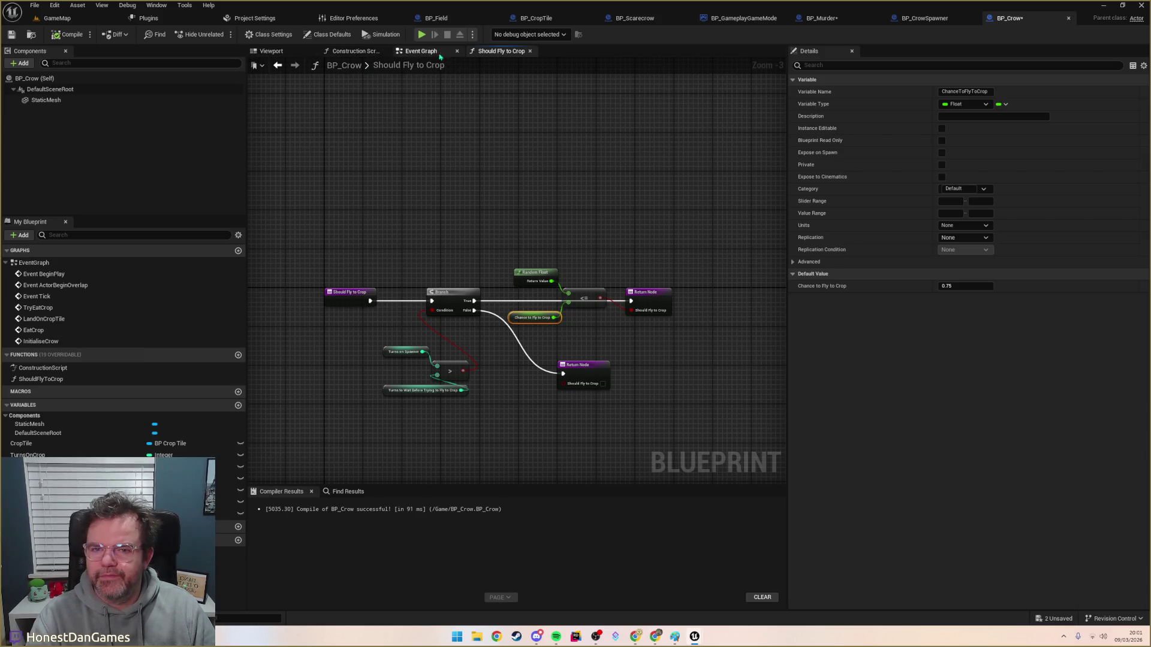
Step: In BP_Crow's event graph, add a <= node fed by Random Float
click(448, 56)
scroll(545, 325, up, 5)
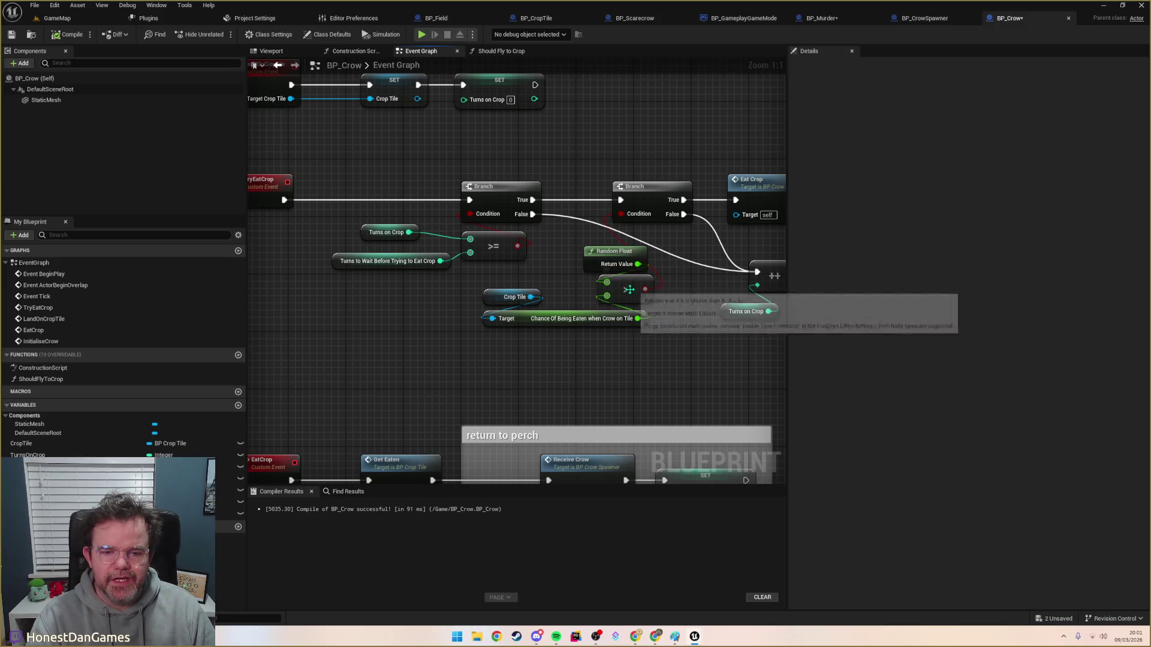
click(523, 319)
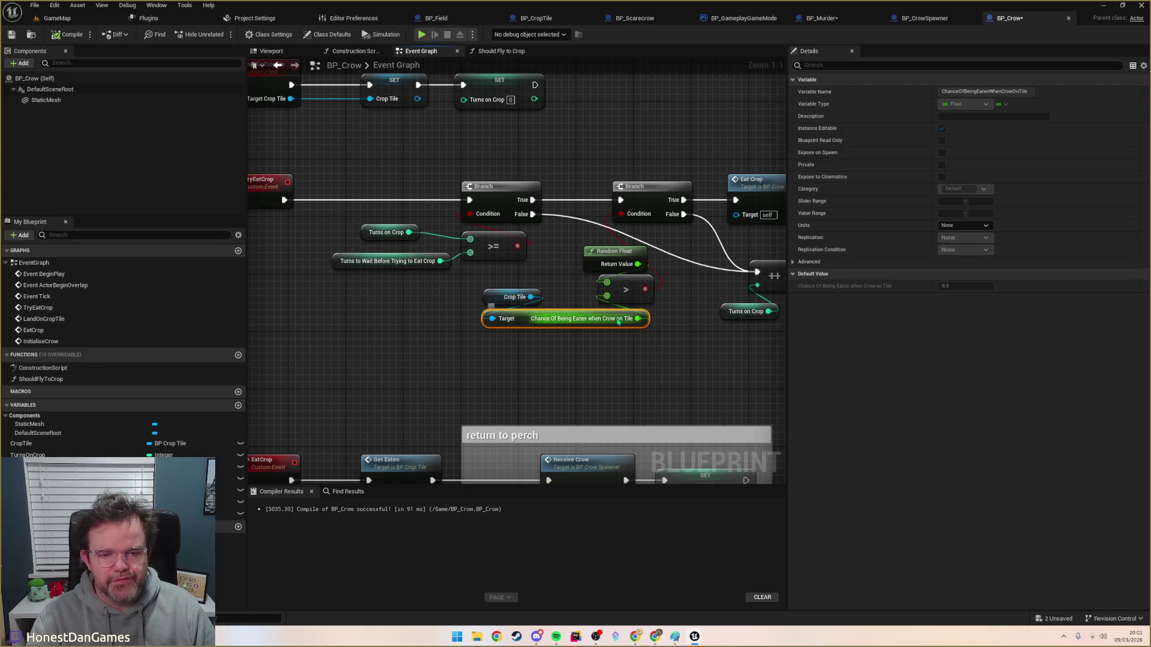
mouse_move(607, 296)
mouse_down()
mouse_move(624, 309)
mouse_move(633, 278)
mouse_up()
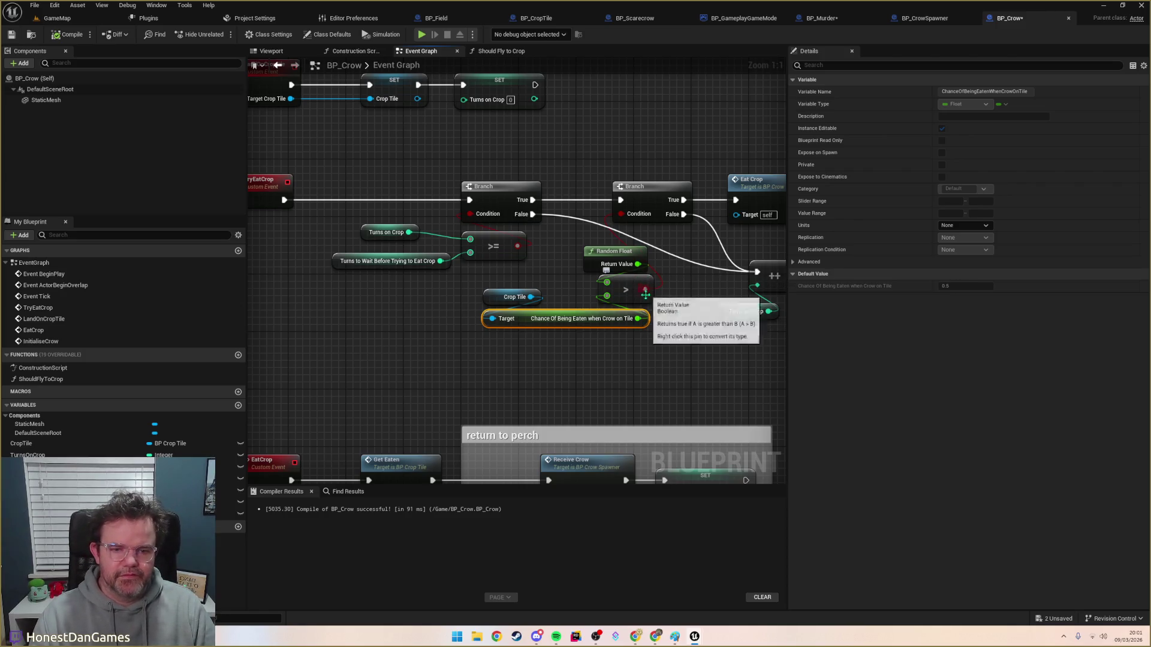
right_click(679, 328)
text(<=)
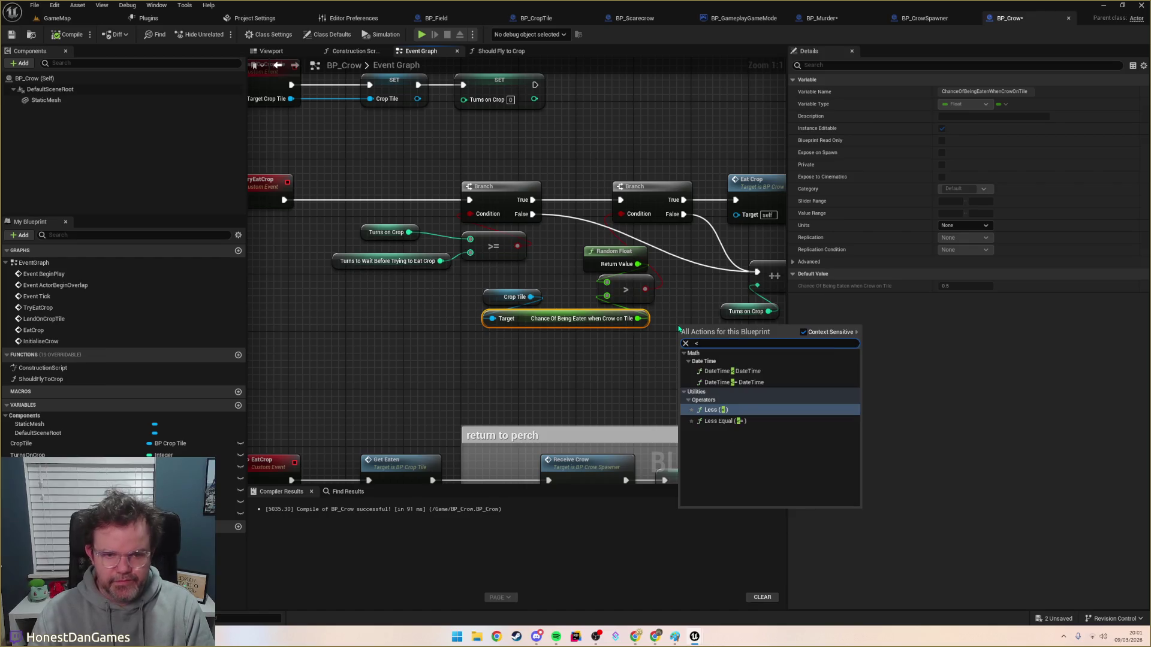
key(Return)
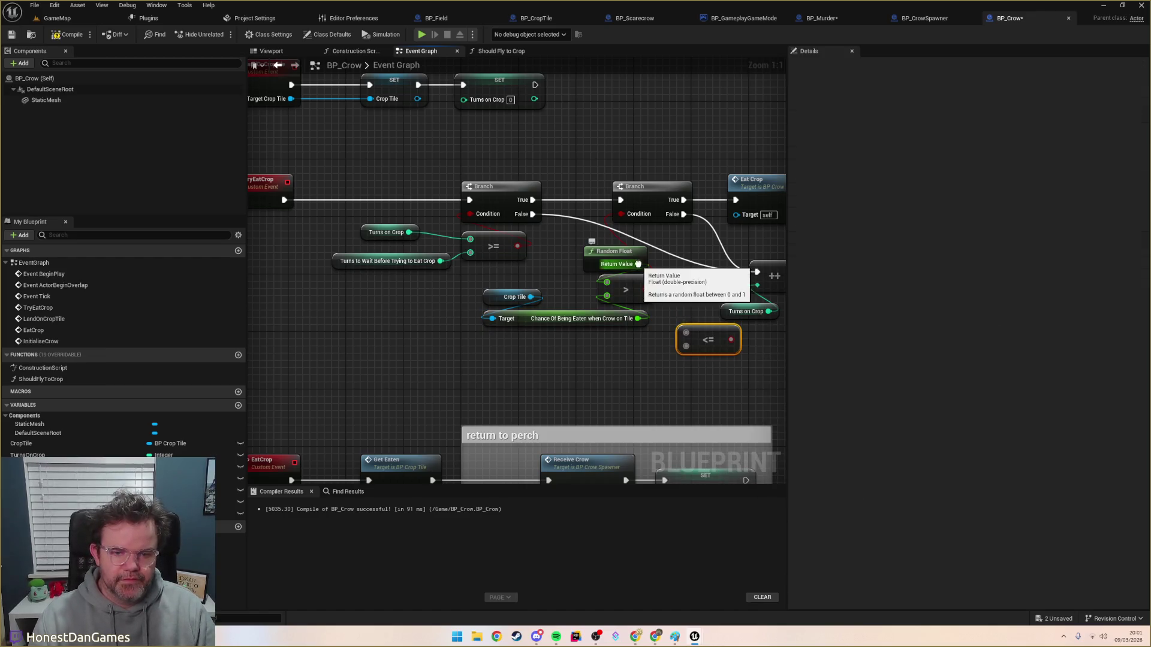
drag(637, 264, 685, 346)
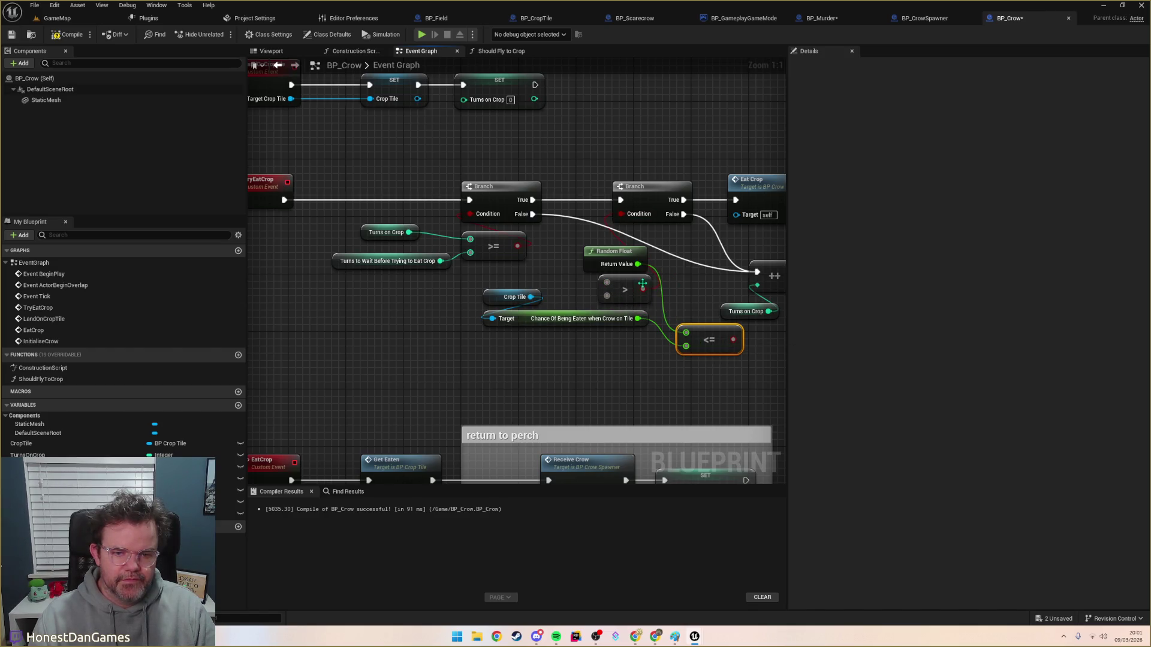
Step: Replace the old > node with the <= wired to Chance Of Being Eaten, then compile and save
mouse_move(628, 288)
mouse_down()
mouse_move(610, 281)
mouse_move(588, 354)
mouse_up()
key(Delete)
drag(708, 340, 618, 288)
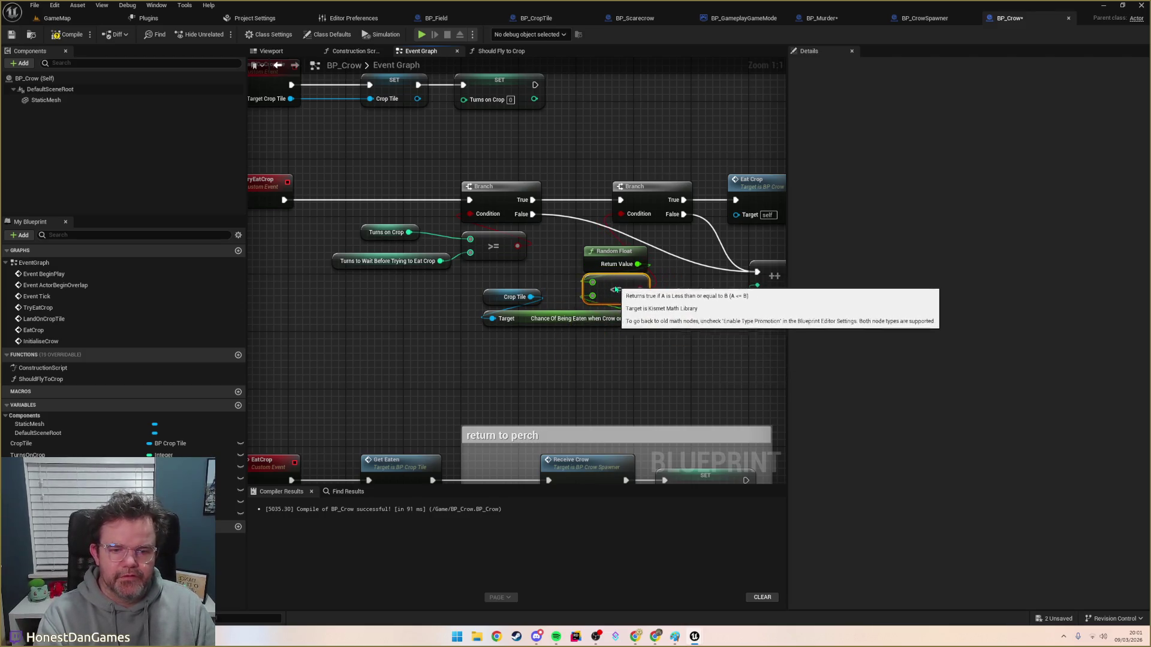
click(617, 307)
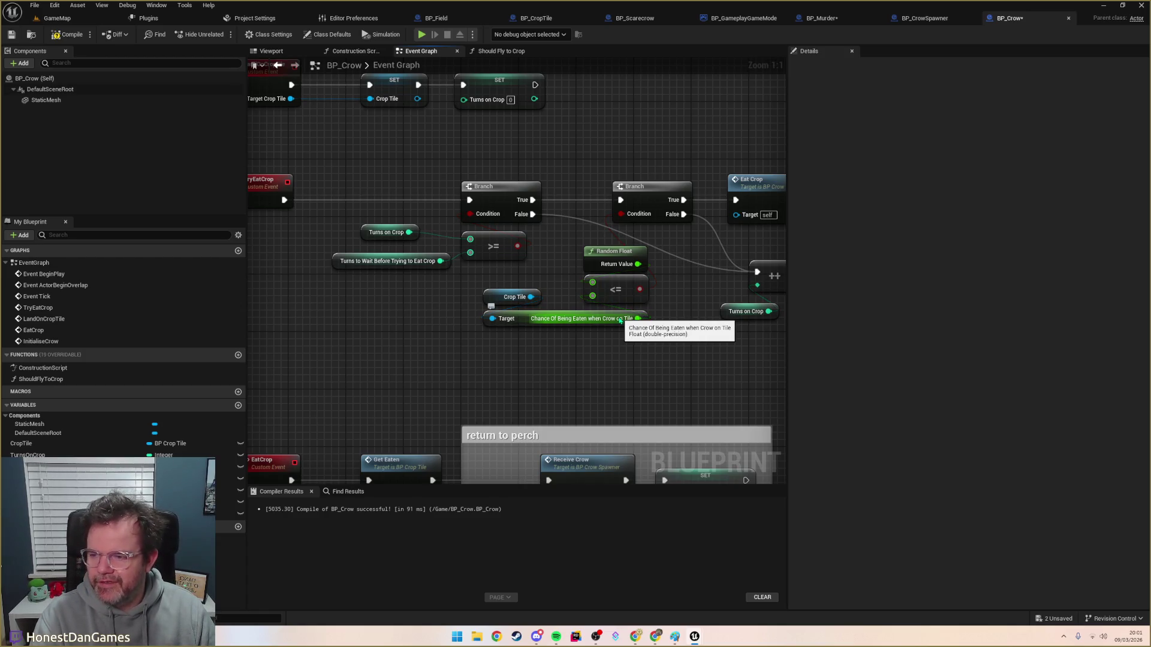
drag(620, 321, 654, 316)
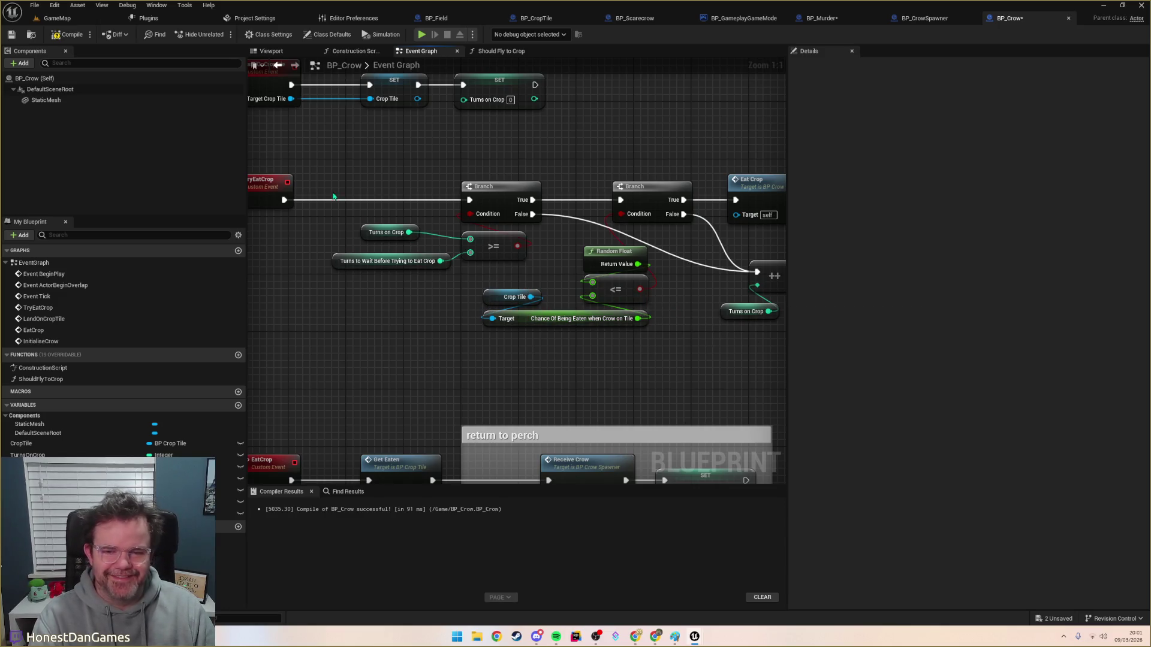
click(55, 34)
click(12, 34)
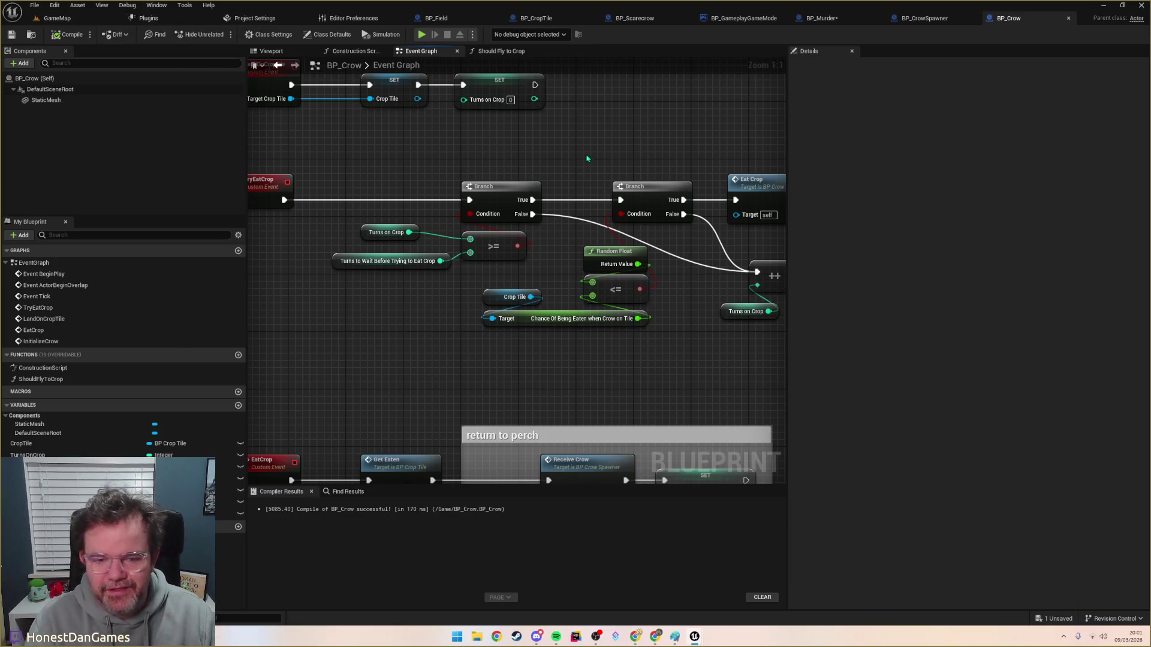
Step: Rearrange the comparison nodes and recompile BP_Crow
drag(610, 330, 480, 237)
click(591, 346)
drag(591, 346, 430, 225)
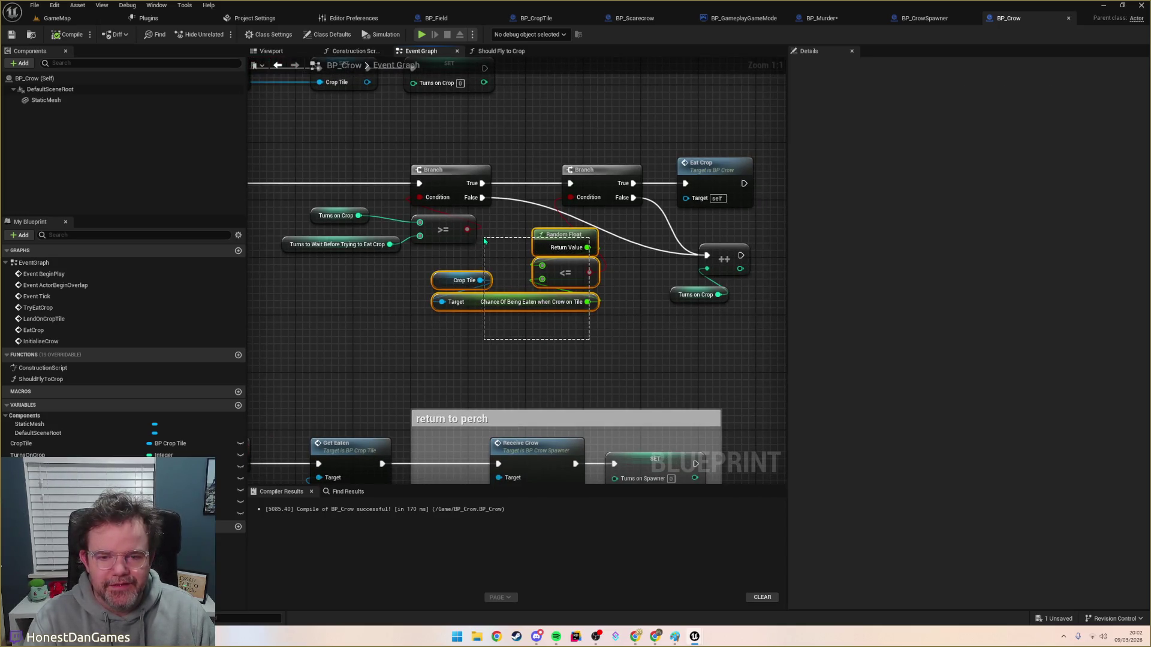
drag(595, 332, 495, 230)
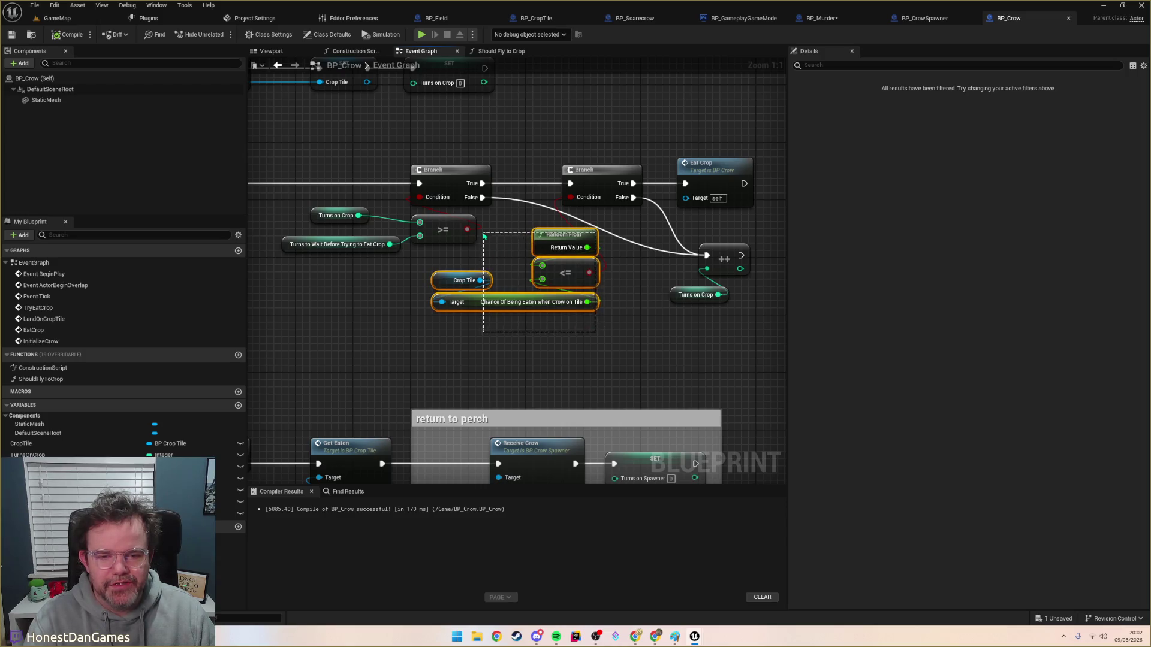
click(579, 332)
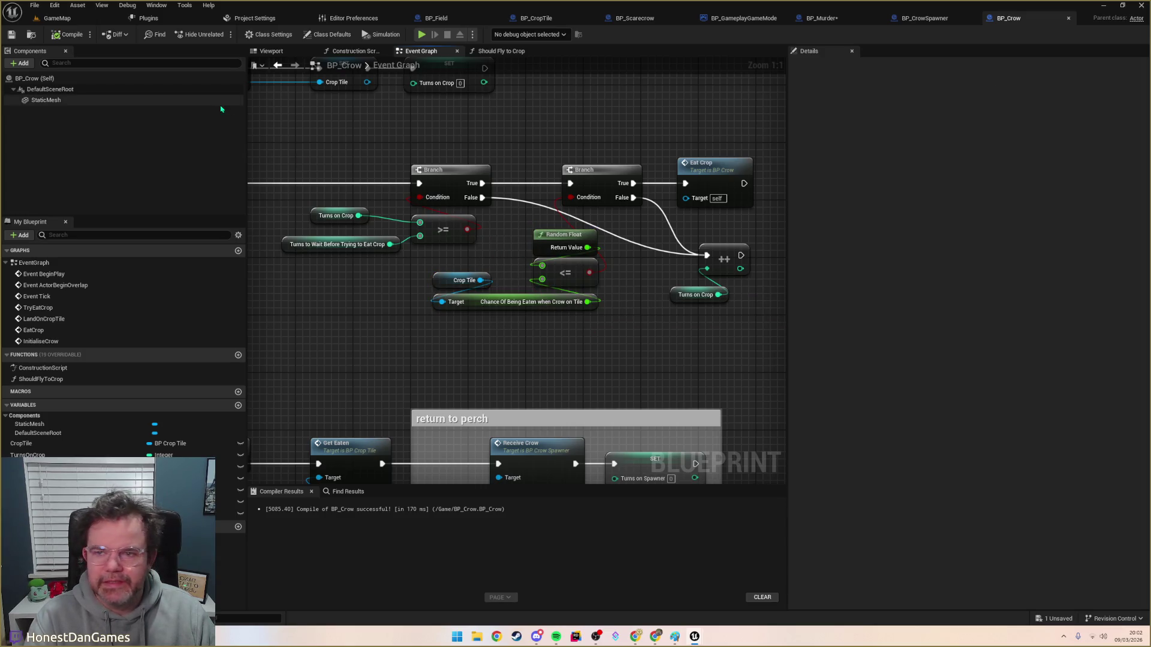
click(67, 34)
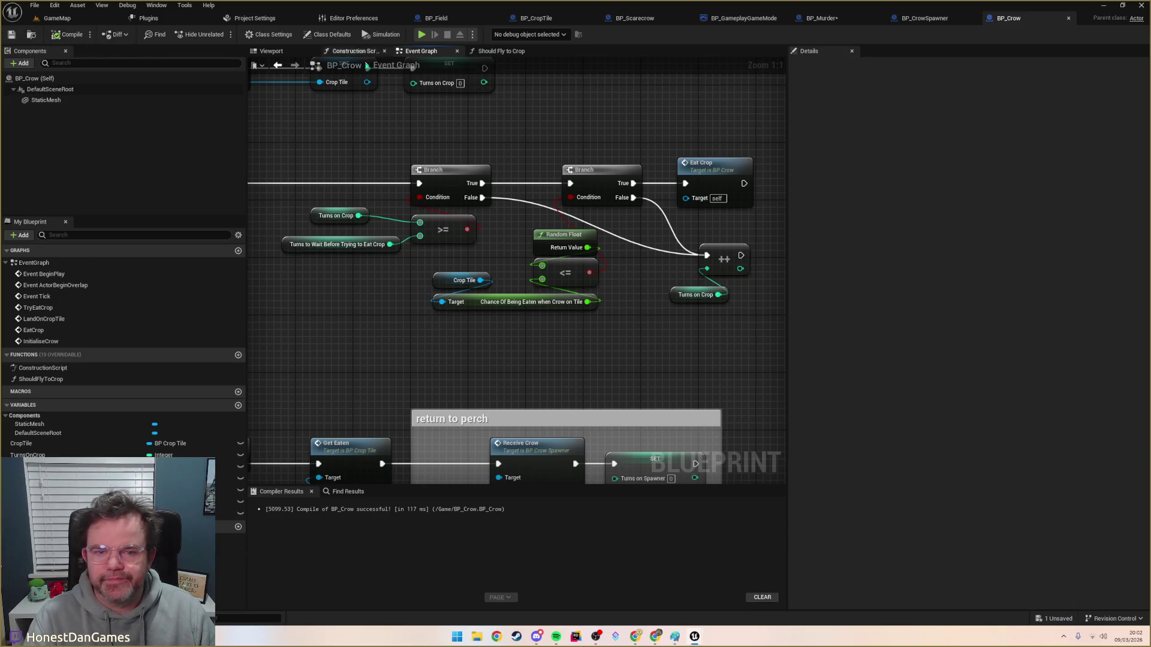
Step: In BP_Murder, call Should Fly to Crop on the loop's array element crow
click(918, 20)
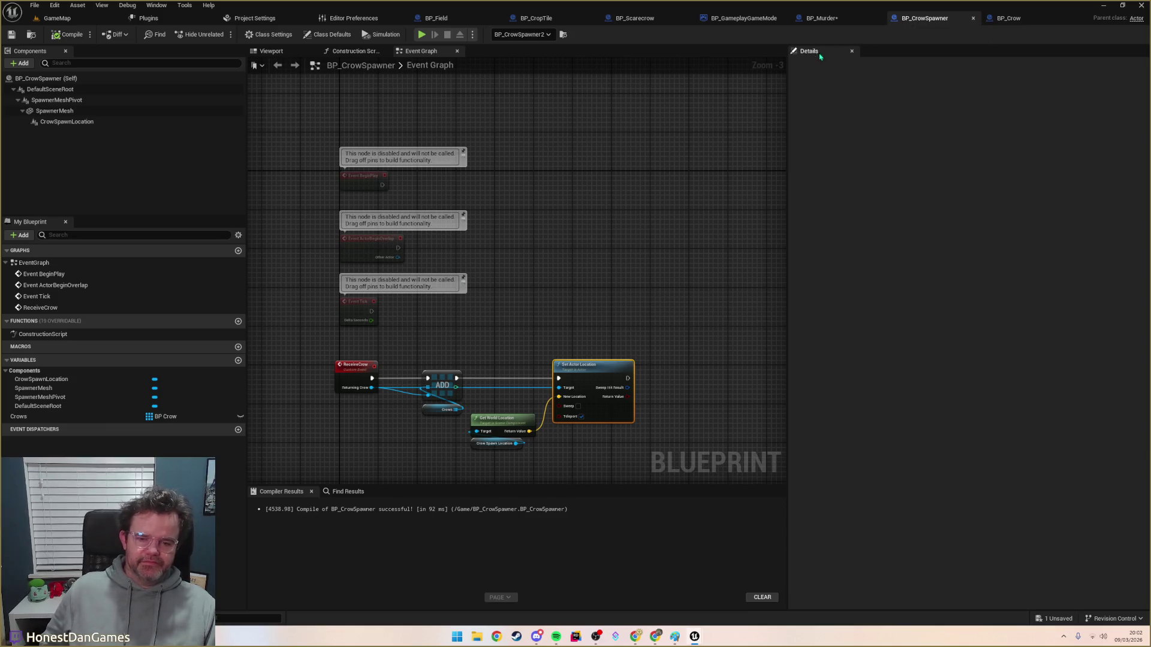
click(820, 18)
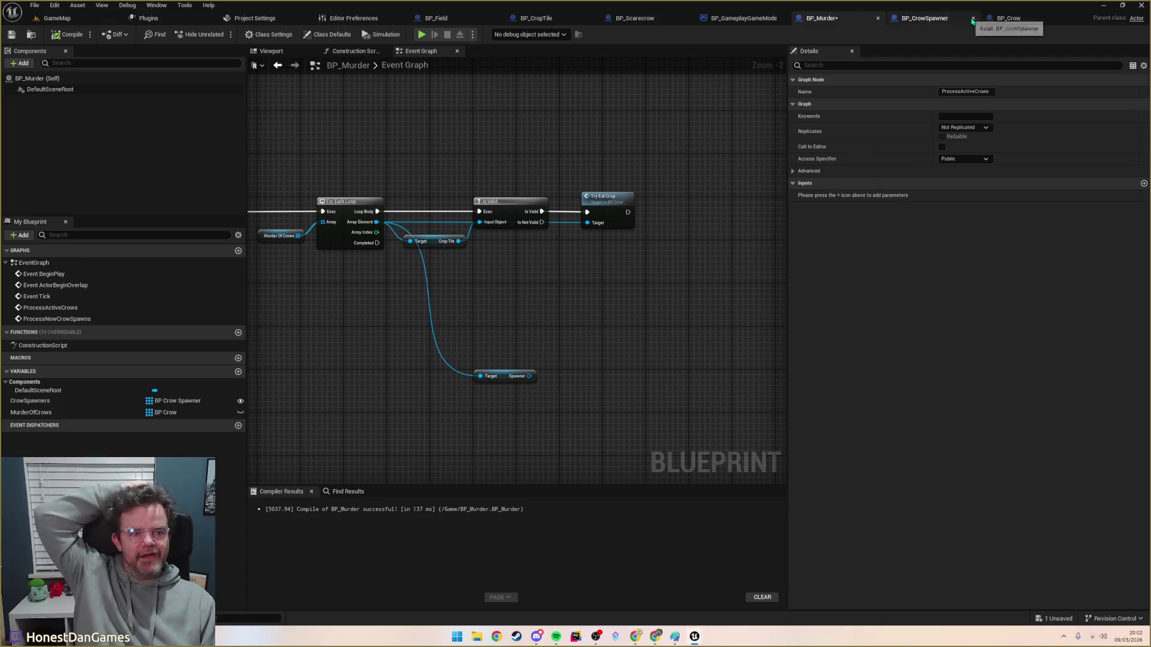
click(935, 18)
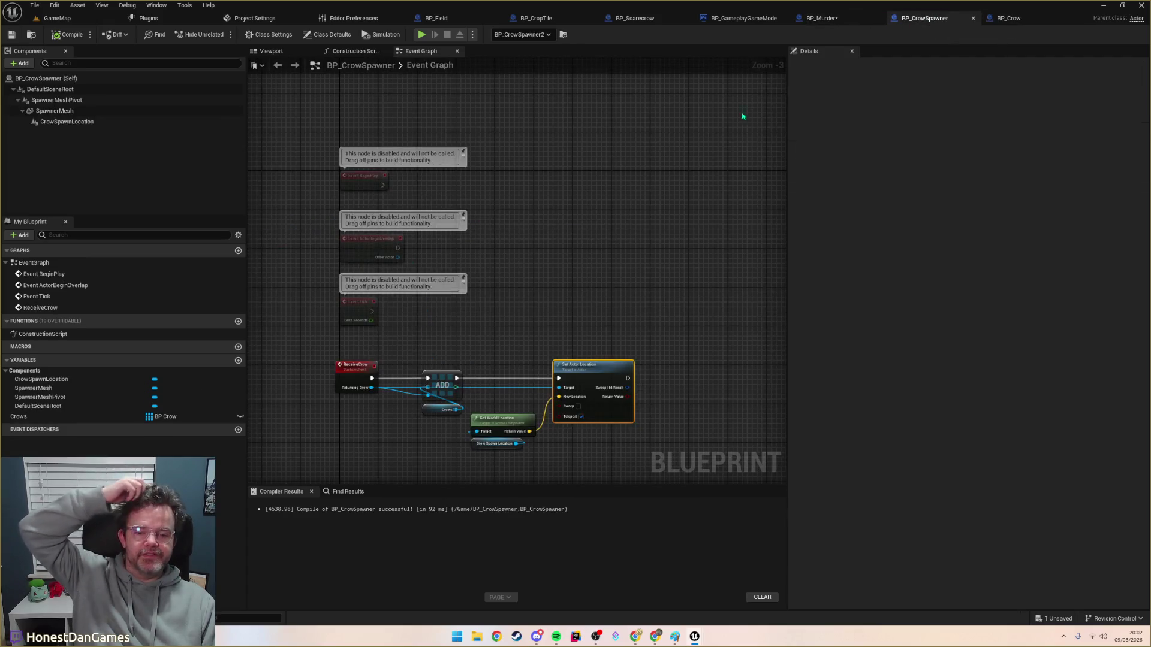
drag(658, 174, 585, 131)
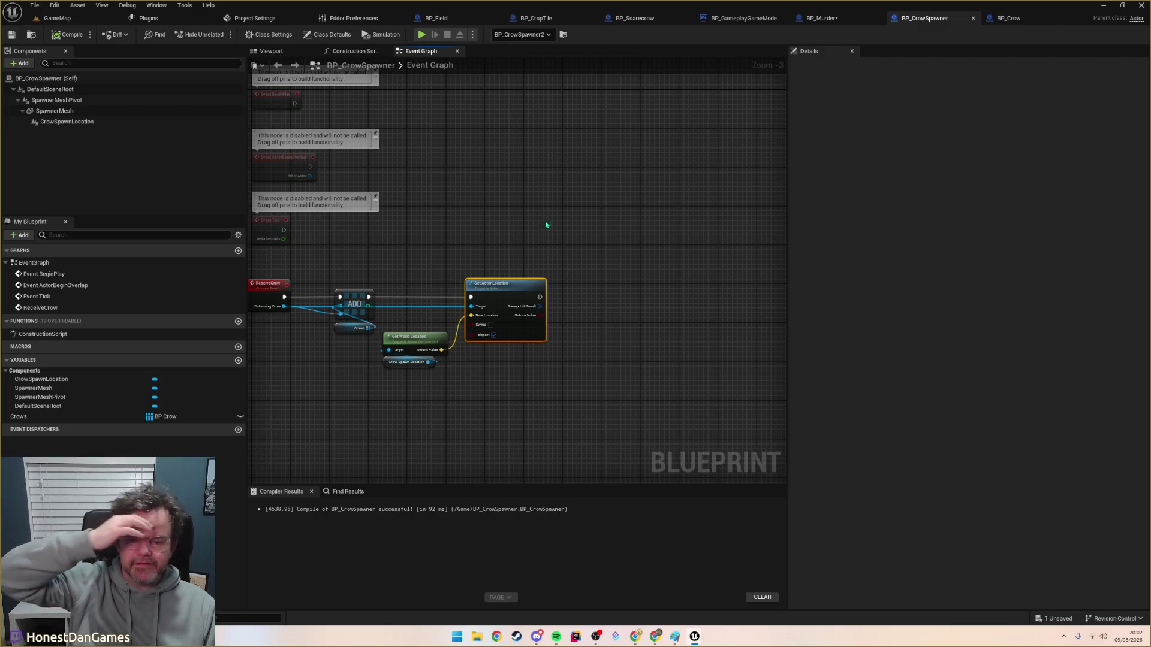
click(822, 18)
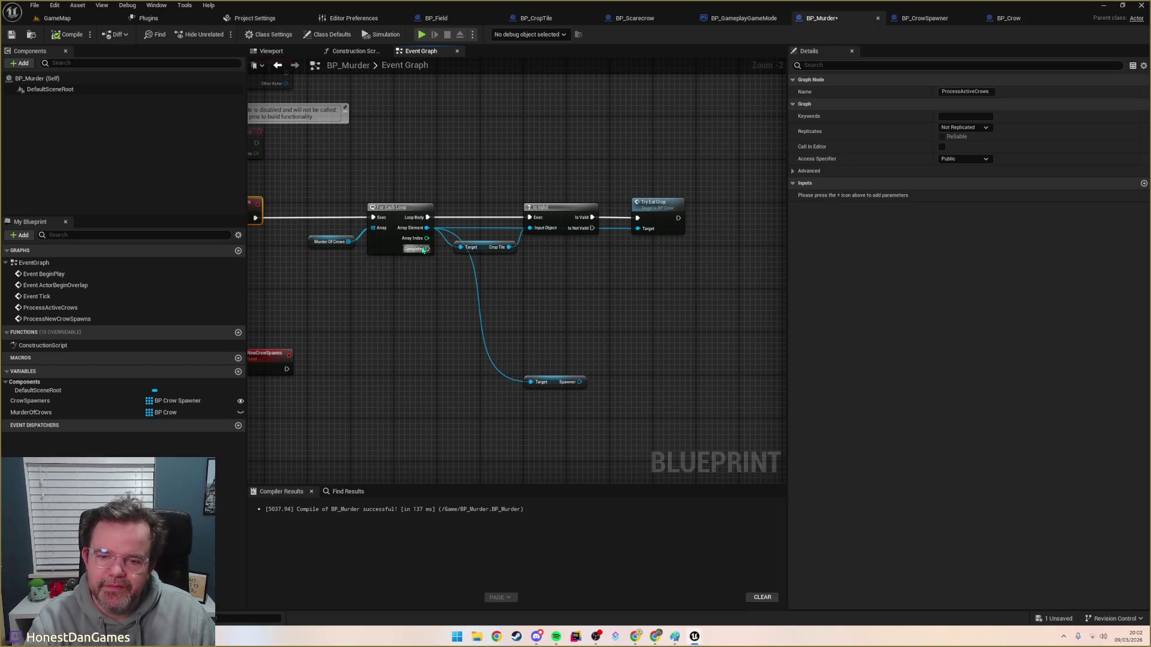
drag(426, 228, 525, 332)
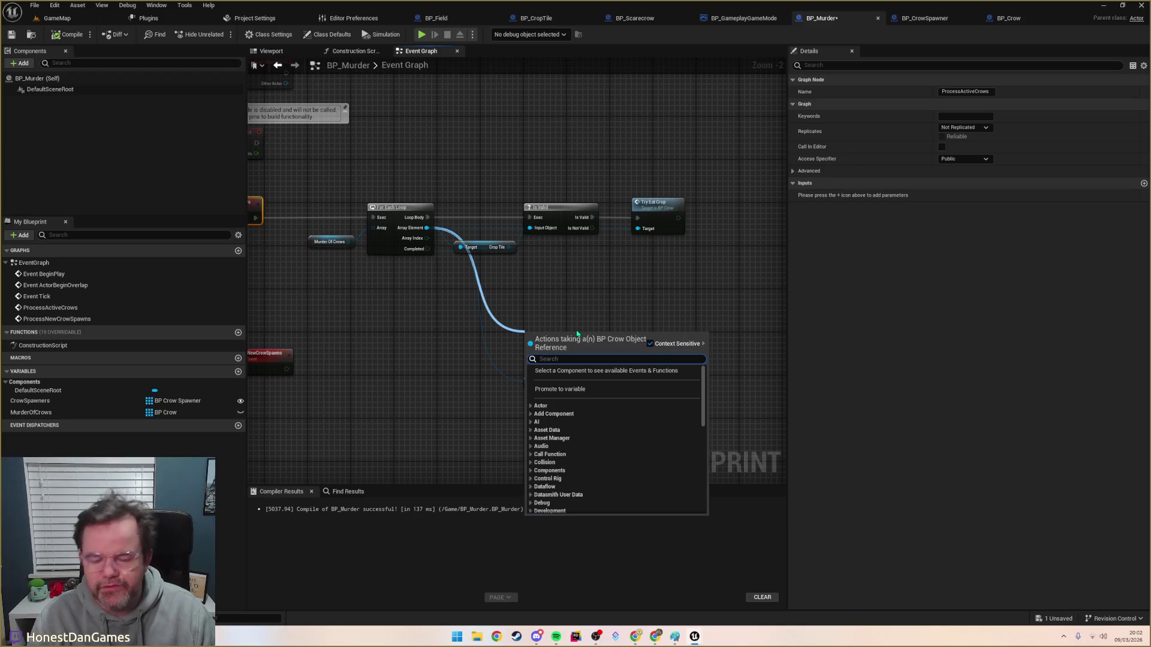
text(should)
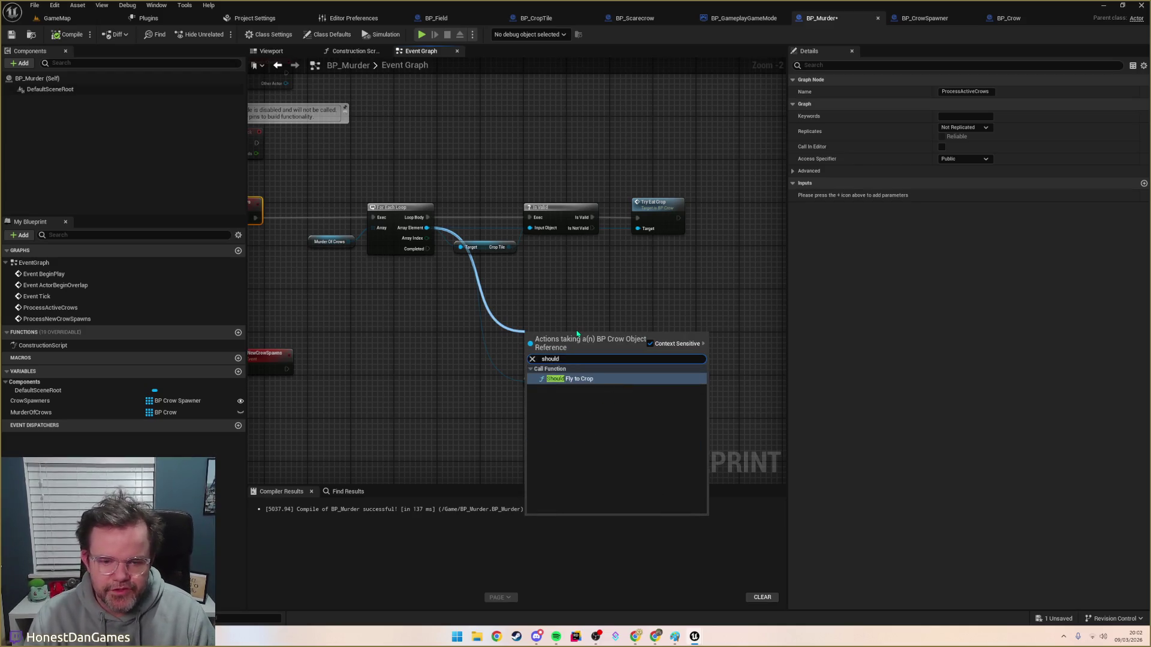
key(Return)
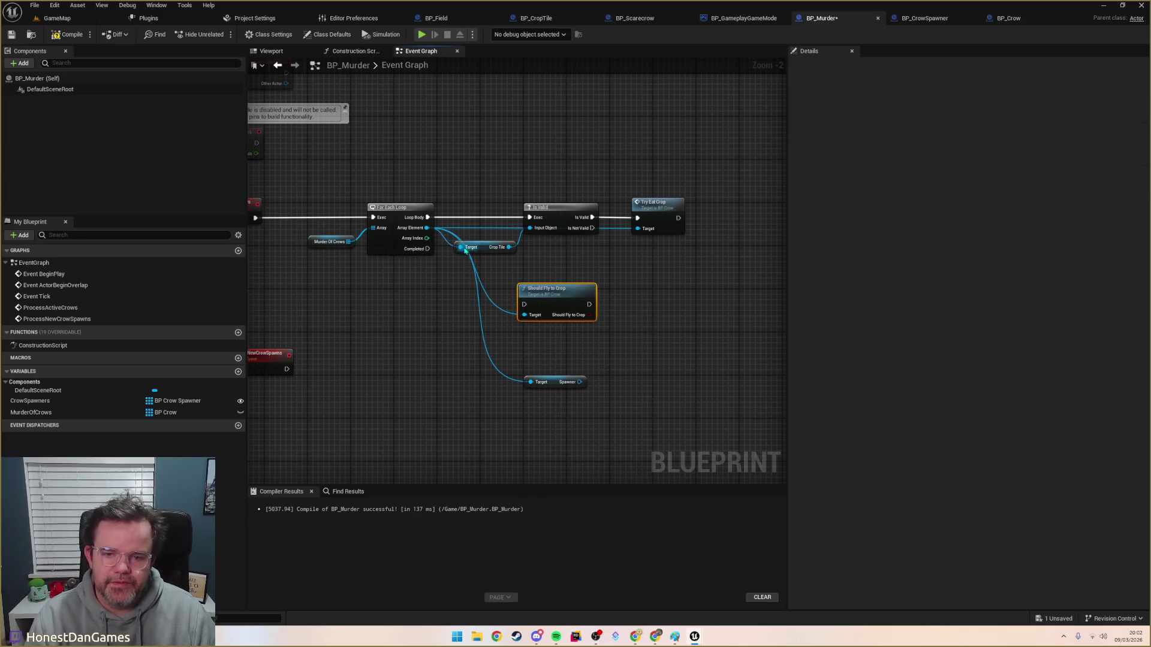
Step: Connect the Is Not Valid output to Should Fly to Crop's execution
mouse_move(427, 217)
mouse_down()
mouse_move(513, 270)
mouse_move(450, 201)
mouse_up()
key(Escape)
mouse_move(592, 228)
mouse_down()
mouse_move(556, 288)
mouse_move(634, 294)
mouse_up()
click(561, 291)
Step: Add a Branch that uses Should Fly to Crop's result as its condition
text(brnach)
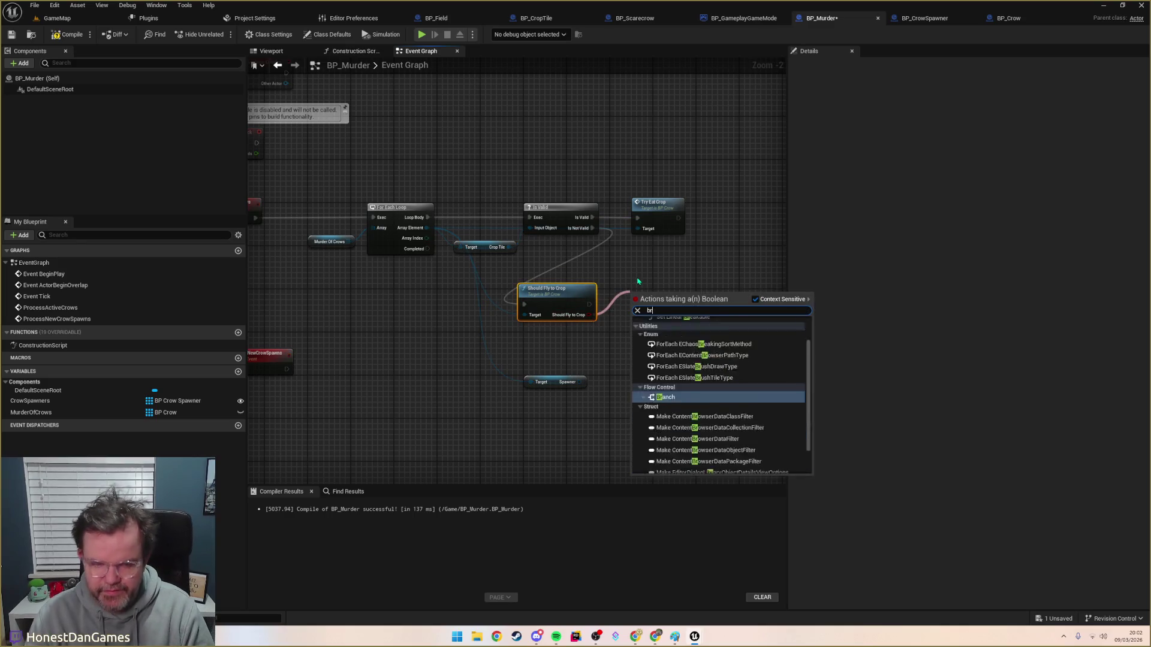
key(BackSpace)
key(BackSpace)
key(BackSpace)
text(branch)
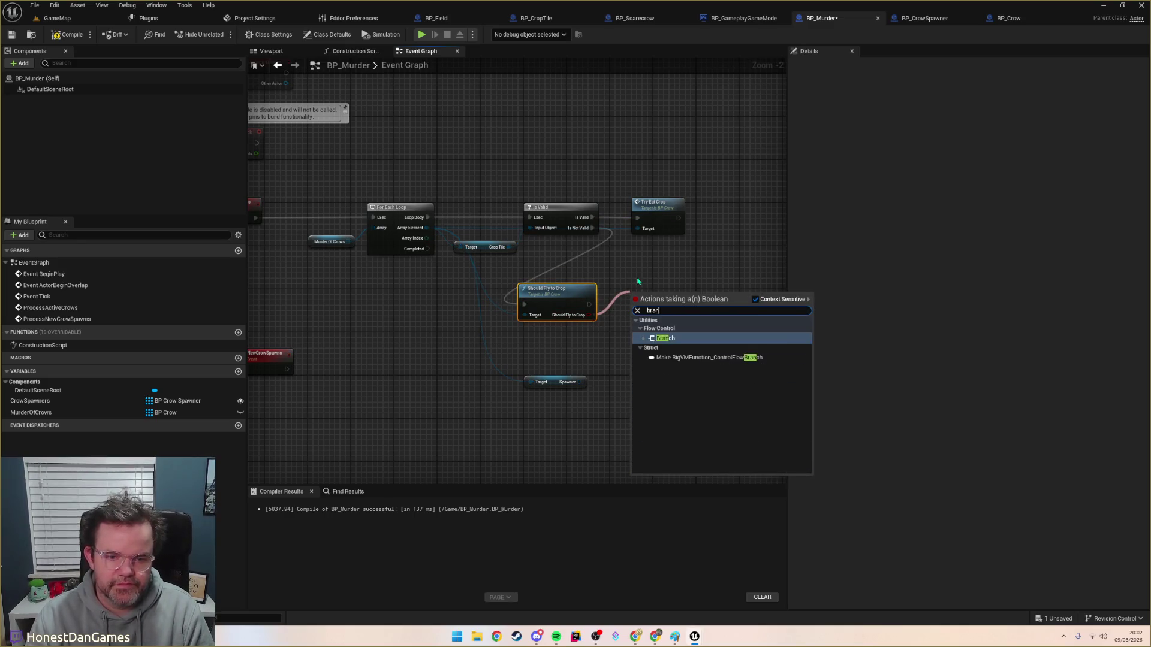
key(Escape)
drag(638, 281, 559, 260)
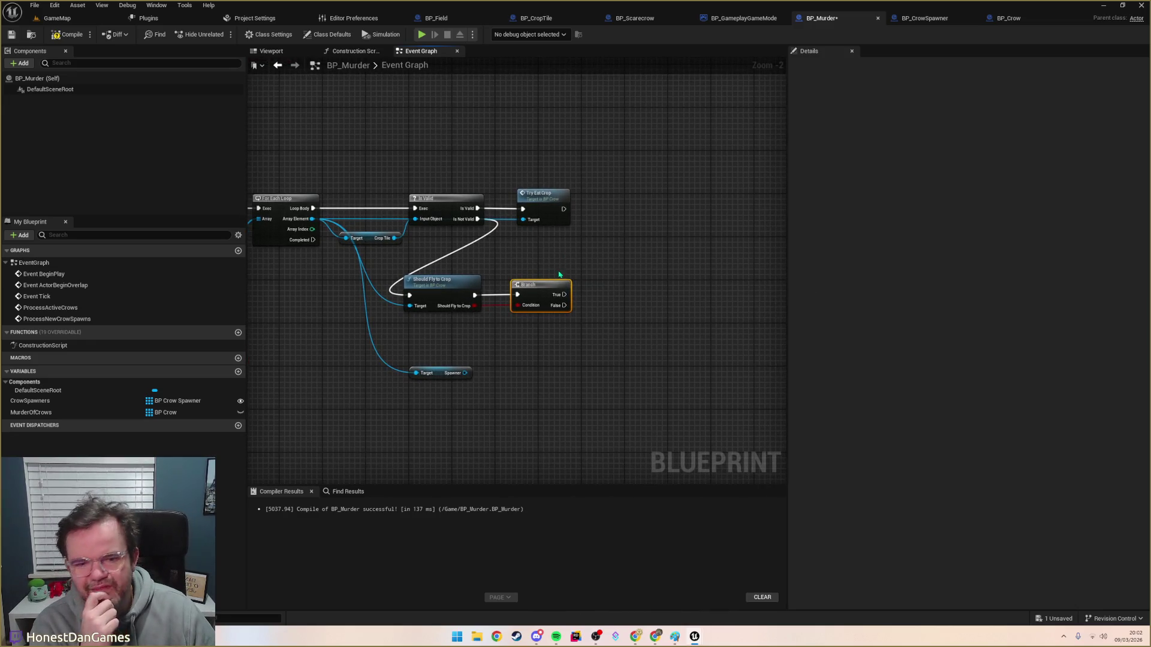
mouse_move(475, 327)
mouse_down()
mouse_move(578, 334)
mouse_move(444, 354)
mouse_move(552, 321)
mouse_move(555, 332)
mouse_move(452, 331)
mouse_up()
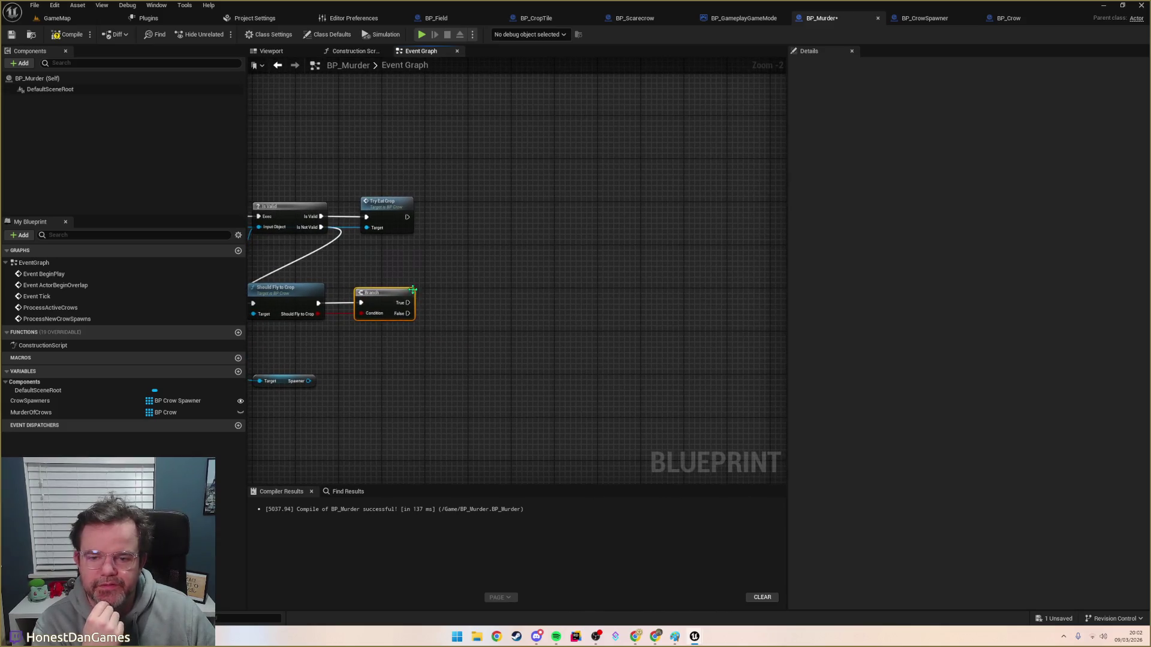
Step: From the Branch's True output, run Get Actor Of Class set to BP_Field
right_click(459, 301)
text(GetFie)
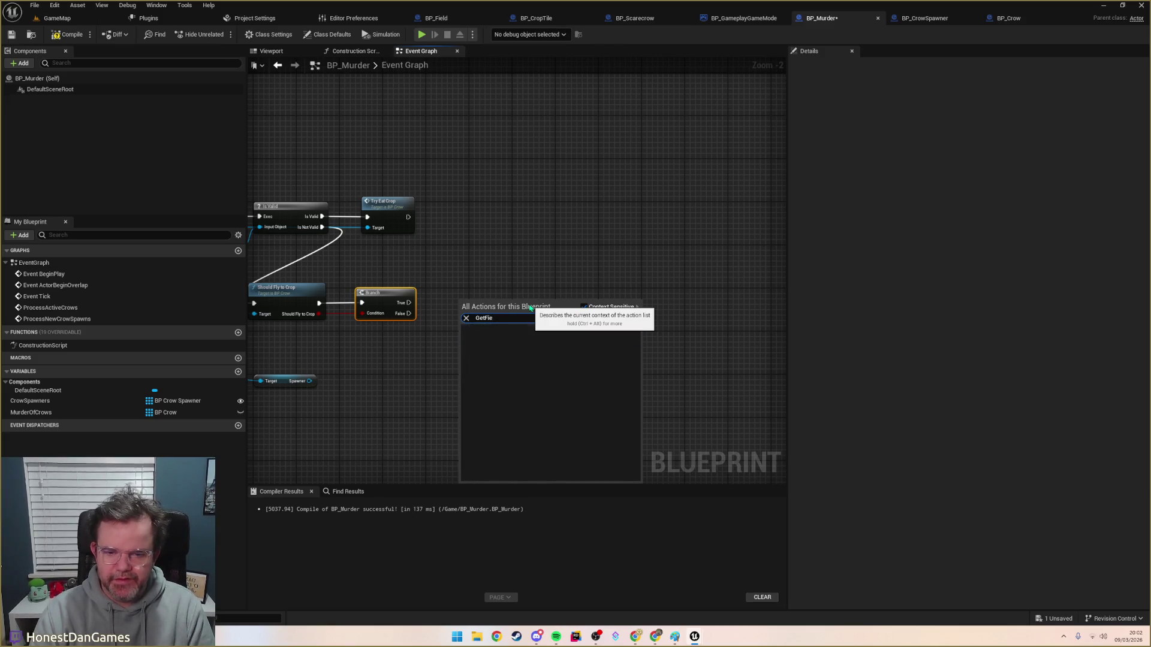
key(Return)
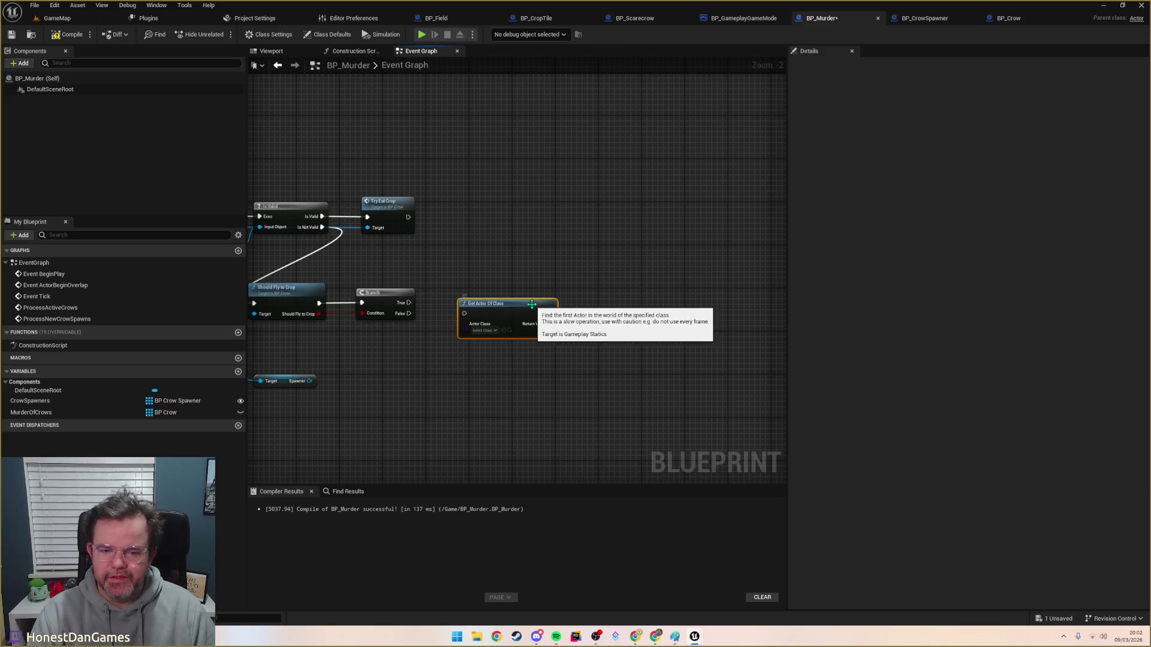
click(482, 330)
text(field)
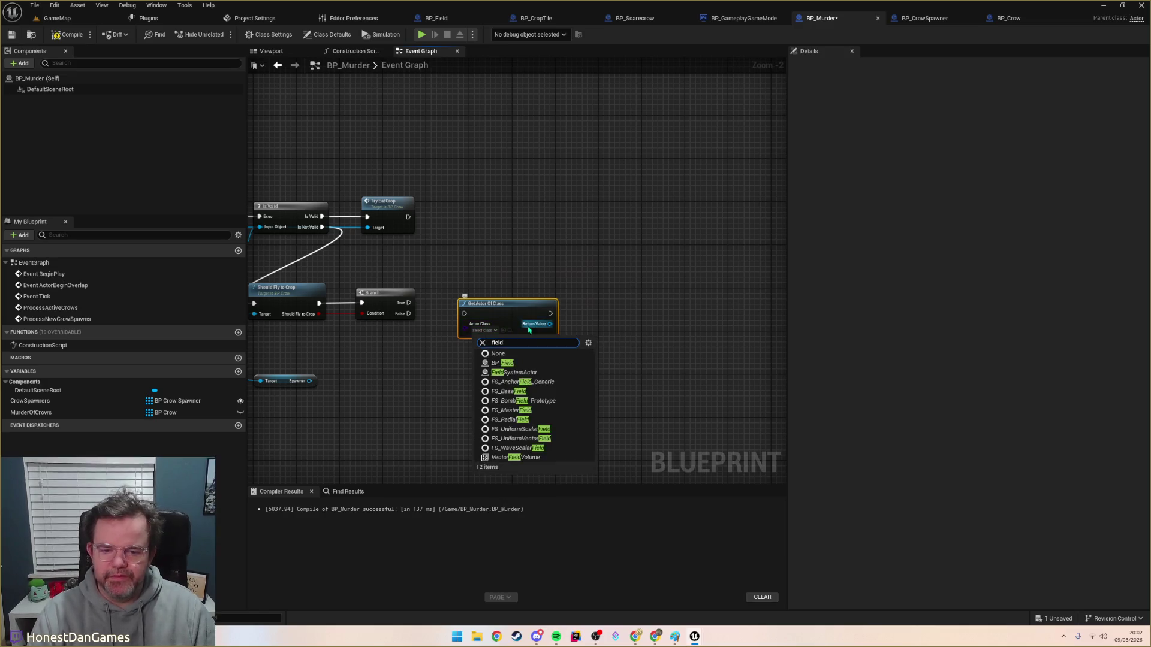
click(509, 363)
mouse_move(413, 304)
mouse_down()
mouse_move(465, 313)
mouse_move(448, 305)
mouse_up()
Step: Get the field's Crop Tiles array, discarding an accidentally added Find node
mouse_move(527, 313)
mouse_down()
mouse_move(564, 342)
mouse_move(554, 325)
mouse_up()
text(crop)
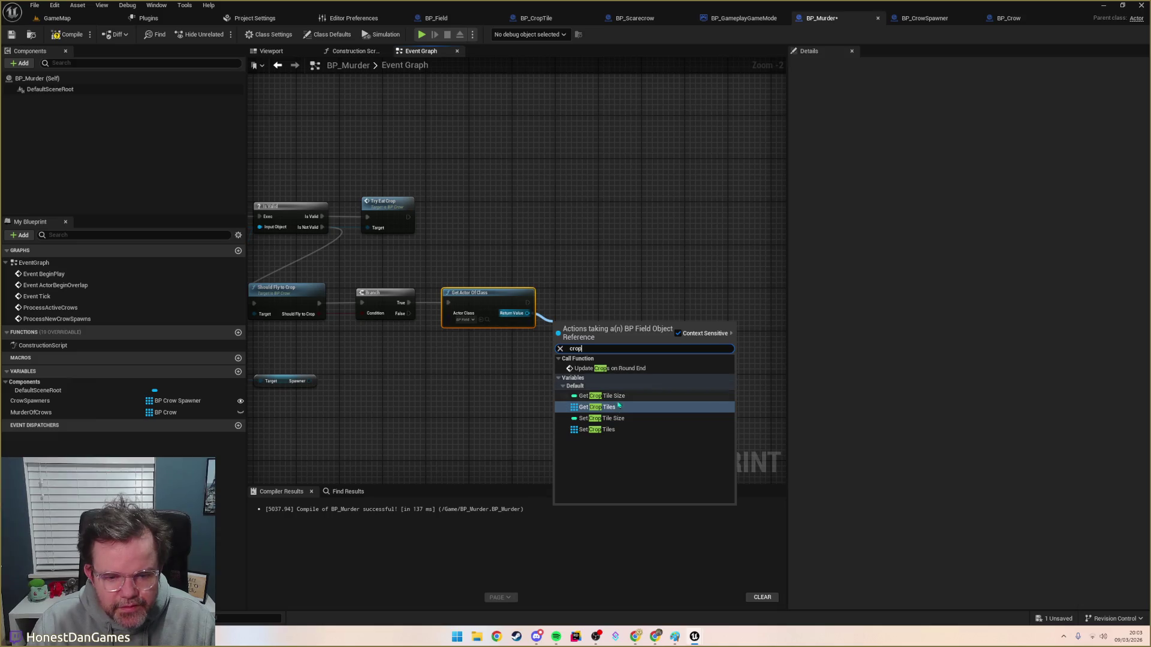
click(597, 407)
mouse_move(580, 329)
mouse_down()
mouse_move(547, 356)
mouse_move(610, 328)
mouse_up()
text(fik)
key(BackSpace)
key(BackSpace)
text(nd)
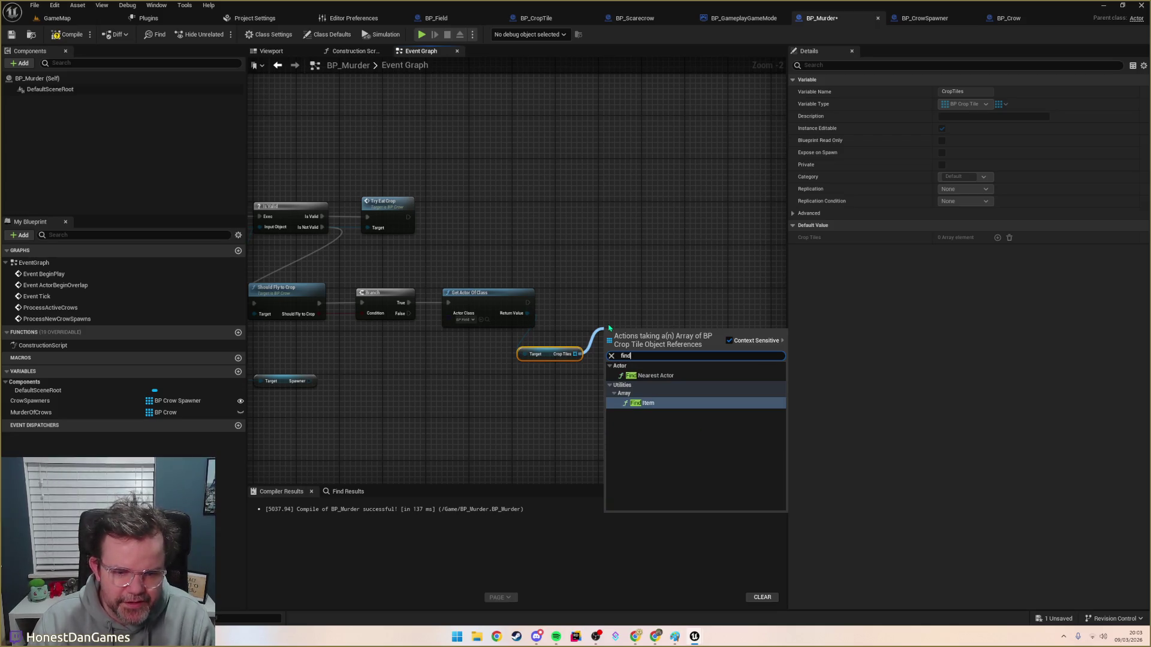
click(646, 404)
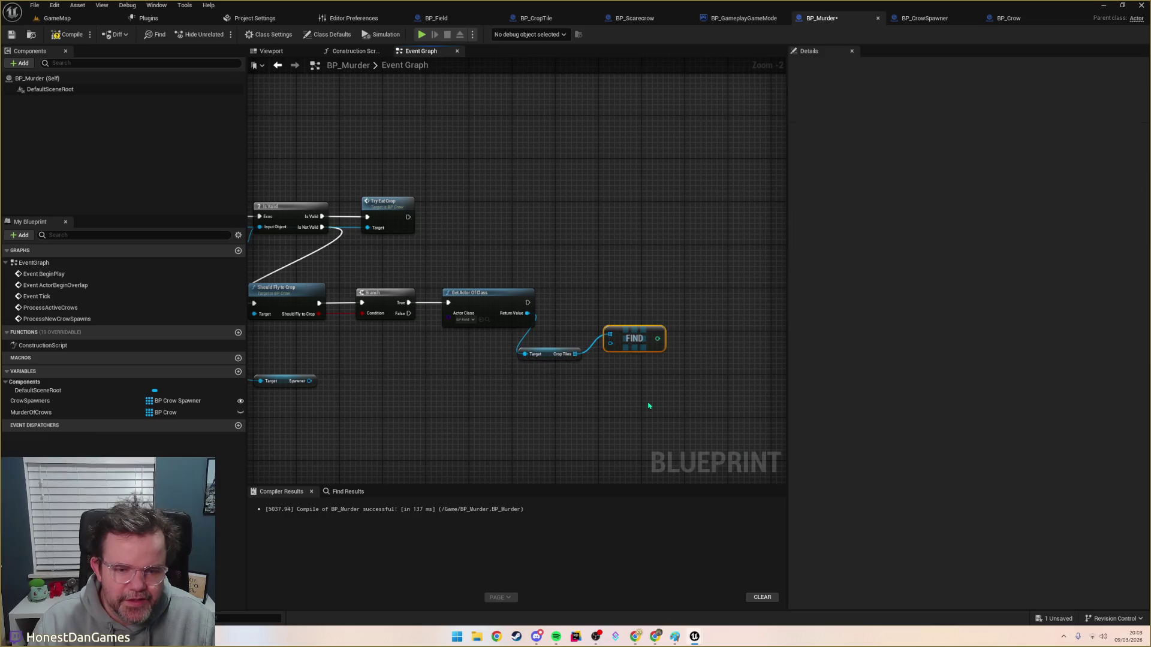
drag(633, 342, 655, 331)
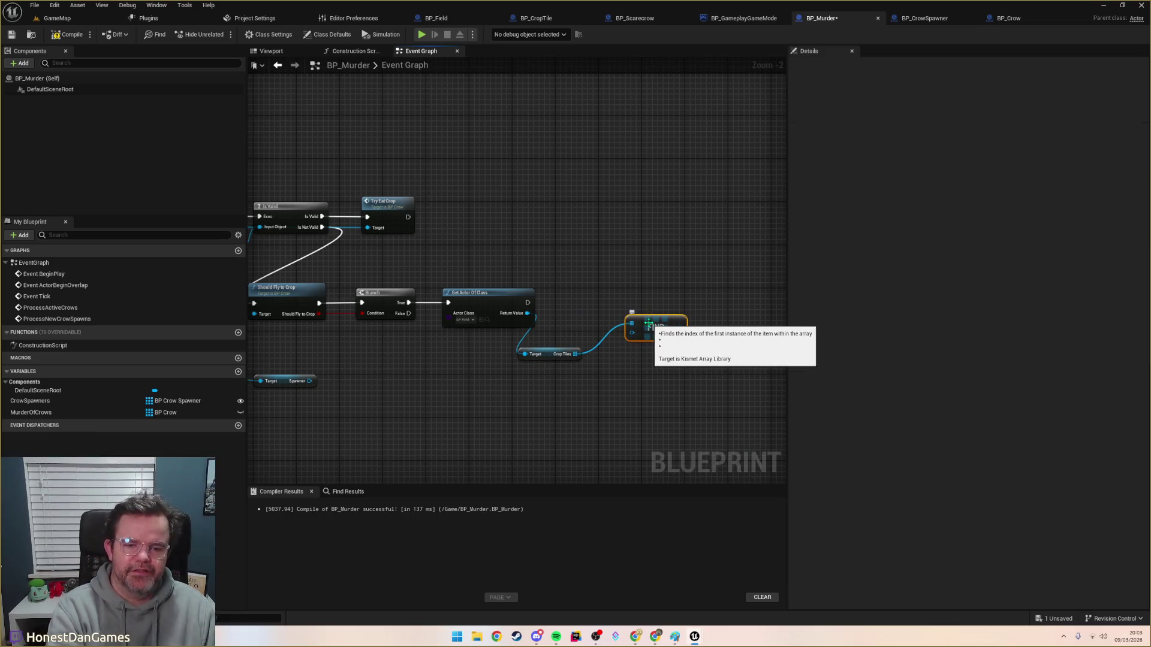
key(Delete)
Step: Add a For Each Loop over the Crop Tiles array
drag(543, 349, 596, 354)
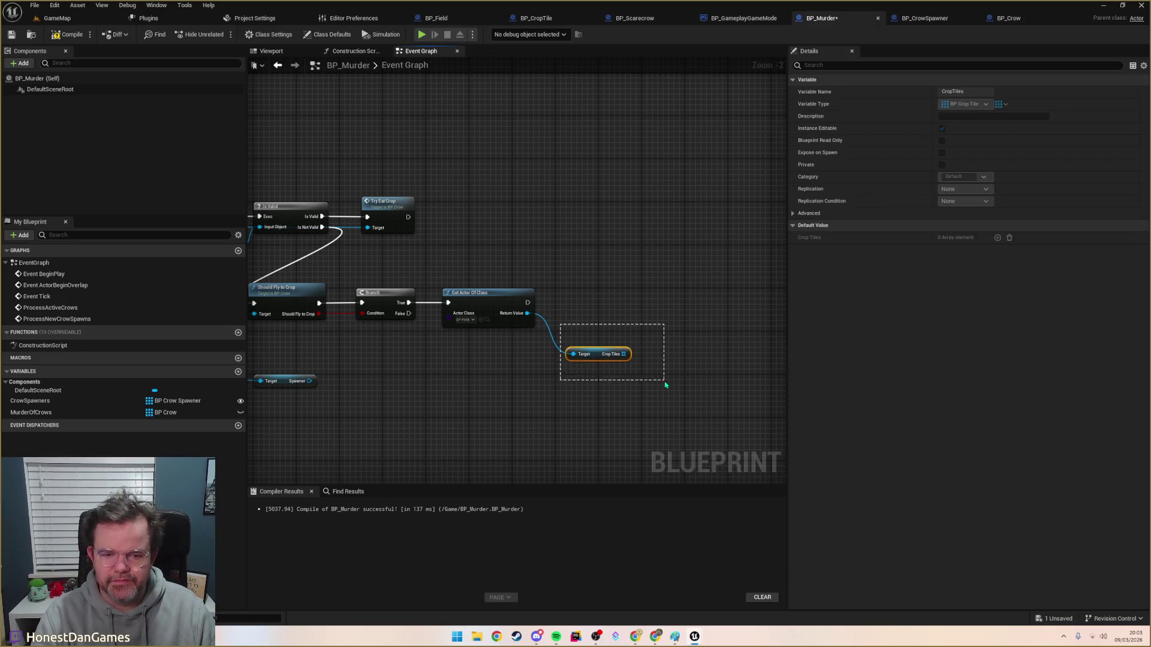
drag(666, 384, 614, 381)
drag(554, 351, 641, 384)
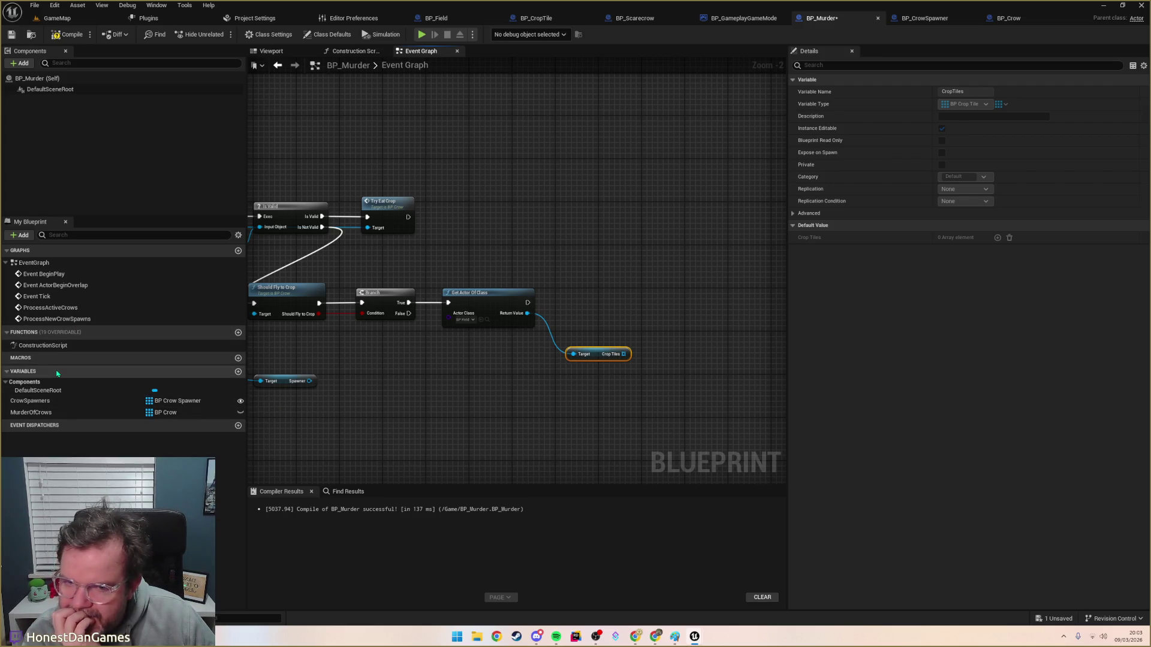
drag(575, 389, 486, 401)
mouse_move(543, 363)
mouse_down()
mouse_move(532, 329)
mouse_move(585, 346)
mouse_up()
text(fore)
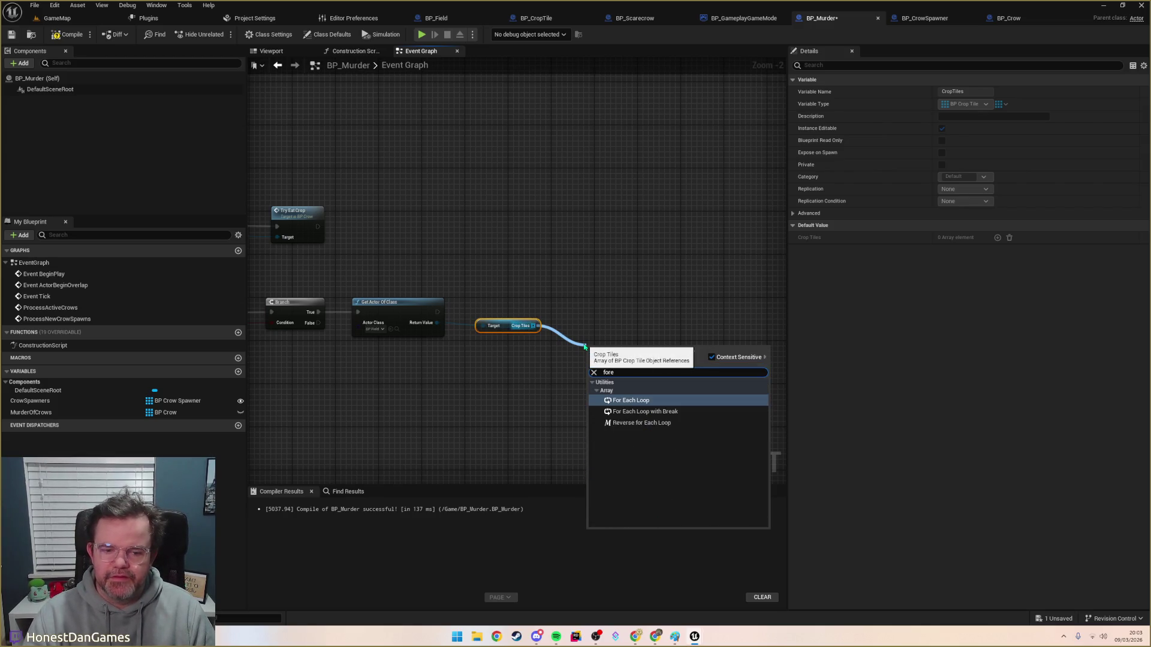
key(Return)
click(495, 327)
Step: Wire Get Actor Of Class into the loop and get each tile's Crop Maturity
drag(494, 326, 395, 353)
drag(617, 346, 514, 309)
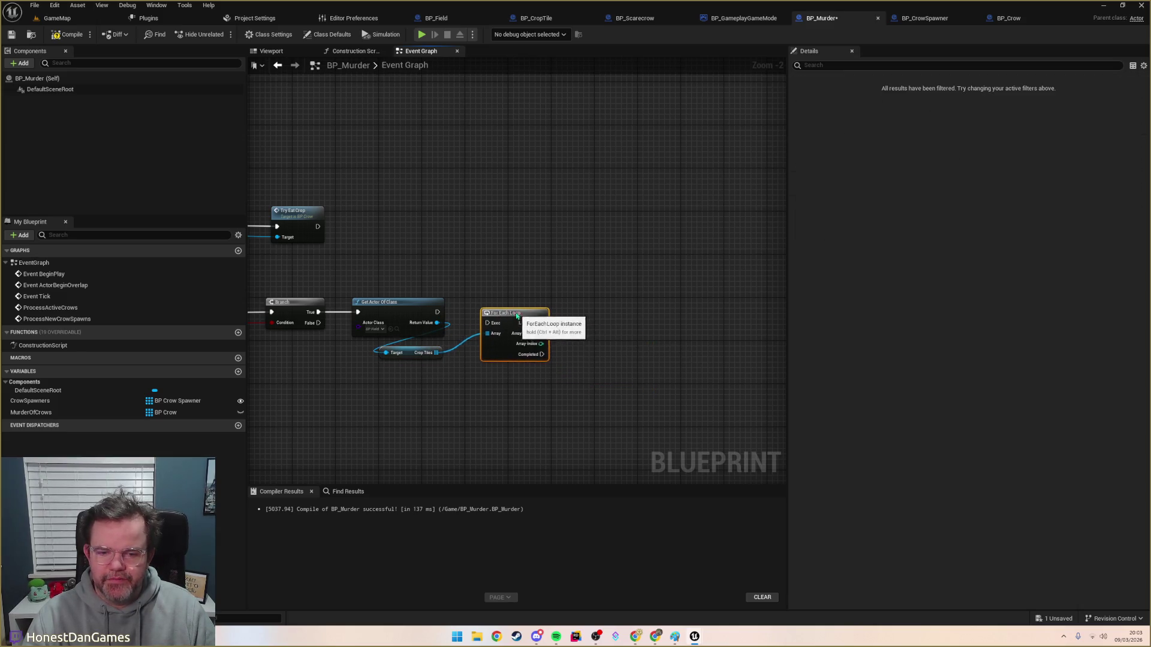
mouse_move(438, 312)
mouse_down()
mouse_move(484, 319)
mouse_move(492, 306)
mouse_move(569, 324)
mouse_up()
text(crop matu)
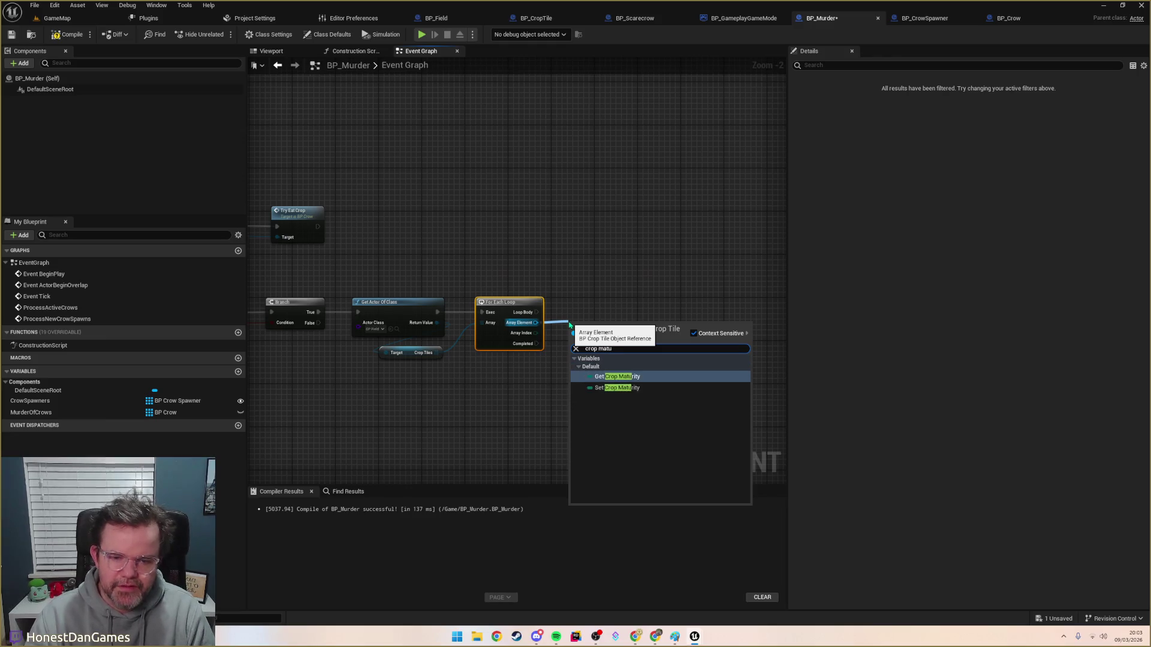
key(Return)
Step: Add a Crop Maturity == Juvenile check feeding a new OR node
drag(602, 330, 591, 358)
drag(622, 359, 653, 342)
text(>)
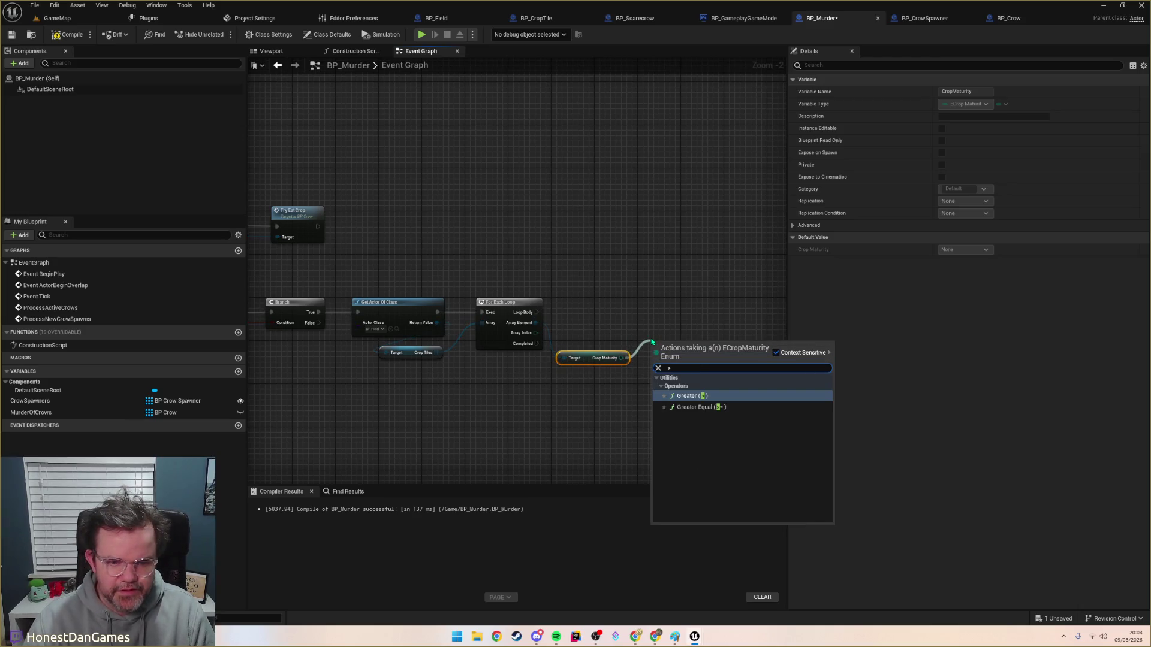
key(BackSpace)
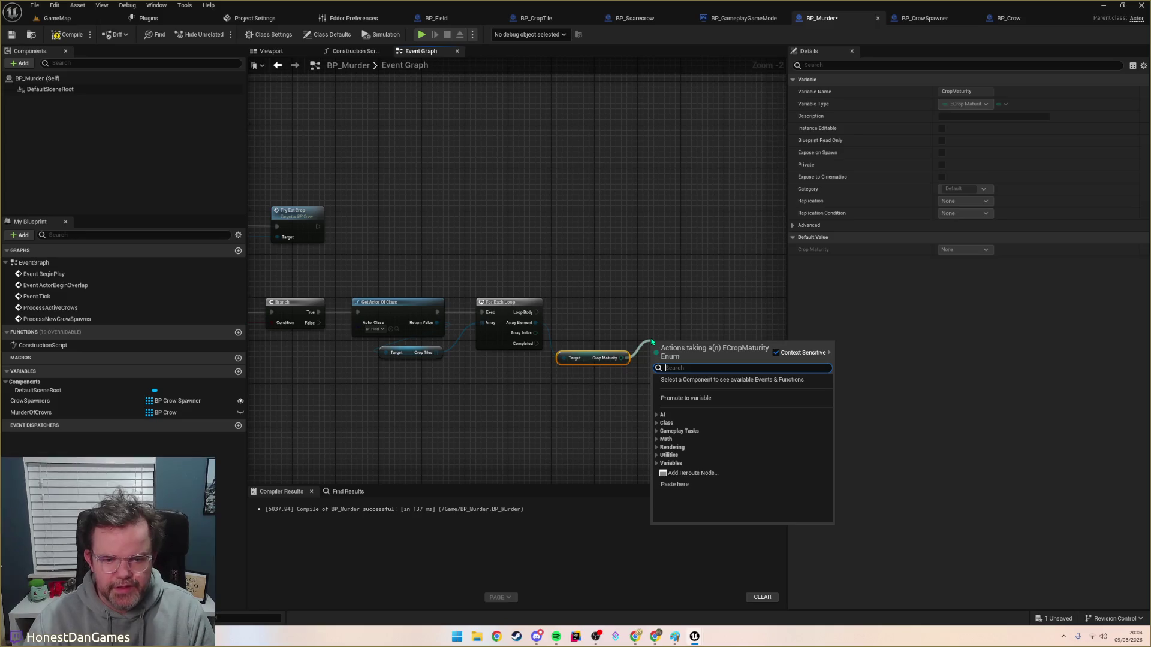
text(==)
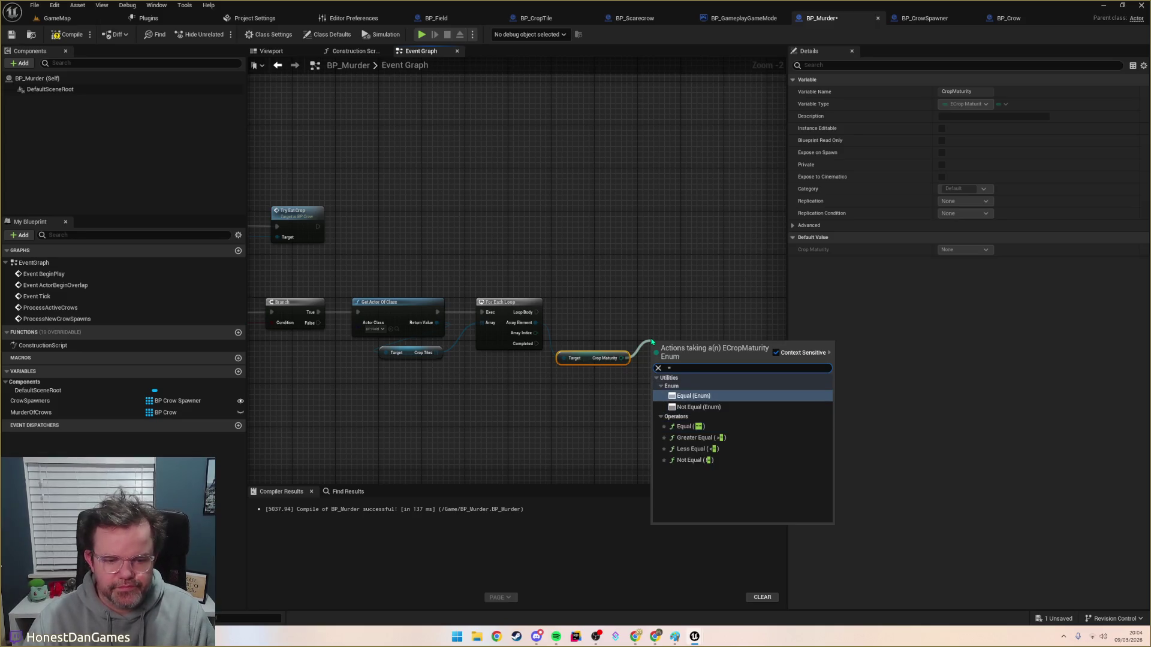
key(Return)
drag(674, 348, 669, 376)
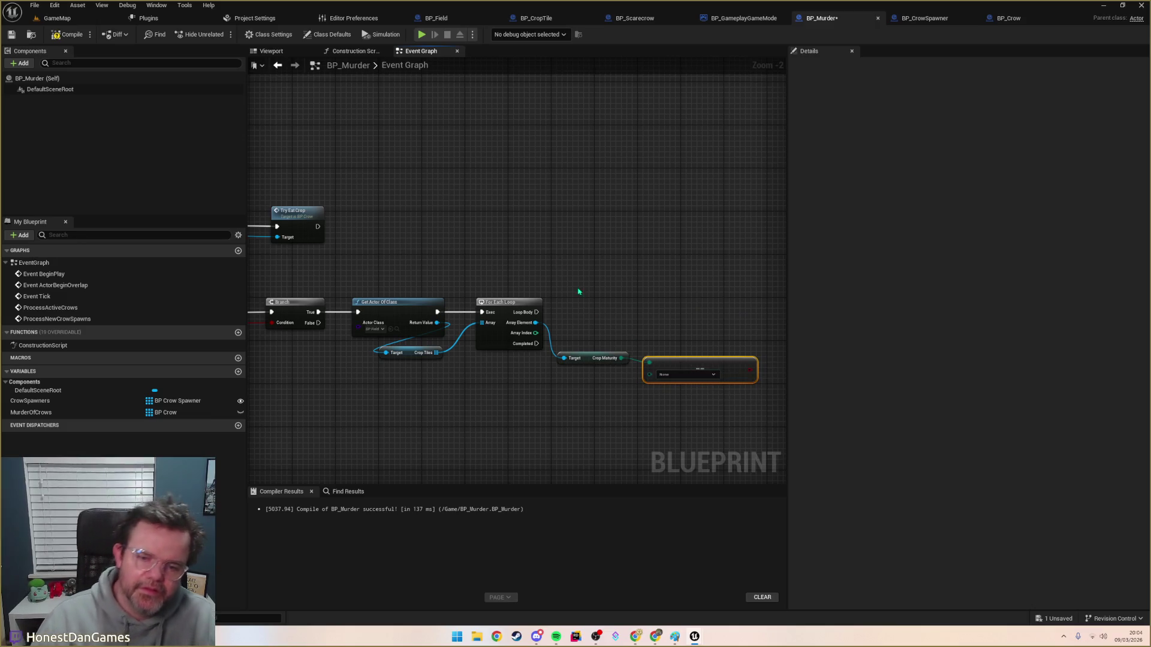
click(671, 375)
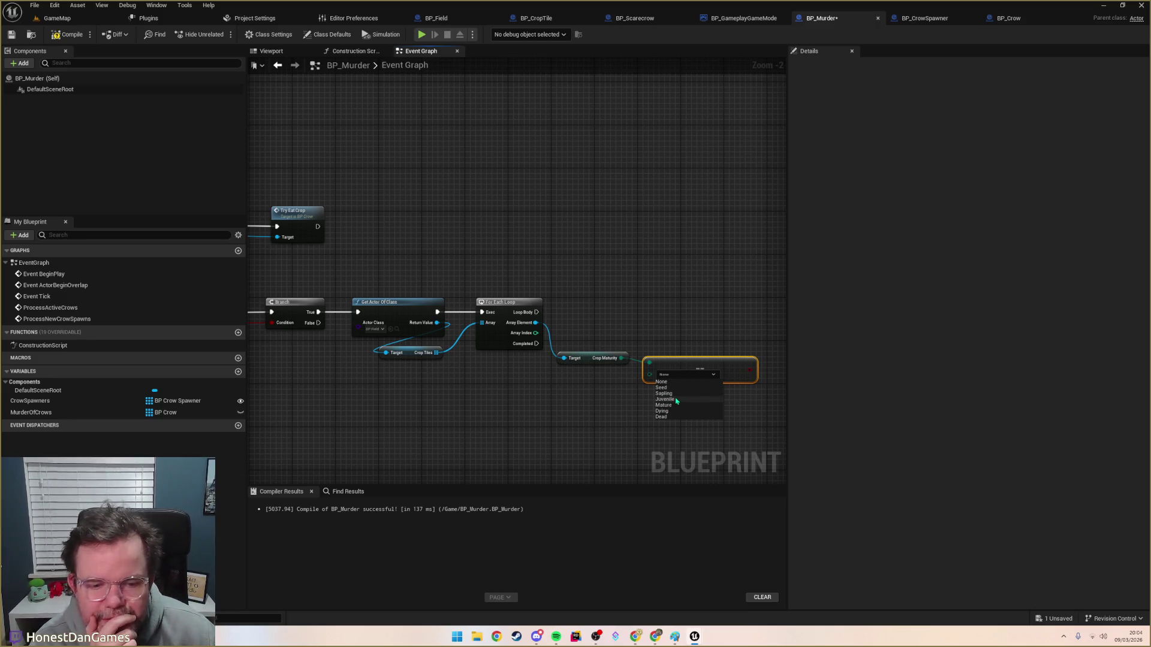
click(668, 399)
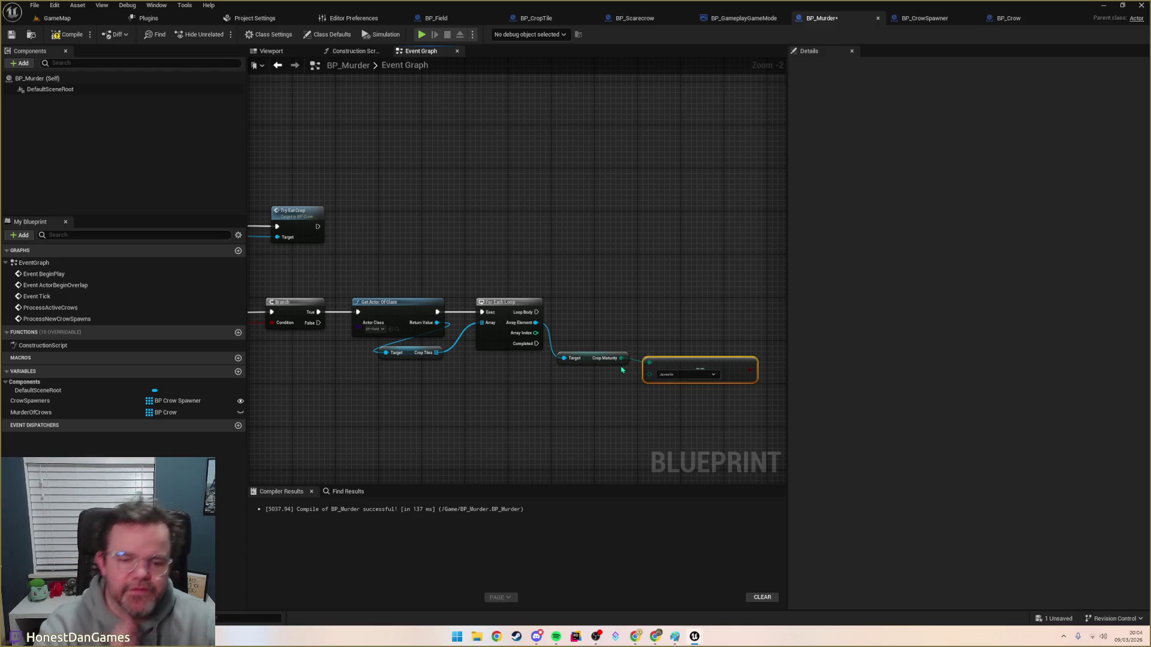
drag(753, 377, 712, 390)
text(or)
key(Return)
click(667, 362)
Step: Add a second Crop Maturity == Mature check as the OR's other input
drag(624, 358, 656, 404)
text(==)
key(Return)
click(691, 417)
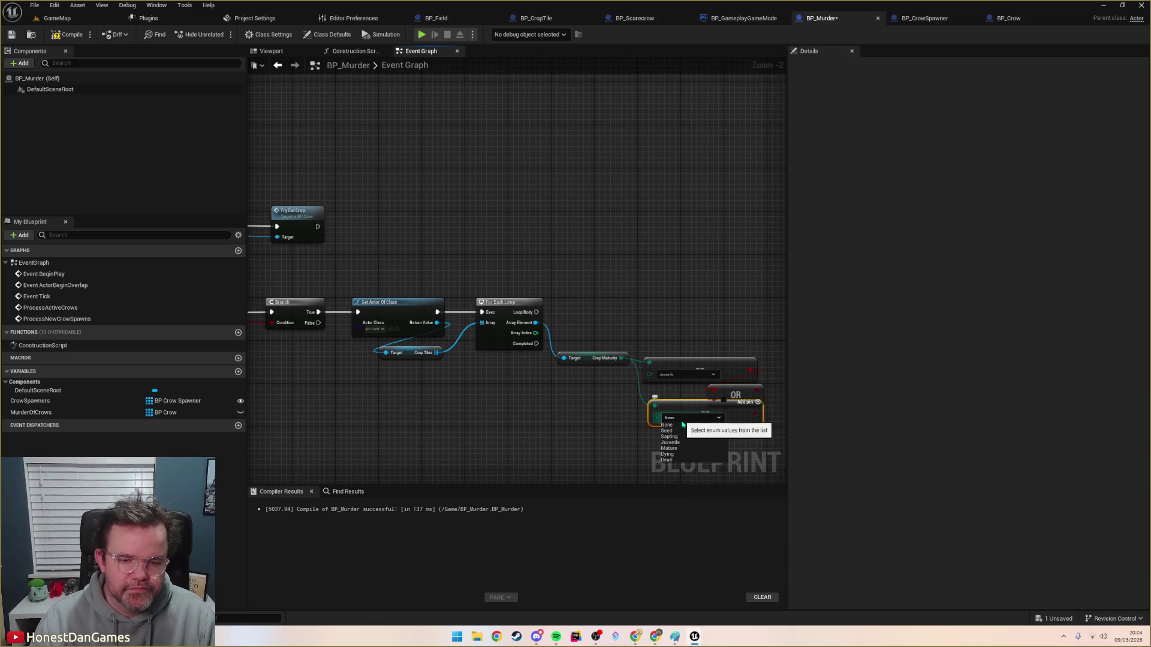
click(689, 449)
drag(688, 420, 688, 437)
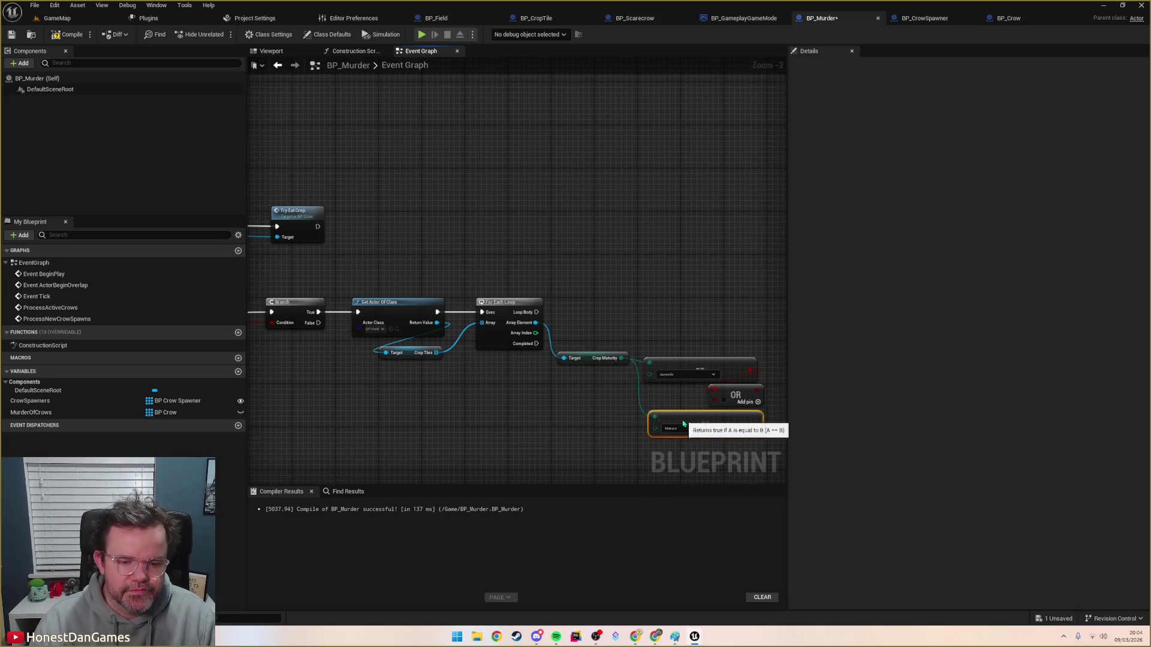
drag(756, 429, 719, 407)
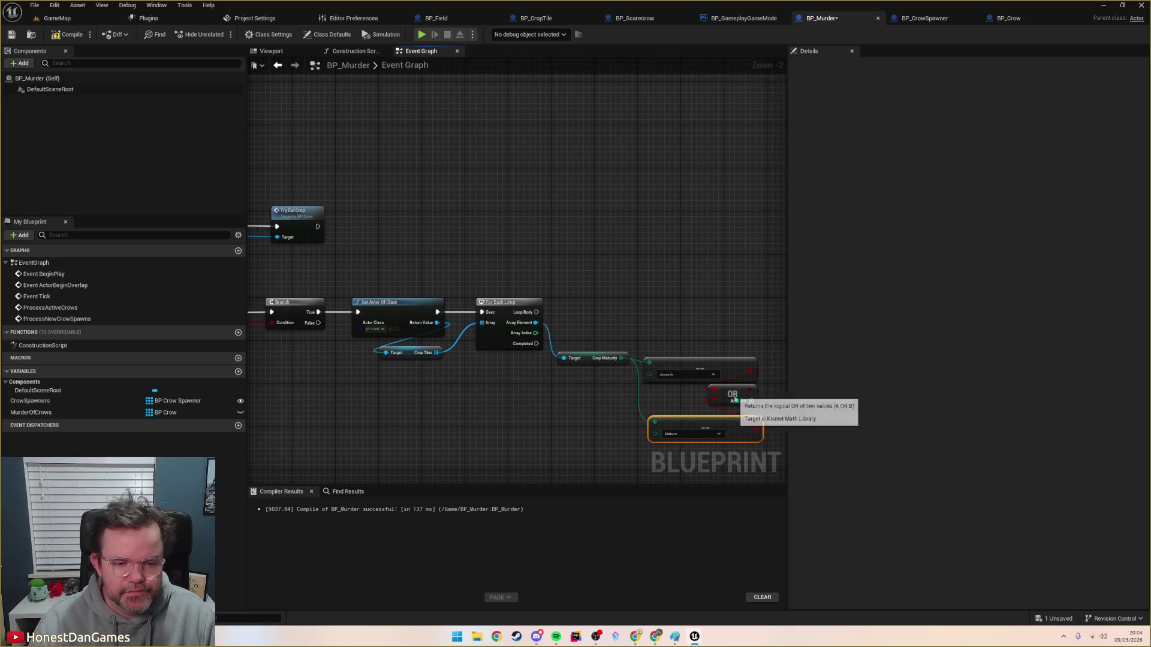
drag(581, 403, 505, 358)
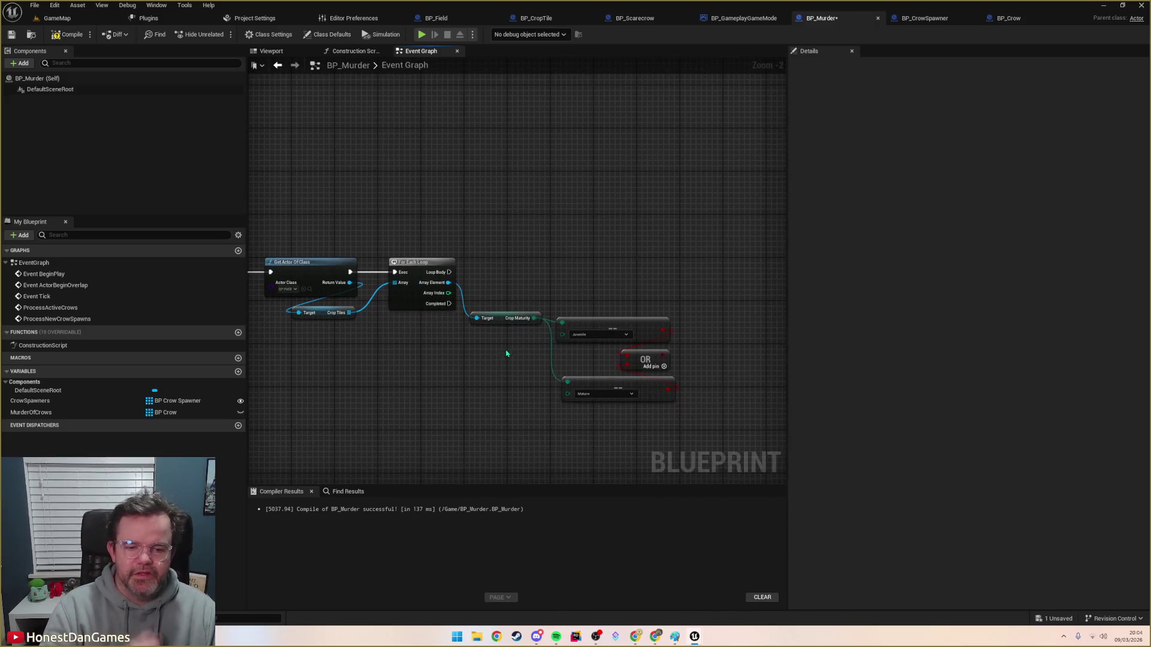
mouse_move(670, 384)
mouse_down()
mouse_move(711, 334)
mouse_move(644, 288)
mouse_up()
Step: Add a Branch on the OR result, driven by the loop's Loop Body
text(branch)
key(Return)
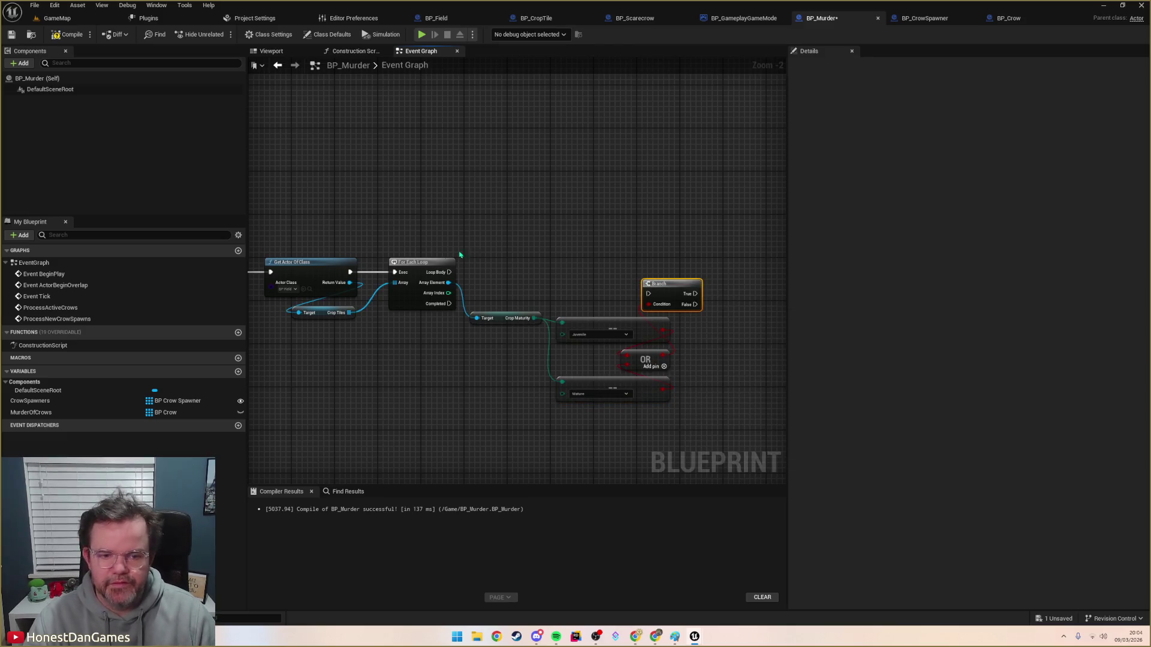
mouse_move(449, 272)
mouse_down()
mouse_move(651, 297)
mouse_move(673, 273)
mouse_up()
drag(686, 322, 598, 321)
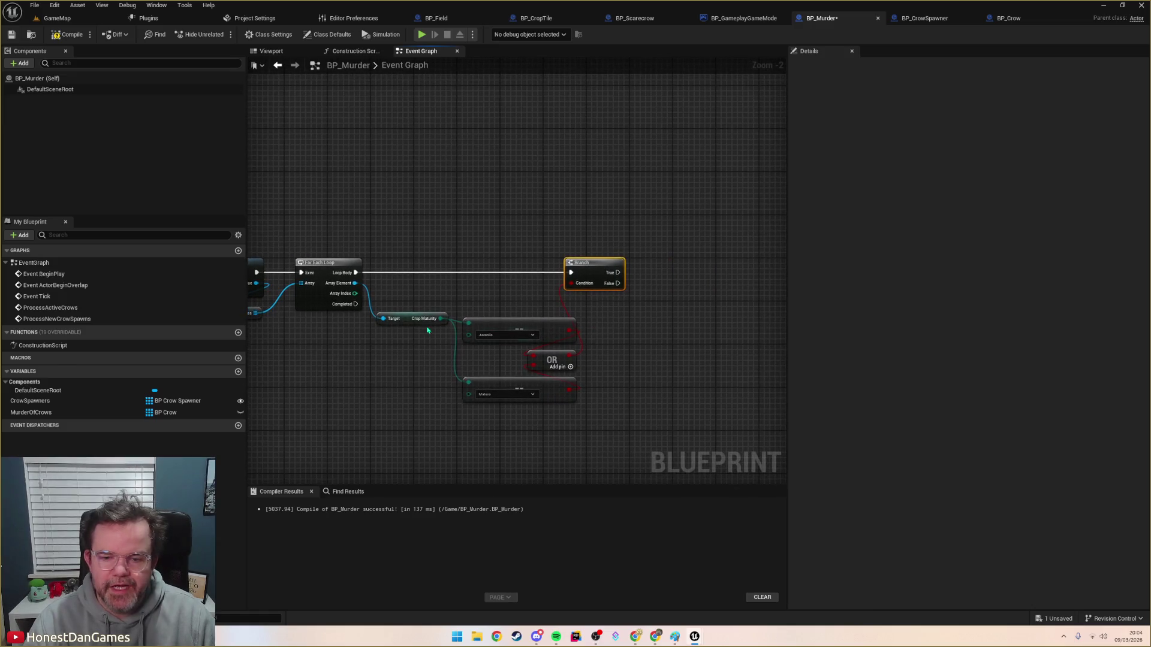
mouse_move(354, 283)
mouse_down()
mouse_move(639, 313)
mouse_move(629, 314)
mouse_up()
text(a)
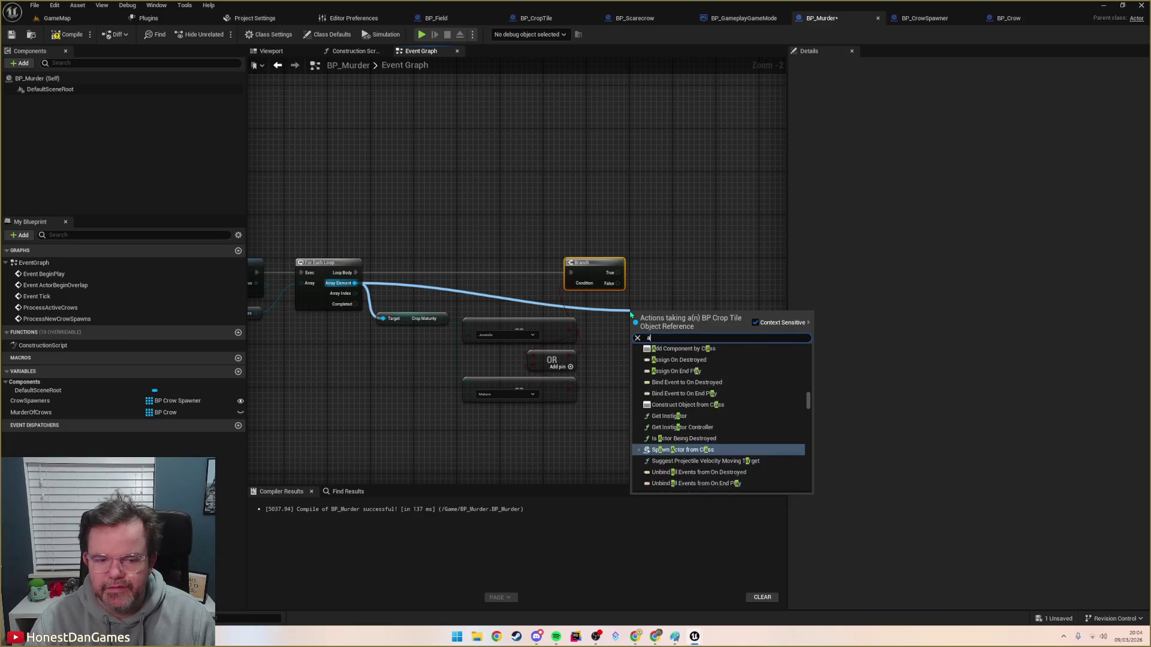
text(dd to)
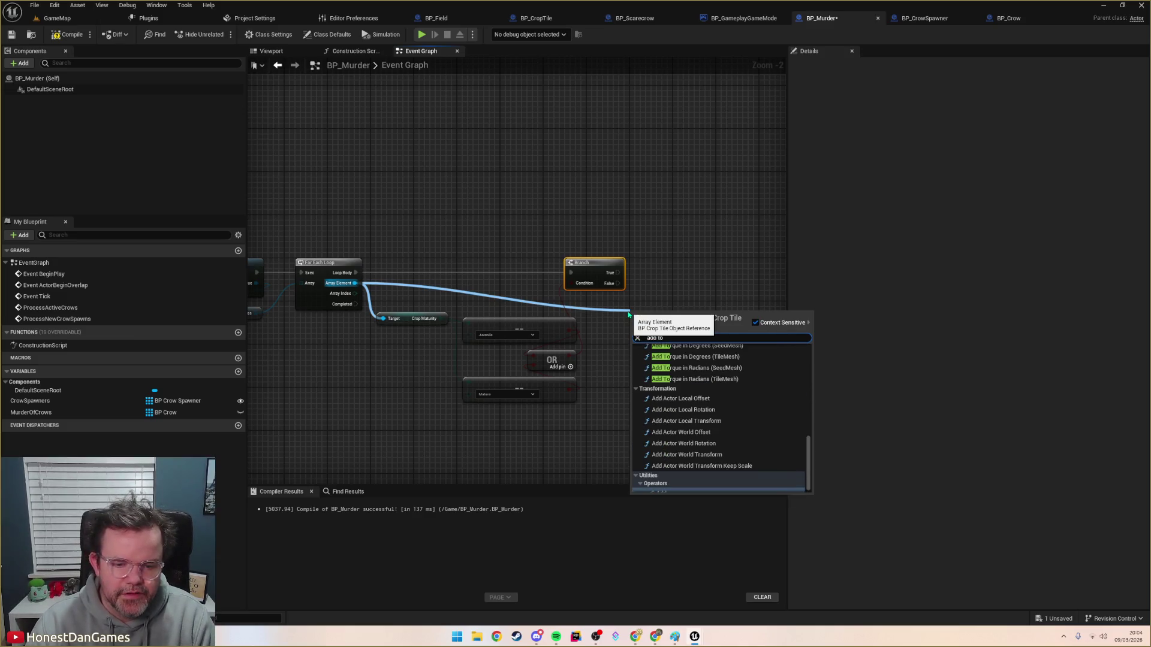
key(BackSpace)
key(BackSpace)
key(BackSpace)
text(create)
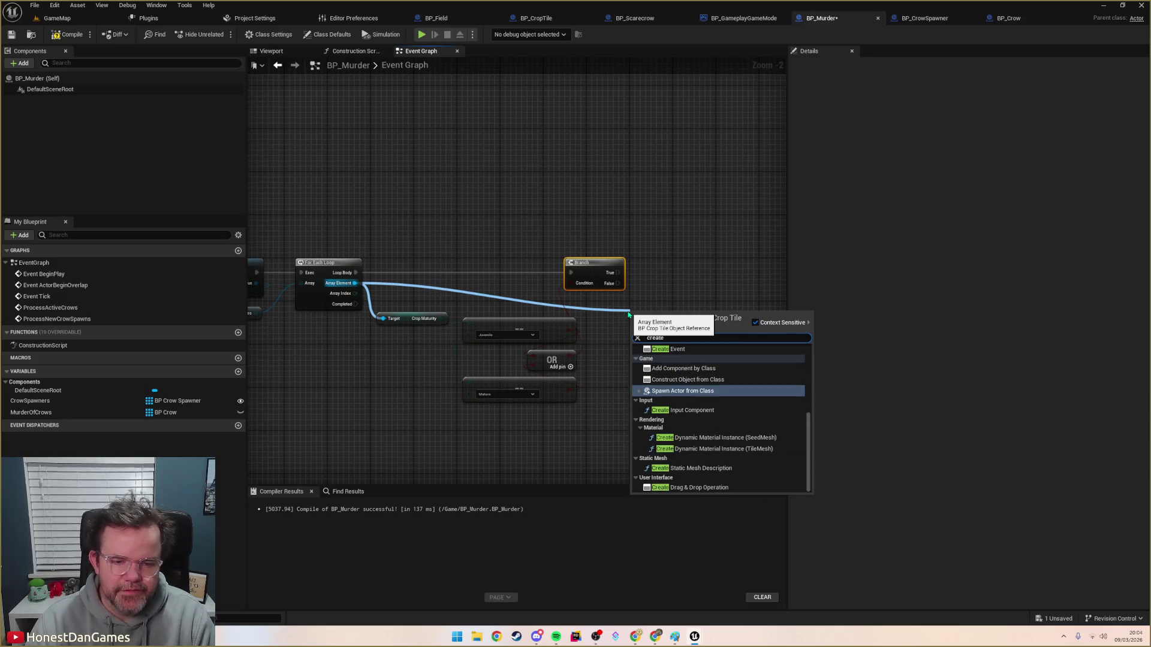
key(Escape)
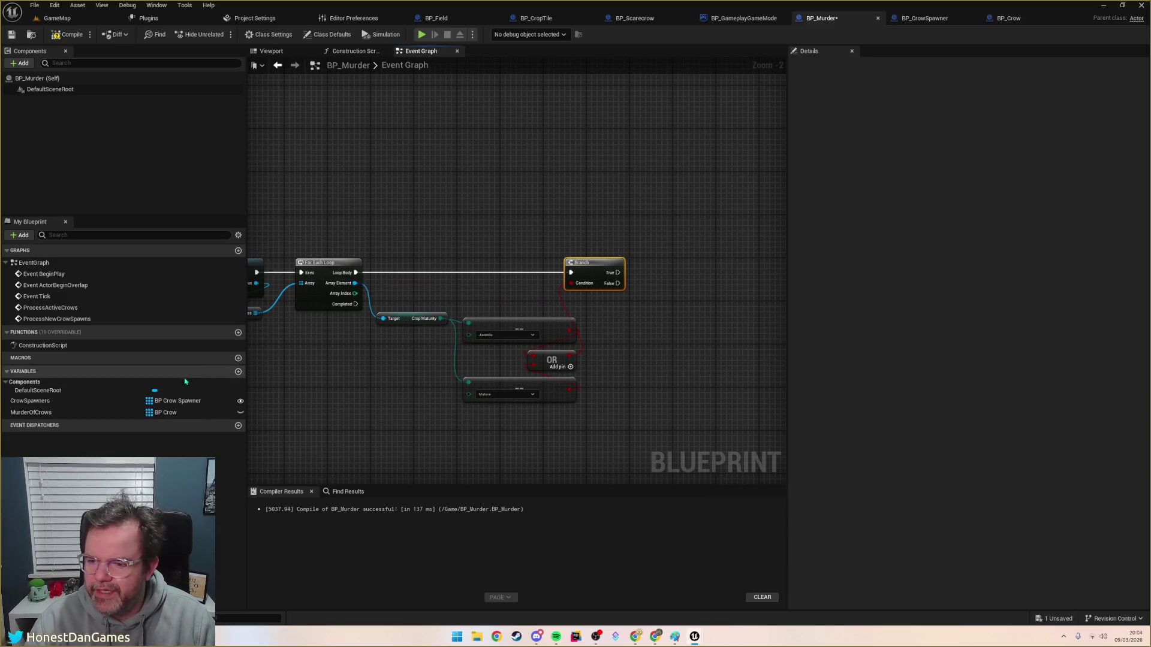
Step: Create a new BP_Murder variable typed as a BP Crop Tile array
click(238, 372)
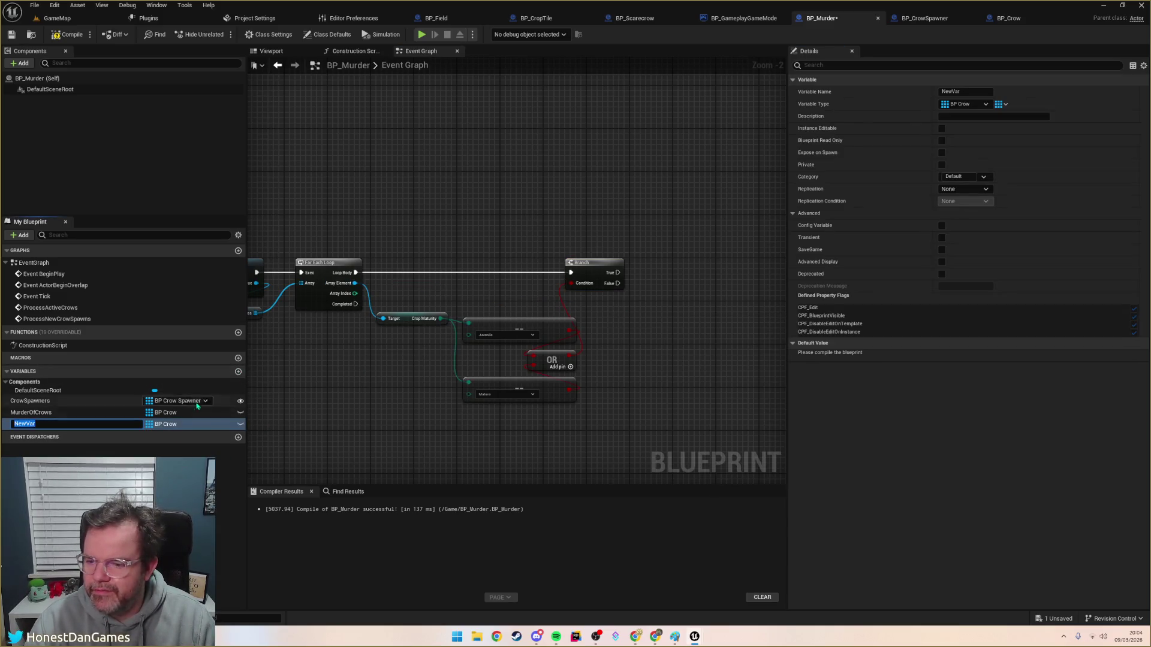
click(165, 425)
text(cTile)
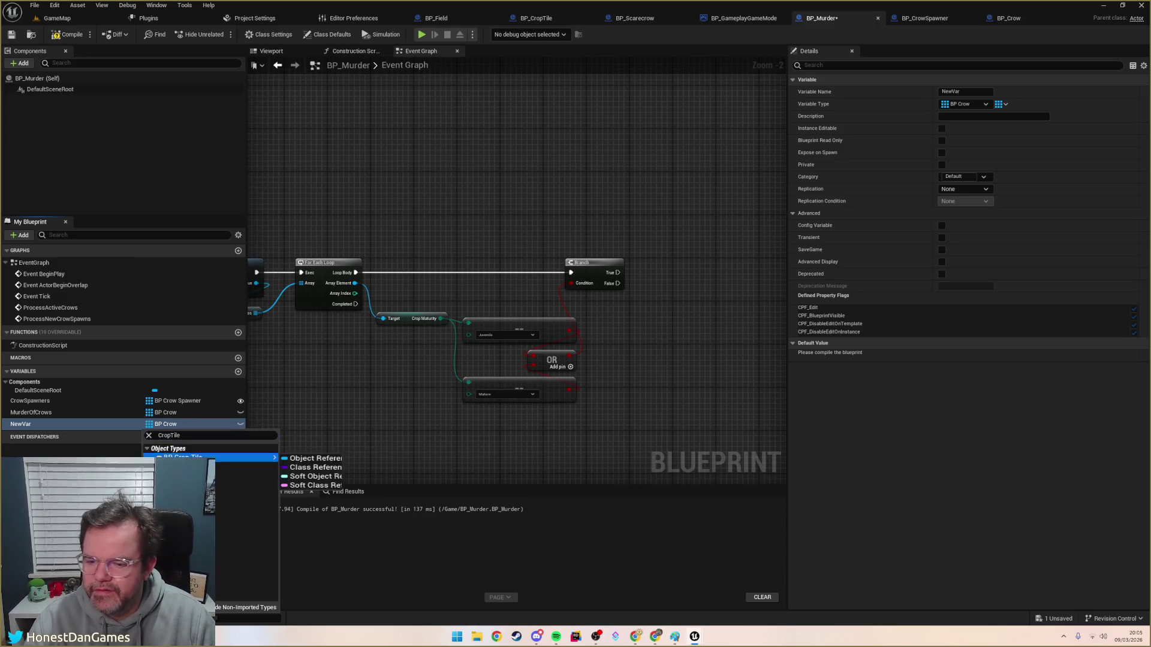
click(201, 456)
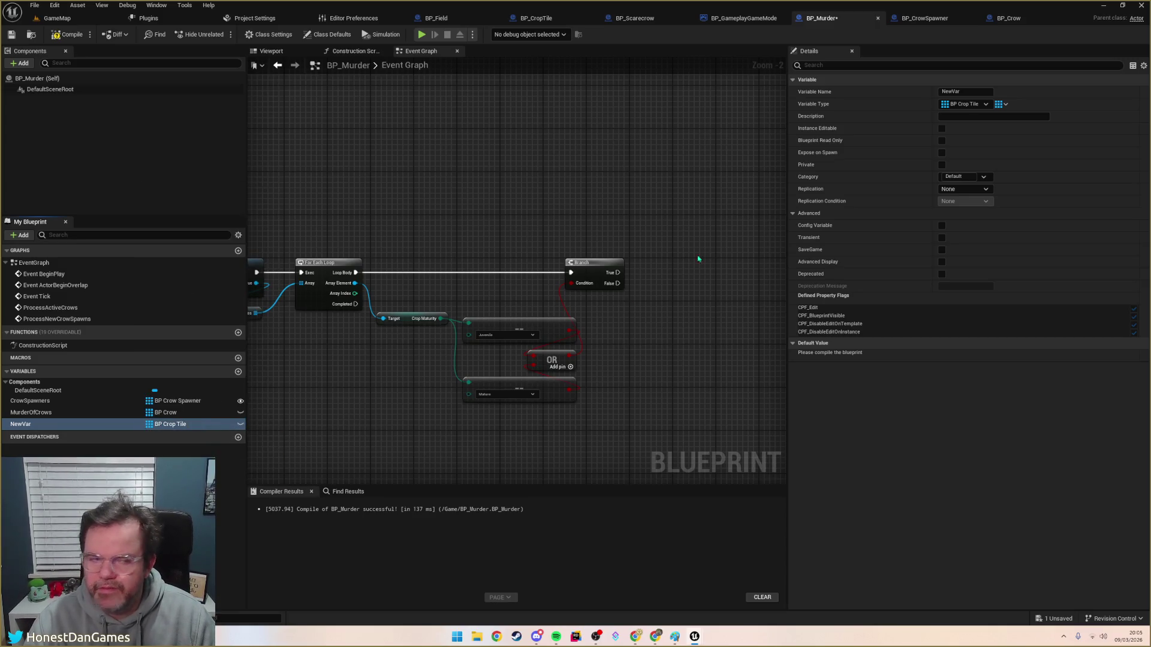
click(1001, 105)
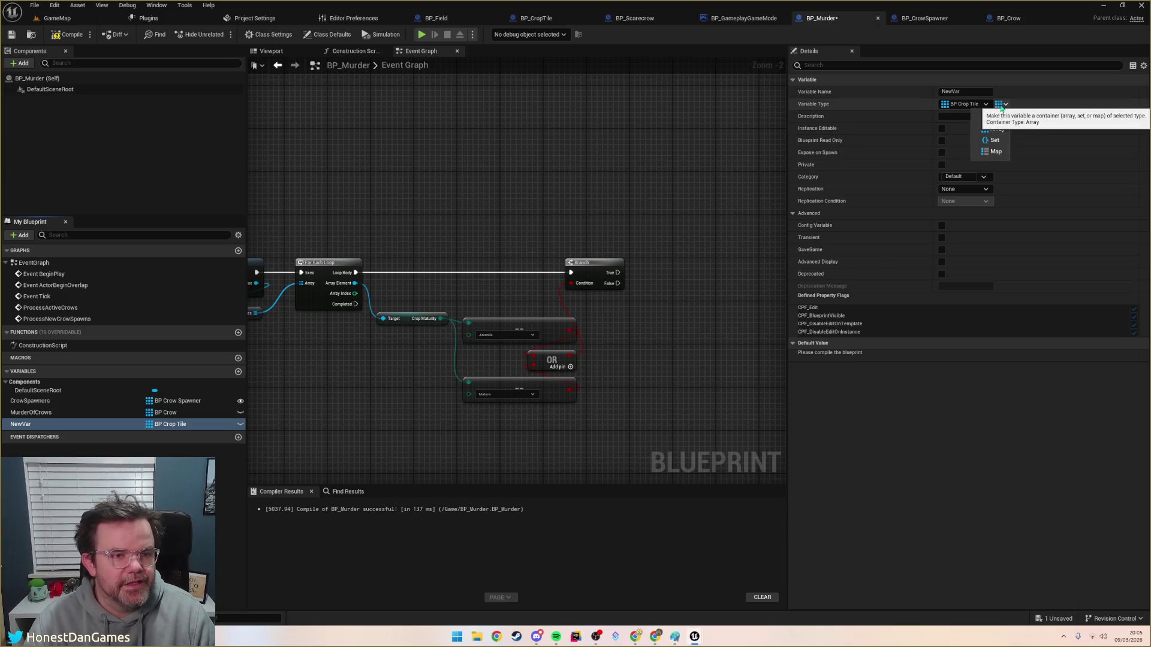
click(100, 426)
Step: Name the variable TargetableCropTiles and place its getter in the graph
double_click(45, 424)
text(CropTilesToTarget)
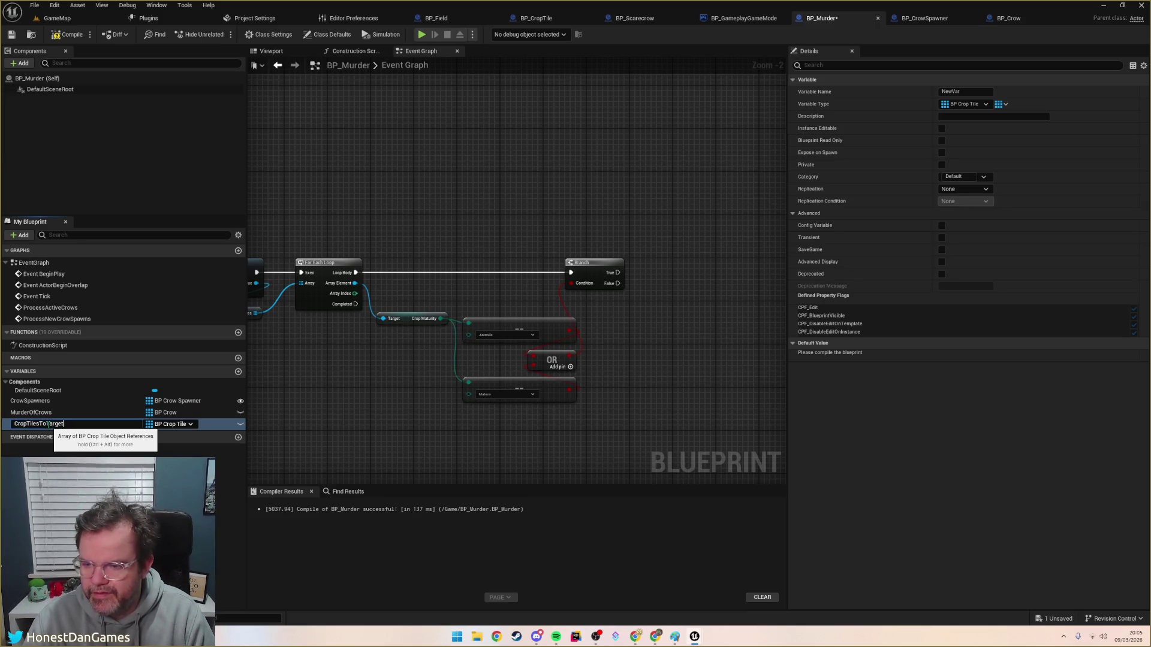
key(Return)
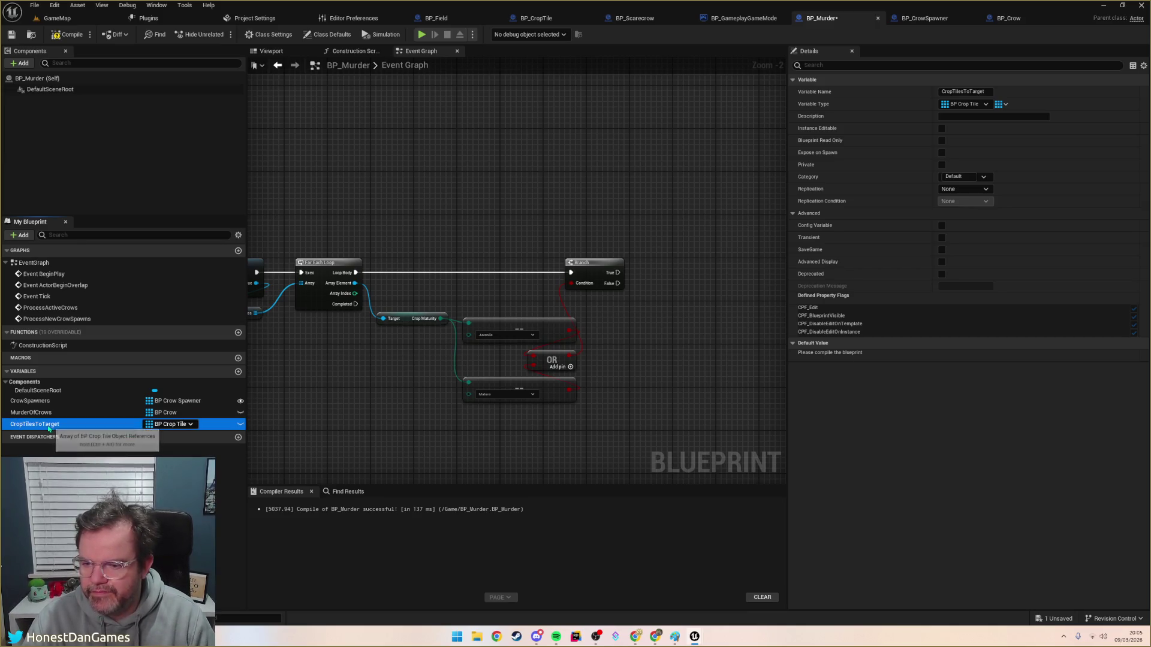
double_click(42, 425)
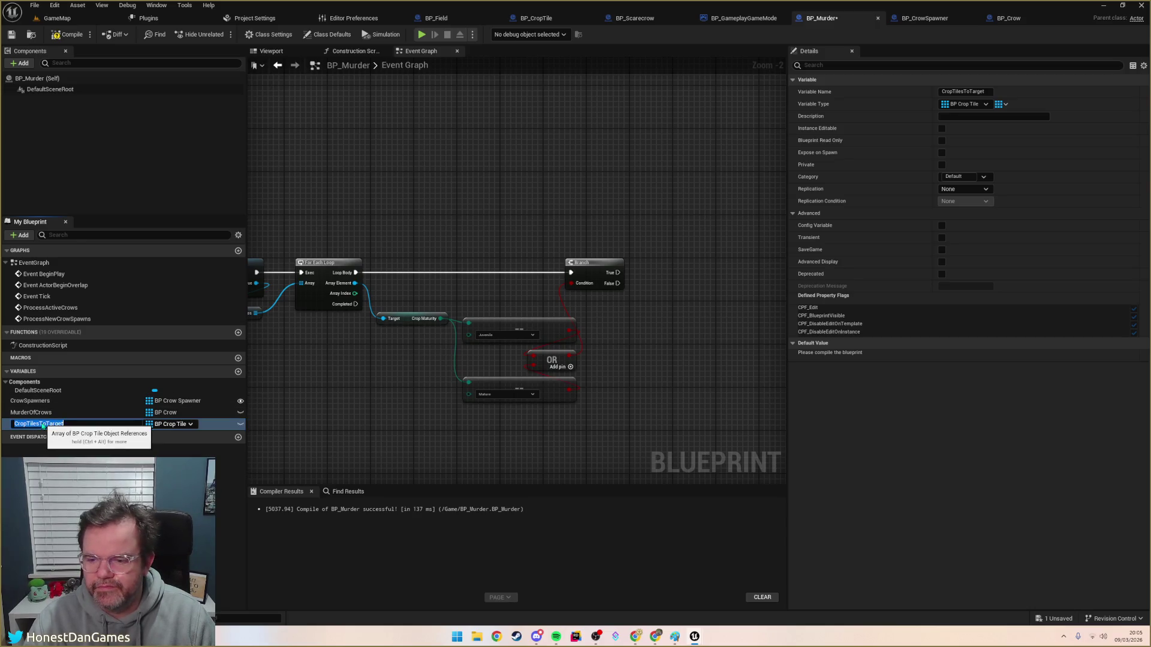
drag(38, 424, 65, 425)
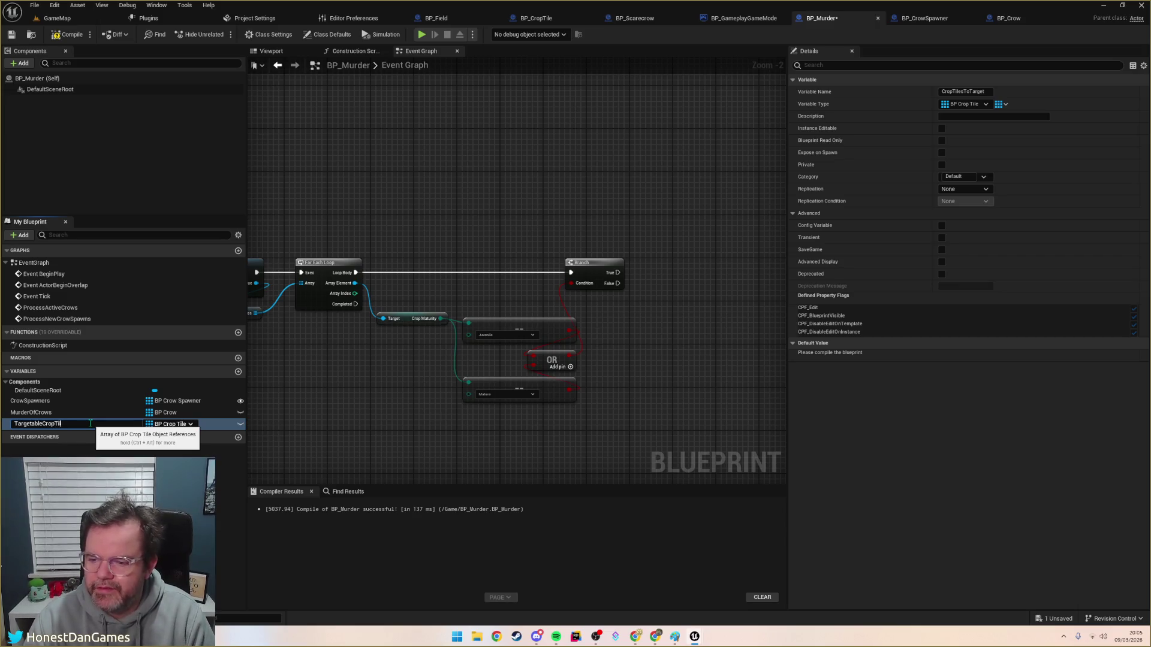
text(es)
key(Return)
mouse_move(36, 424)
mouse_down()
mouse_move(156, 426)
mouse_move(620, 331)
mouse_move(676, 292)
mouse_up()
Step: Add each looped Array Element to TargetableCropTiles through an Add node run on the Branch's True
text(add)
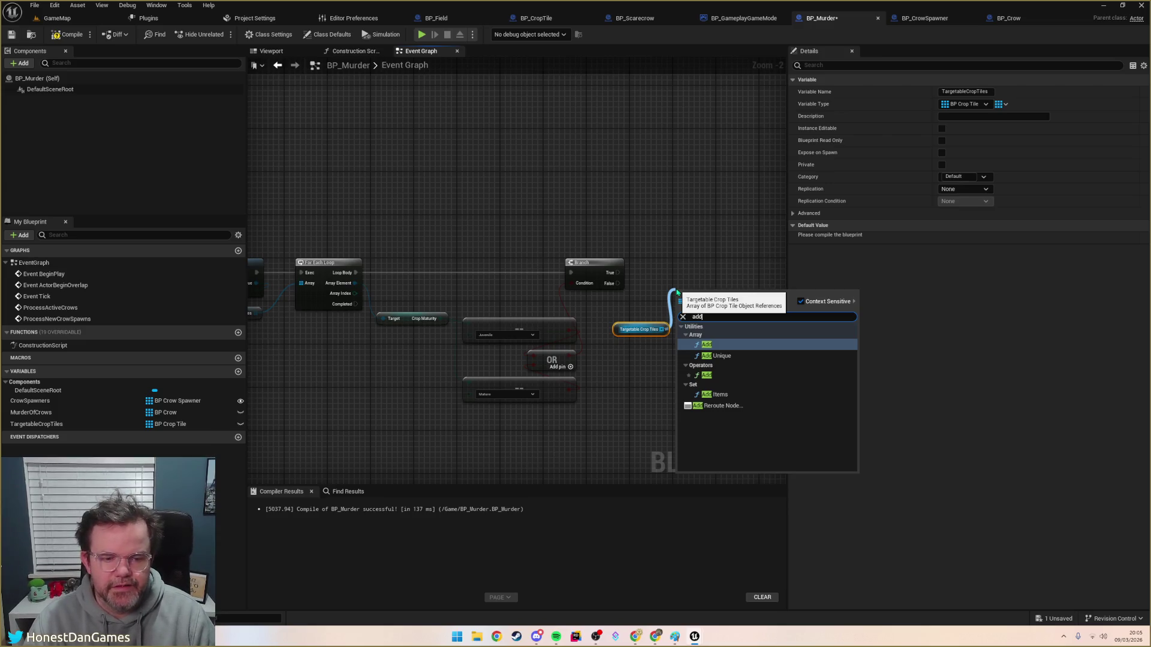
key(Return)
drag(355, 283, 679, 312)
mouse_move(617, 273)
mouse_down()
mouse_move(682, 293)
mouse_move(682, 271)
mouse_up()
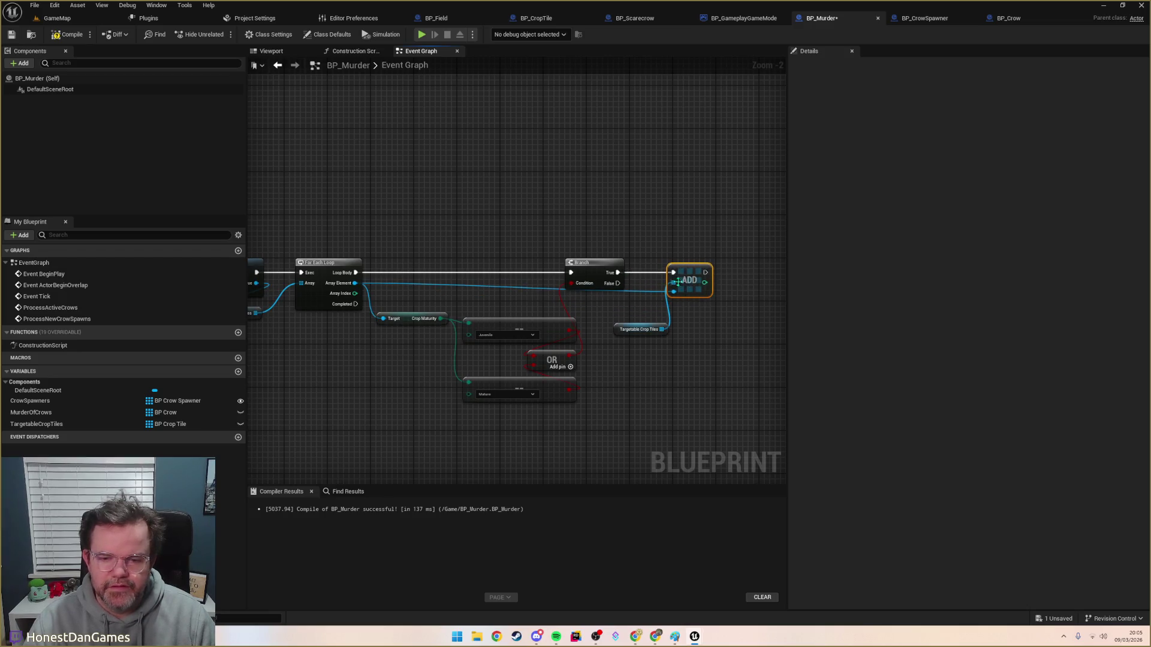
drag(637, 329, 692, 313)
drag(649, 243, 723, 342)
mouse_move(691, 275)
mouse_down()
mouse_move(749, 280)
mouse_move(683, 280)
mouse_up()
click(580, 377)
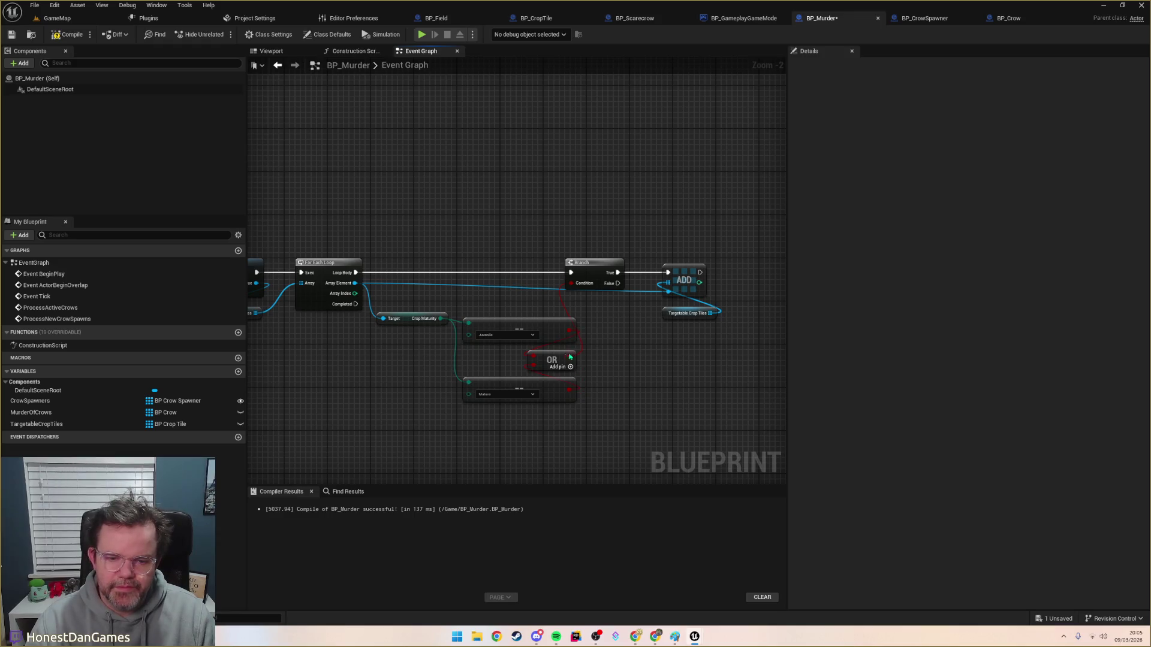
Step: Attach an AND Boolean node to the OR node's output
mouse_move(570, 352)
mouse_down()
mouse_move(676, 379)
mouse_move(571, 282)
mouse_up()
text(and)
key(Return)
mouse_move(356, 283)
mouse_down()
mouse_move(461, 443)
mouse_move(451, 442)
mouse_up()
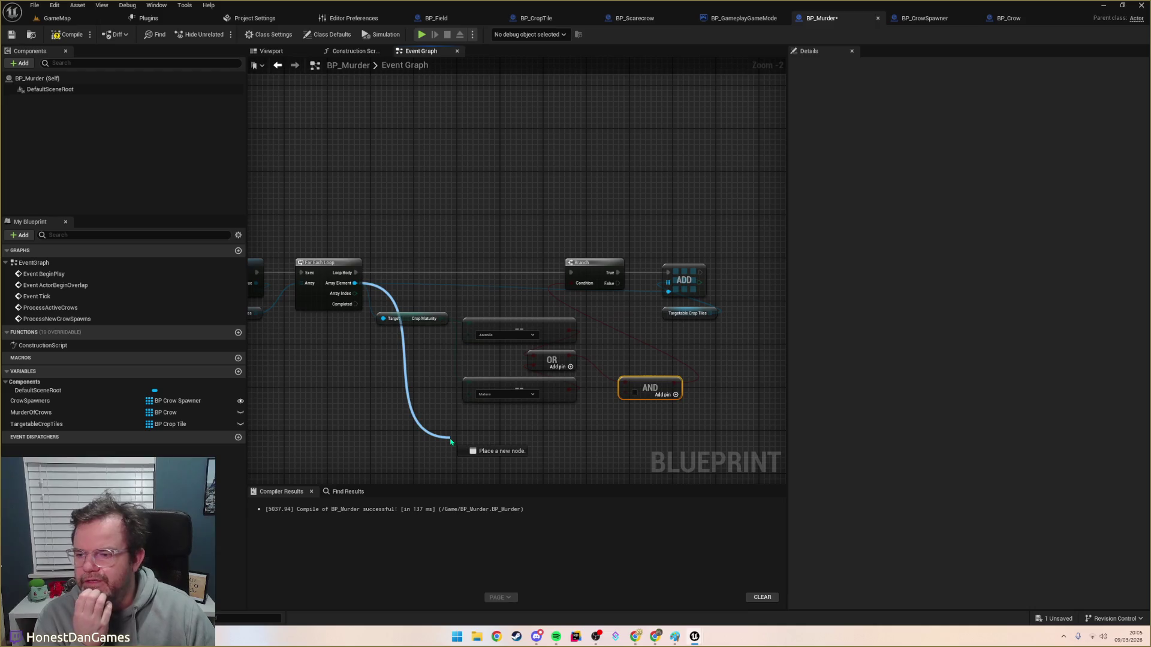
drag(451, 441, 450, 442)
click(417, 404)
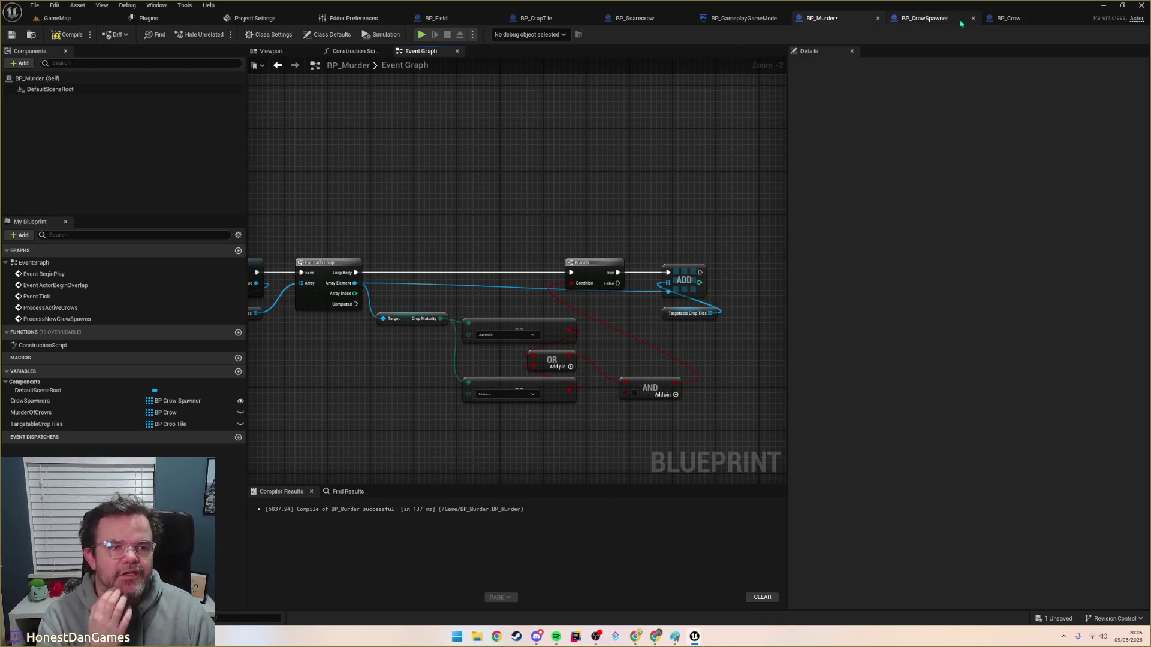
Step: Review the BP_CropTile, BP_CrowSpawner, BP_Crow and BP_Scarecrow graphs, ending on BP_CropTile
click(536, 18)
scroll(500, 317, up, 1)
scroll(501, 318, down, 2)
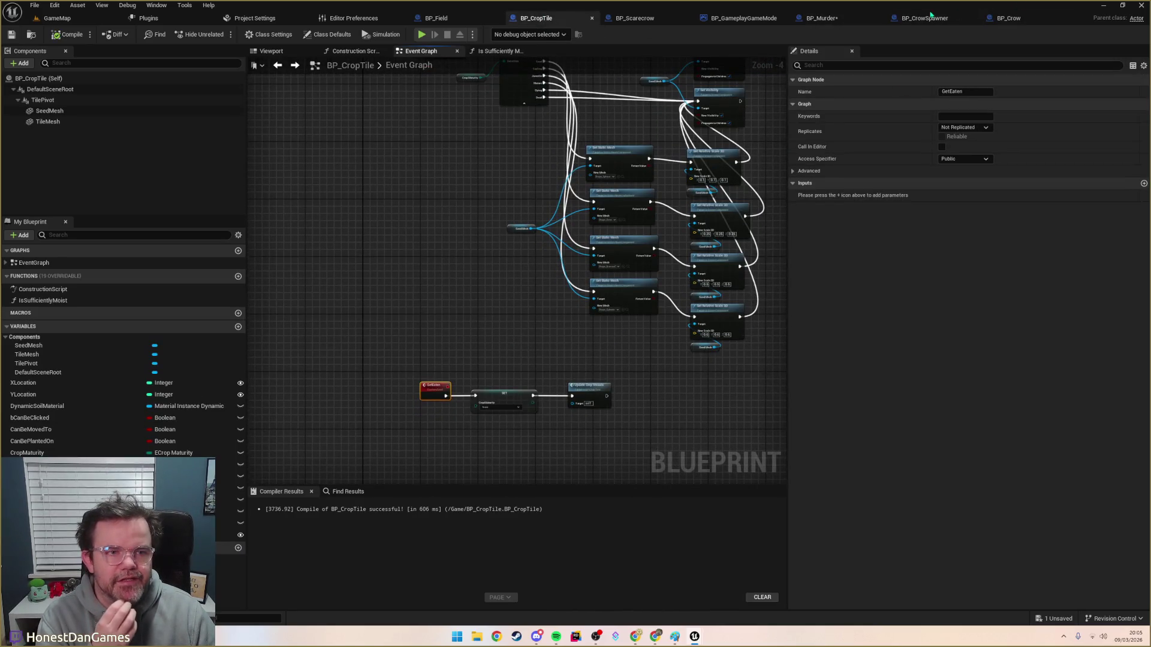
click(931, 18)
click(1009, 18)
scroll(543, 274, down, 3)
scroll(544, 274, up, 3)
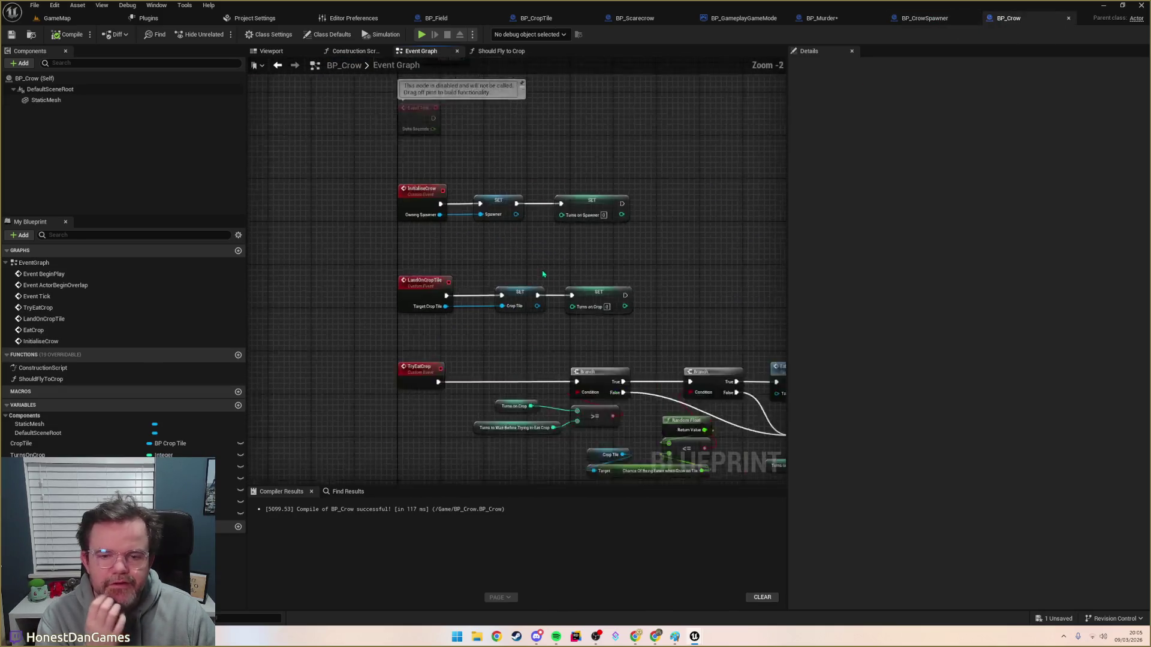
scroll(543, 274, up, 1)
mouse_move(442, 290)
mouse_down()
mouse_move(349, 283)
mouse_move(596, 321)
mouse_up()
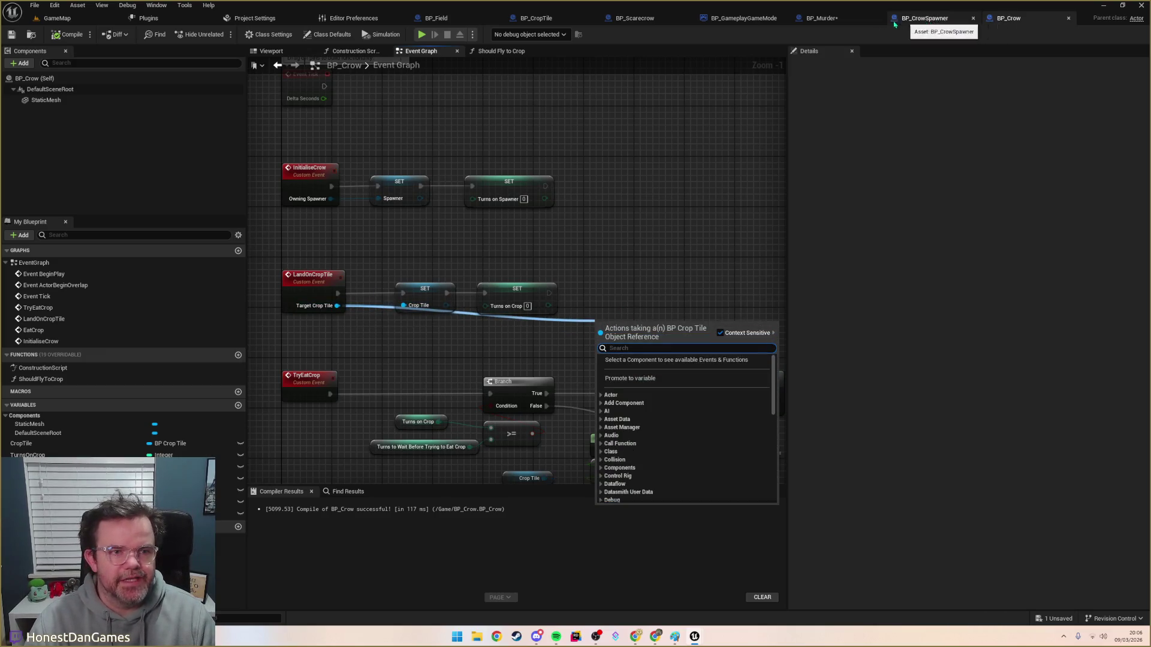
click(645, 21)
click(538, 19)
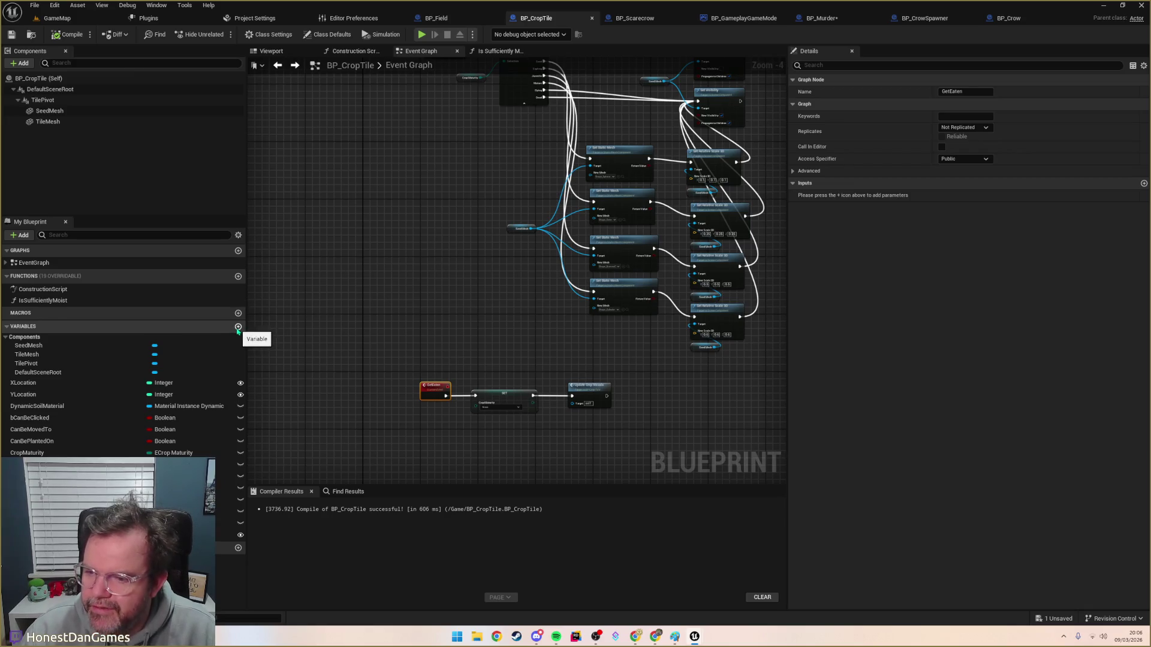
Step: Add a BP Crow variable named OccupyingCrow to BP_CropTile, compile, and make it instance editable
click(238, 327)
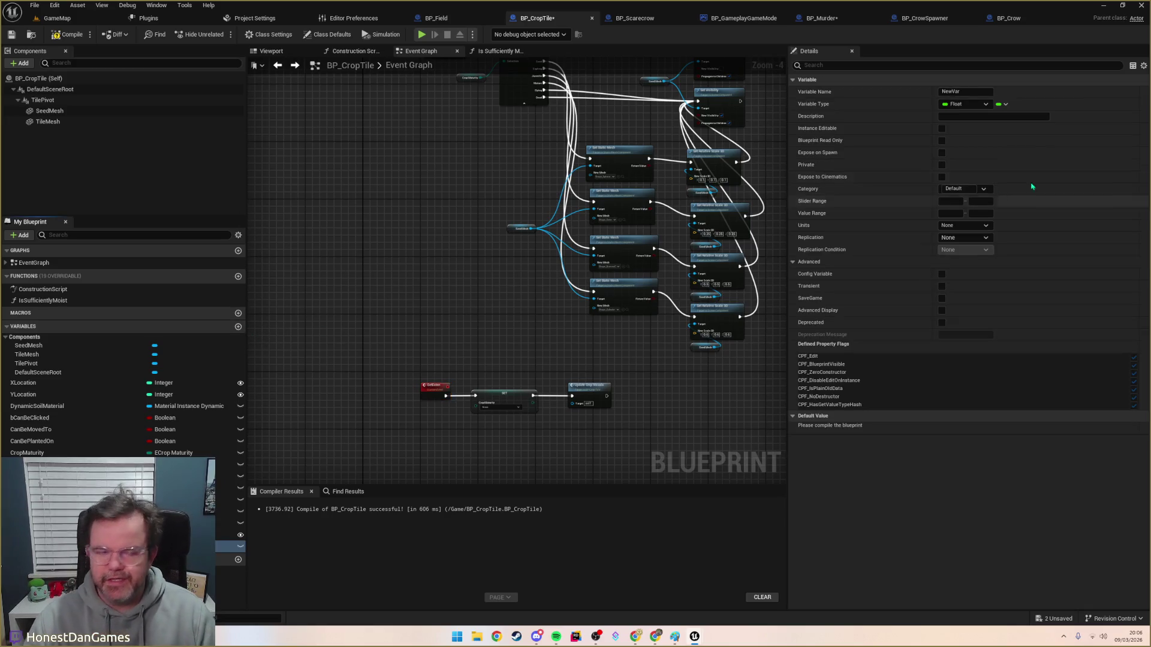
click(966, 105)
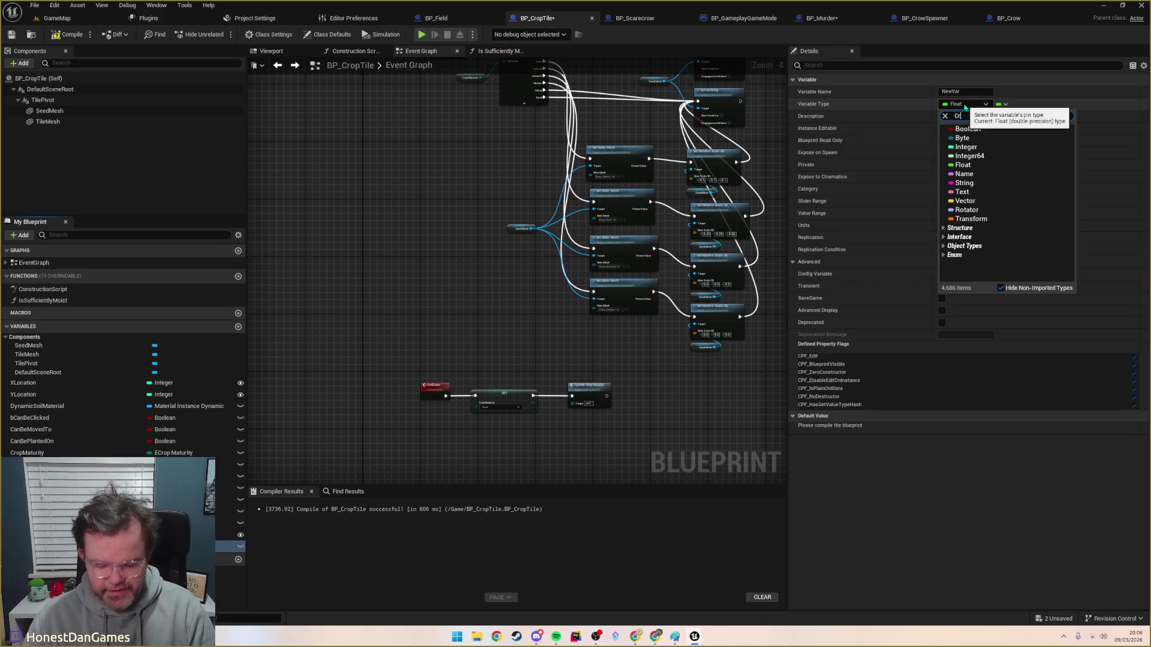
text(ow)
key(Return)
key(Return)
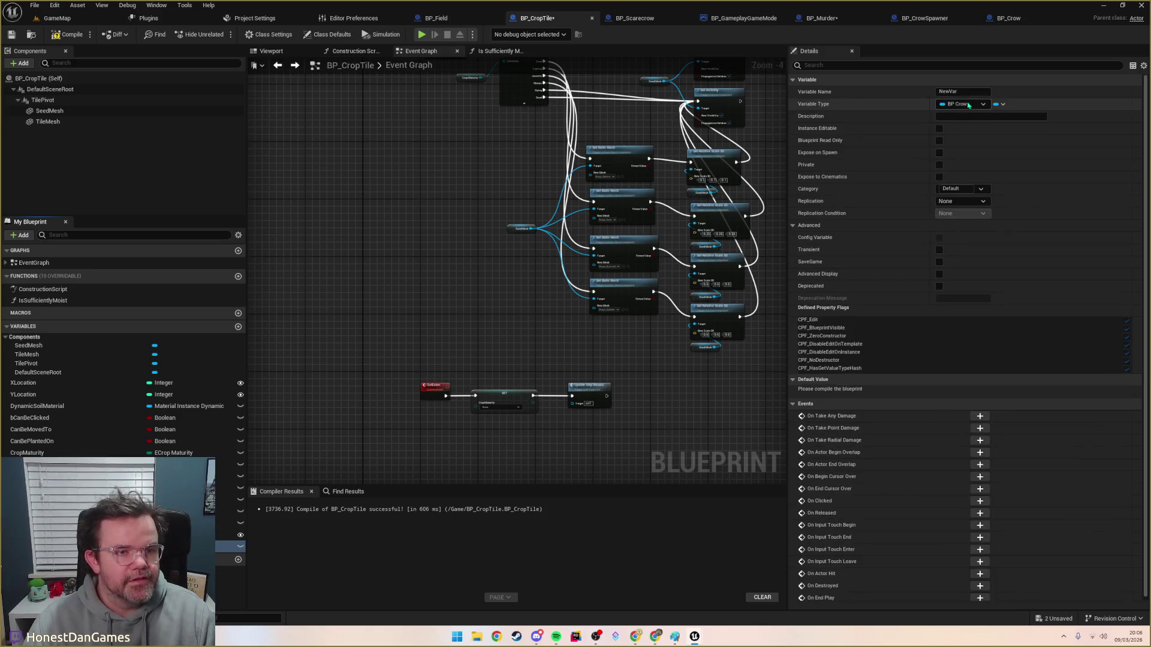
click(953, 91)
key(BackSpace)
text(OccupiedCrow)
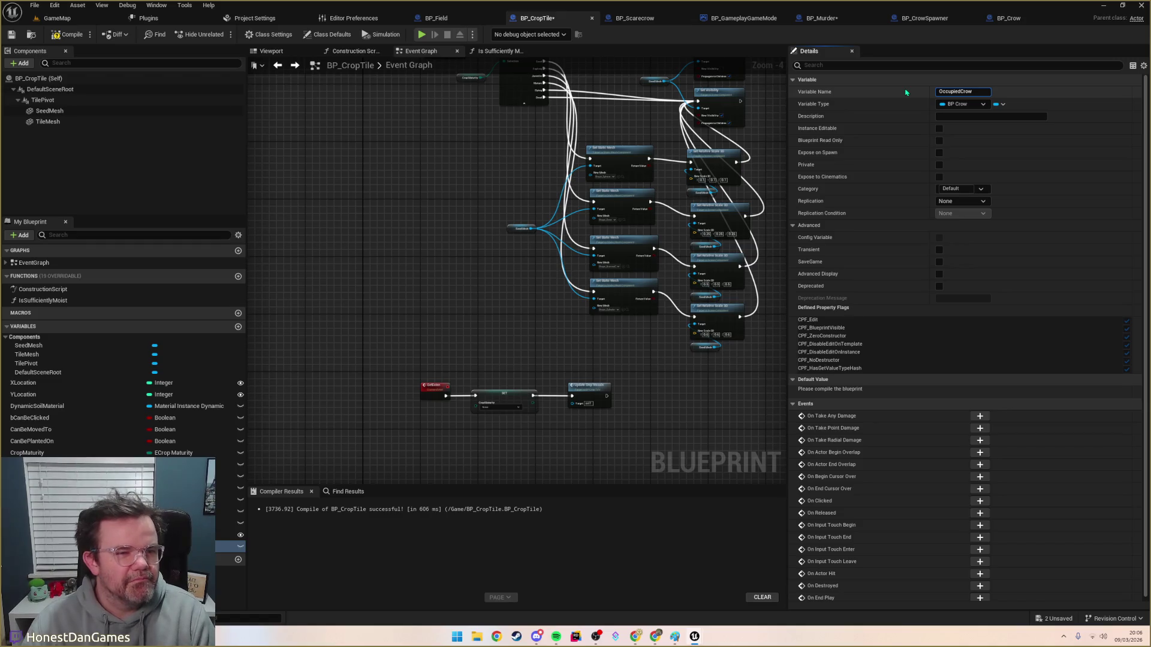
drag(955, 92, 984, 93)
text(ying)
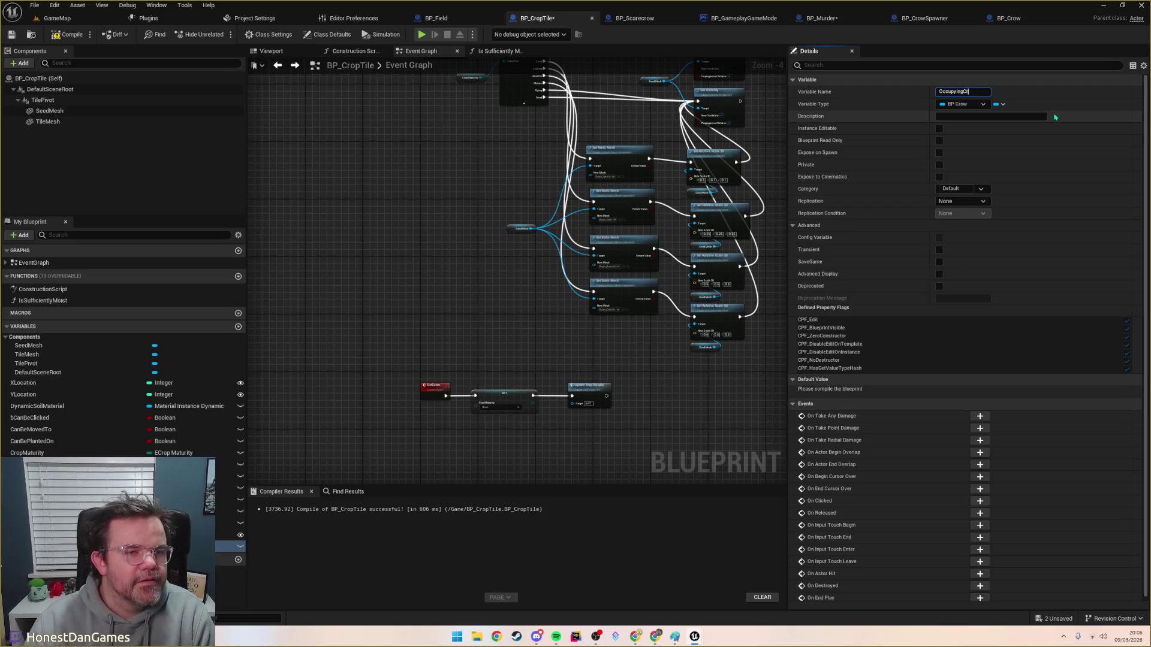
key(Return)
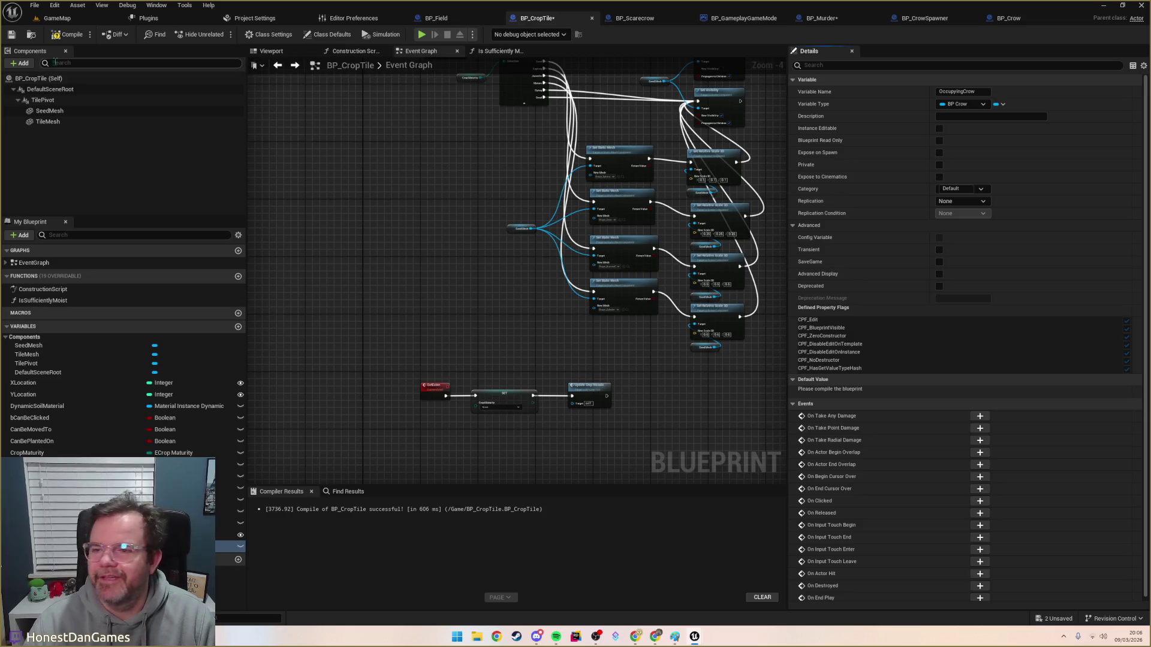
click(11, 35)
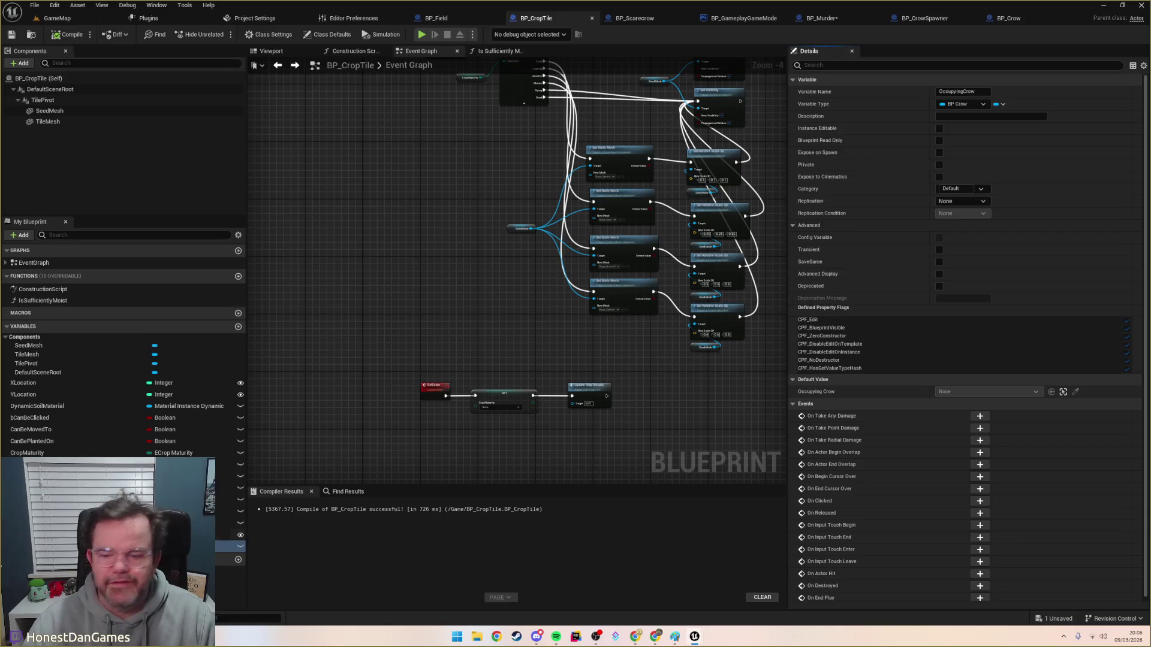
click(239, 547)
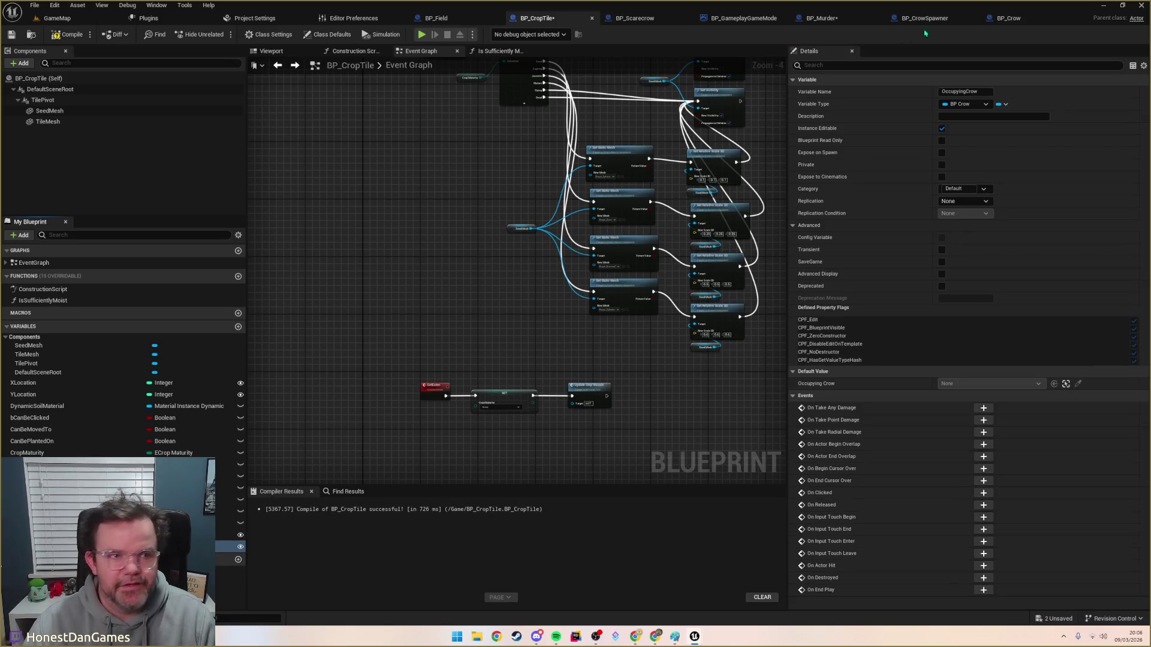
click(1012, 22)
Step: Add a Set Occupying Crow node on the Target Crop Tile, deleting a mistaken shadow-bias node
mouse_move(337, 306)
mouse_down()
mouse_move(422, 340)
mouse_move(599, 324)
mouse_move(579, 317)
mouse_up()
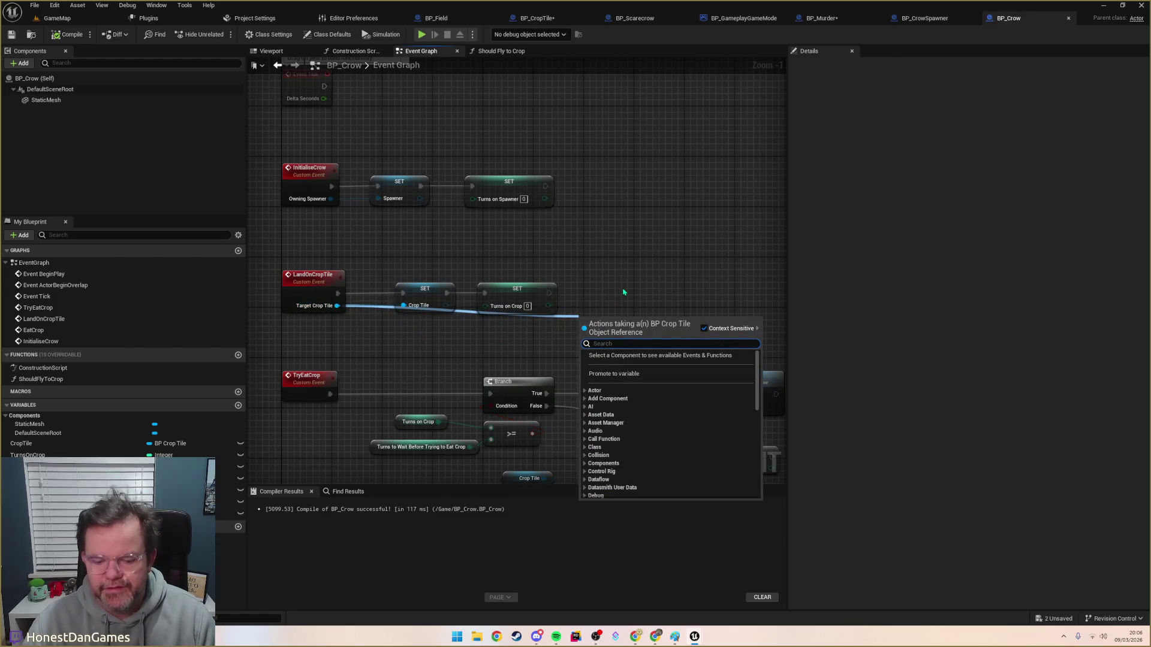
text(occup)
key(Down)
key(Return)
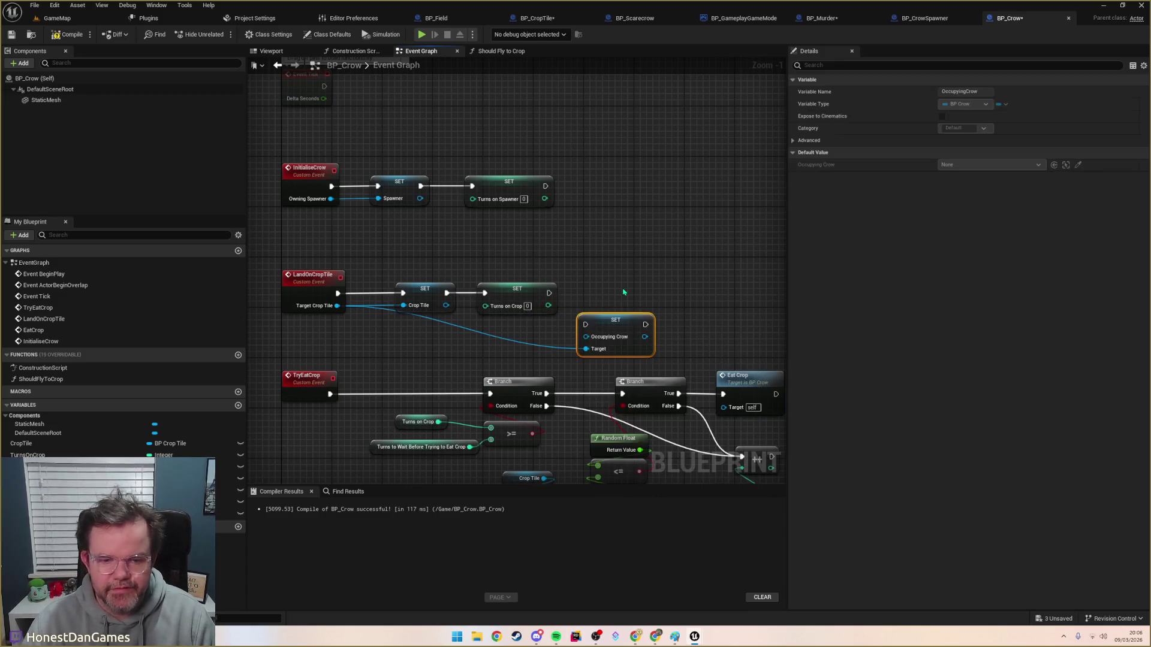
right_click(432, 344)
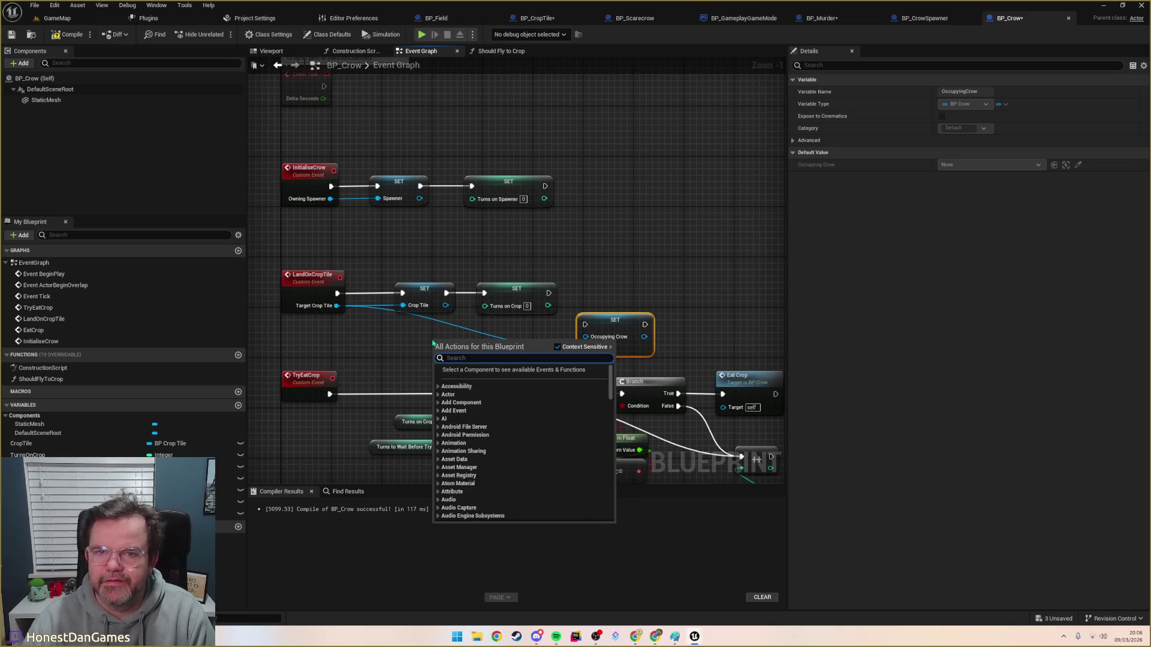
text(distance field self shadow)
key(Return)
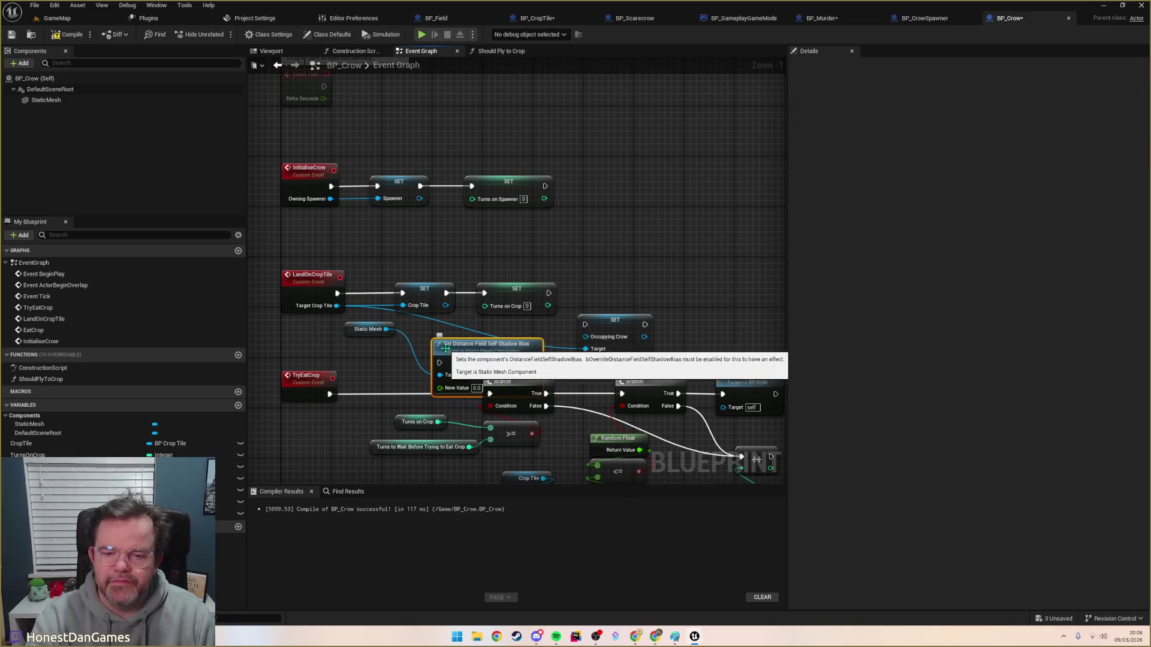
key(Delete)
key(Delete)
Step: Feed Self into Occupying Crow, chain the setter into the execution flow, and save all
drag(586, 337, 503, 354)
text(sel)
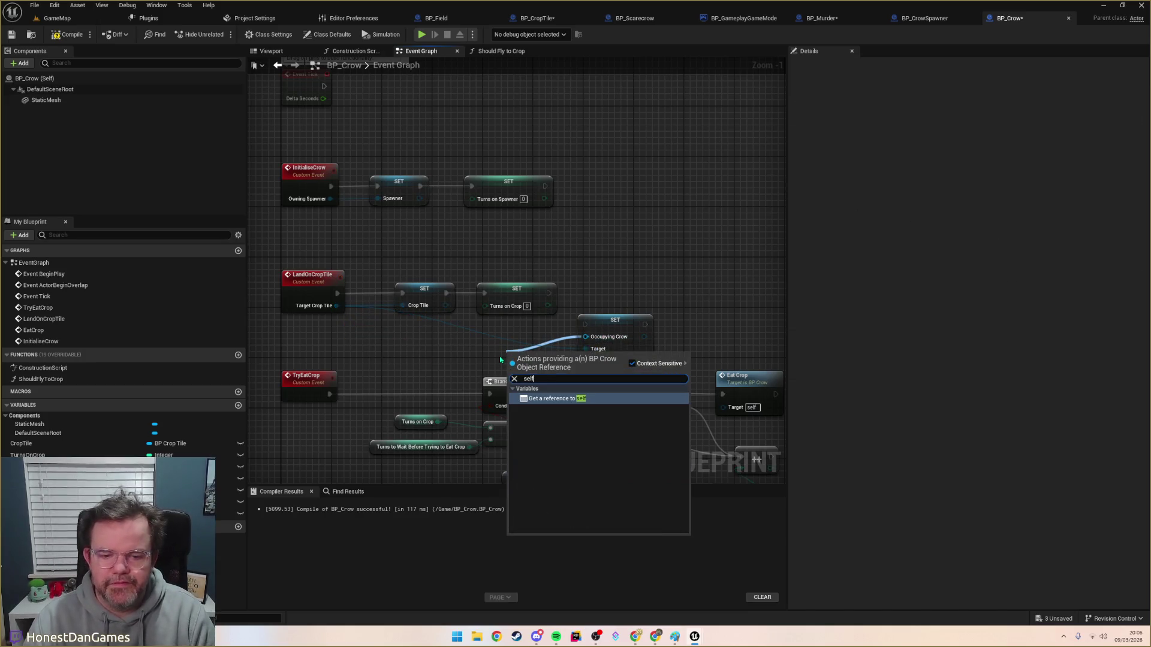
text(f)
key(Return)
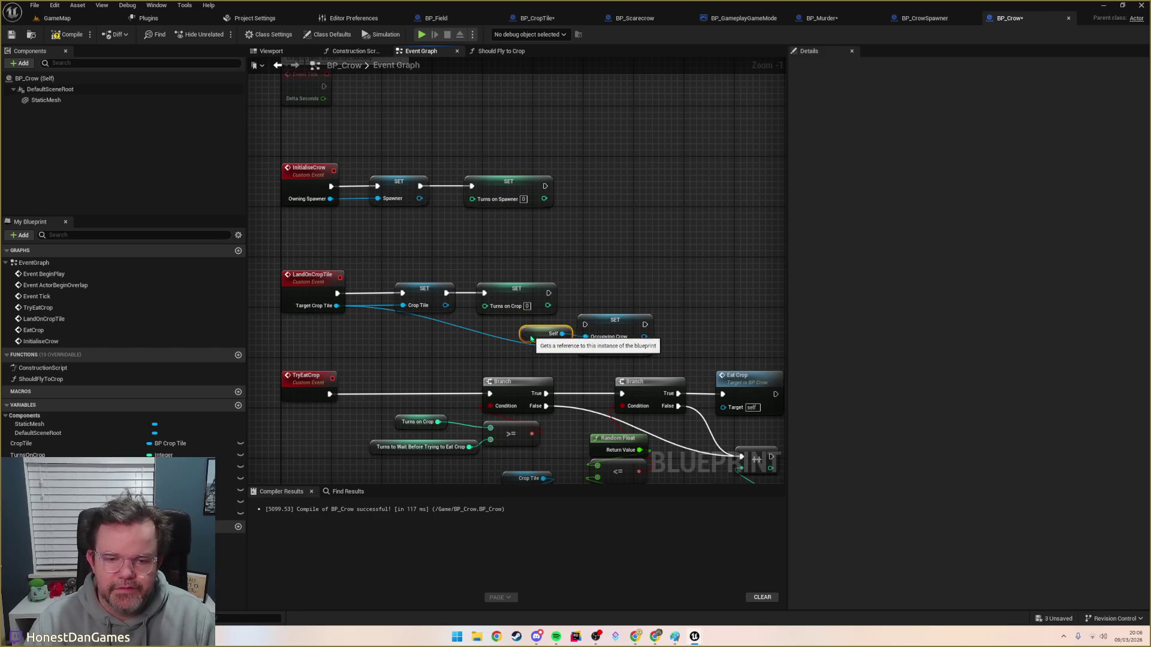
mouse_move(547, 293)
mouse_down()
mouse_move(584, 325)
mouse_move(601, 318)
mouse_move(607, 293)
mouse_up()
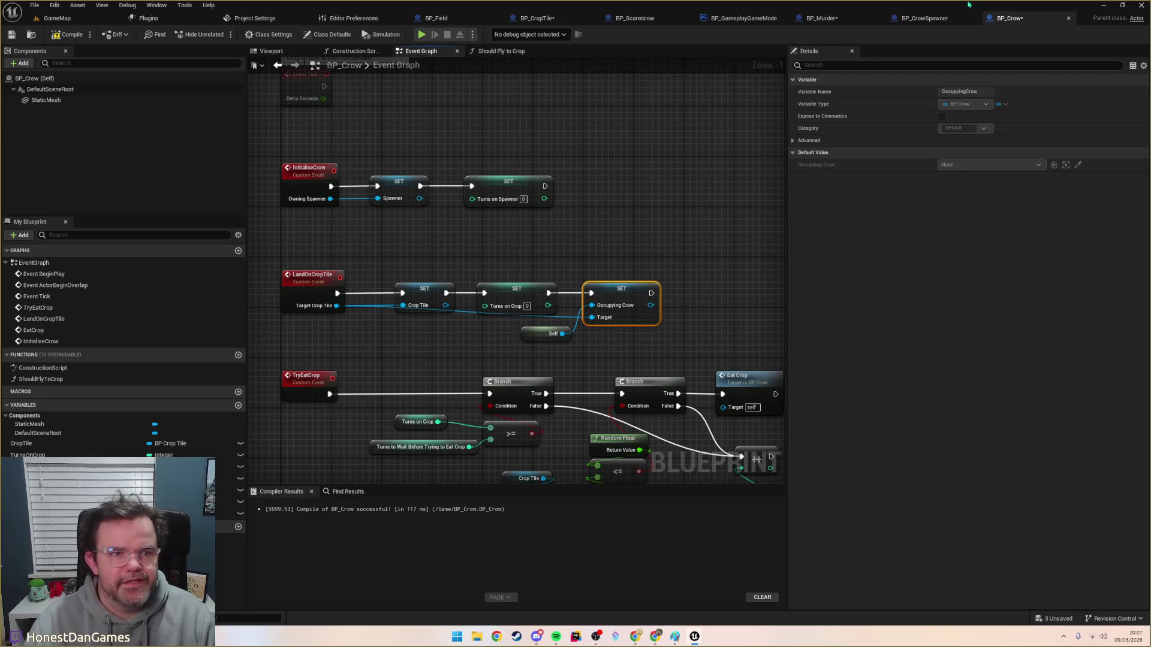
key(ctrl+shift+s)
click(822, 18)
mouse_move(612, 373)
mouse_down()
mouse_move(614, 347)
mouse_move(554, 372)
mouse_up()
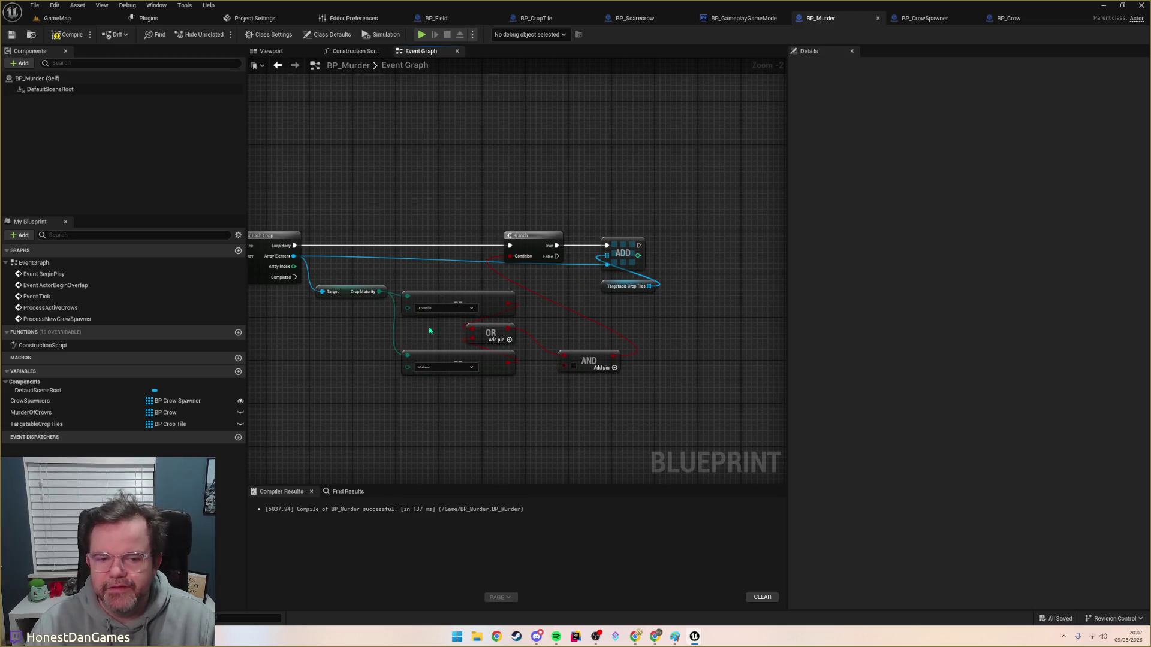
Step: Get each tile's Occupying Crow and feed an Is Valid check on it into the AND node
drag(294, 256, 485, 424)
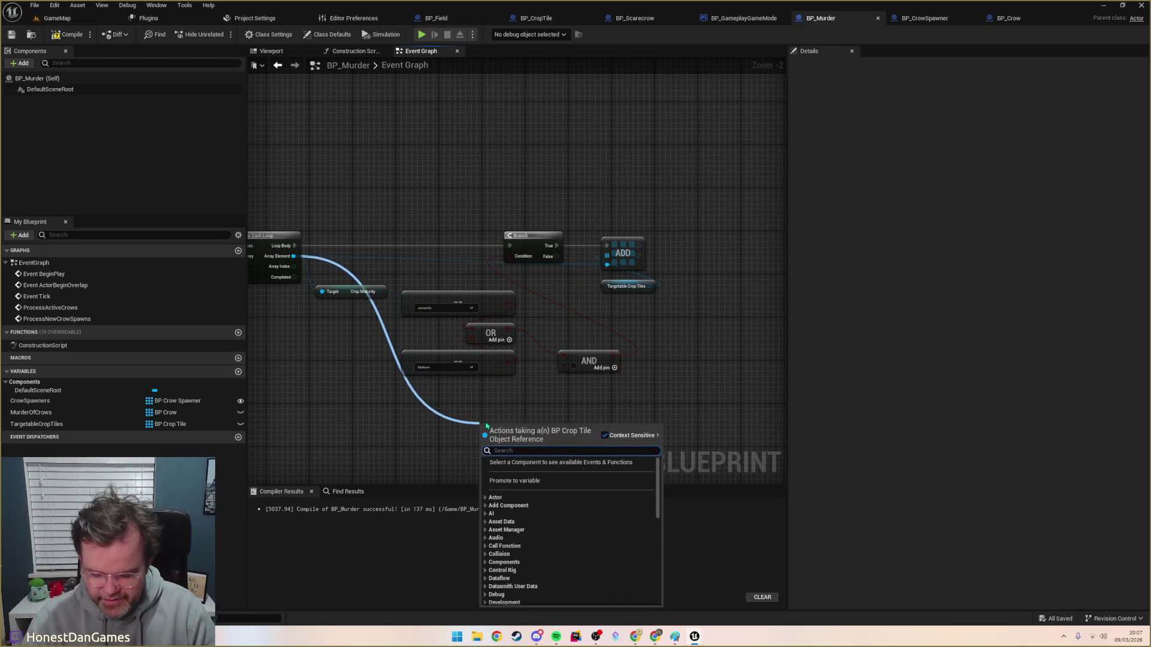
text(occup)
key(Return)
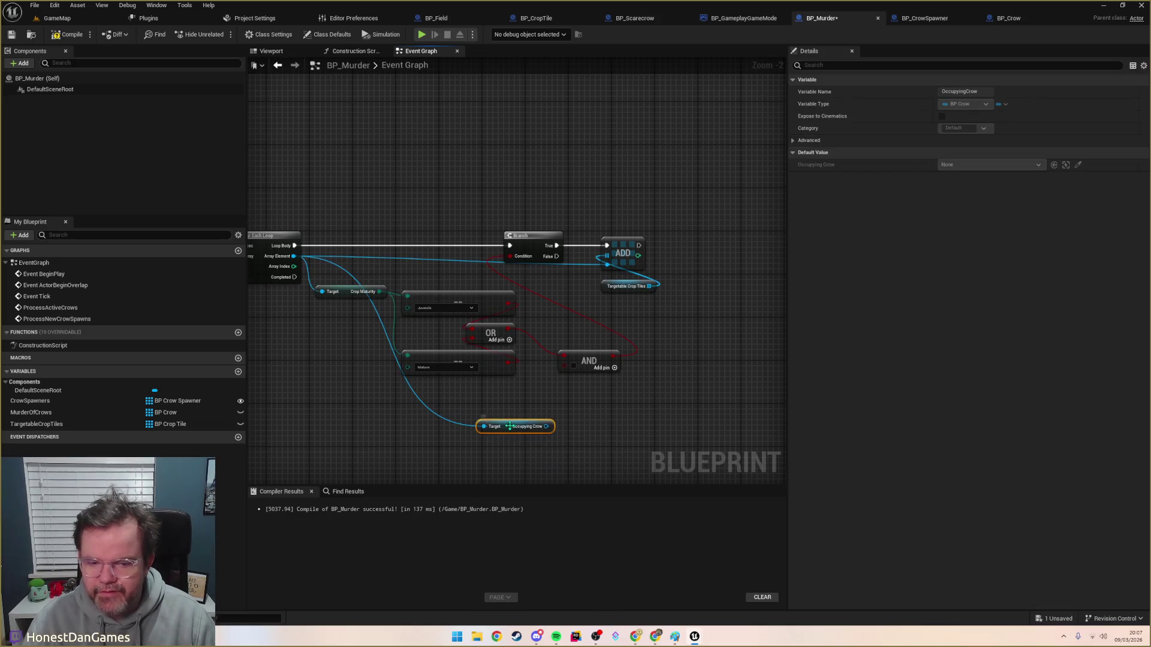
drag(546, 426, 571, 415)
text(isvalid)
key(Return)
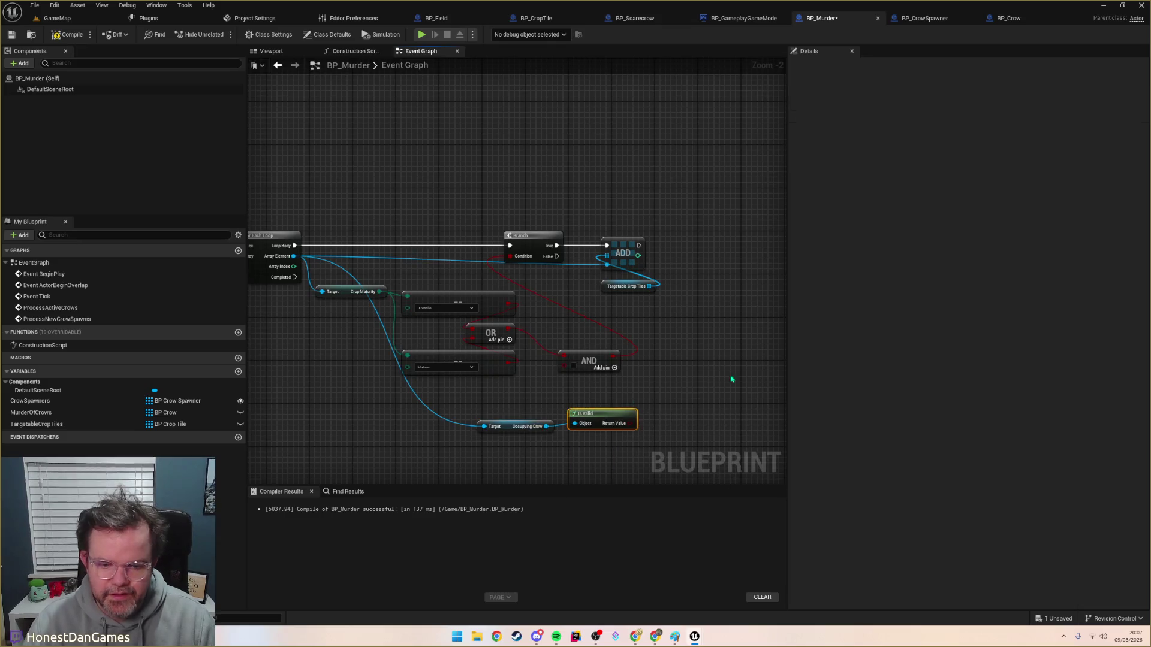
mouse_move(635, 422)
mouse_down()
mouse_move(611, 390)
mouse_move(562, 359)
mouse_up()
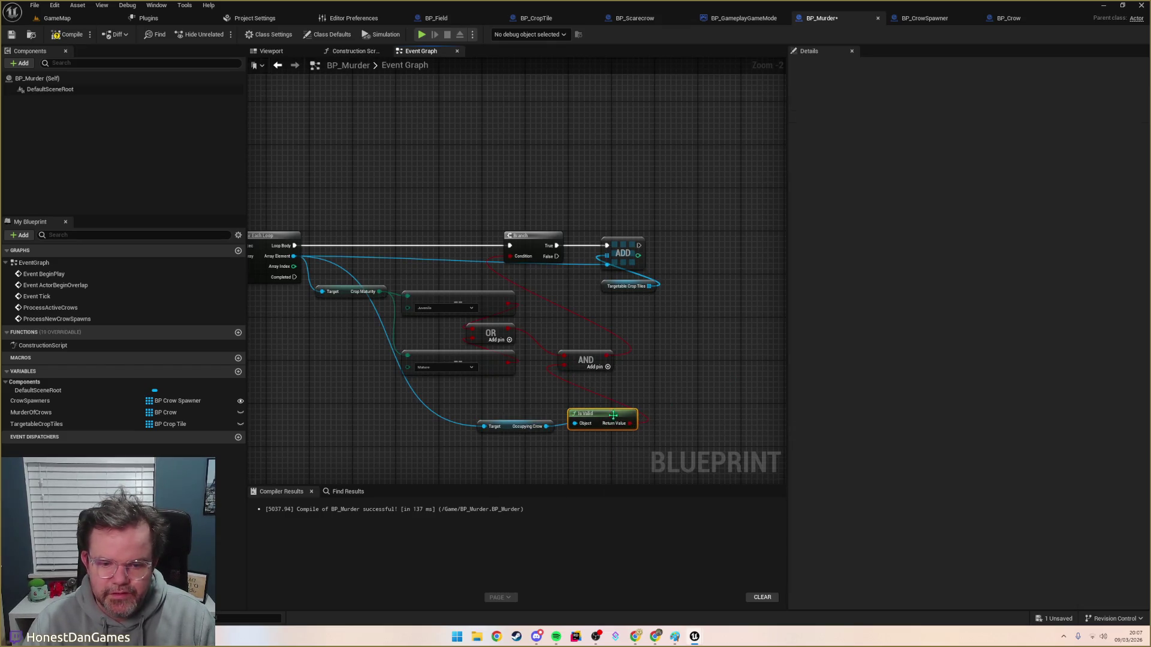
drag(587, 413, 581, 423)
Step: Add a NOT Boolean node off the Is Valid result, discarding a stray not-equal node
mouse_move(588, 406)
mouse_down()
mouse_move(576, 428)
mouse_move(609, 400)
mouse_up()
text(!=)
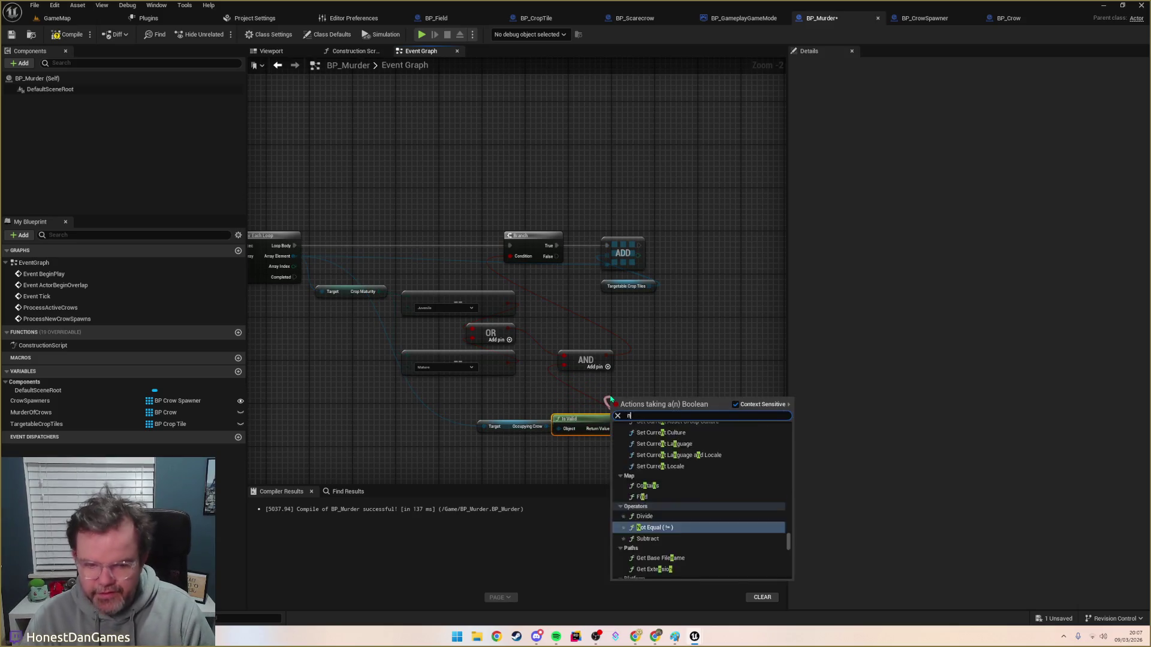
key(Return)
key(Delete)
drag(614, 428, 640, 395)
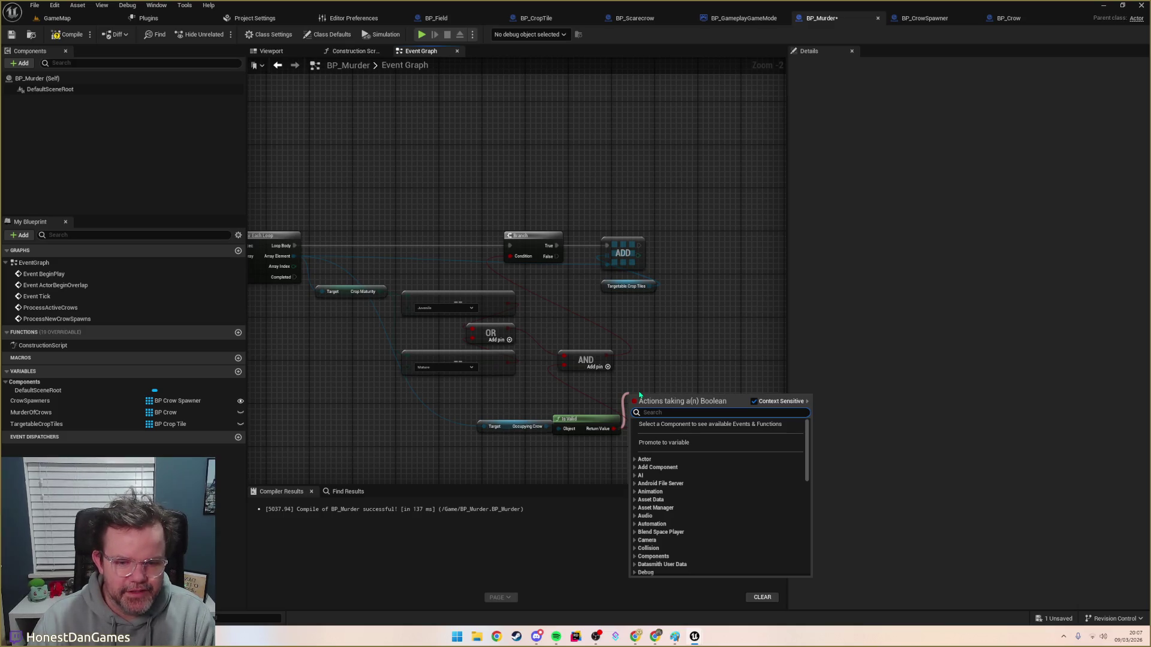
text(not)
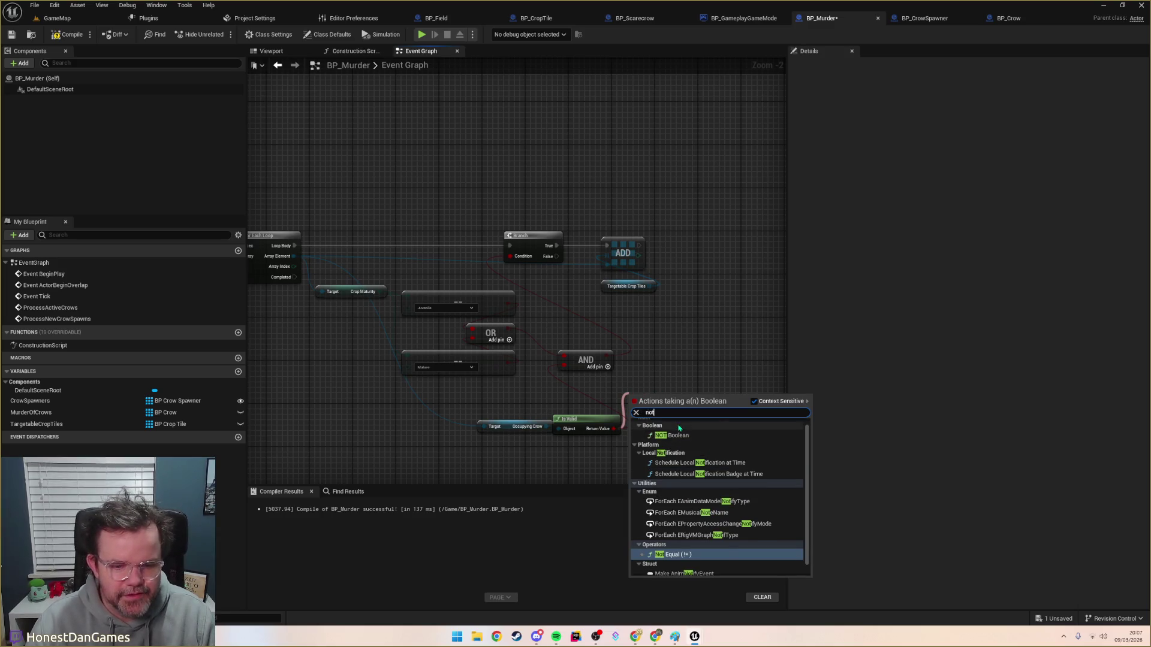
click(674, 436)
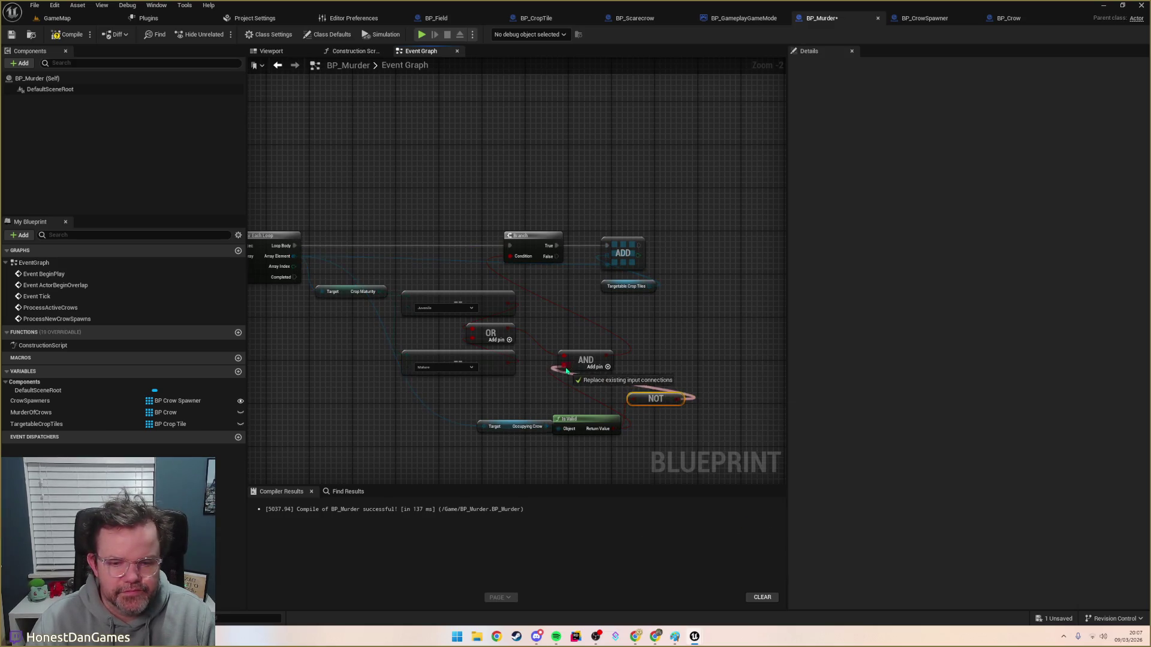
Step: Arrange the NOT, Is Valid and Occupying Crow nodes, and shift the ADD group right
drag(674, 403, 610, 409)
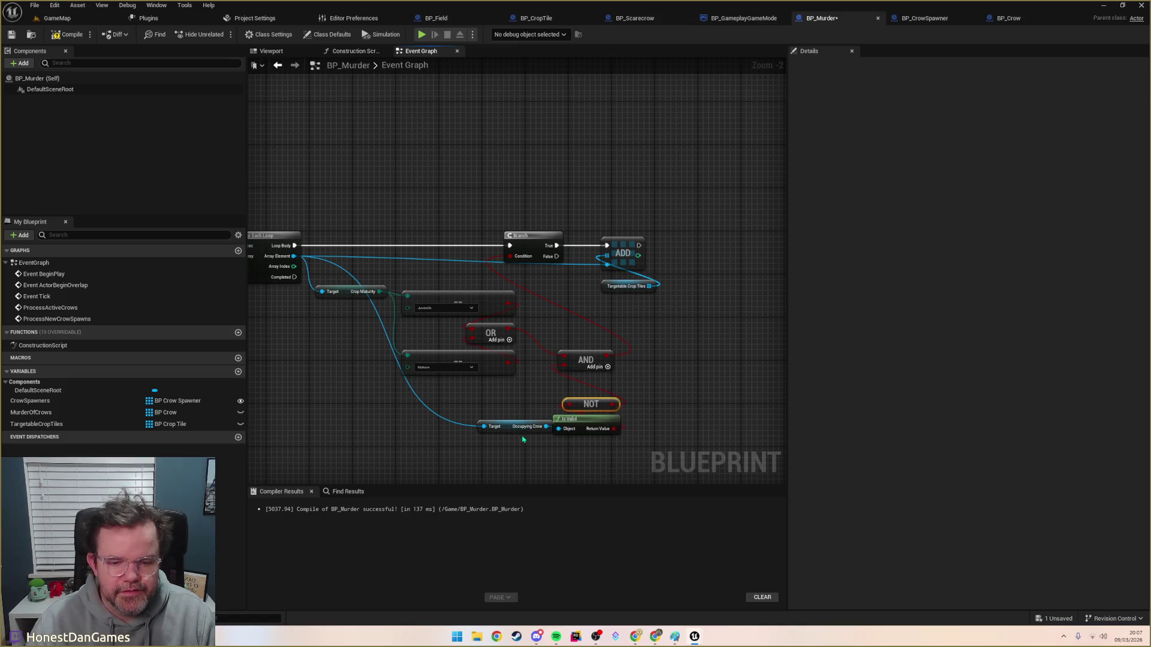
mouse_move(498, 428)
mouse_down()
mouse_move(555, 459)
mouse_move(577, 448)
mouse_up()
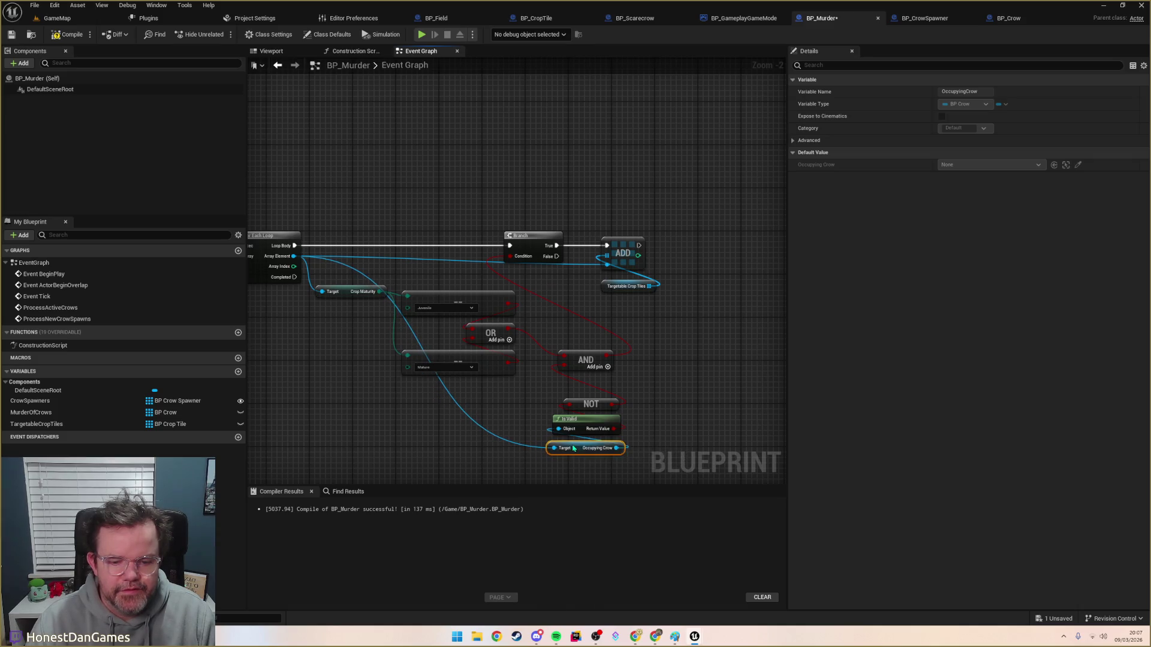
drag(502, 406, 628, 459)
drag(599, 411, 491, 412)
click(610, 302)
mouse_move(609, 303)
mouse_down()
mouse_move(694, 294)
mouse_move(659, 285)
mouse_move(706, 239)
mouse_up()
click(665, 378)
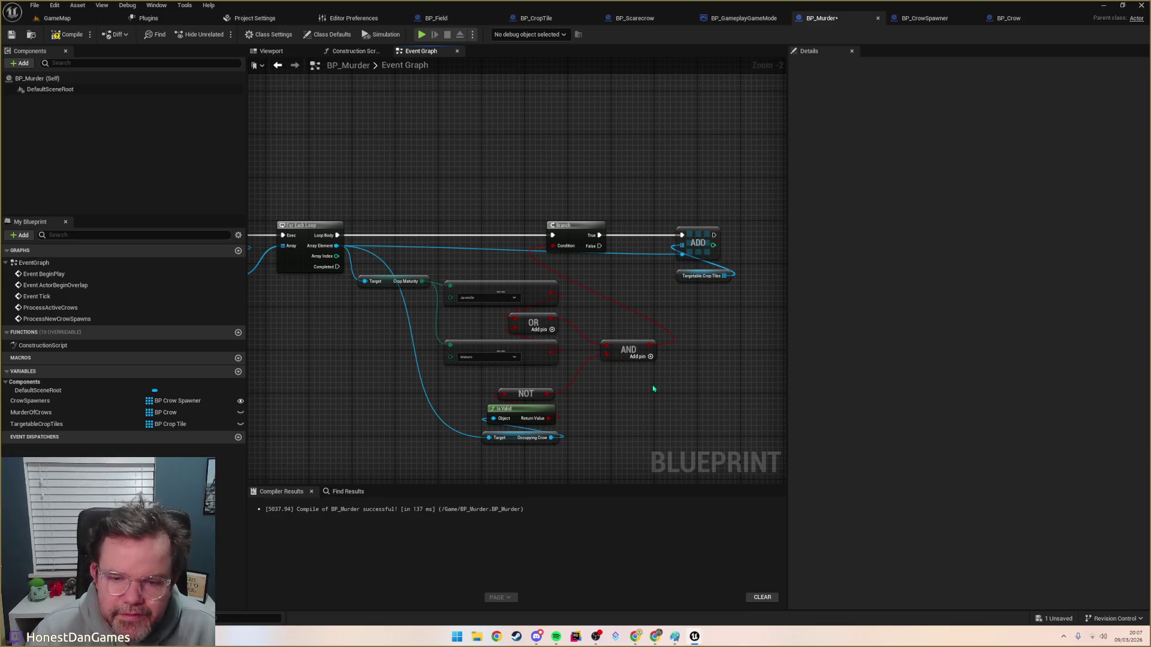
Step: Duplicate the TargetableCropTiles getter and run a second For Each Loop after the first completes
scroll(599, 364, down, 2)
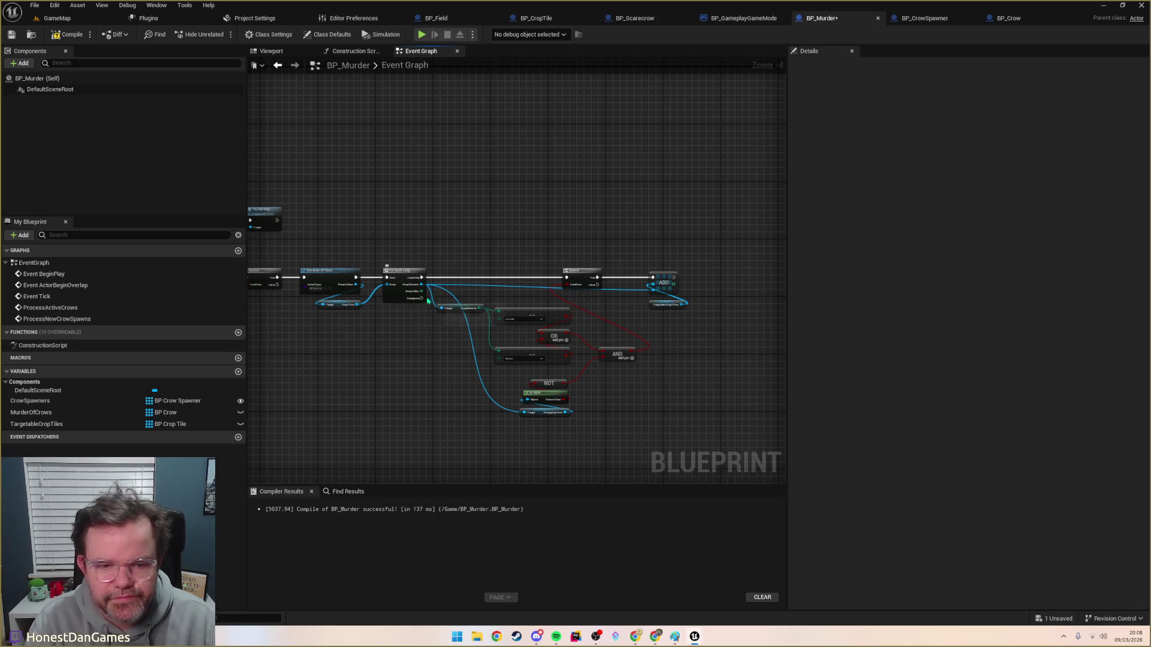
click(656, 305)
key(ctrl+c)
key(ctrl+v)
drag(404, 415, 413, 350)
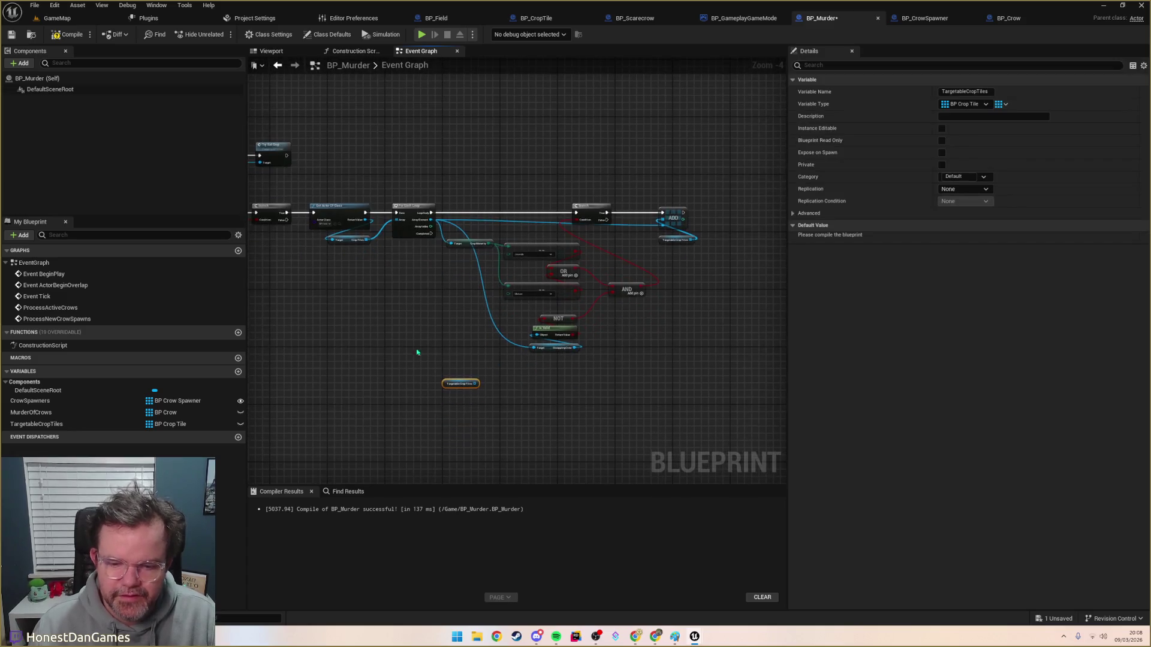
drag(476, 384, 494, 379)
text(for)
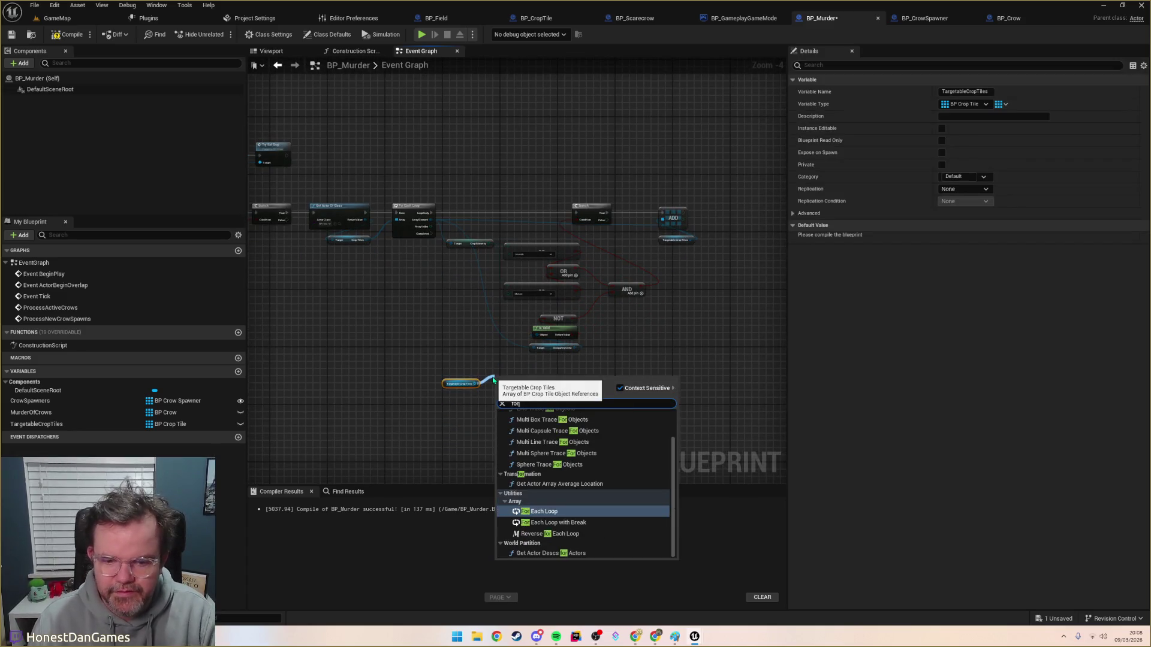
key(Return)
mouse_move(431, 233)
mouse_down()
mouse_move(458, 252)
mouse_move(527, 419)
mouse_move(491, 388)
mouse_move(461, 406)
mouse_up()
click(461, 384)
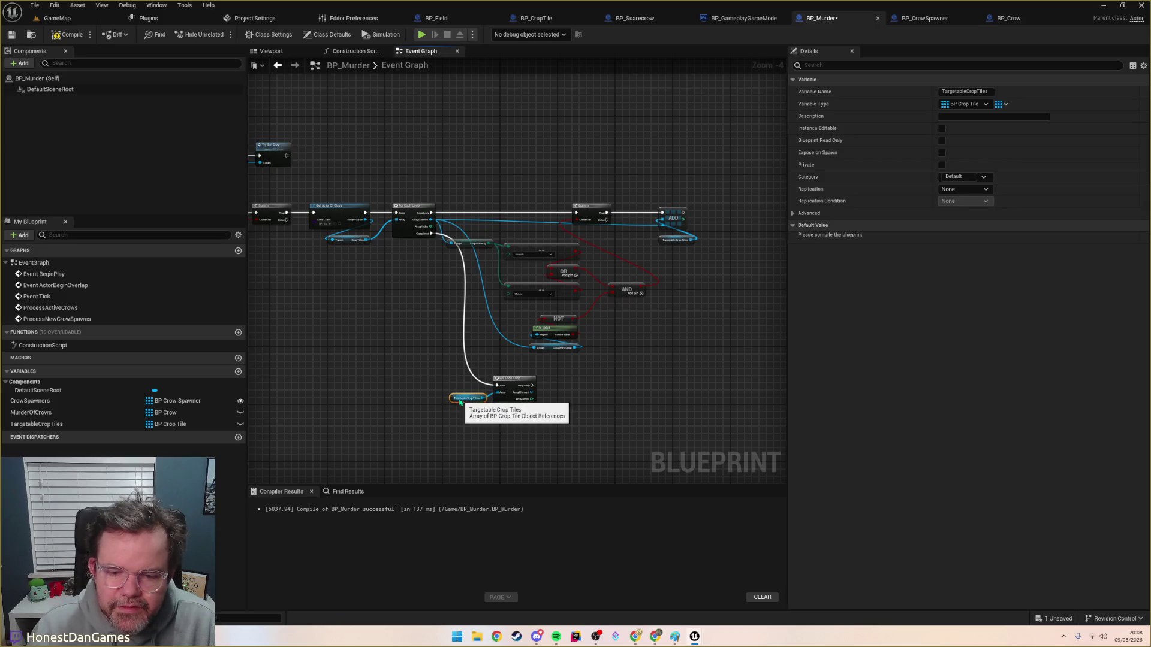
Step: Replace the second loop with a LENGTH node counting TargetableCropTiles, then place another getter
scroll(536, 389, up, 2)
scroll(536, 389, down, 1)
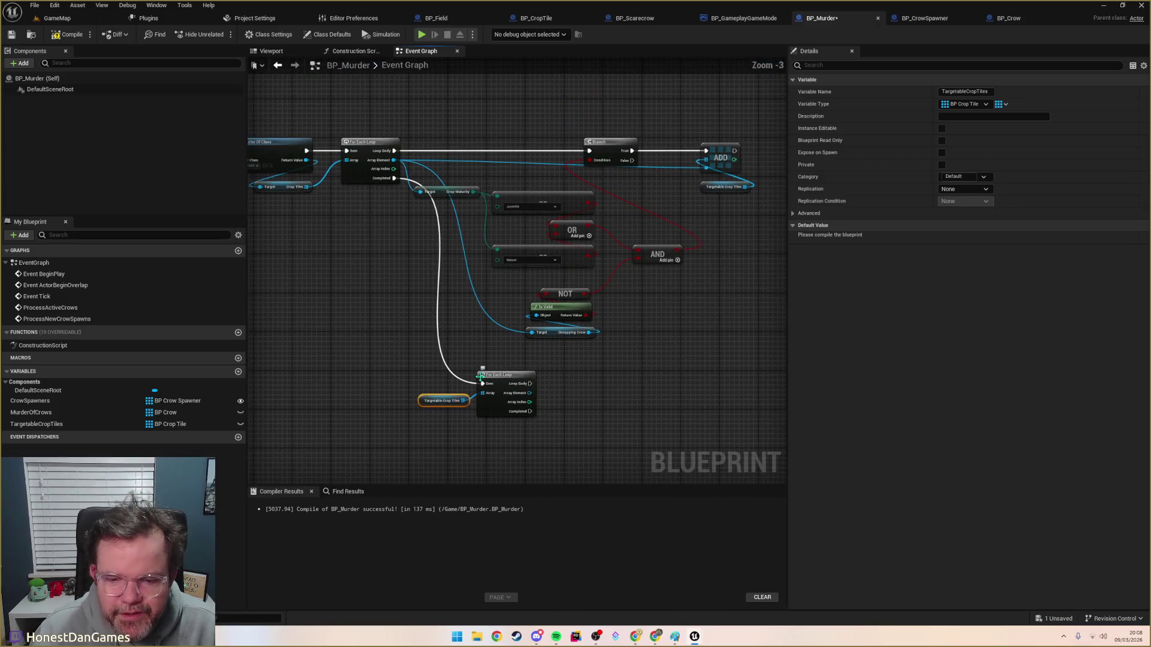
click(497, 376)
key(Delete)
drag(464, 401, 503, 394)
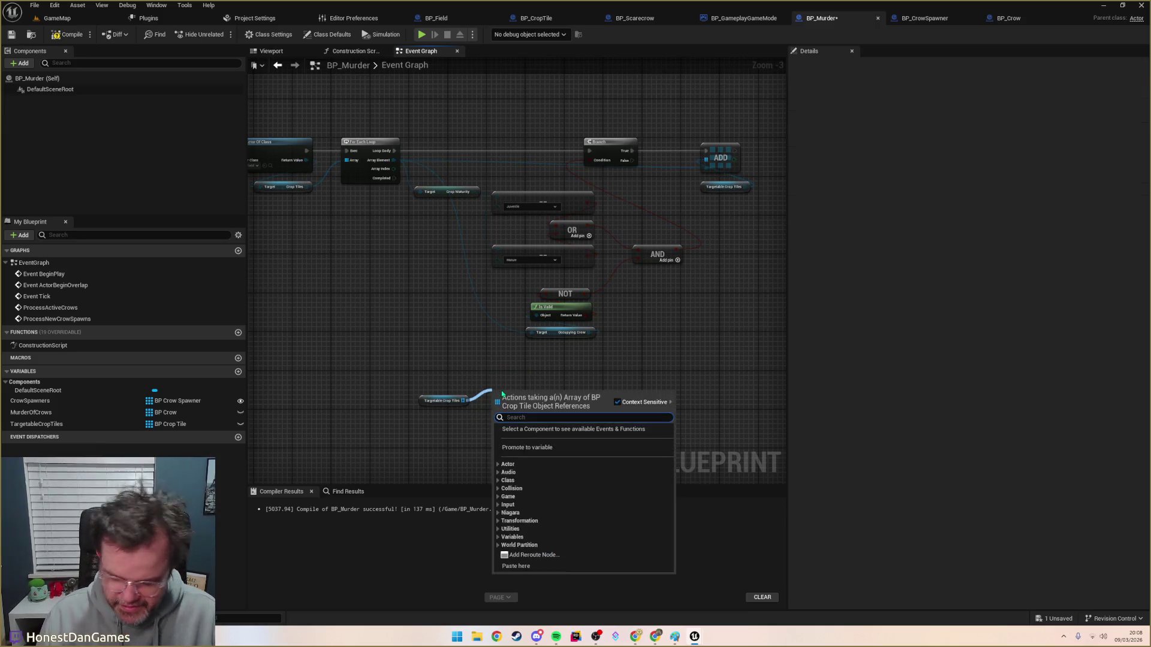
text(length)
key(Return)
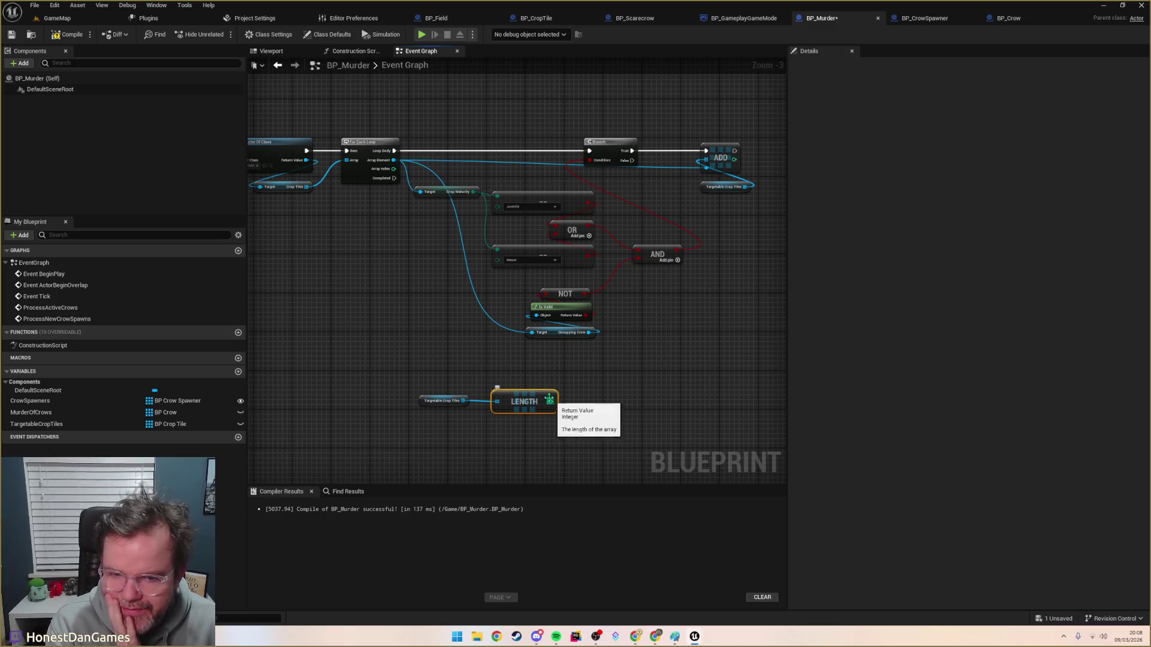
mouse_move(36, 424)
mouse_down()
mouse_move(368, 398)
mouse_move(463, 358)
mouse_move(527, 393)
mouse_move(539, 384)
mouse_up()
Step: Add a GET node off the new TargetableCropTiles getter to fetch one crop tile
drag(483, 357, 628, 387)
text(get)
key(Return)
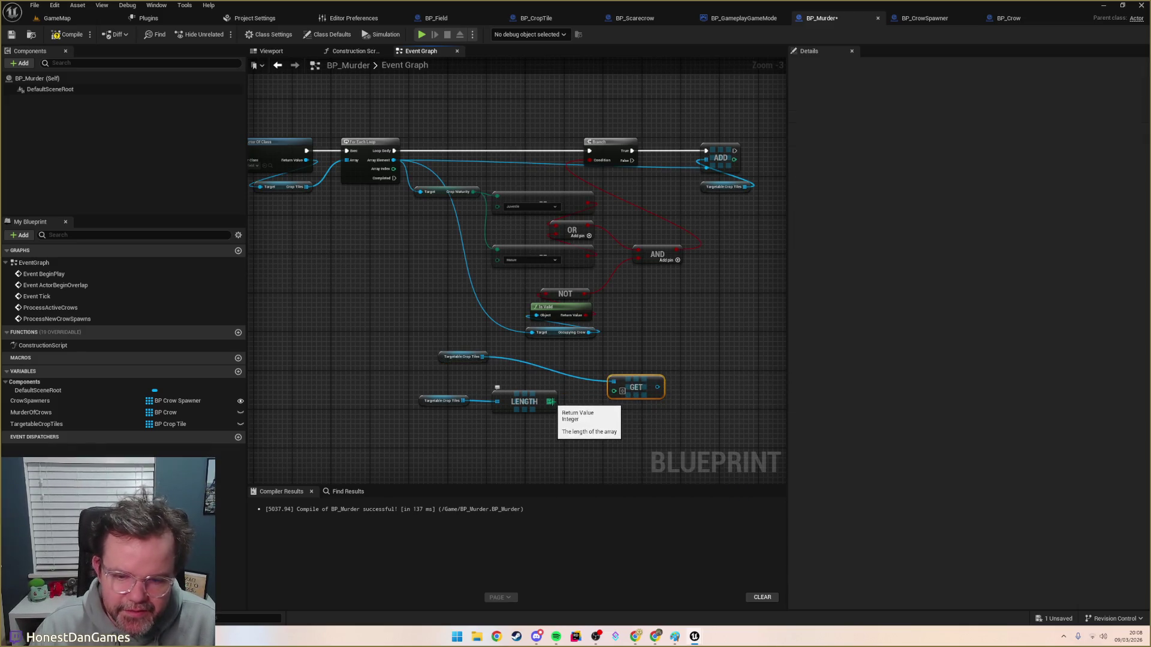
Step: Add a Random Integer node to the graph
drag(550, 401, 563, 418)
text(-)
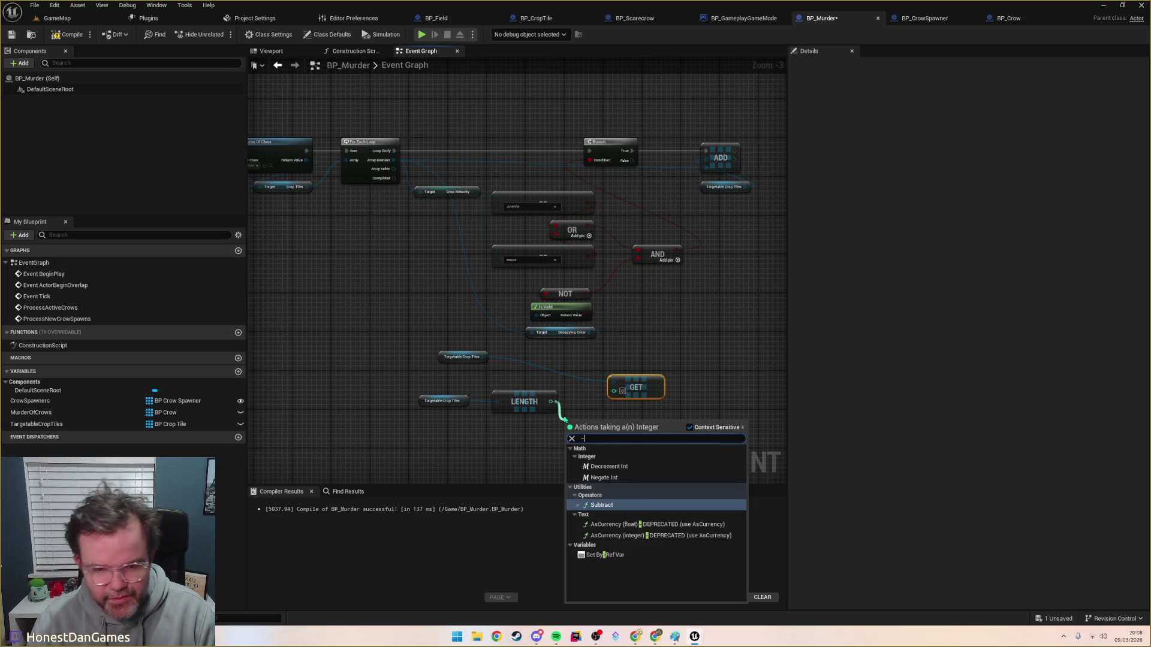
key(BackSpace)
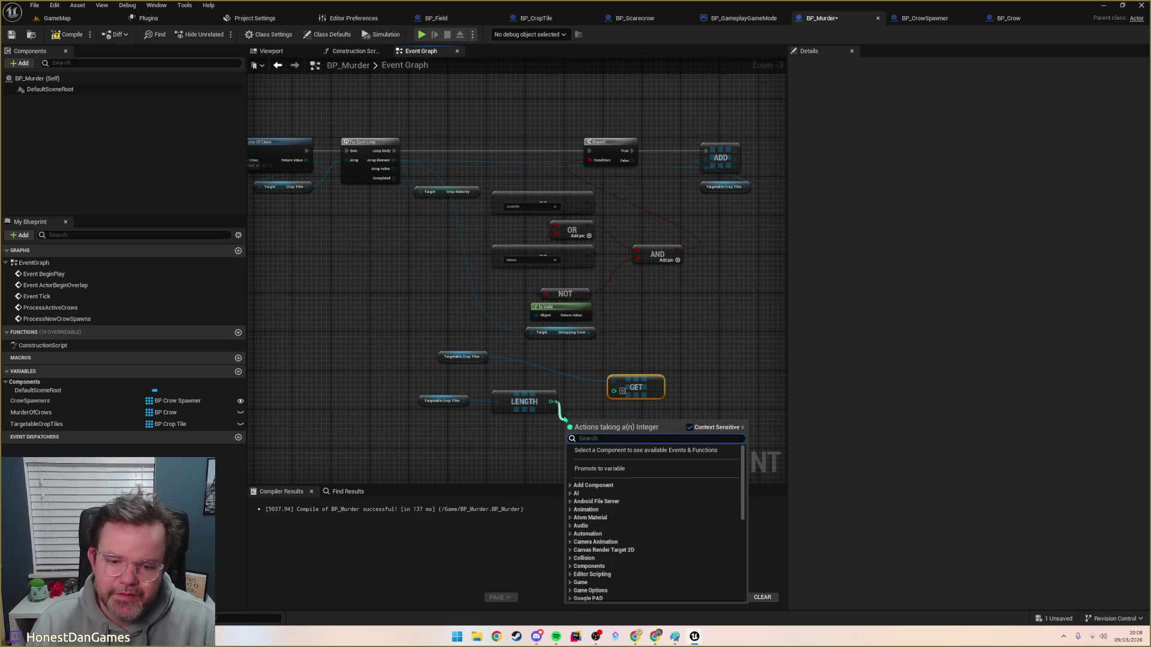
key(Escape)
right_click(532, 443)
text(rand)
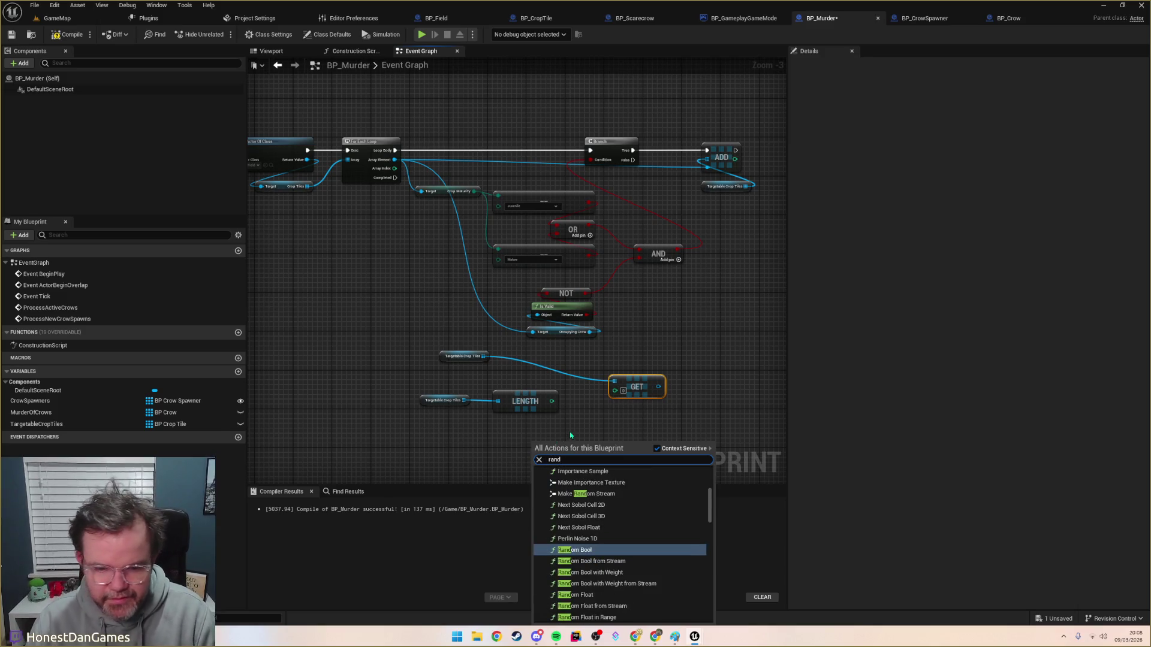
text(om int)
key(Return)
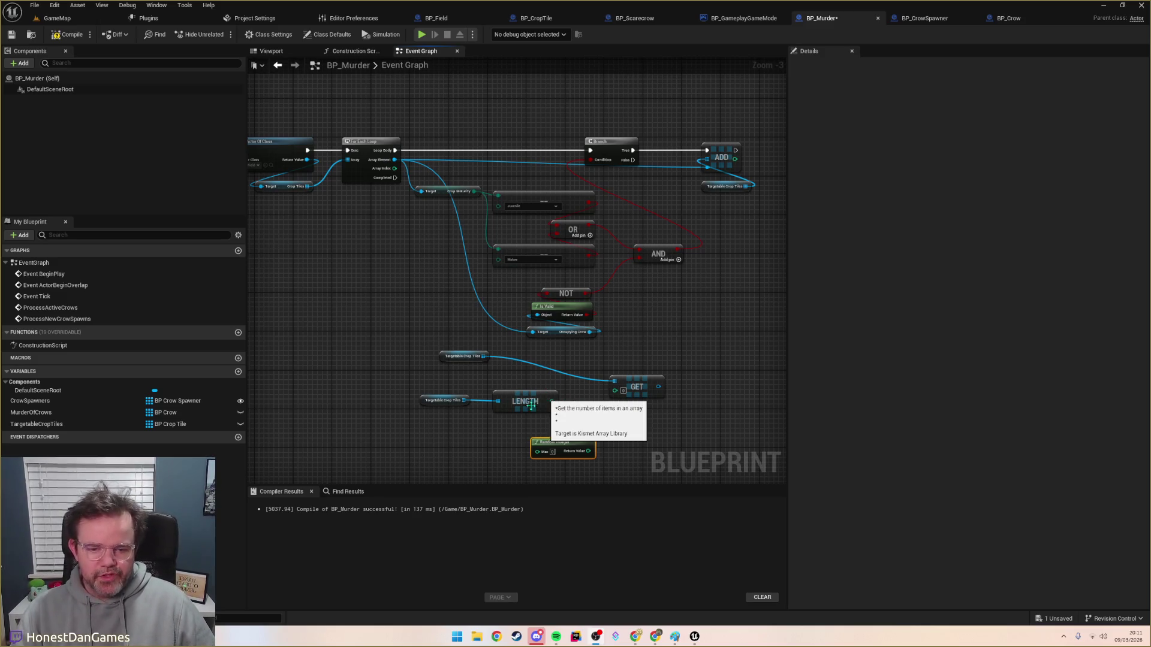
Step: Feed LENGTH minus one into Random Integer's Max and drive GET's index with the result
drag(562, 443, 532, 437)
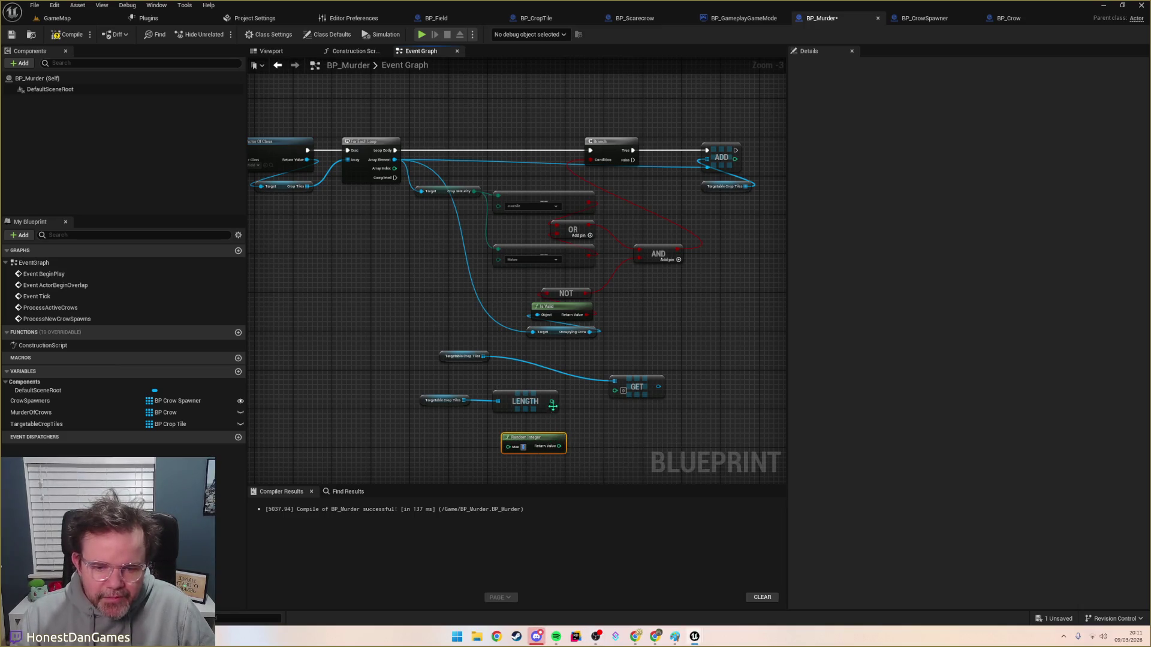
drag(552, 401, 480, 445)
text(-)
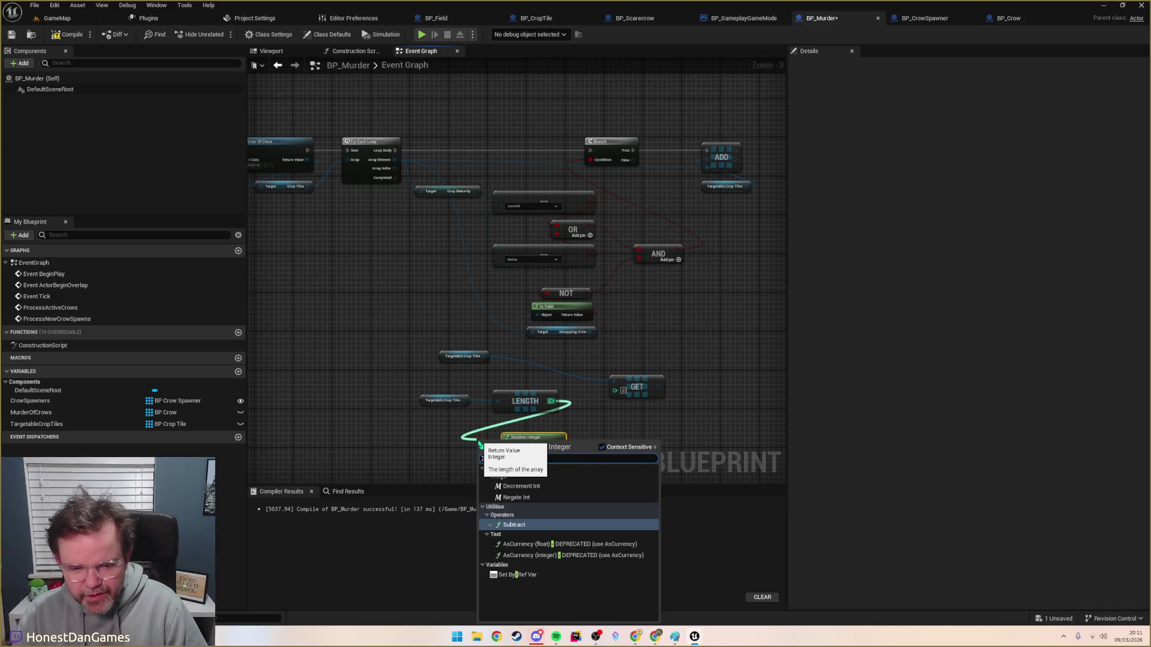
key(Return)
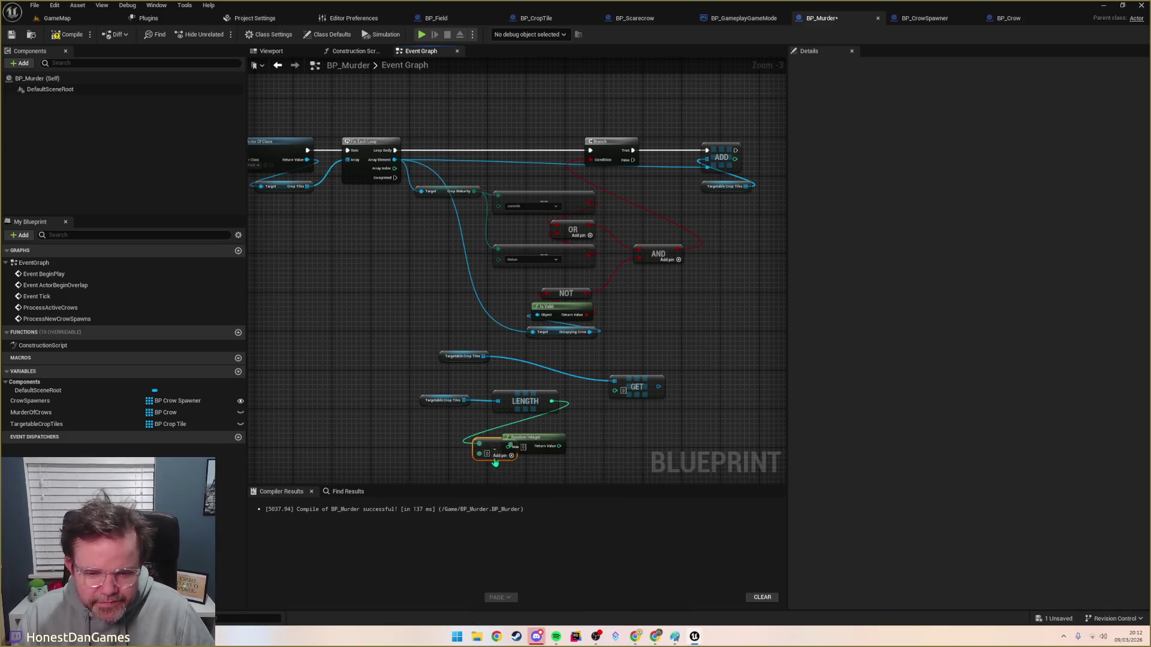
drag(535, 445, 559, 449)
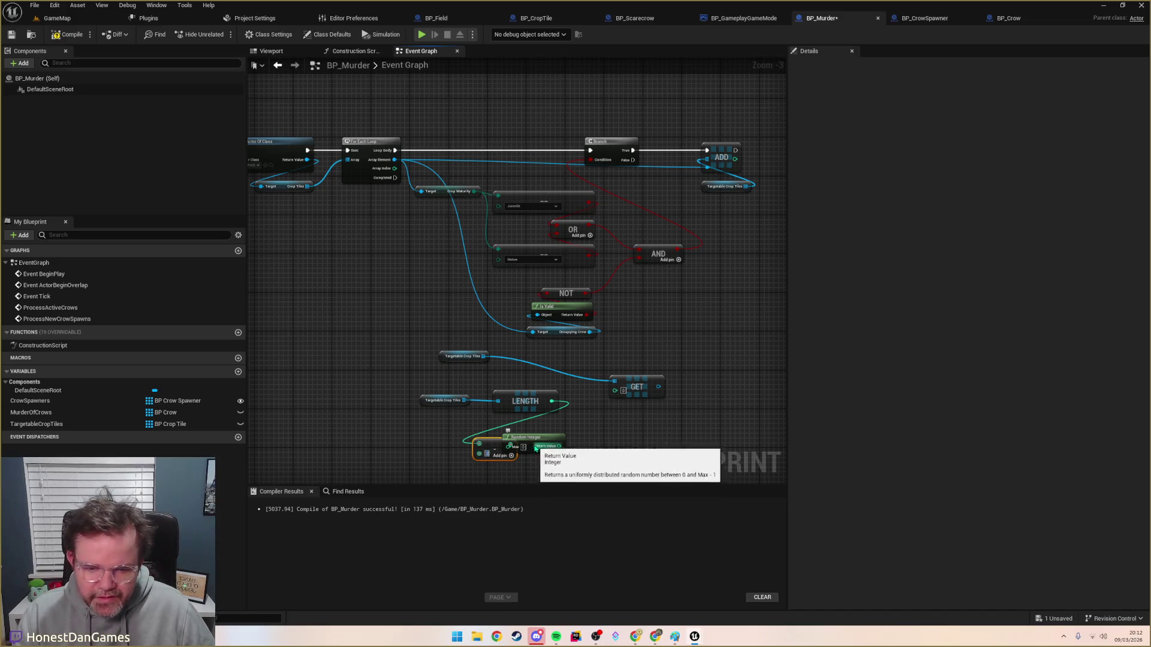
mouse_move(510, 444)
mouse_down()
mouse_move(543, 458)
mouse_move(532, 451)
mouse_up()
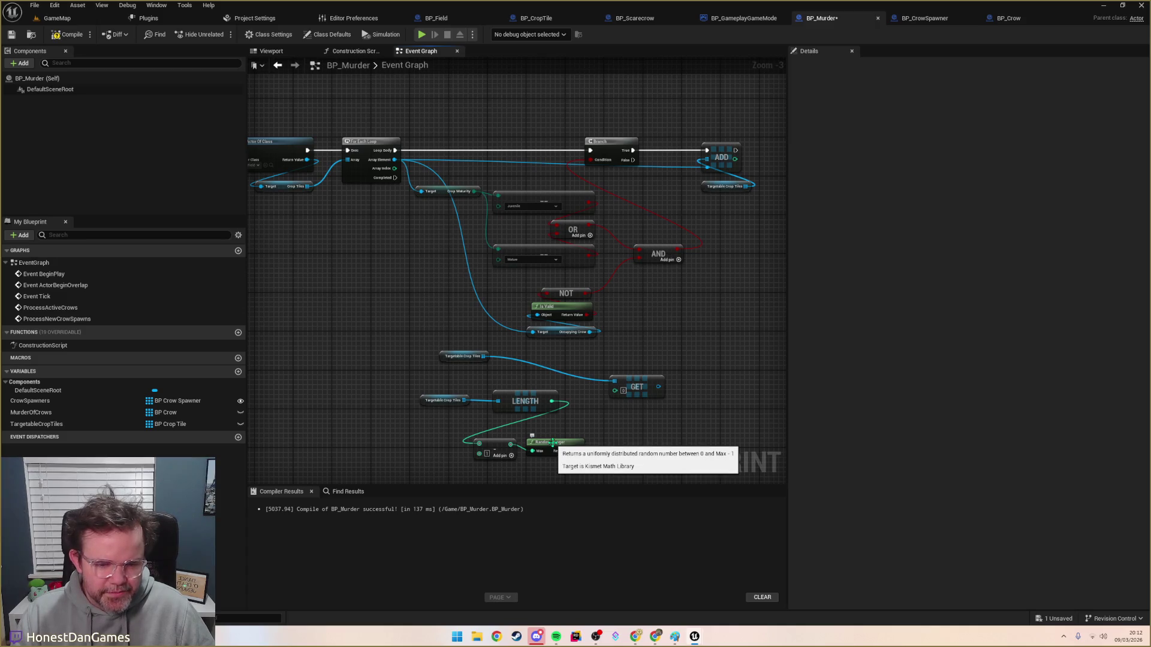
mouse_move(577, 450)
mouse_down()
mouse_move(593, 446)
mouse_move(615, 390)
mouse_move(579, 362)
mouse_up()
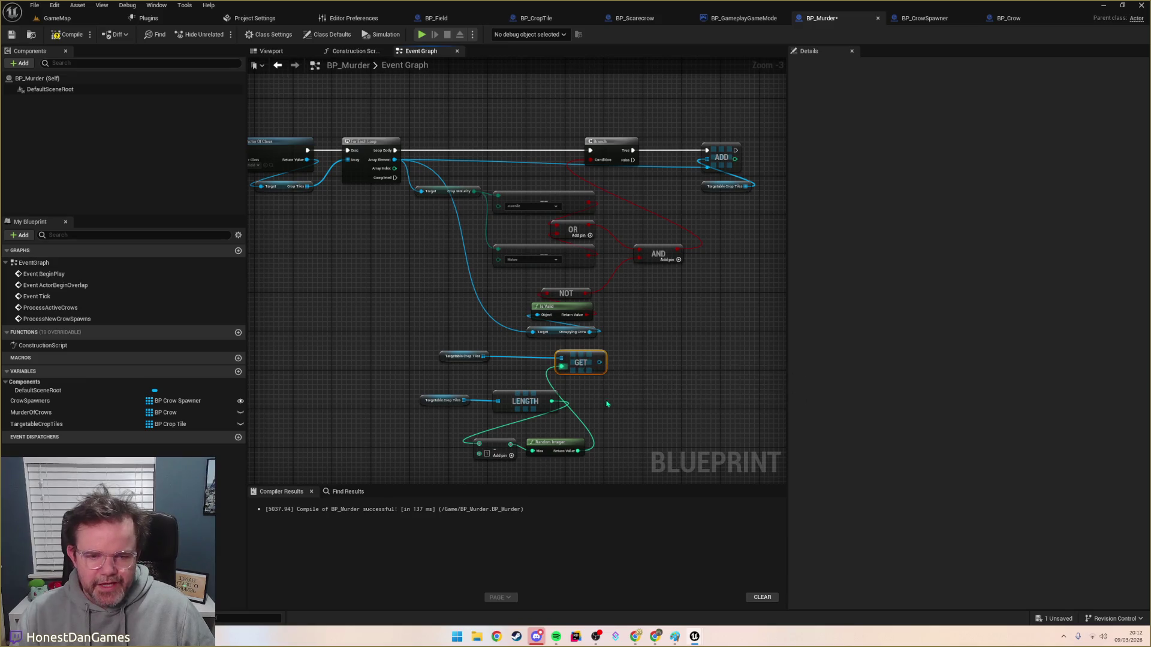
Step: Arrange LENGTH, the Targetable Crop Tiles getter and GET into a tidy cluster
drag(607, 405, 547, 409)
drag(460, 410, 368, 453)
drag(364, 408, 357, 432)
click(378, 396)
drag(524, 425, 465, 391)
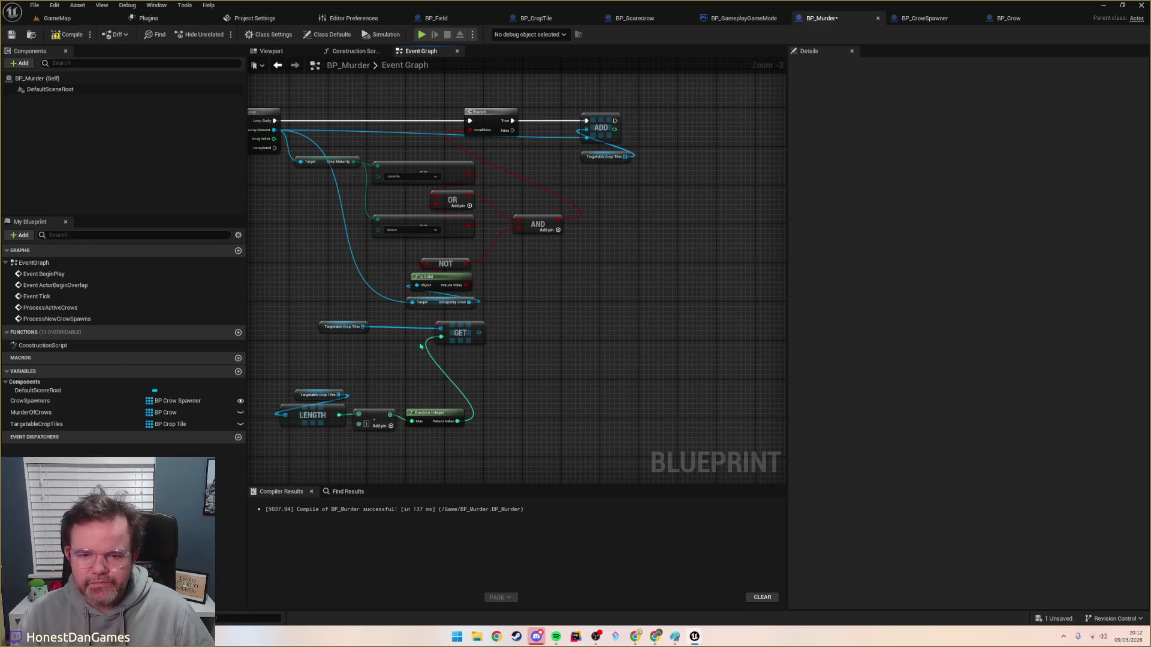
mouse_move(315, 317)
mouse_down()
mouse_move(489, 347)
mouse_move(448, 365)
mouse_move(448, 381)
mouse_move(606, 357)
mouse_move(779, 384)
mouse_move(566, 416)
mouse_move(608, 390)
mouse_up()
click(468, 357)
Step: Move the Spawner getter aside and wrap the crop-targeting nodes in a 'Spawned Crows Chance to Fly to Crop' comment
scroll(629, 393, down, 2)
scroll(611, 301, up, 3)
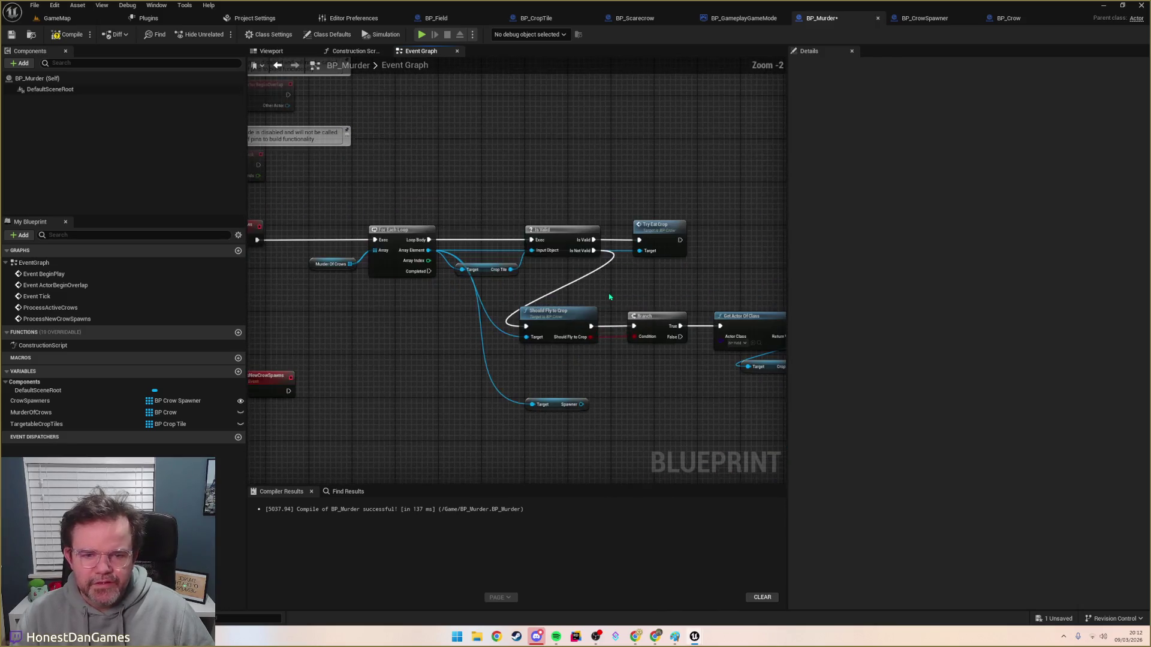
scroll(606, 298, down, 3)
mouse_move(606, 298)
mouse_down()
mouse_move(565, 326)
mouse_move(514, 290)
mouse_up()
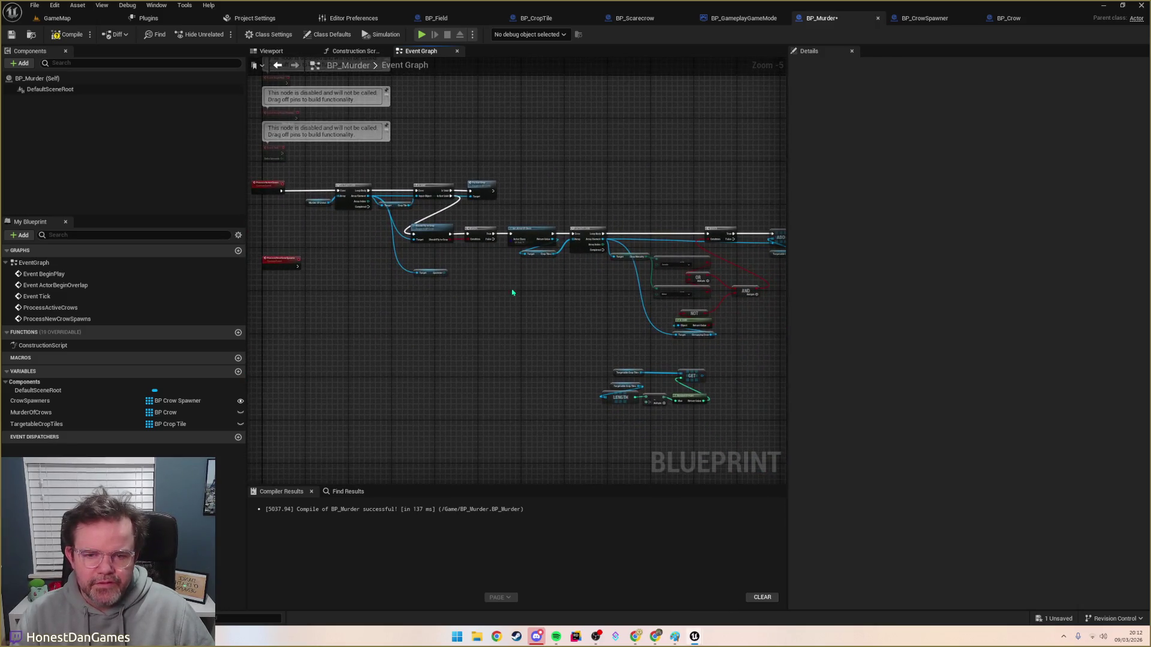
drag(440, 277, 446, 448)
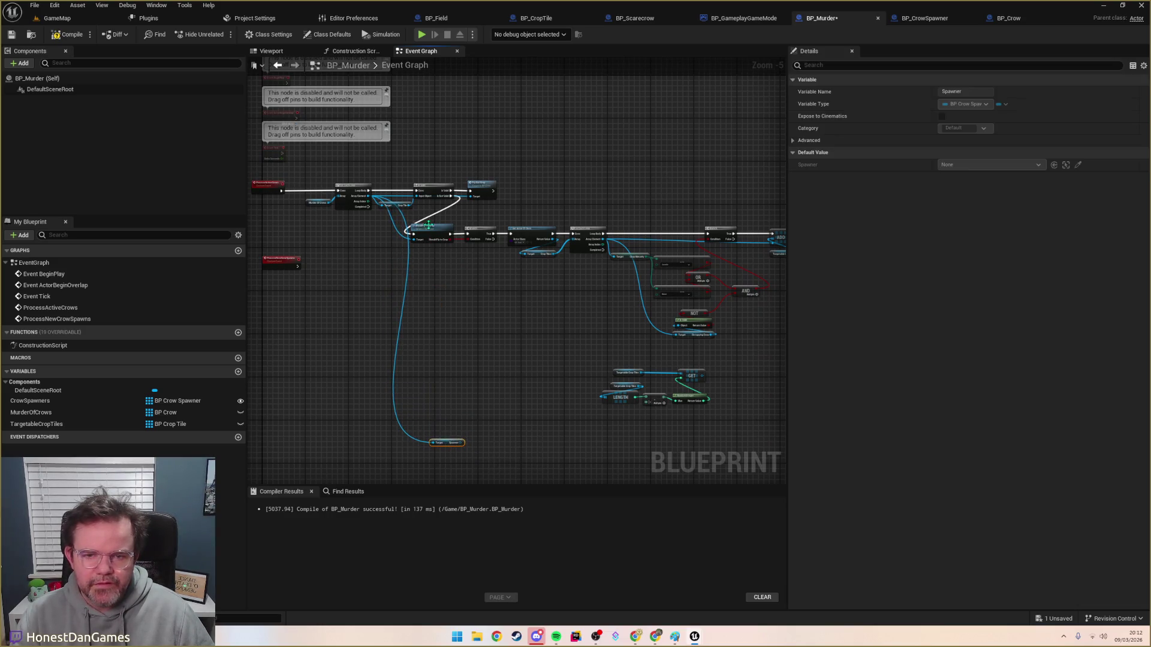
mouse_move(416, 214)
mouse_down()
mouse_move(570, 322)
mouse_move(747, 403)
mouse_move(734, 418)
mouse_up()
key(c)
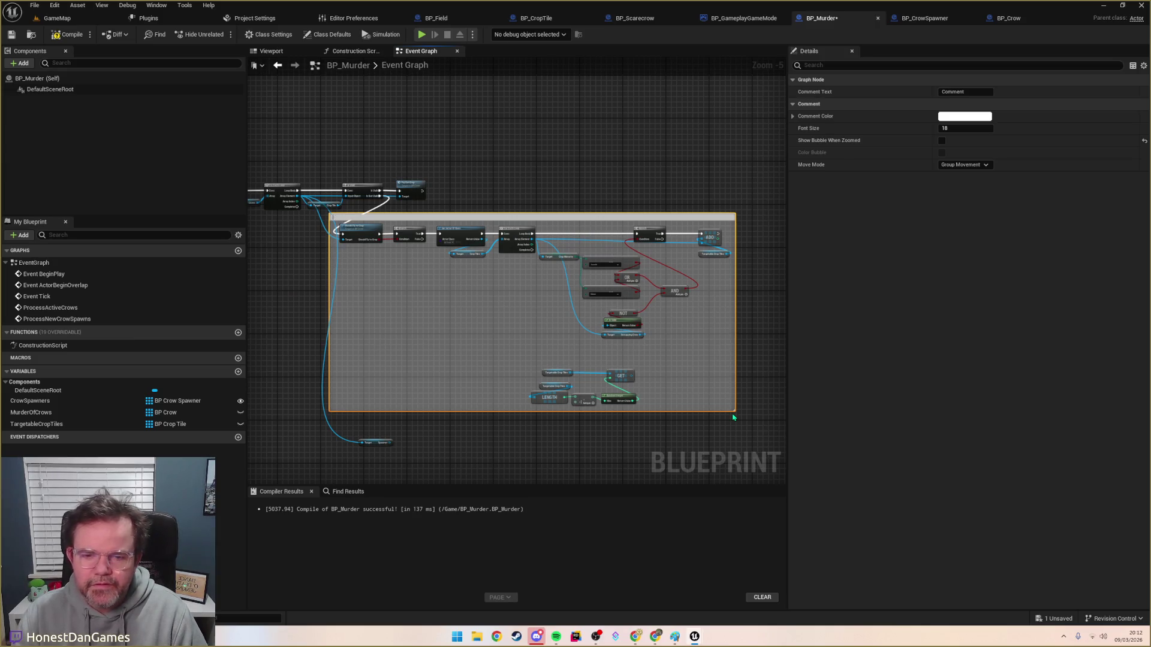
text(pawnin)
text(nce to fly to)
text(p)
key(Return)
drag(376, 216, 422, 219)
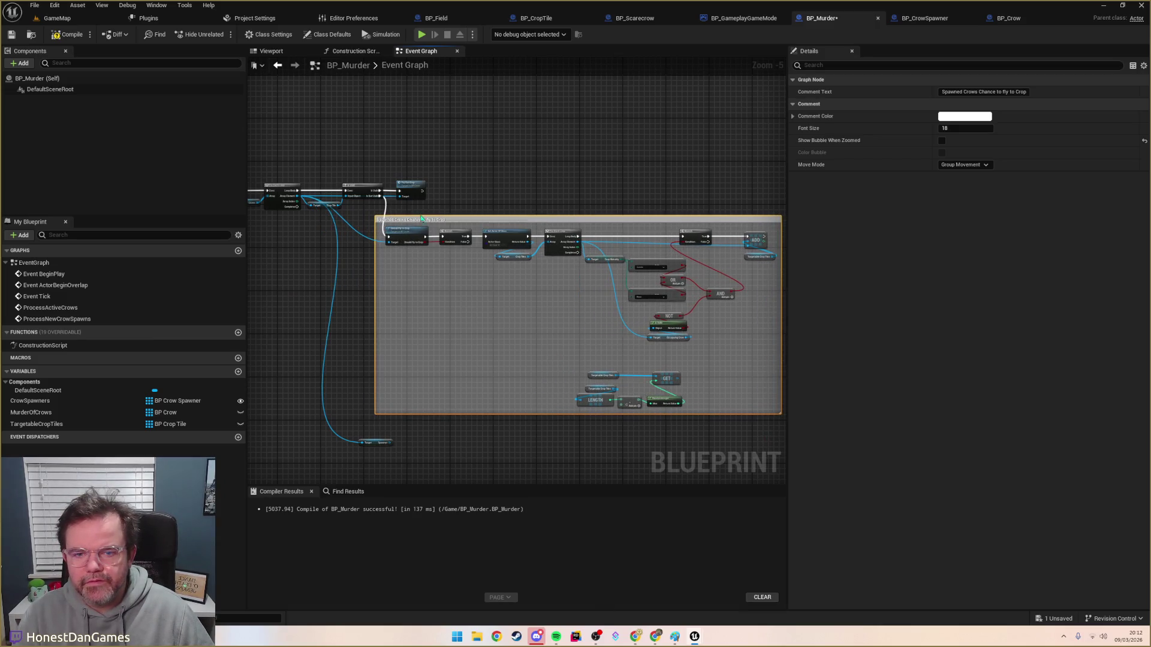
click(355, 166)
key(c)
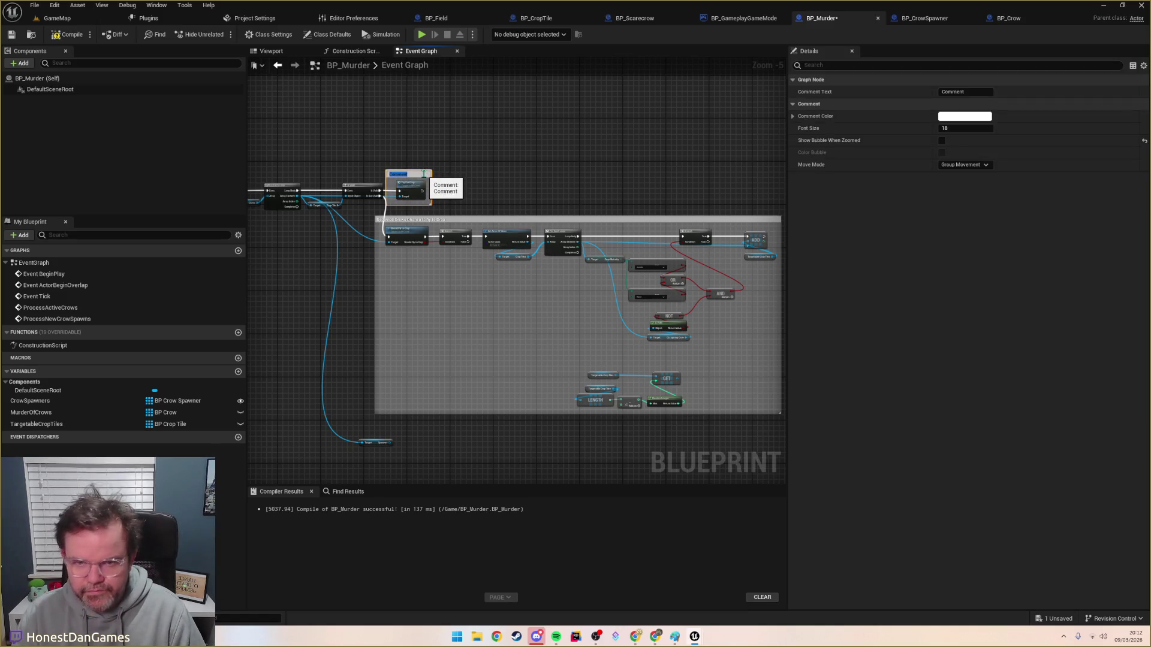
Step: Title the new comment 'Crows on Crop chance to Eat Crop' and widen it
text(Crows on)
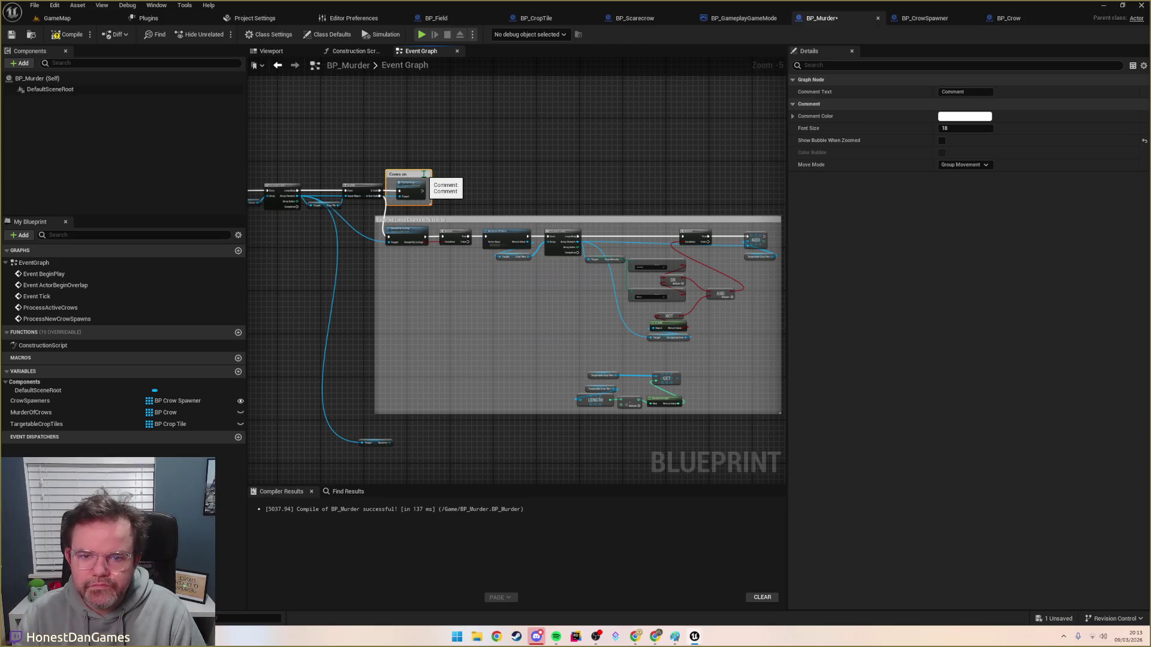
text( Crop chance)
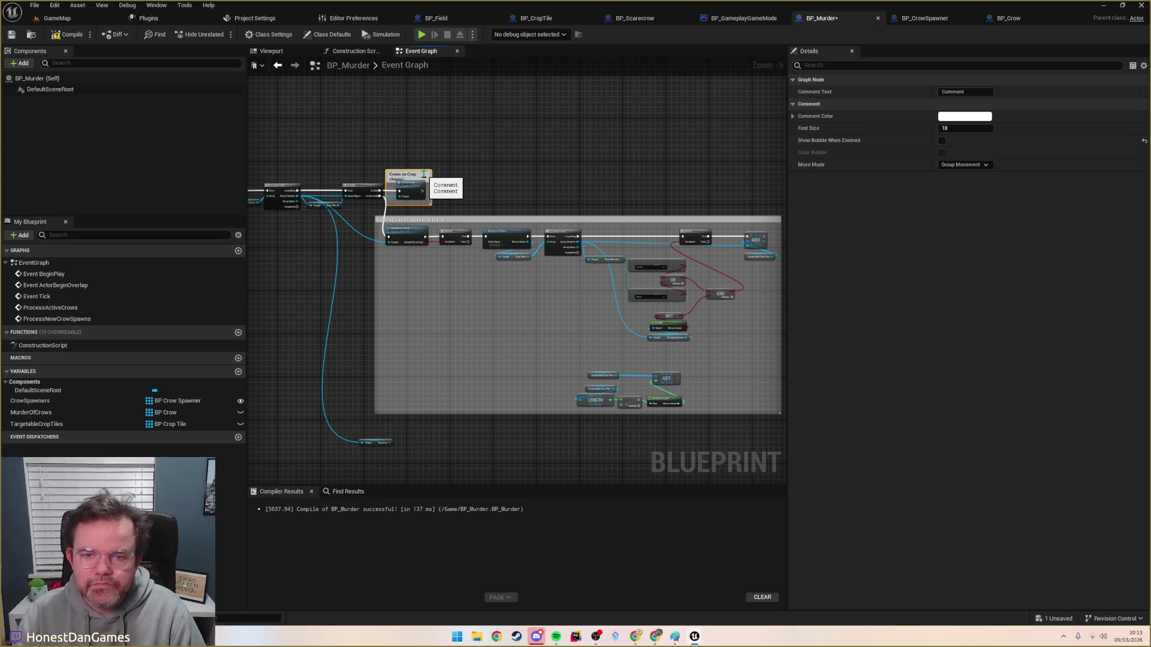
text( to Eat)
text( Crop)
key(Return)
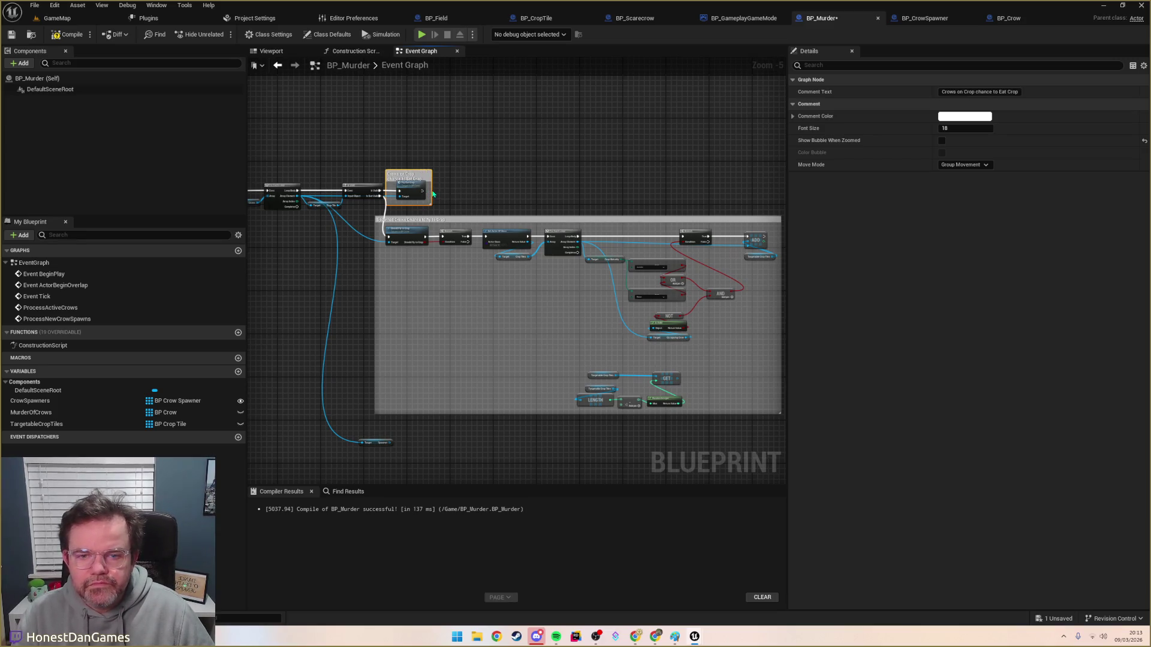
click(433, 193)
drag(432, 194, 480, 194)
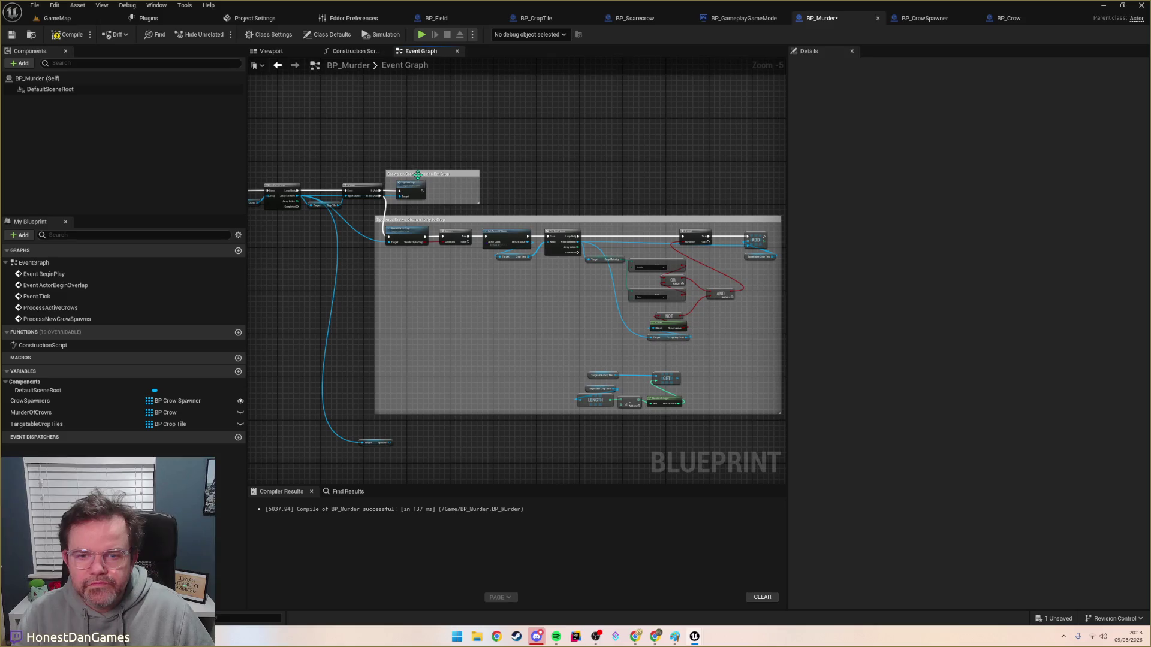
Step: Shift both the Eat Crop and Spawned Crows comment boxes right to space them apart
drag(417, 175, 434, 174)
drag(410, 223, 436, 223)
click(376, 257)
drag(375, 257, 275, 266)
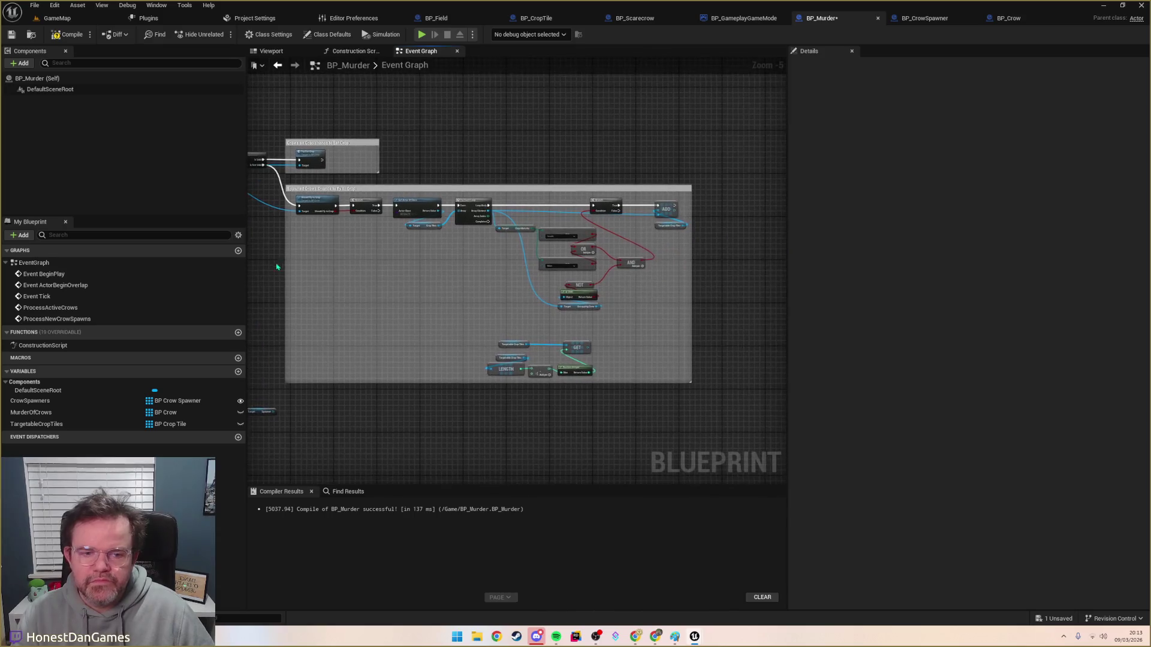
scroll(491, 324, up, 2)
mouse_move(486, 330)
mouse_down()
mouse_move(503, 367)
mouse_move(454, 221)
mouse_move(486, 247)
mouse_move(688, 260)
mouse_move(647, 262)
mouse_move(470, 216)
mouse_move(442, 234)
mouse_move(386, 219)
mouse_up()
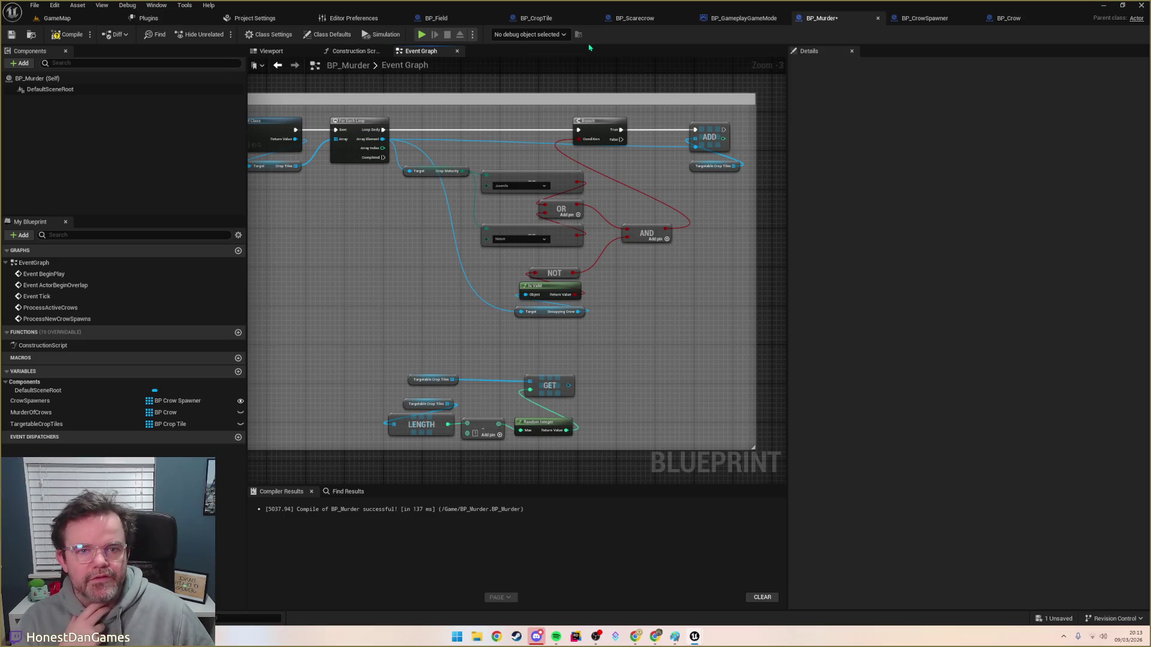
Step: Go from BP_CrowSpawner to BP_Crow and zoom in on its InitialiseCrow and LandOnCropTile events
click(920, 19)
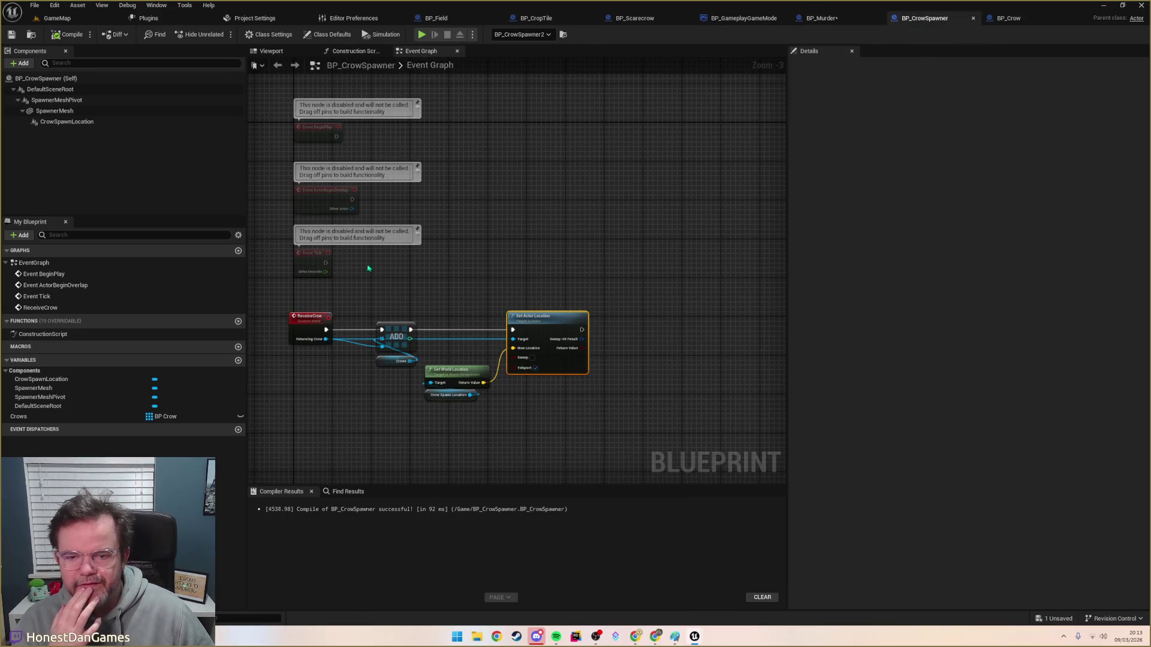
scroll(483, 262, down, 1)
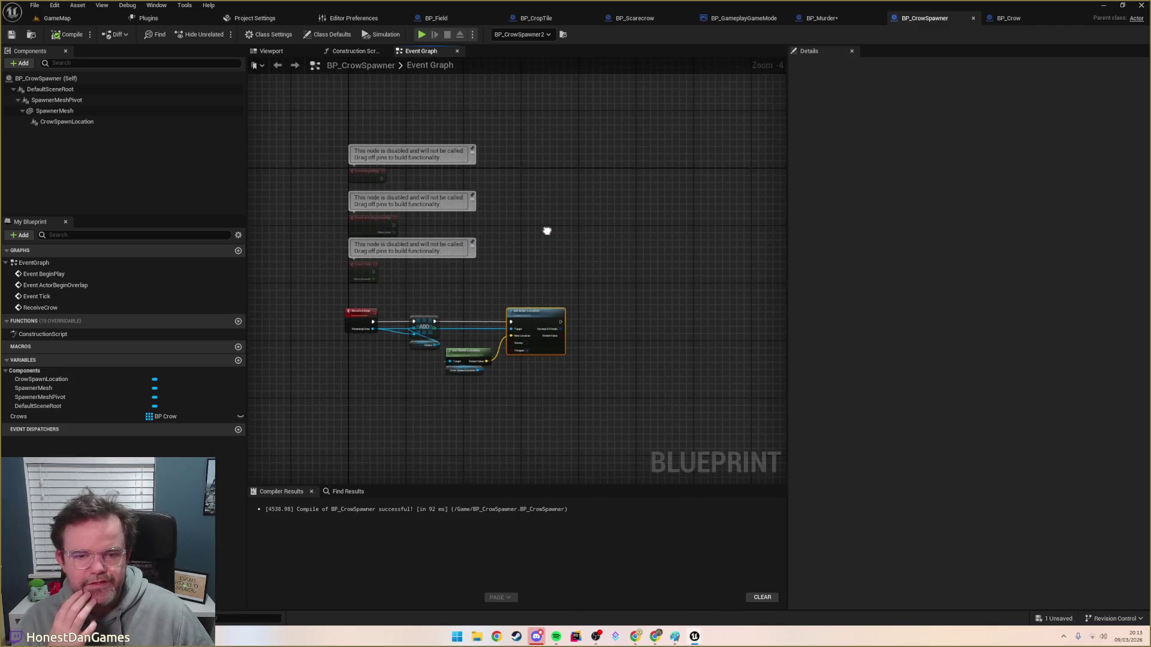
click(1007, 19)
scroll(434, 239, up, 1)
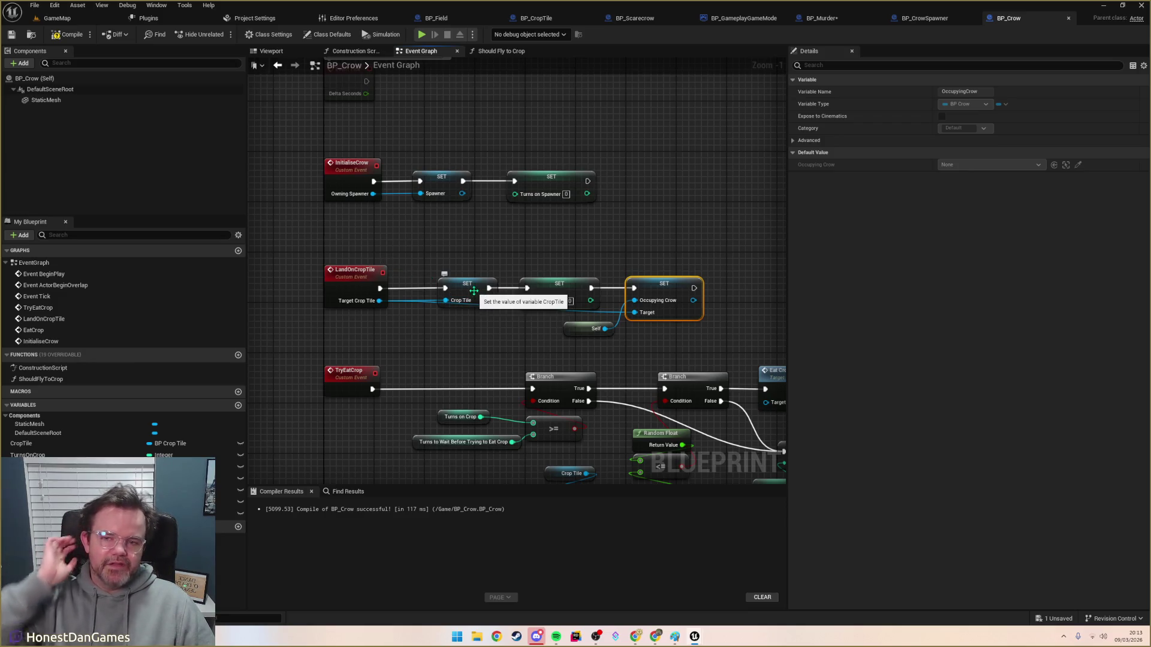
Step: Survey BP_Crow's graph across the InitialiseCrow, LandOnCropTile and TryEatCrop events
mouse_move(524, 252)
mouse_down()
mouse_move(442, 241)
mouse_move(471, 226)
mouse_move(385, 261)
mouse_move(392, 280)
mouse_up()
drag(477, 301, 469, 275)
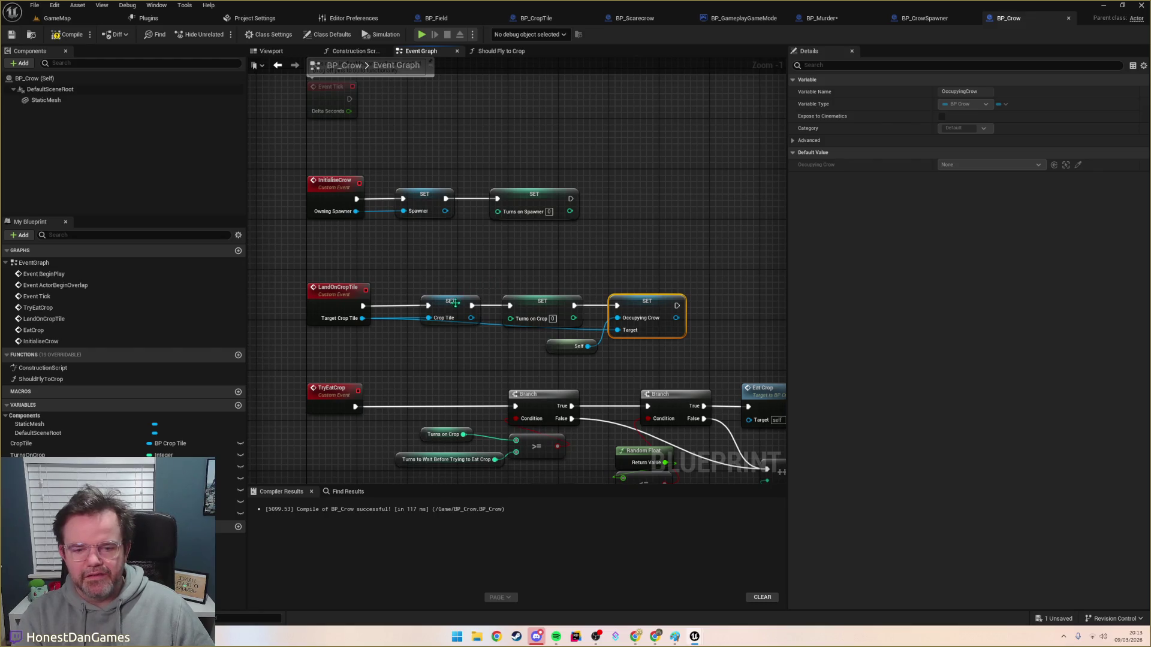
drag(454, 304, 472, 327)
click(326, 236)
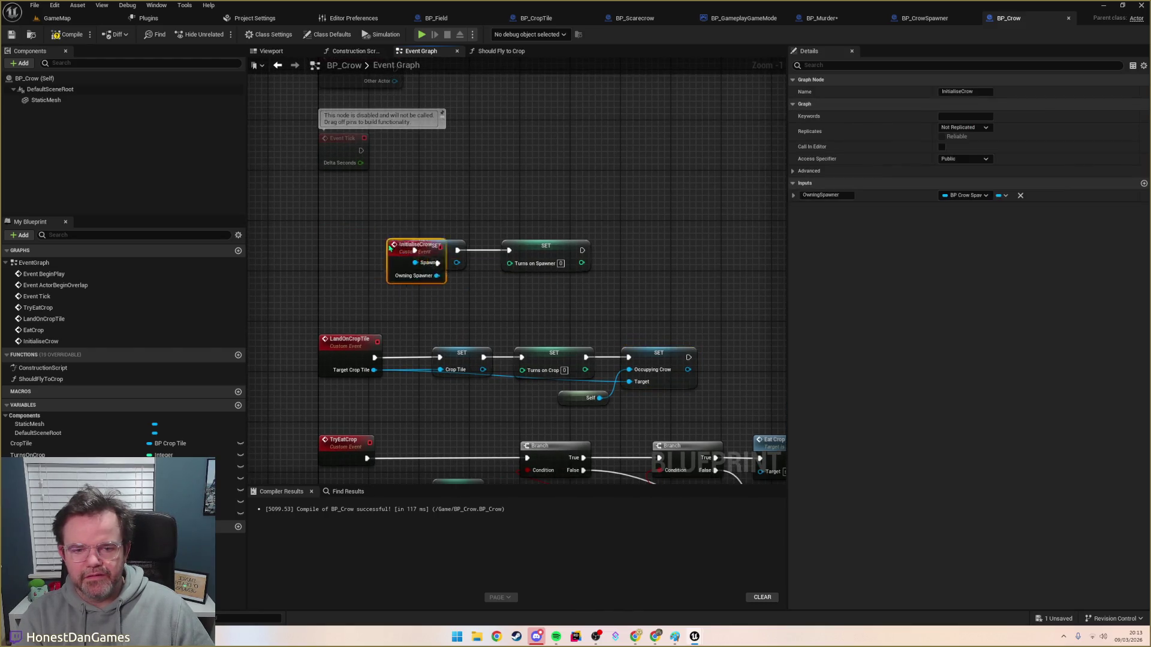
click(553, 306)
mouse_move(553, 305)
mouse_down()
mouse_move(483, 286)
mouse_move(524, 264)
mouse_move(506, 254)
mouse_move(545, 131)
mouse_move(534, 170)
mouse_move(527, 149)
mouse_move(545, 180)
mouse_up()
mouse_move(545, 108)
mouse_down()
mouse_move(557, 210)
mouse_move(584, 115)
mouse_up()
scroll(584, 115, down, 3)
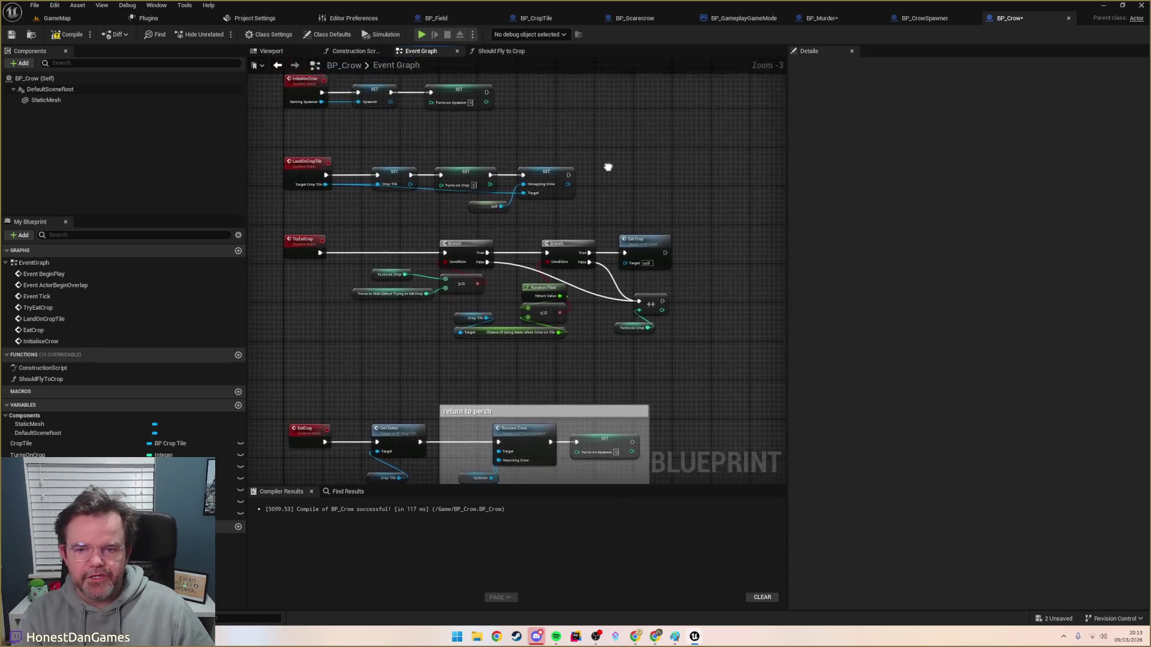
scroll(643, 153, up, 1)
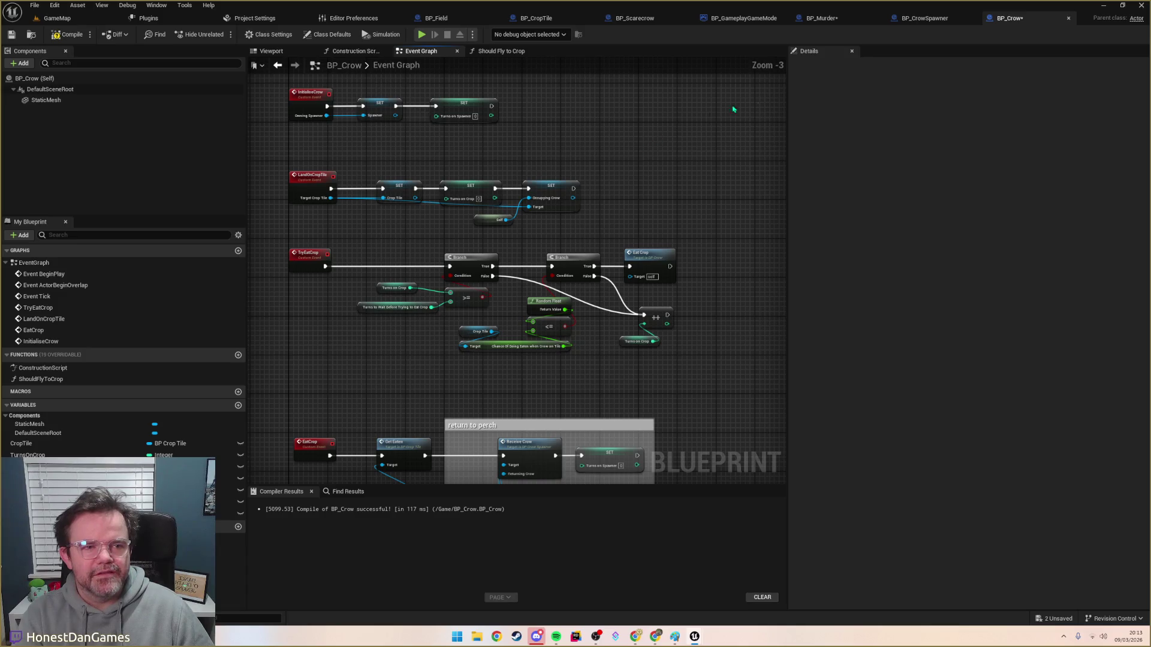
Step: Copy BP_CrowSpawner's location-setting nodes into BP_Crow beside the LandOnCropTile chain
click(923, 18)
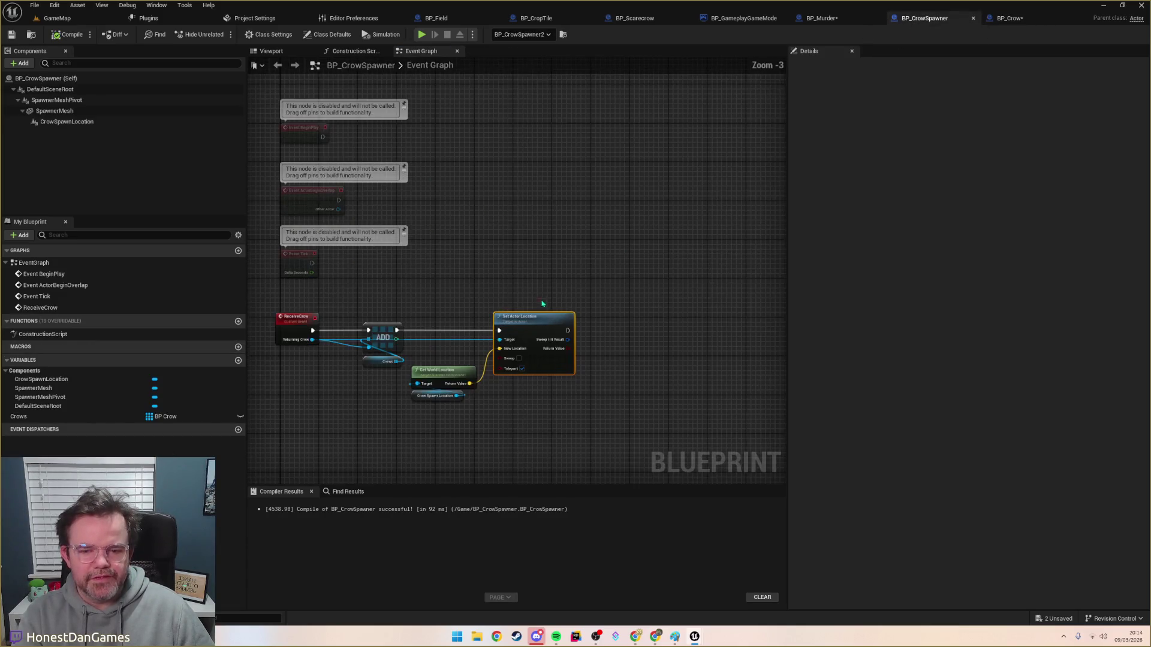
drag(358, 302, 582, 417)
click(1010, 18)
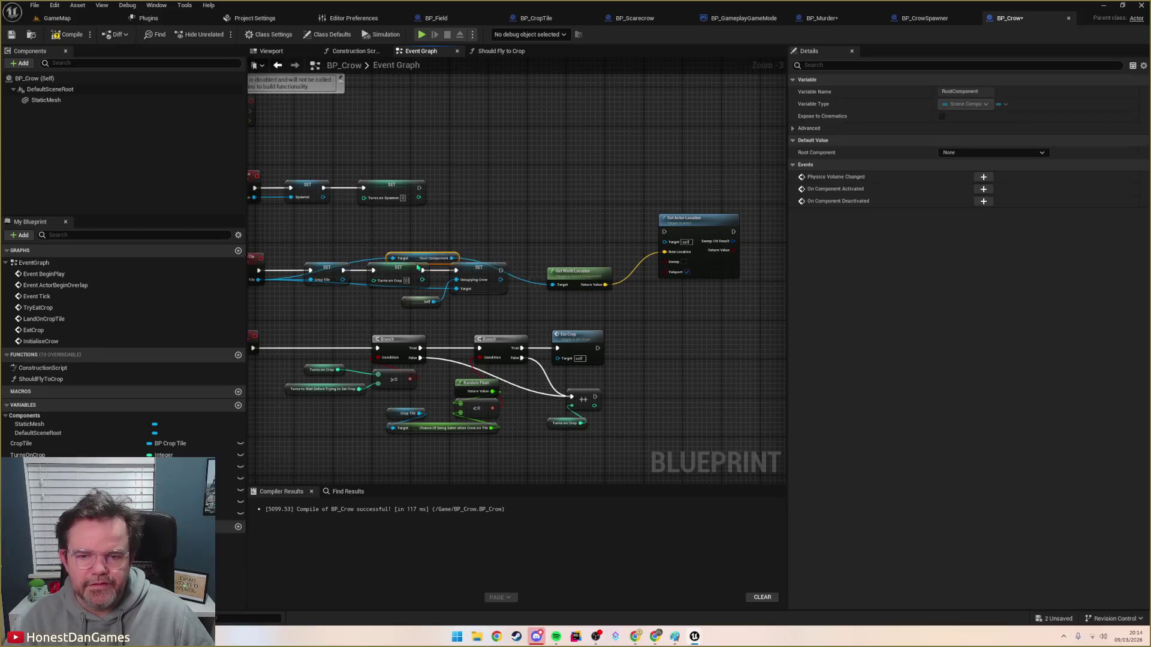
mouse_move(565, 279)
mouse_down()
mouse_move(555, 279)
mouse_move(572, 282)
mouse_move(572, 312)
mouse_move(576, 287)
mouse_up()
drag(475, 310, 591, 302)
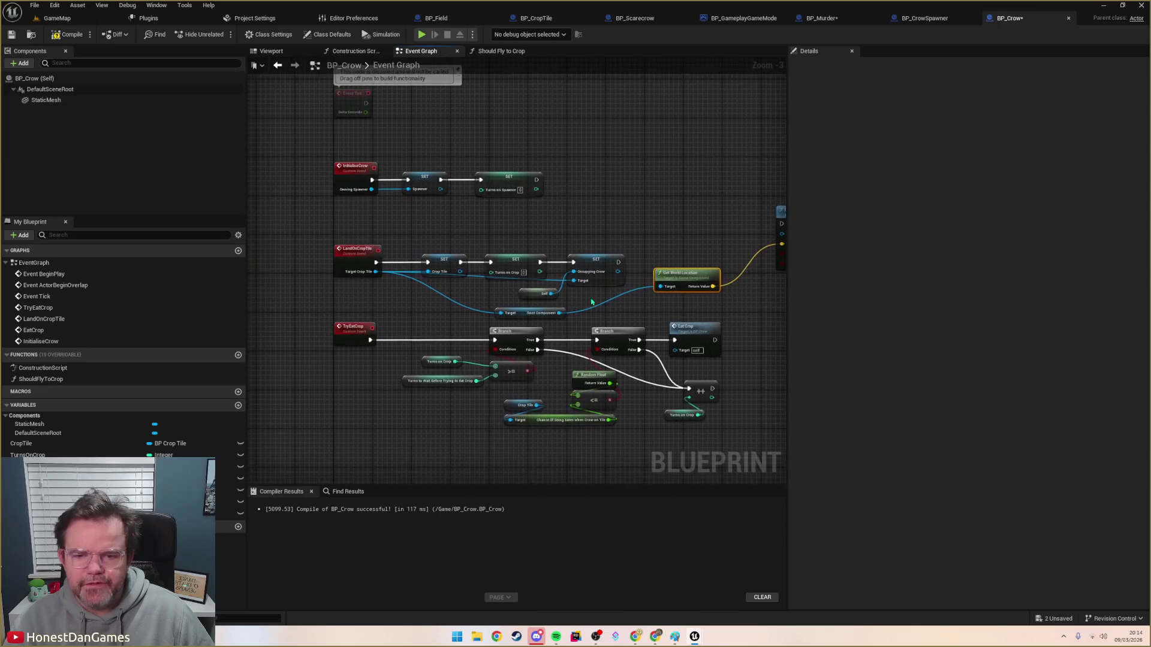
Step: Check the SeedMesh component in BP_CropTile, then return to BP_Crow
click(552, 18)
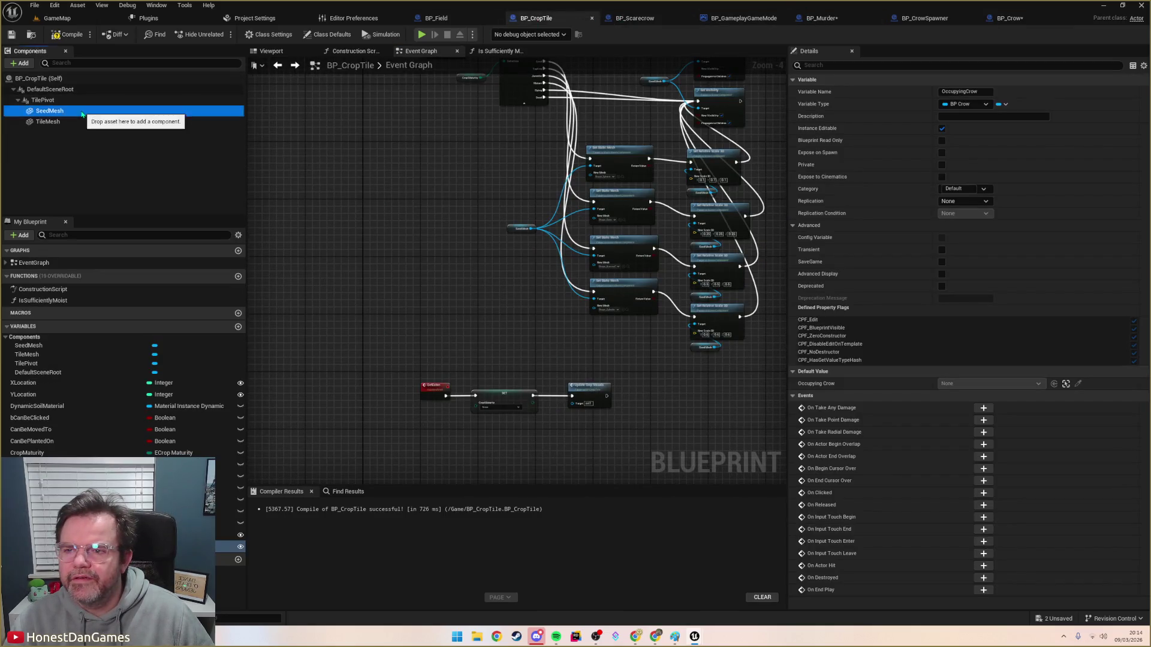
click(60, 111)
click(74, 119)
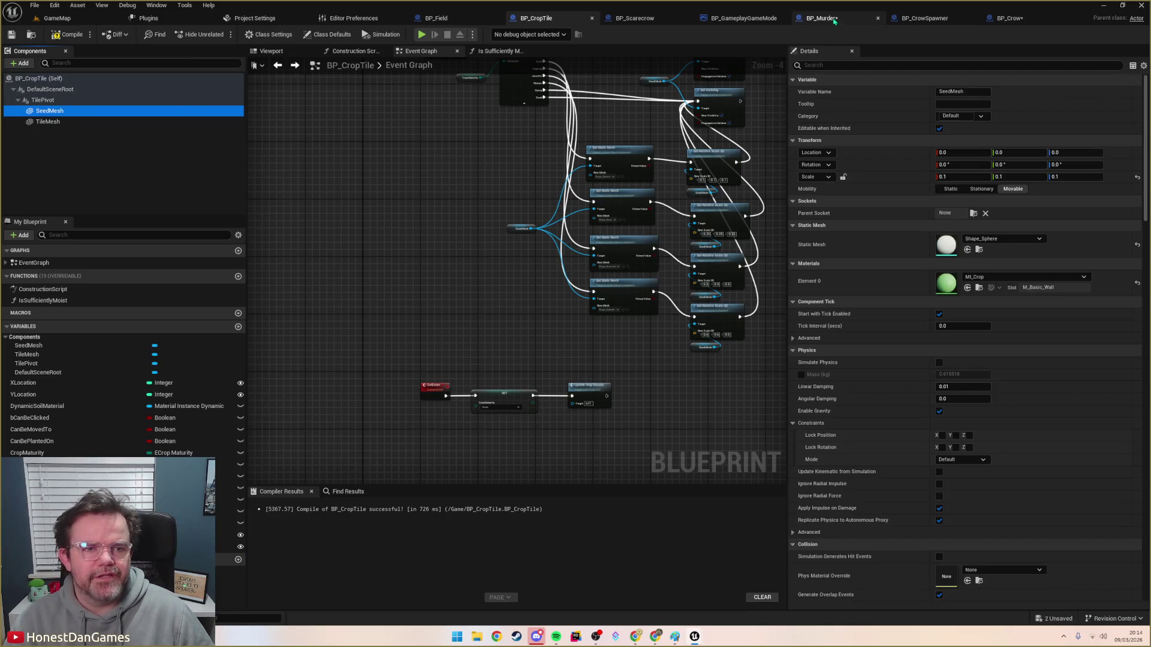
click(822, 18)
click(1010, 18)
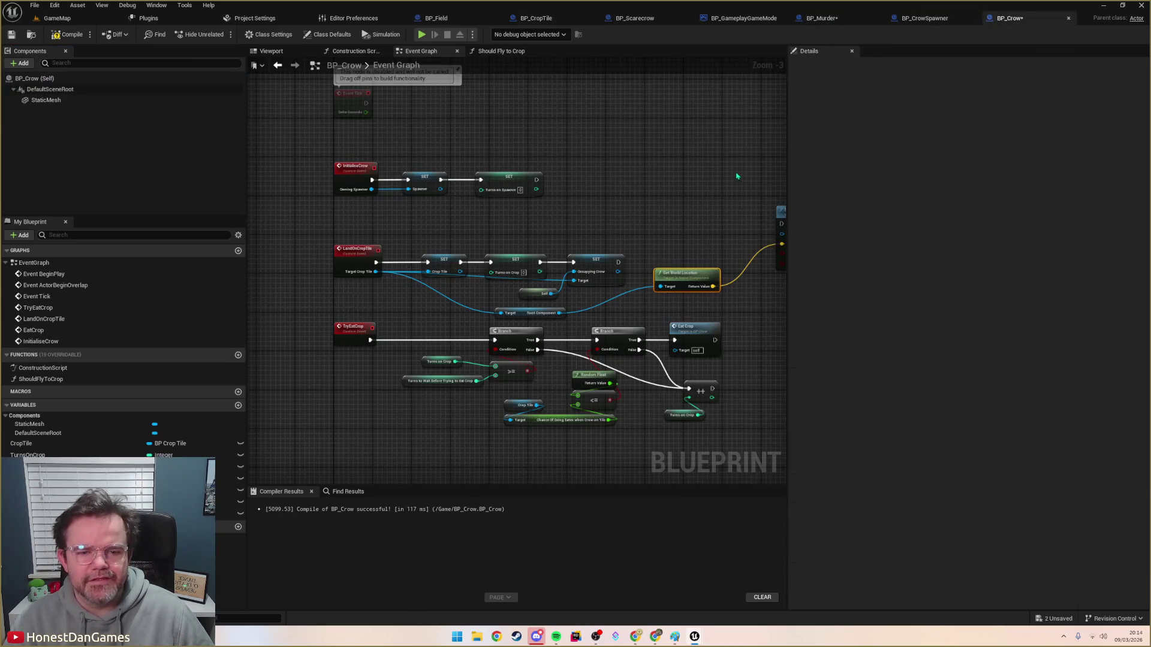
Step: Add a Get Seed Mesh node from the Target Crop Tile pin
drag(738, 173, 653, 158)
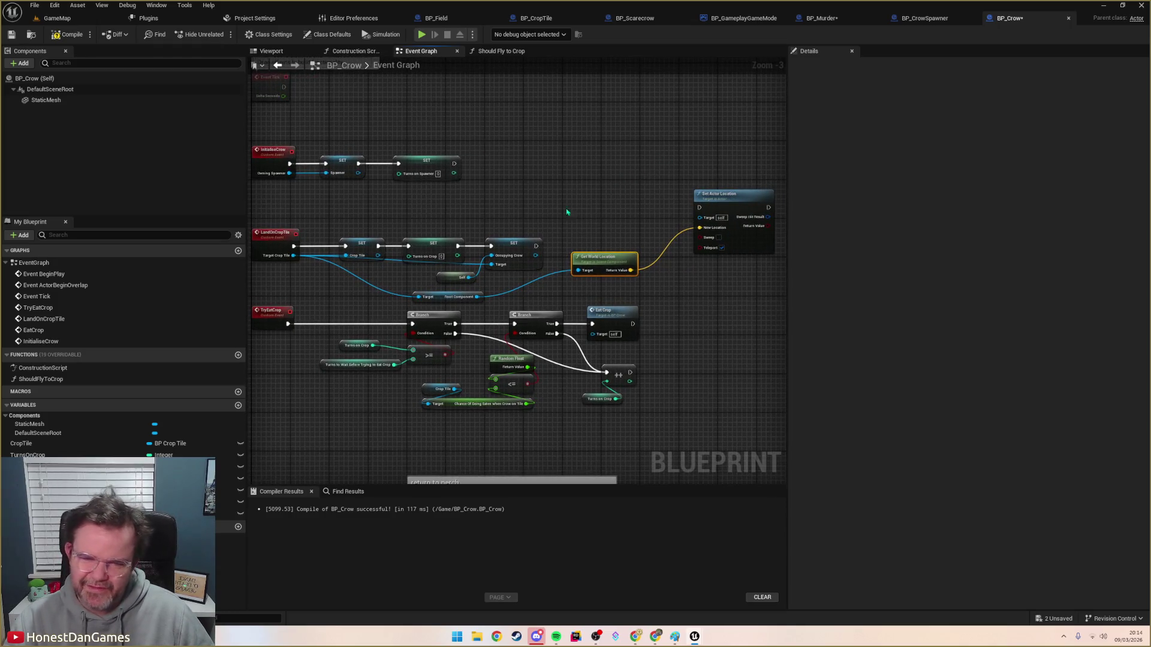
drag(299, 258, 362, 294)
text(Seed)
key(Down)
key(Down)
key(Down)
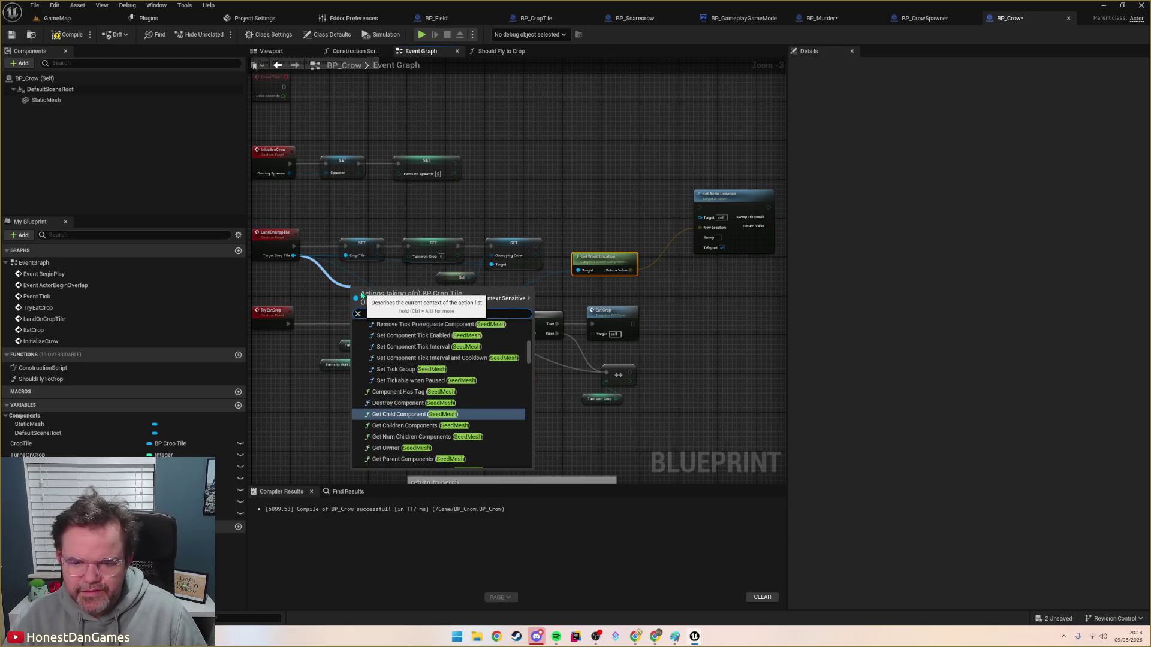
scroll(472, 382, up, 5)
scroll(472, 383, up, 4)
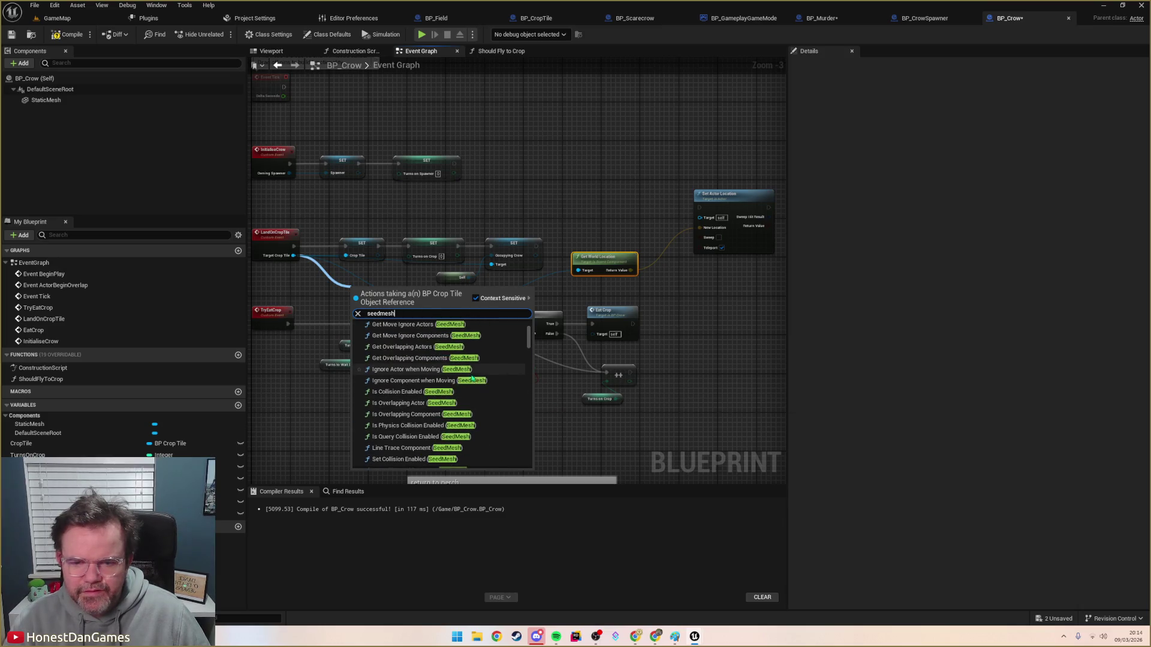
scroll(475, 377, up, 10)
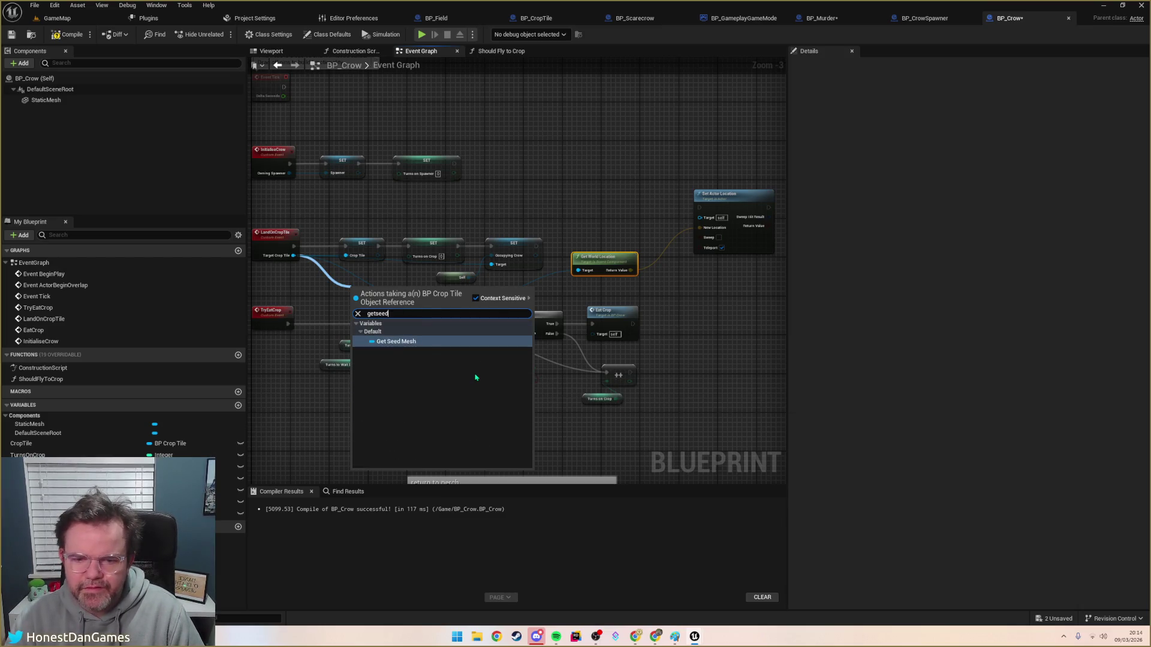
key(Escape)
Step: Feed Seed Mesh into Get World Location, delete Root Component, and run Set Actor Location after the last SET
drag(476, 296, 403, 287)
click(442, 297)
key(Delete)
drag(396, 288, 469, 298)
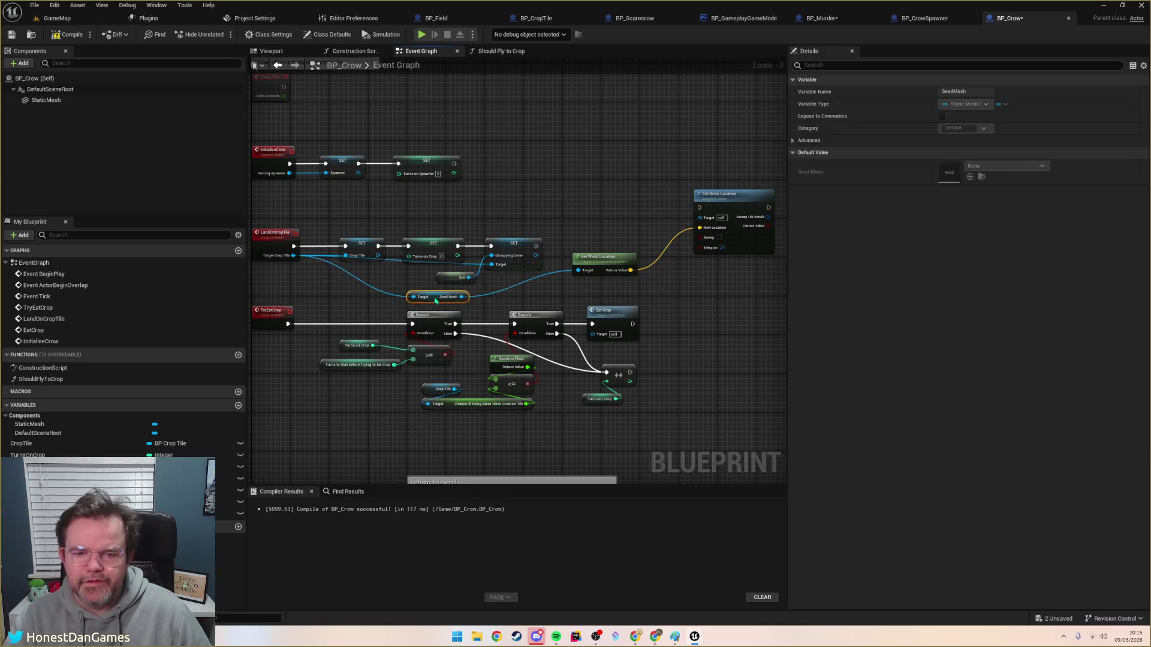
click(559, 291)
mouse_move(603, 259)
mouse_down()
mouse_move(534, 290)
mouse_move(558, 287)
mouse_up()
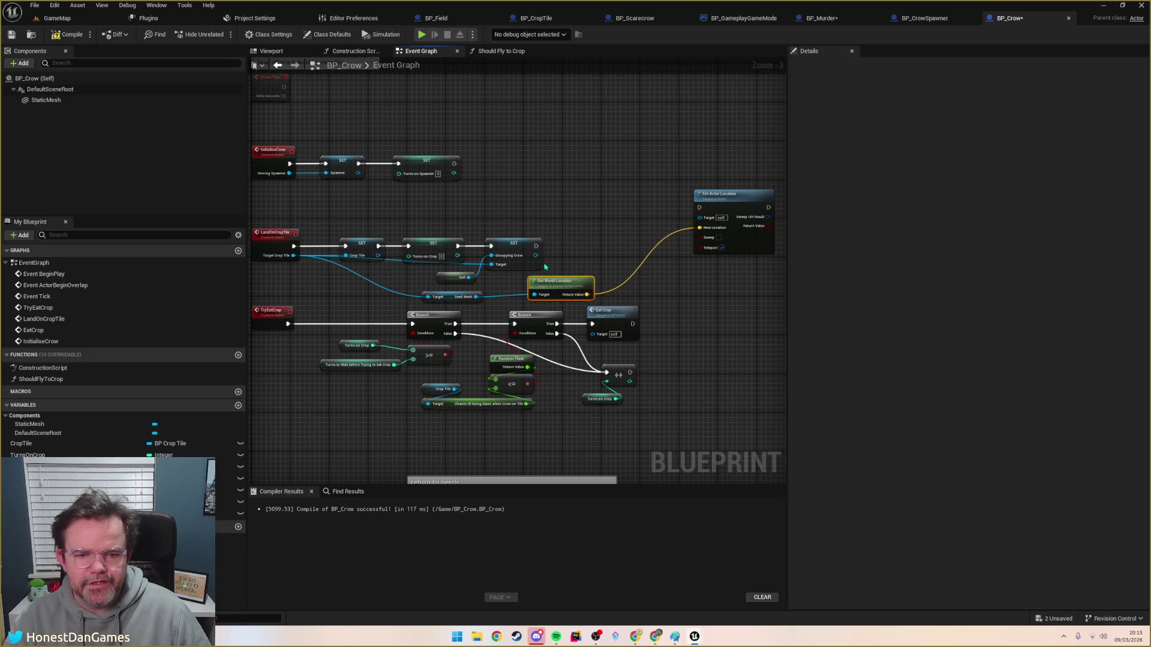
mouse_move(535, 246)
mouse_down()
mouse_move(696, 208)
mouse_move(703, 245)
mouse_up()
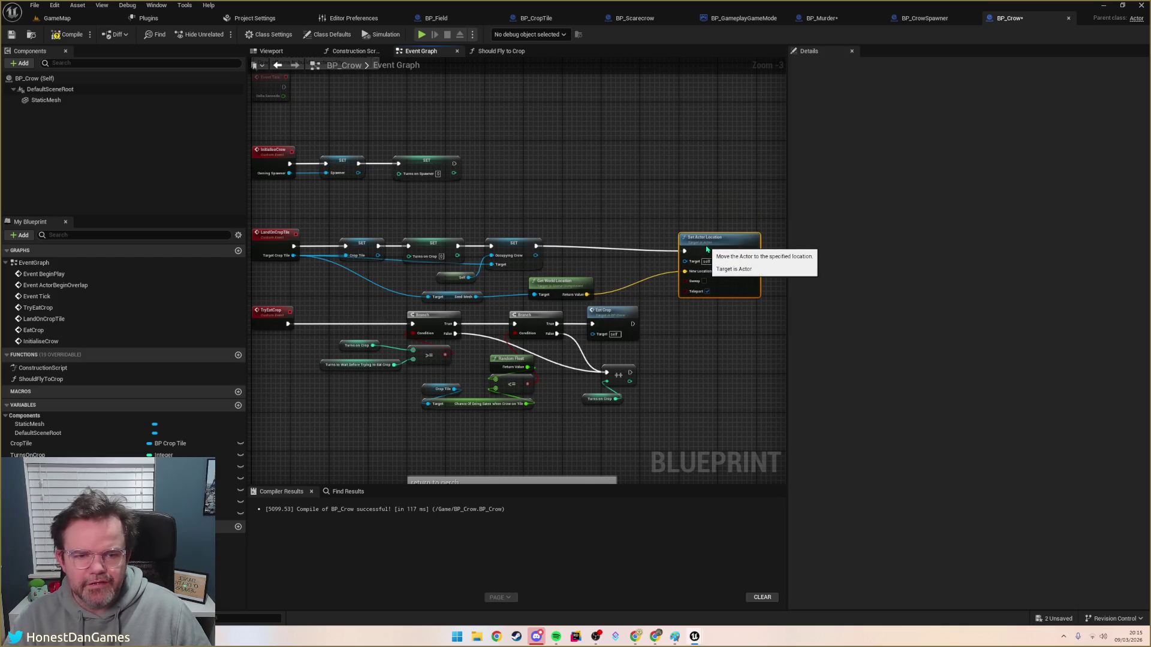
click(390, 206)
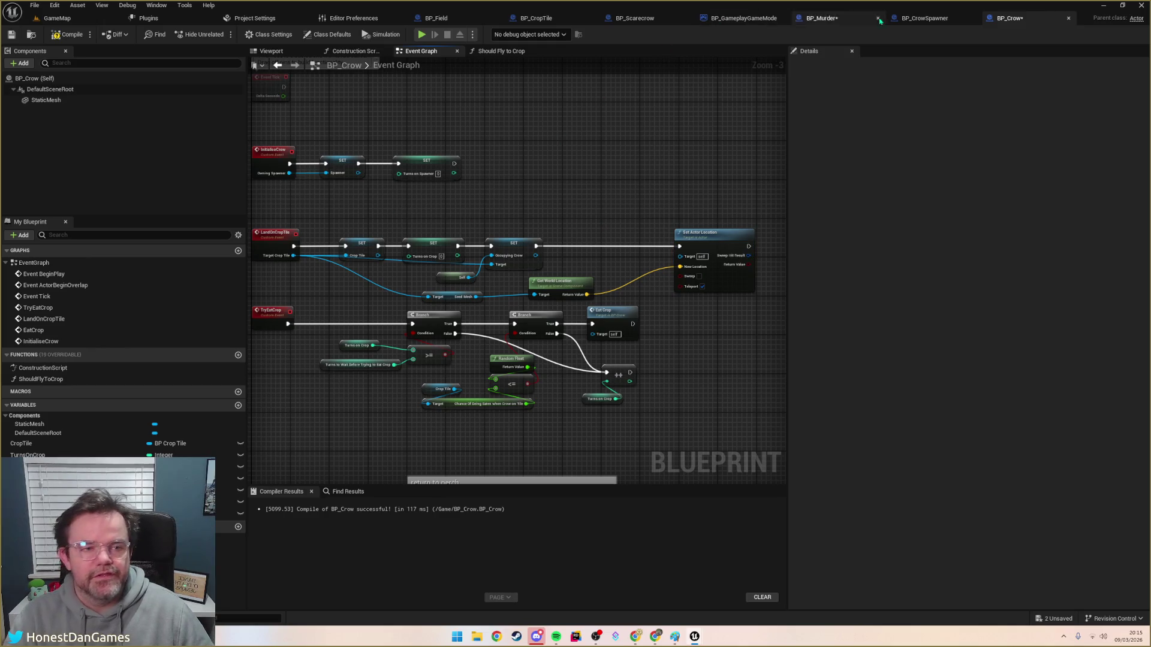
Step: Save all blueprints and switch to BP_Murder, abandoning a first 'landon' node search
key(ctrl+shift+s)
click(841, 24)
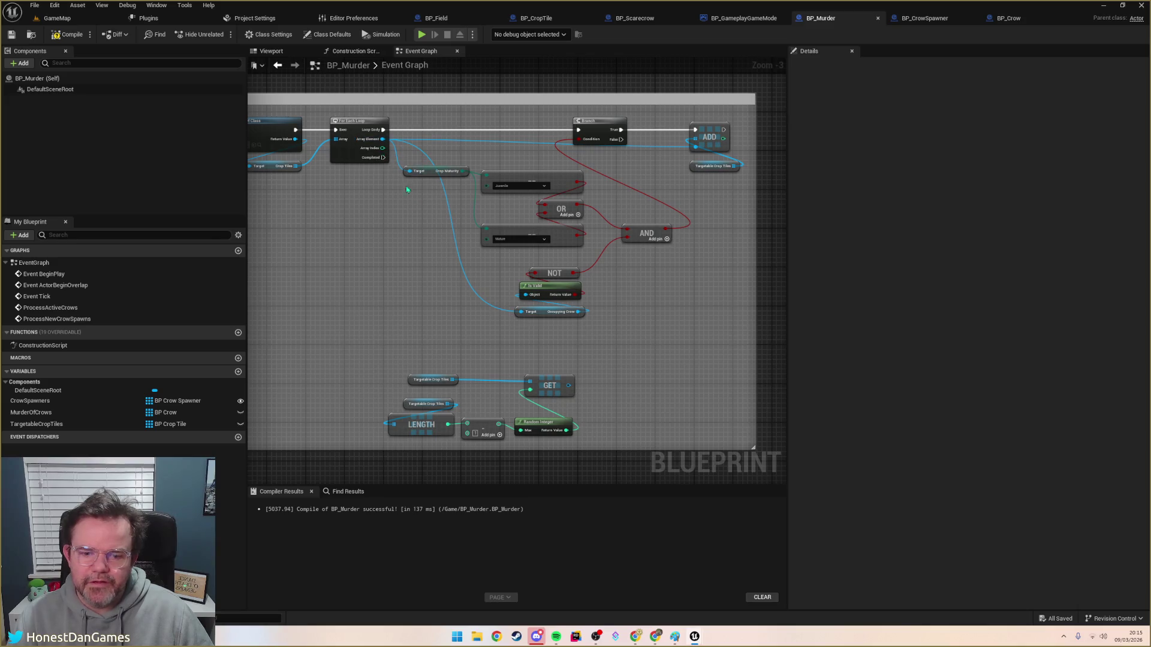
drag(574, 386, 591, 347)
text(landon)
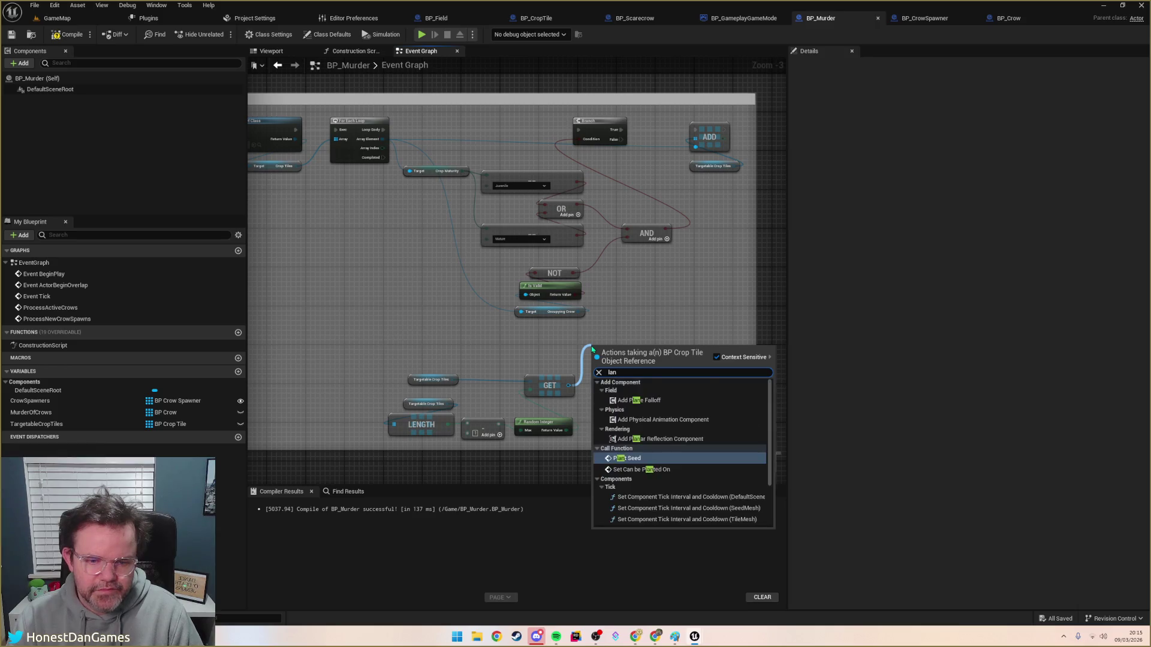
key(BackSpace)
key(BackSpace)
key(BackSpace)
key(Escape)
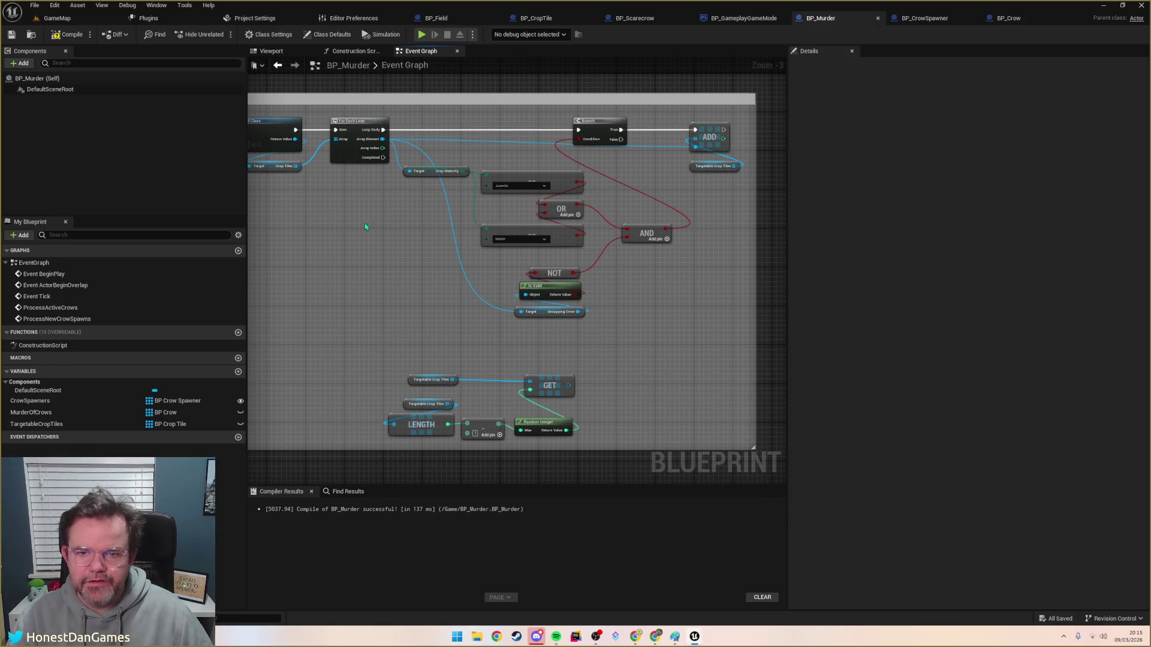
Step: Pan to the Spawned Crows comment with its For Each Loop and Is Valid nodes
drag(367, 221, 623, 252)
mouse_move(553, 242)
mouse_down()
mouse_move(502, 251)
mouse_move(707, 357)
mouse_move(383, 255)
mouse_move(493, 394)
mouse_up()
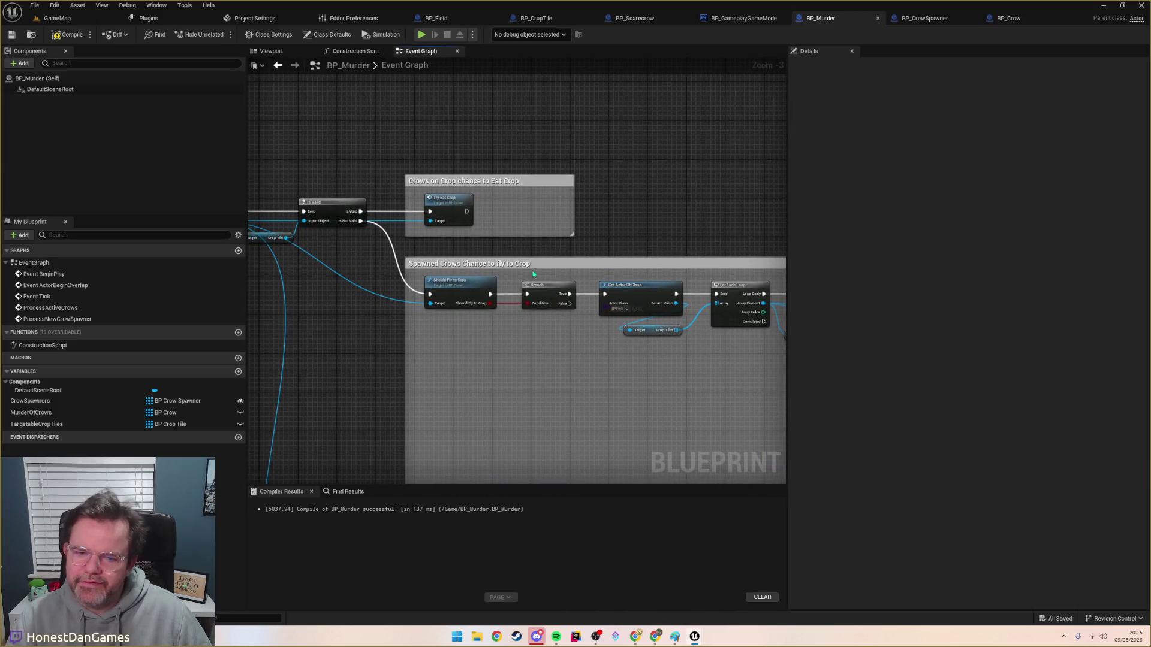
drag(537, 256, 431, 224)
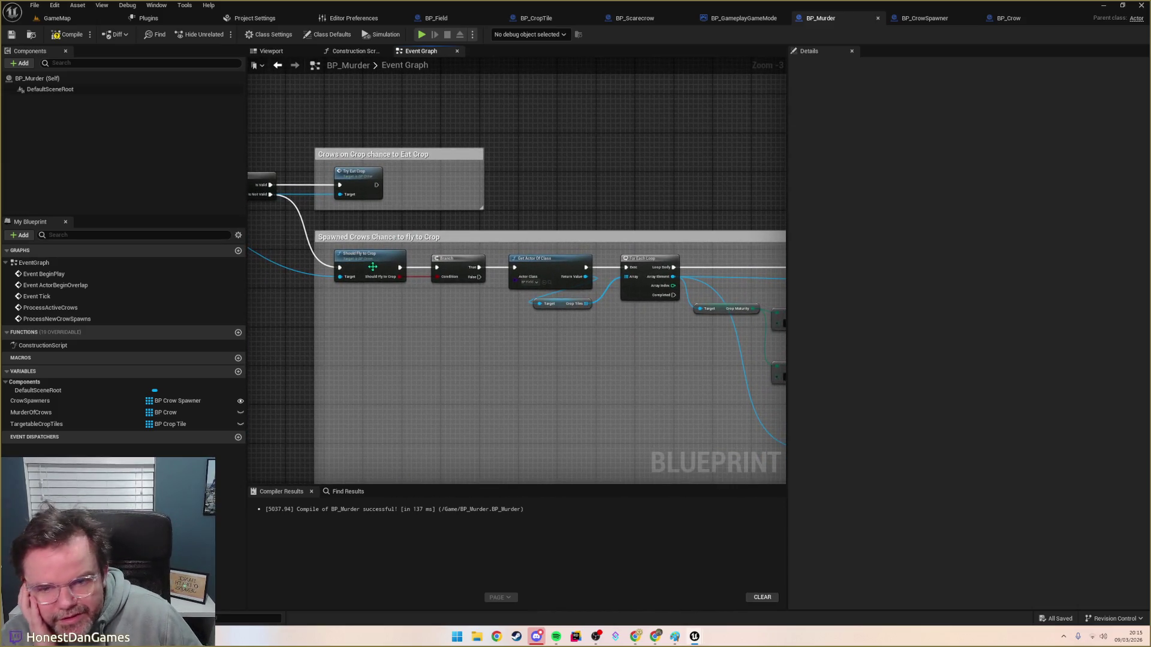
drag(350, 323, 429, 242)
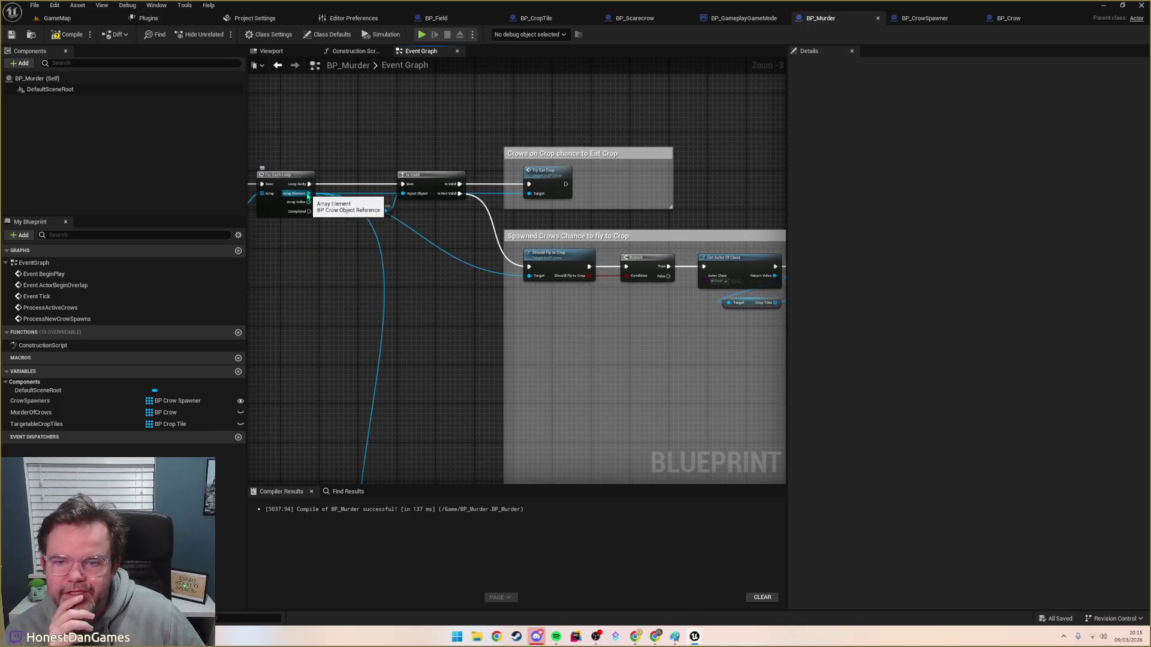
mouse_move(309, 193)
mouse_down()
mouse_move(736, 438)
mouse_move(548, 321)
mouse_move(343, 135)
mouse_move(490, 168)
mouse_up()
Step: Add Land on Crop Tile from the loop's crow element, wiring the GET tile into Target Crop Tile
text(landon)
key(Return)
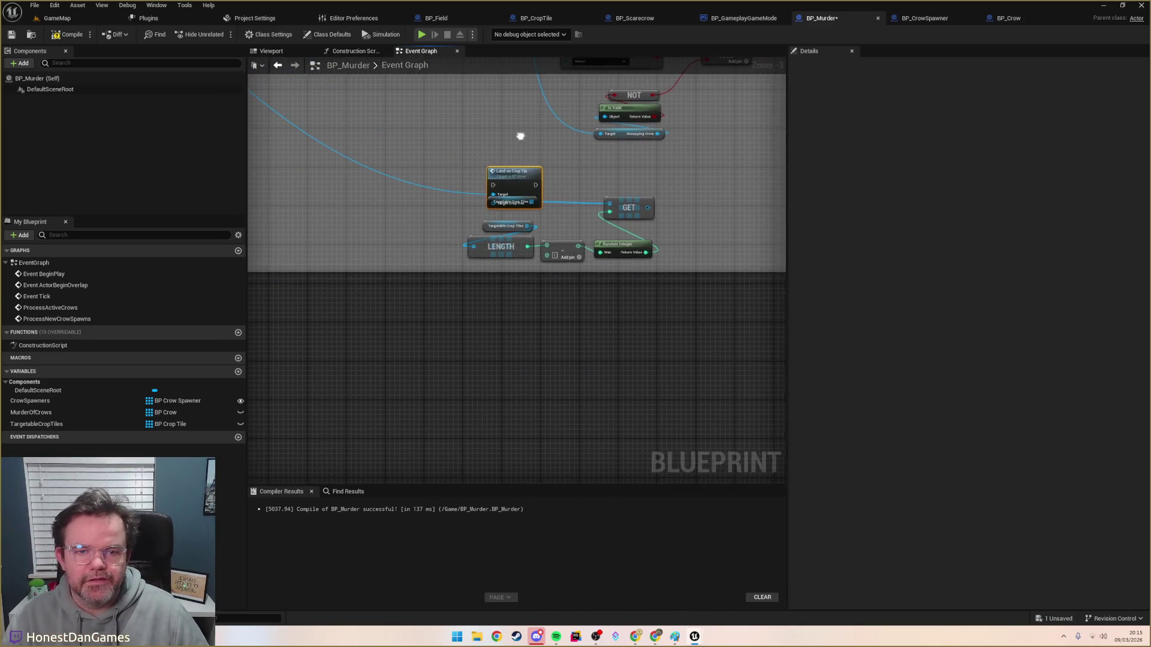
mouse_move(512, 292)
mouse_down()
mouse_move(633, 271)
mouse_move(624, 272)
mouse_up()
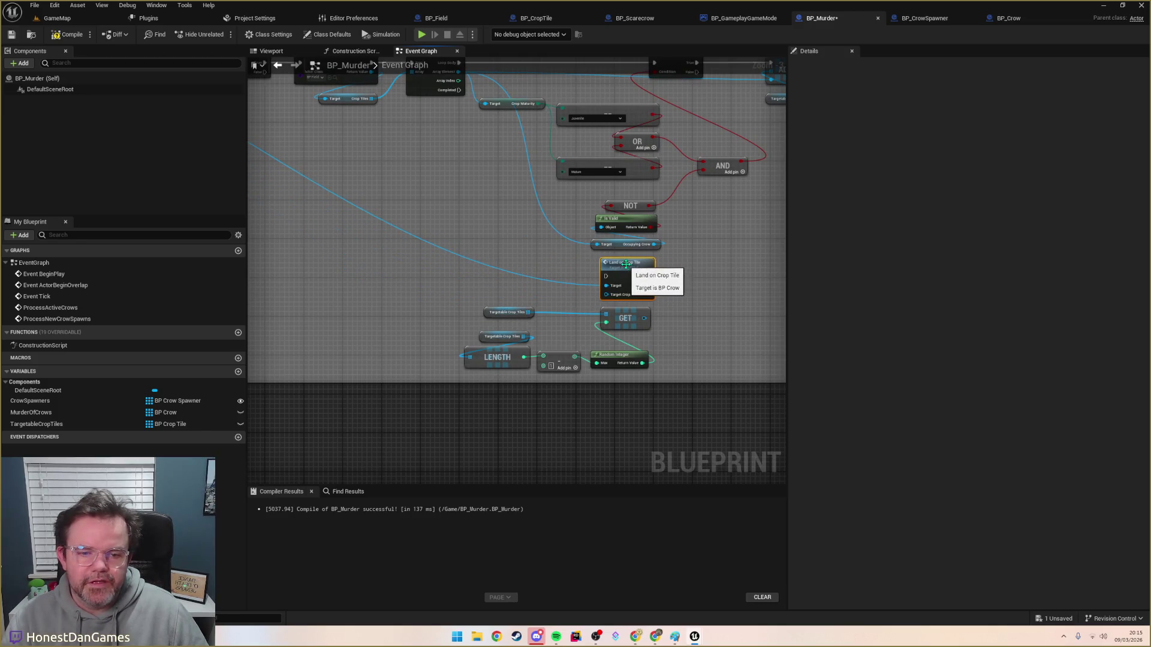
drag(645, 319, 609, 297)
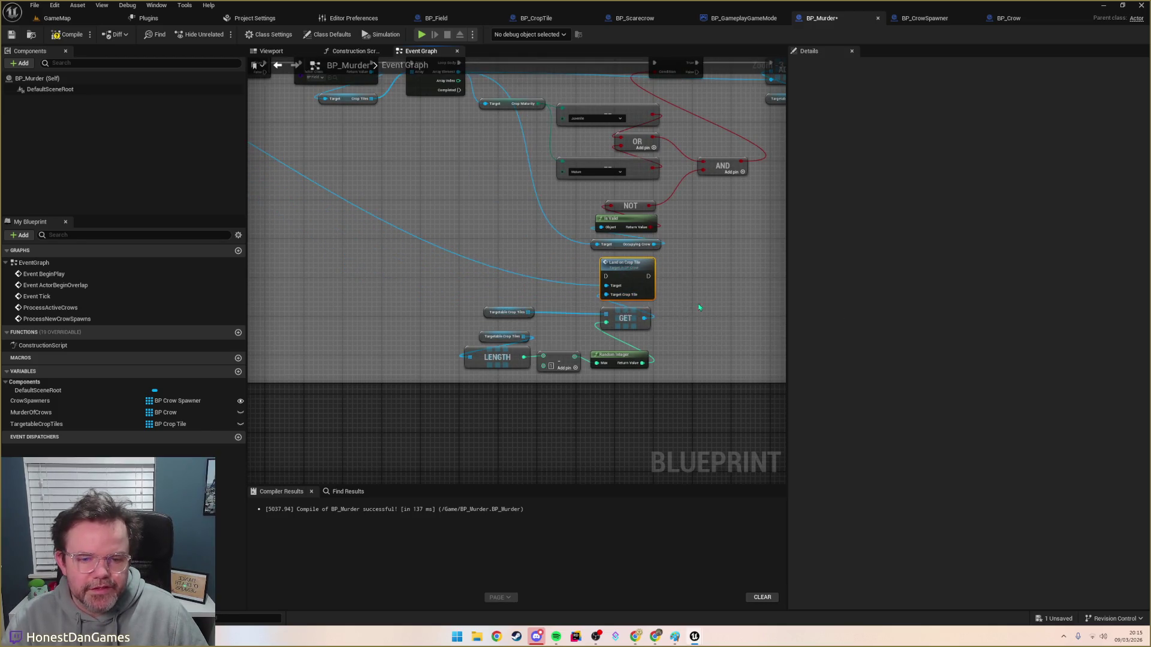
mouse_move(465, 165)
mouse_down()
mouse_move(405, 275)
mouse_move(520, 199)
mouse_move(563, 243)
mouse_move(461, 229)
mouse_up()
mouse_move(525, 199)
mouse_down()
mouse_move(498, 226)
mouse_move(453, 199)
mouse_up()
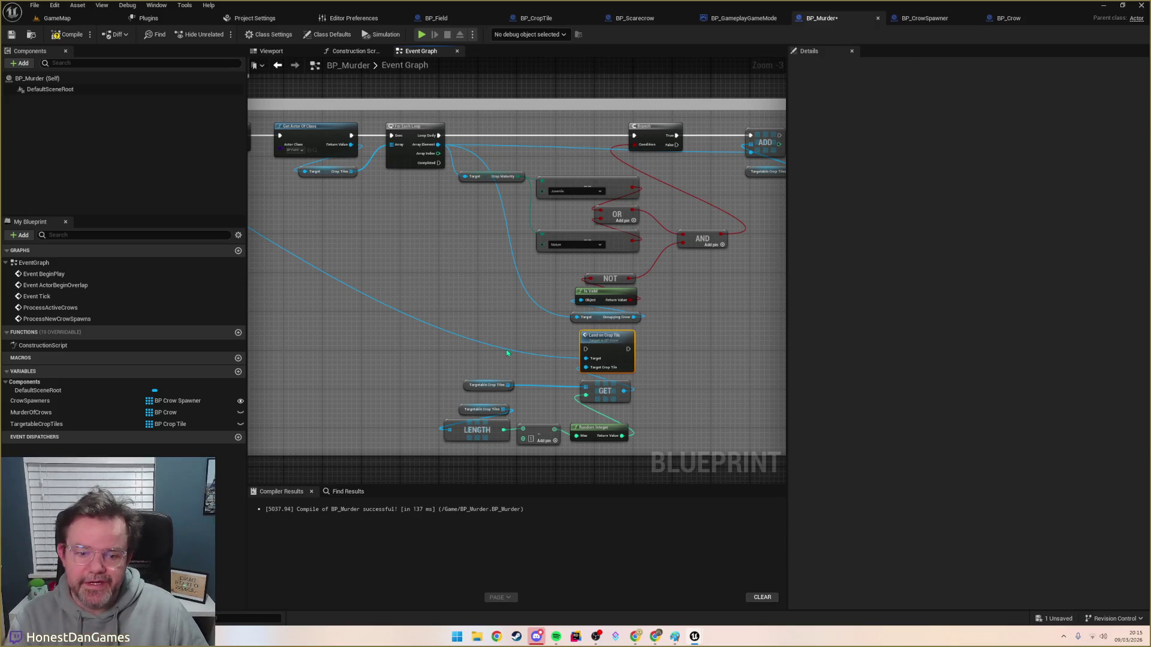
mouse_move(439, 163)
mouse_down()
mouse_move(458, 311)
mouse_move(480, 351)
mouse_move(464, 346)
mouse_up()
Step: Add a Branch off the loop's Completed pin, conditioned on Is Valid Index of Targetable Crop Tiles
text(branch)
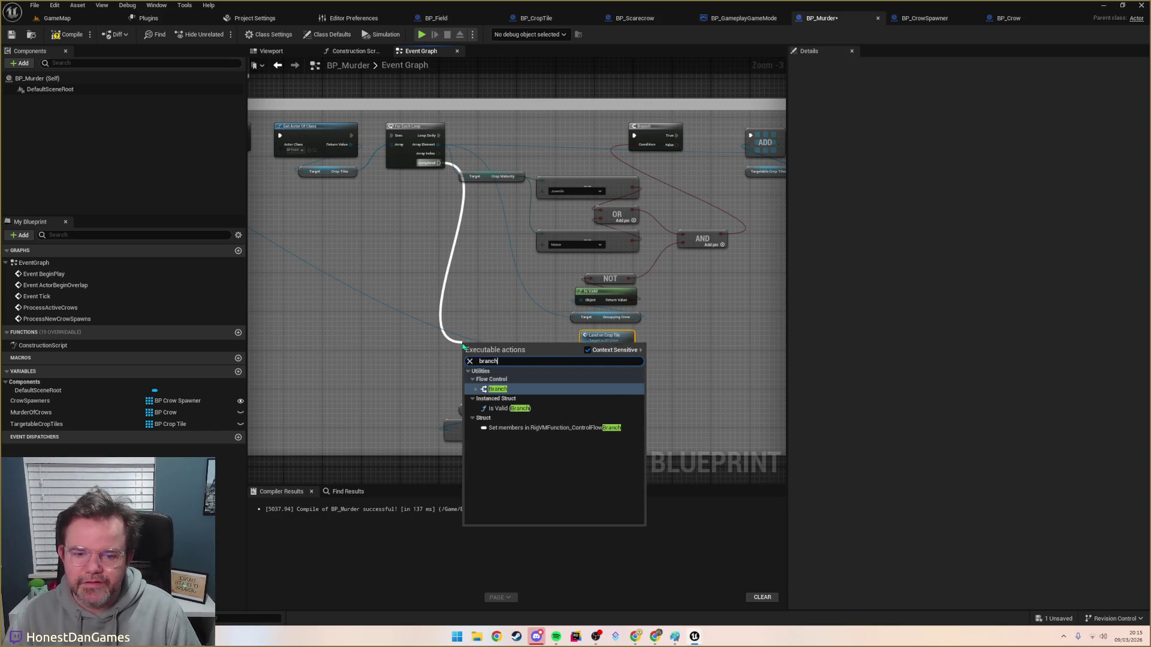
key(Return)
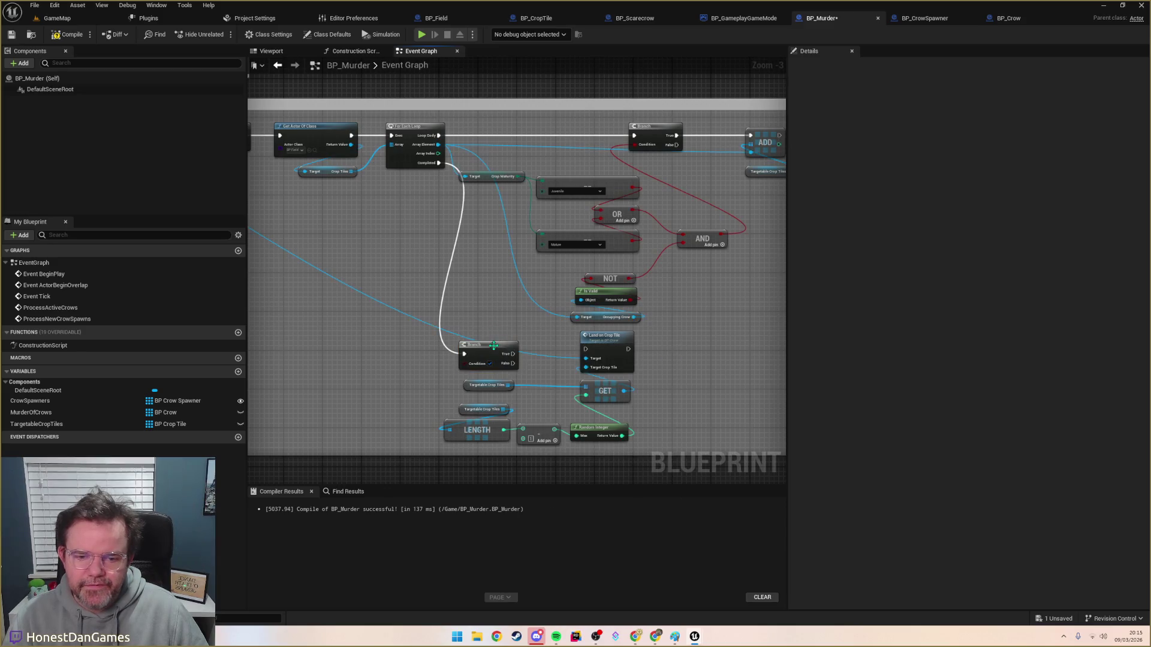
drag(493, 345, 500, 311)
drag(509, 385, 448, 355)
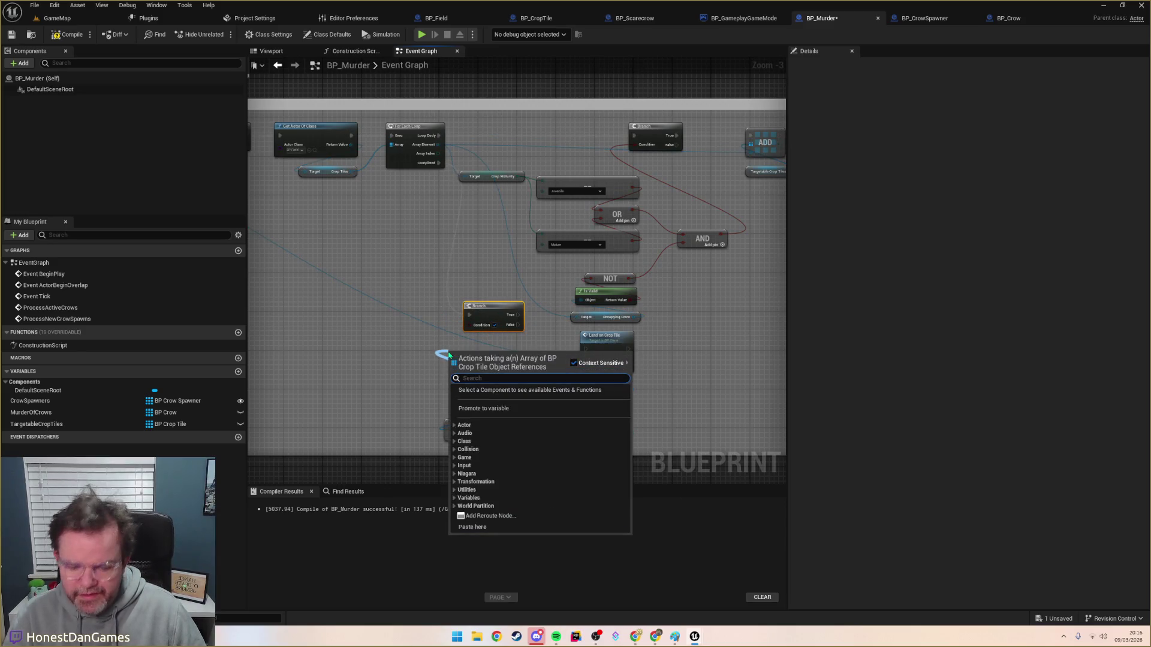
text(is valid index)
key(Return)
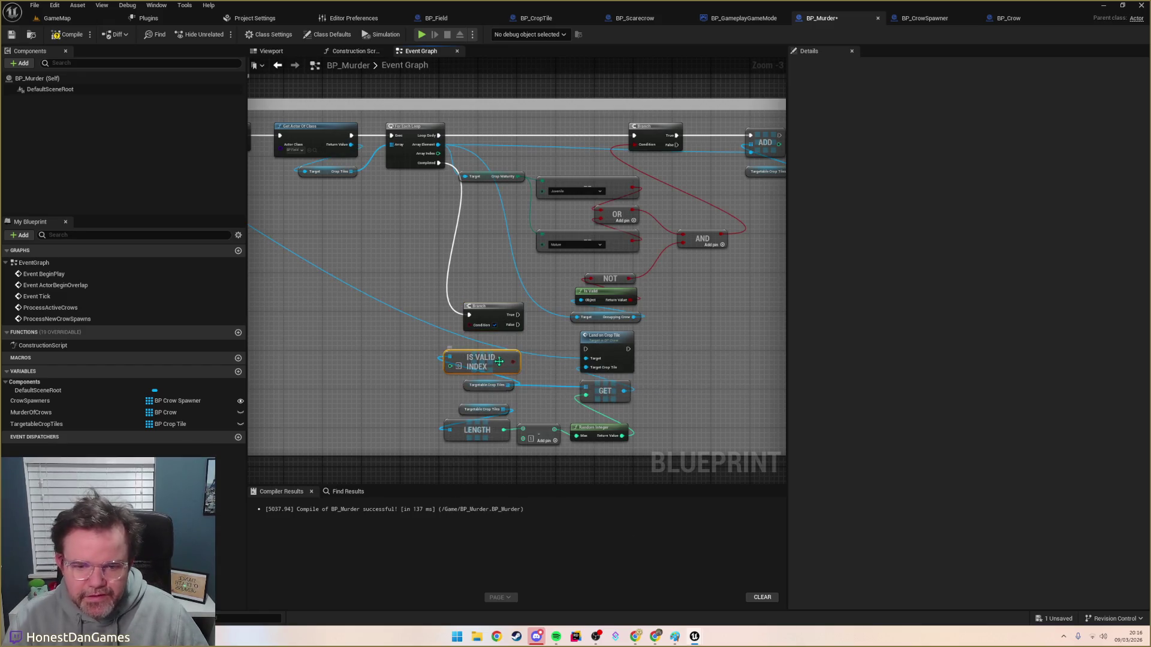
drag(498, 362, 502, 348)
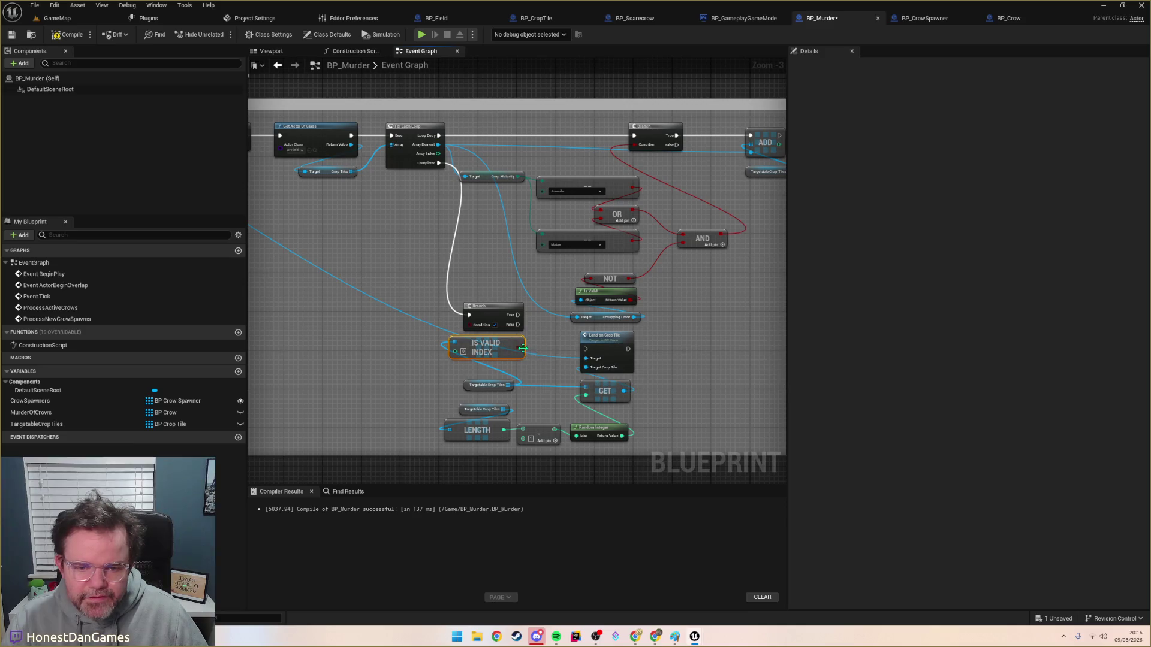
mouse_move(522, 349)
mouse_down()
mouse_move(474, 327)
mouse_move(552, 326)
mouse_move(593, 359)
mouse_move(379, 325)
mouse_move(485, 285)
mouse_move(418, 273)
mouse_up()
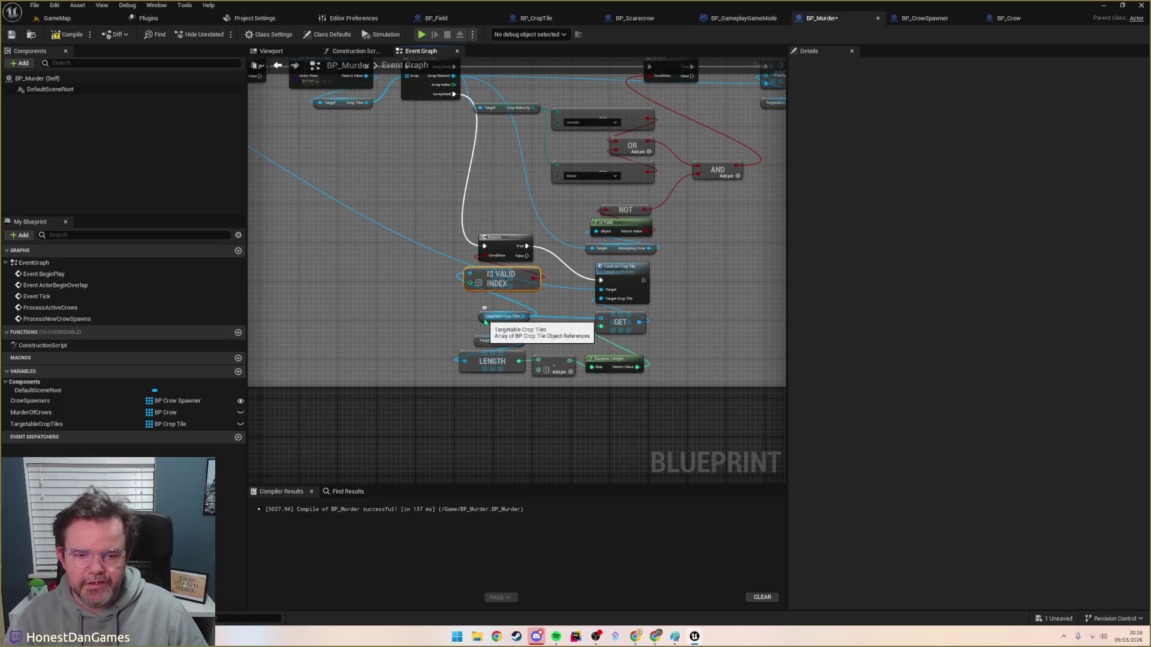
Step: Reposition the Branch, Is Valid Index and tile-picking nodes lower in the graph
drag(484, 318, 482, 330)
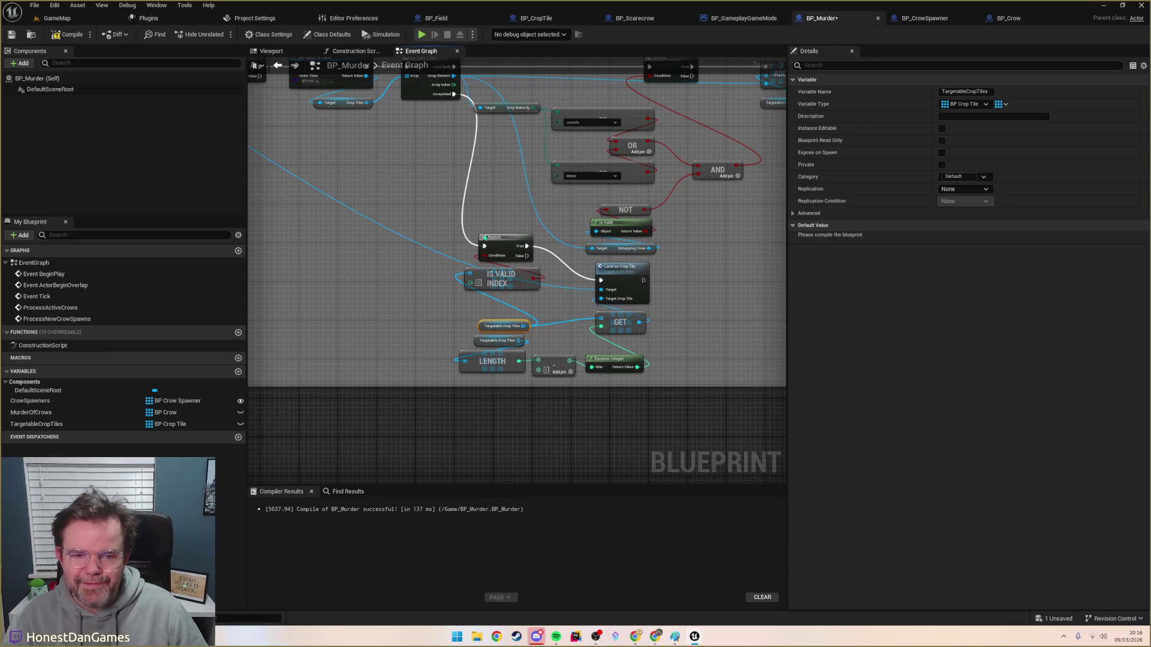
drag(483, 217, 483, 300)
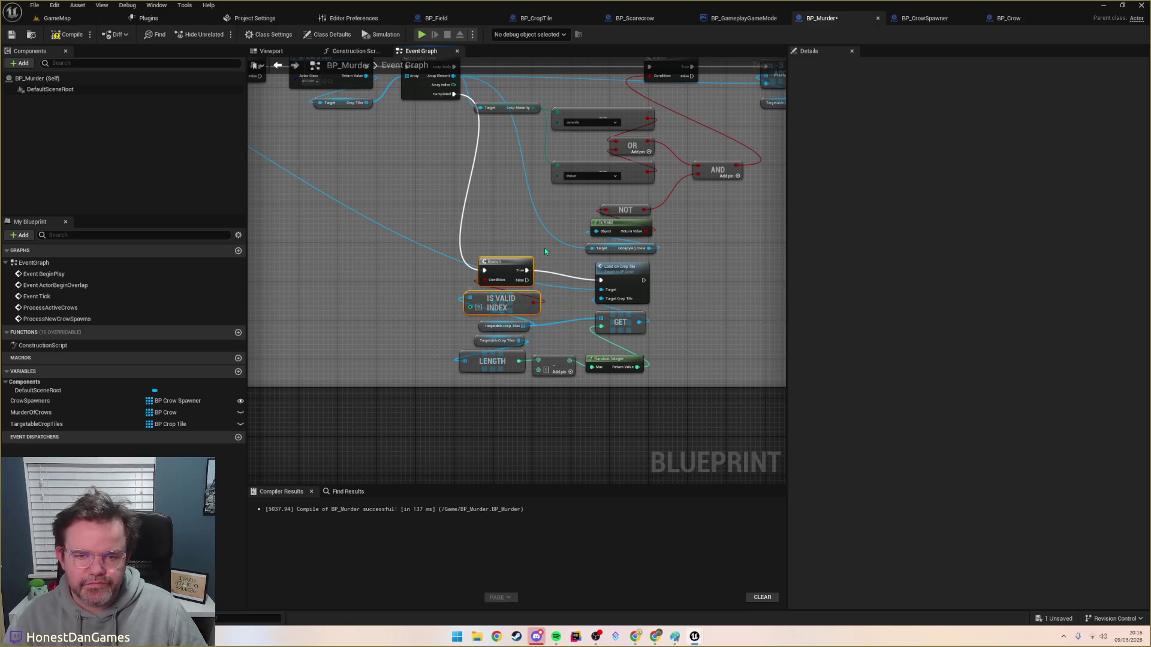
click(621, 272)
drag(620, 273, 625, 273)
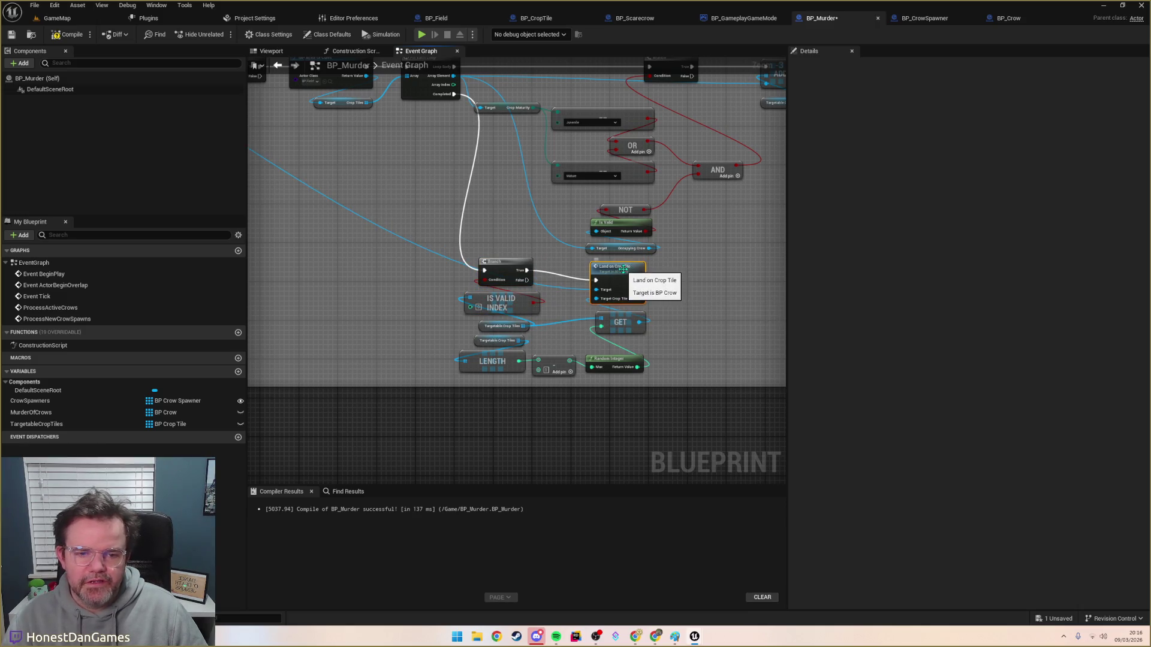
drag(412, 274, 636, 360)
mouse_move(632, 273)
mouse_down()
mouse_move(632, 287)
mouse_move(632, 278)
mouse_up()
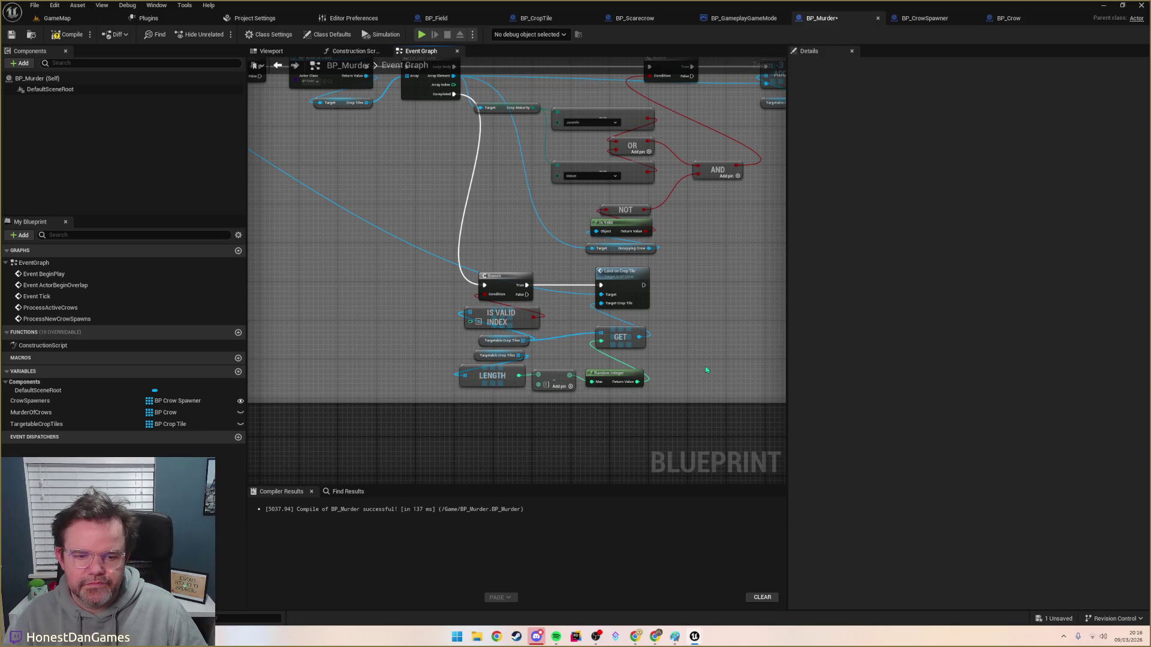
Step: Pan and zoom around BP_Murder's crow logic, including the ProcessNewCrowSpawns event
drag(678, 415, 553, 449)
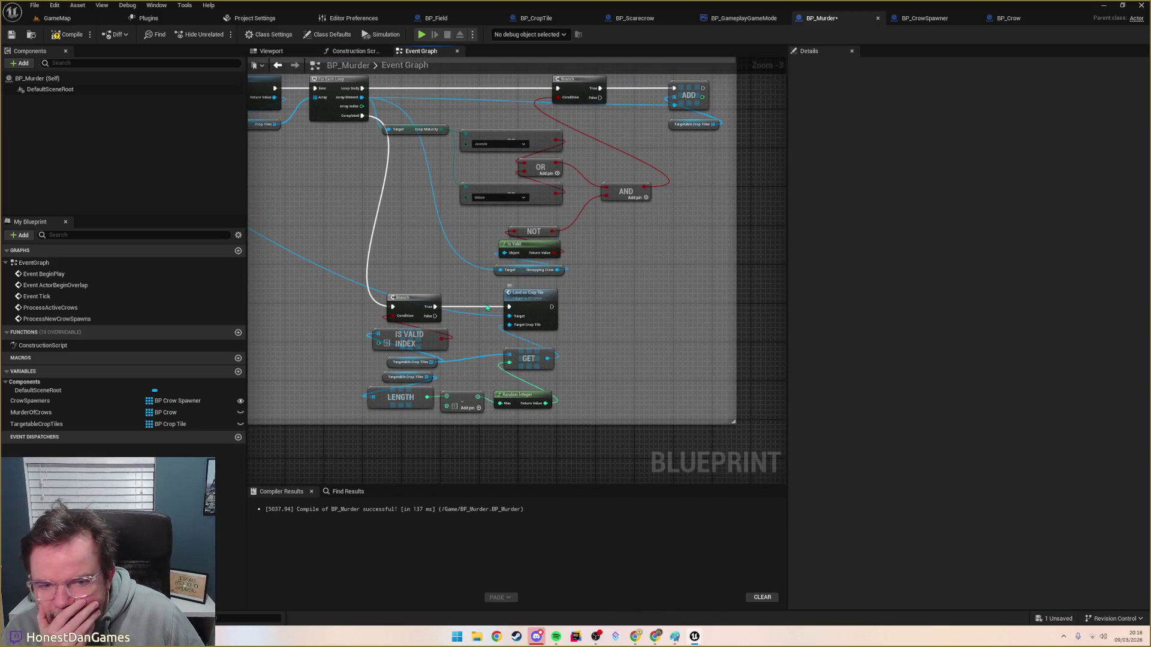
mouse_move(452, 301)
mouse_down()
mouse_move(478, 287)
mouse_move(512, 293)
mouse_up()
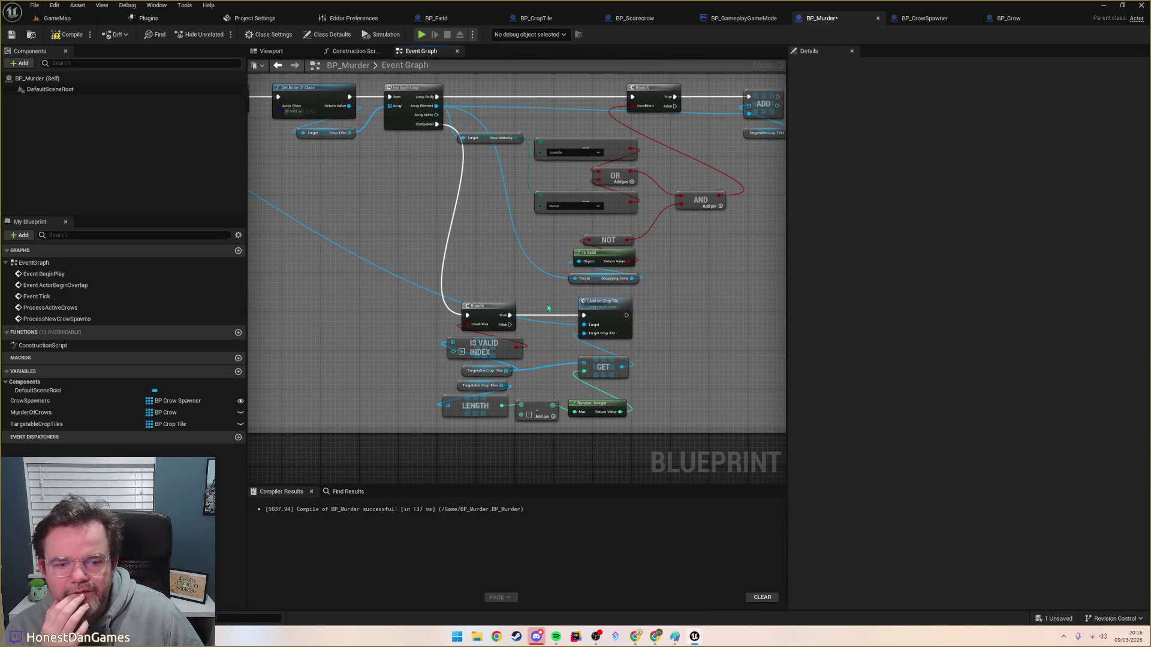
mouse_move(576, 367)
mouse_down()
mouse_move(514, 265)
mouse_move(521, 270)
mouse_move(507, 270)
mouse_up()
mouse_move(562, 377)
mouse_down()
mouse_move(649, 339)
mouse_move(764, 364)
mouse_up()
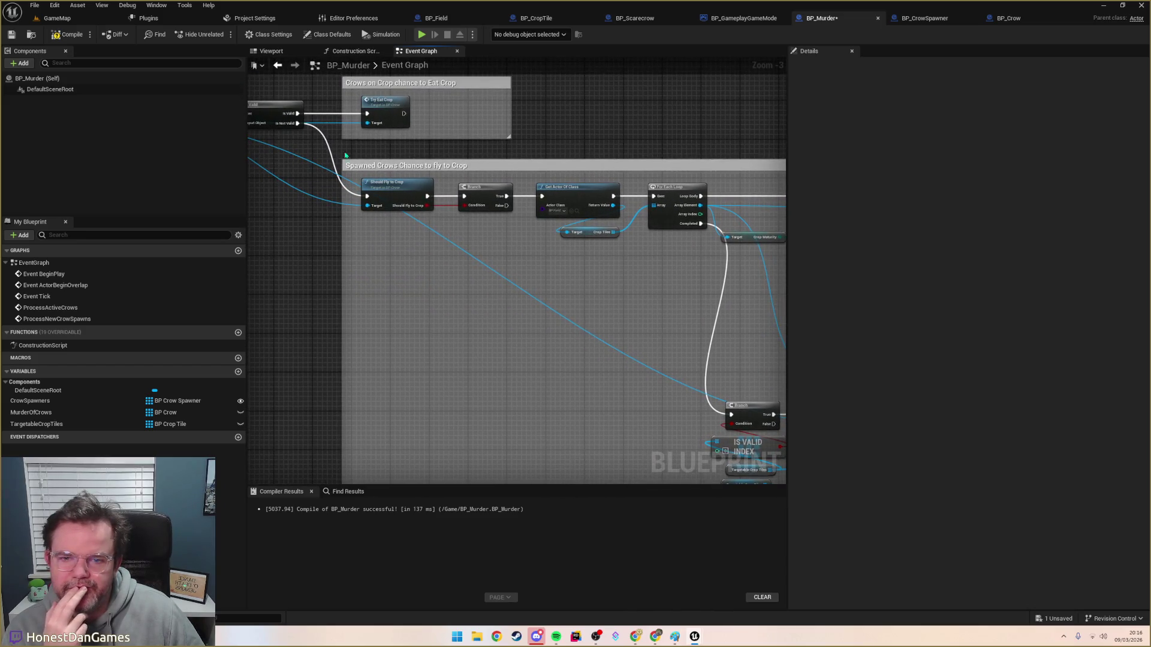
mouse_move(541, 296)
mouse_down()
mouse_move(490, 257)
mouse_move(453, 253)
mouse_up()
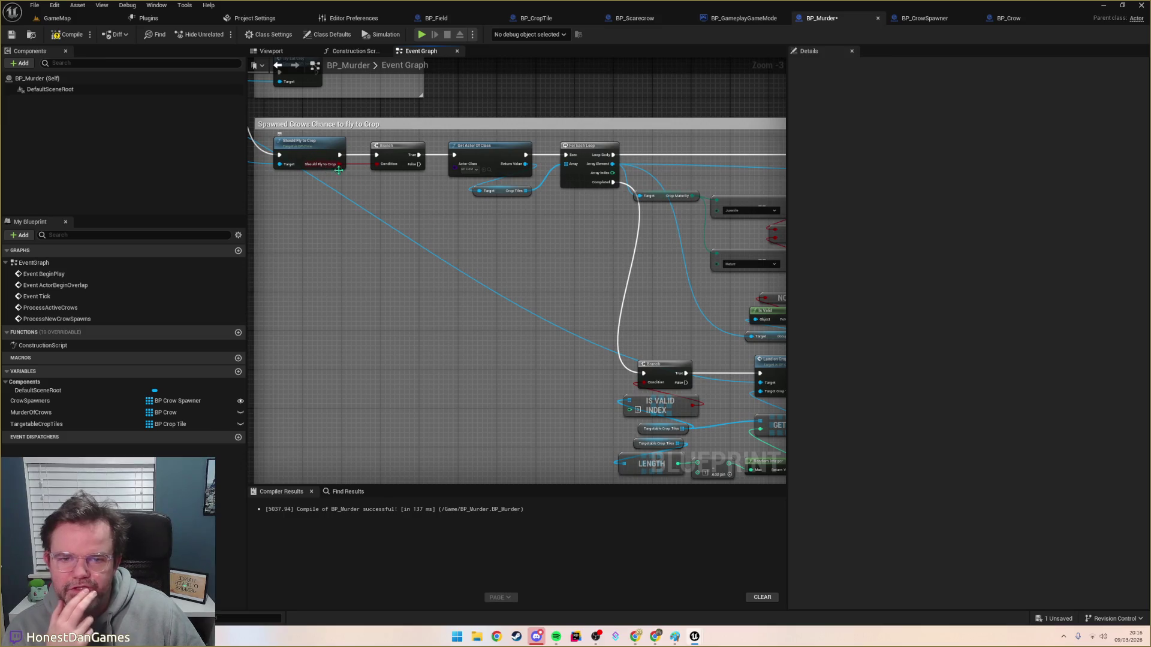
drag(562, 212, 403, 235)
mouse_move(515, 288)
mouse_down()
mouse_move(467, 188)
mouse_move(484, 247)
mouse_up()
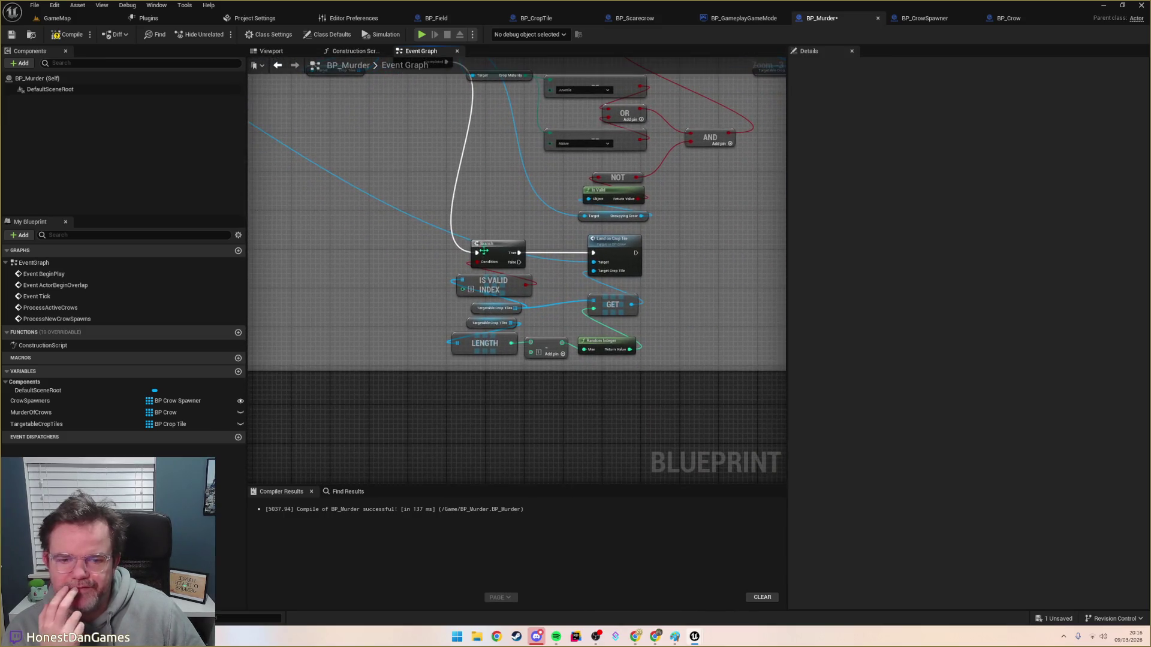
scroll(610, 249, down, 2)
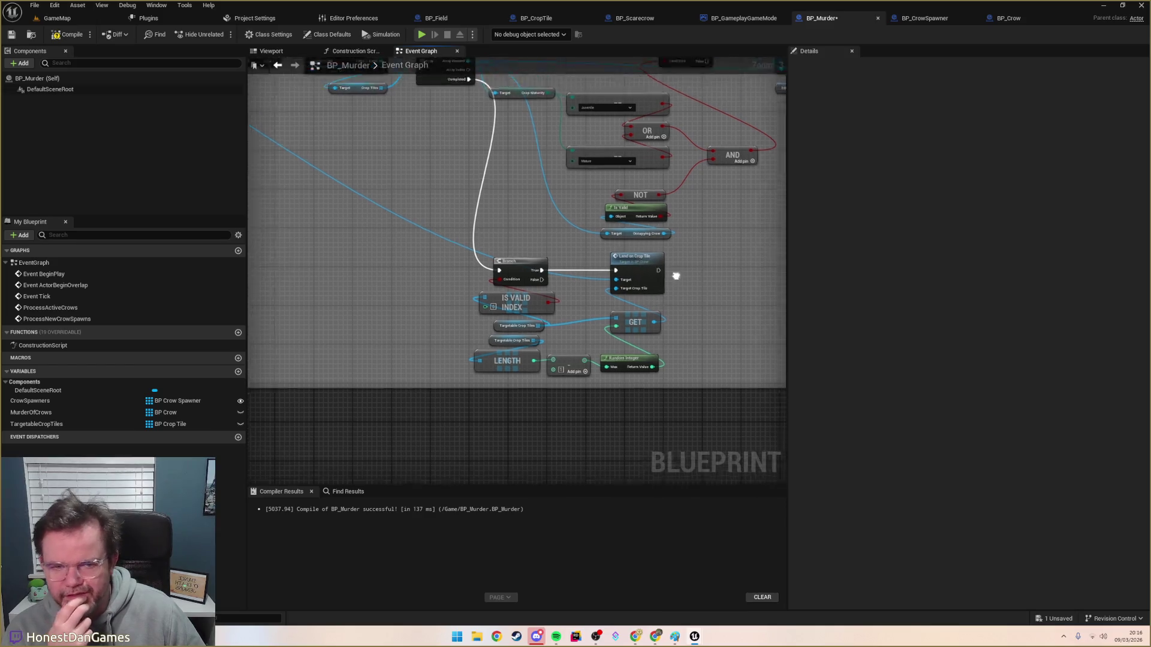
drag(522, 290, 636, 334)
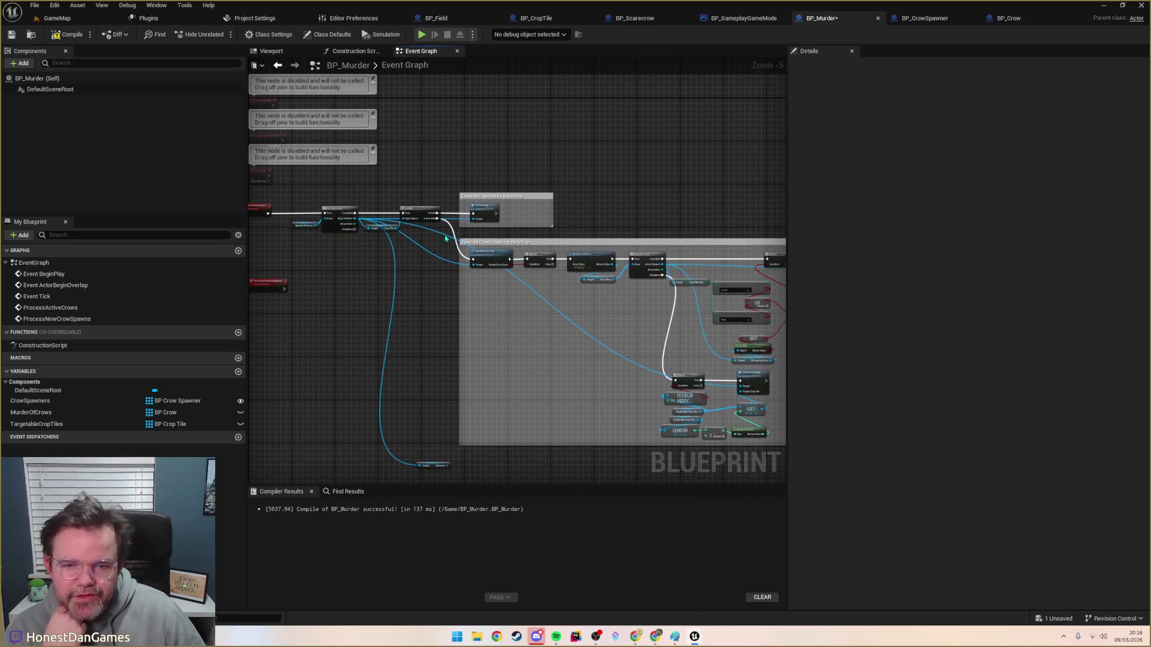
scroll(437, 223, up, 2)
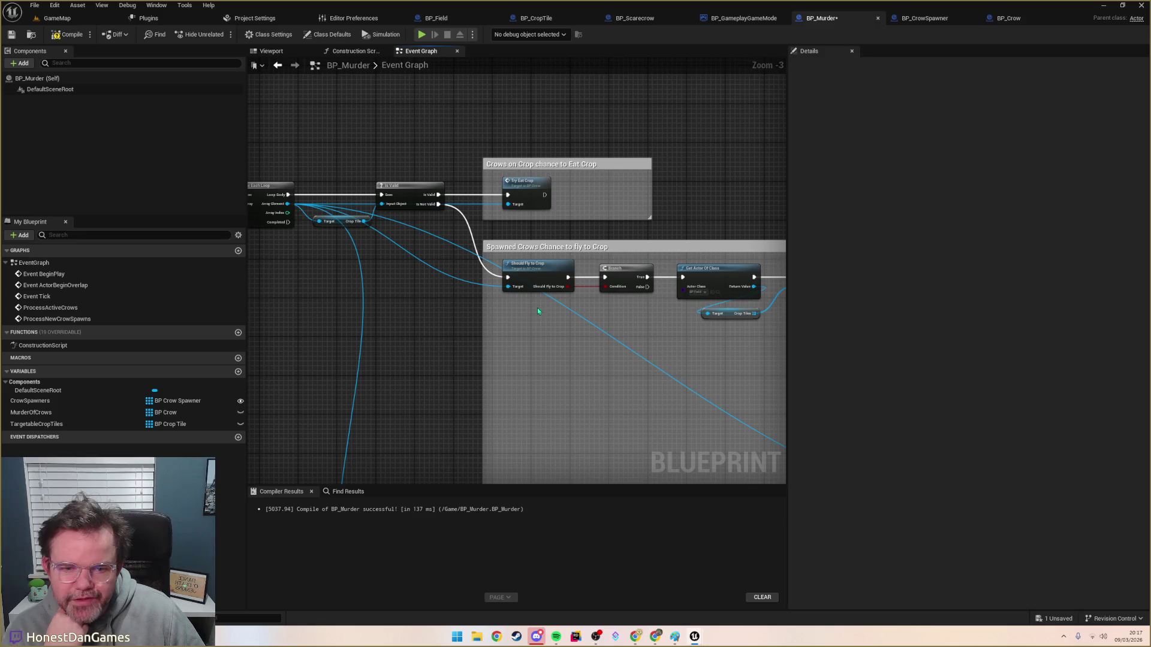
mouse_move(538, 312)
mouse_down()
mouse_move(450, 283)
mouse_move(490, 285)
mouse_up()
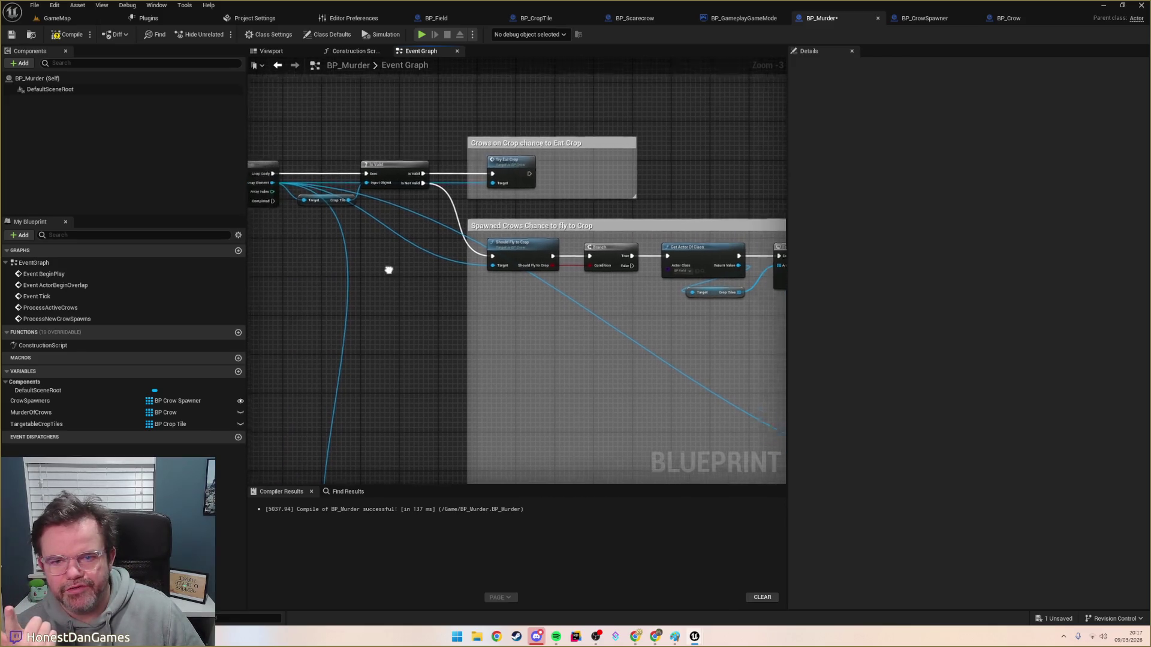
drag(375, 264, 609, 250)
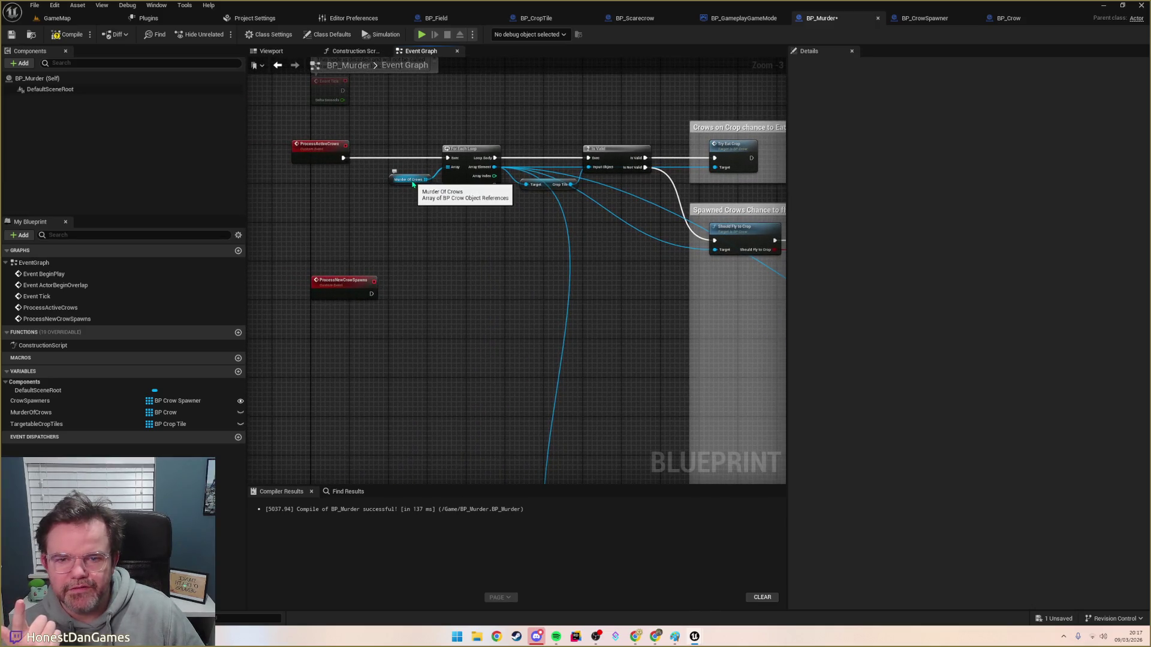
mouse_move(675, 293)
mouse_down()
mouse_move(411, 264)
mouse_move(412, 273)
mouse_up()
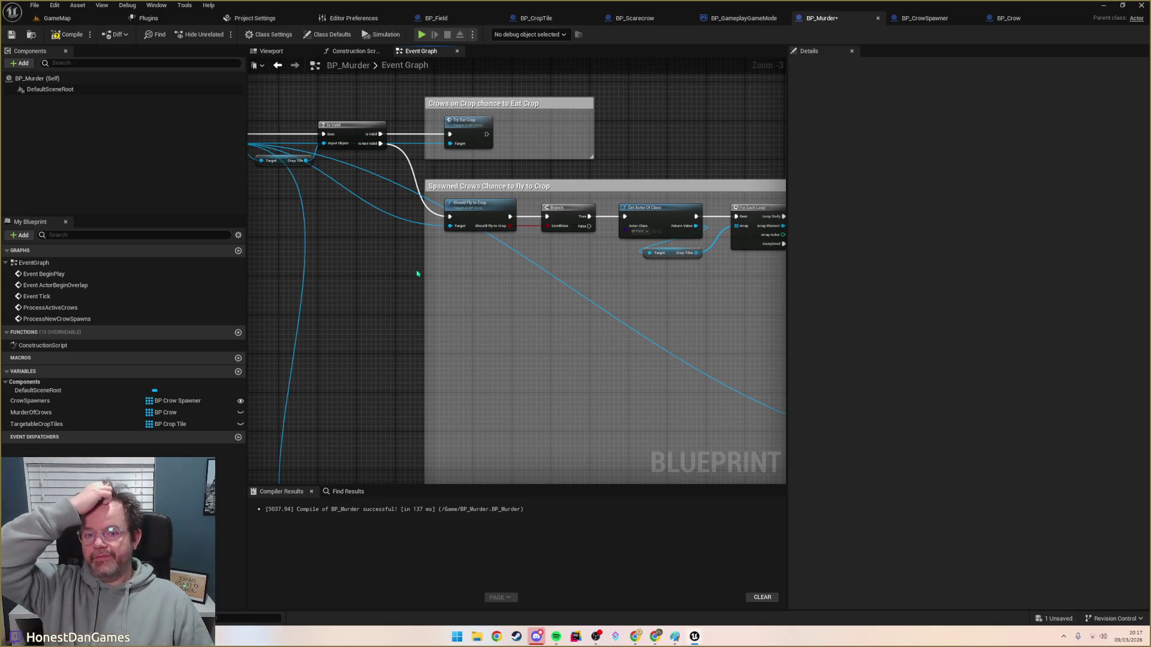
mouse_move(387, 284)
mouse_down()
mouse_move(458, 277)
mouse_move(458, 247)
mouse_move(539, 323)
mouse_move(652, 329)
mouse_up()
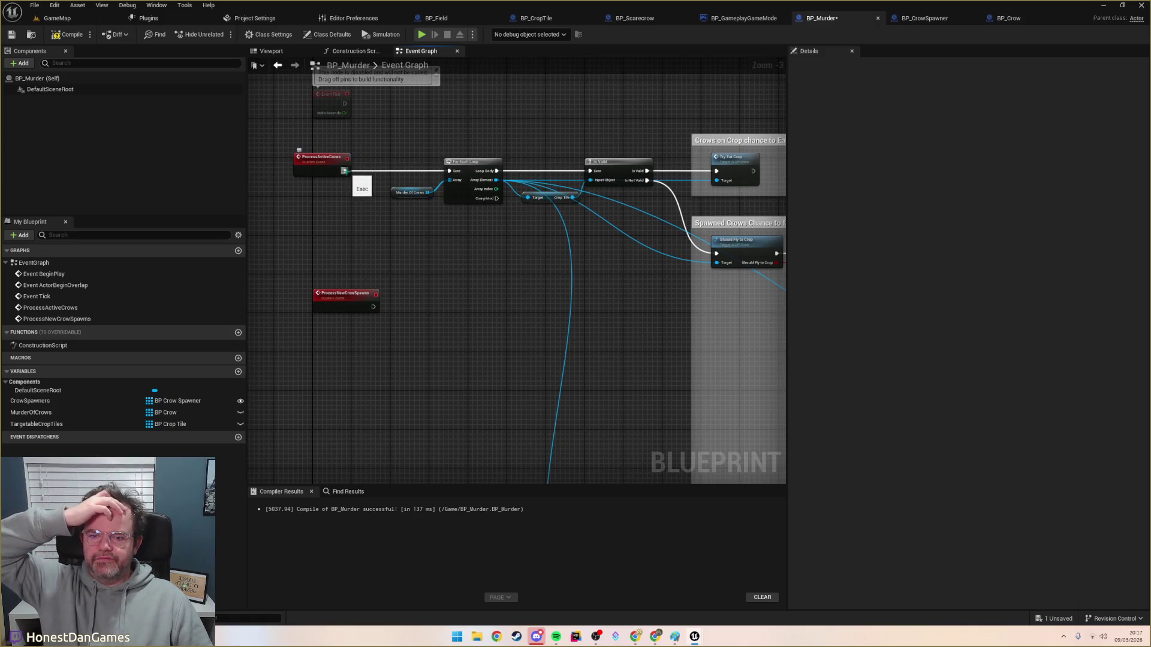
click(350, 295)
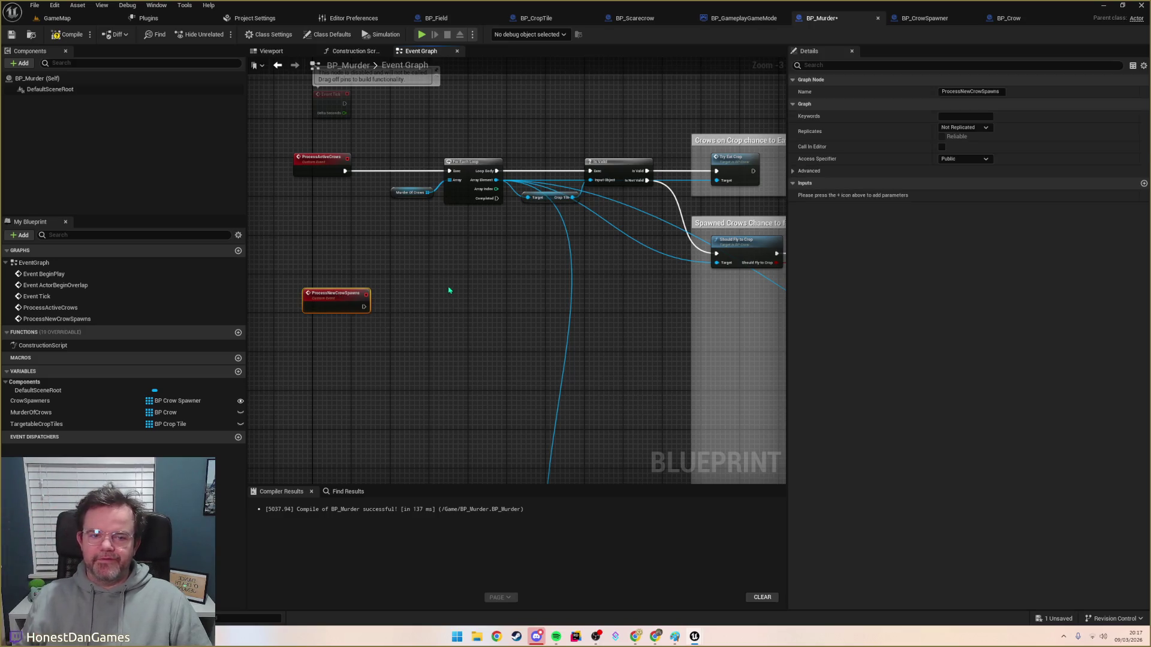
click(450, 291)
scroll(450, 290, down, 5)
scroll(653, 366, up, 6)
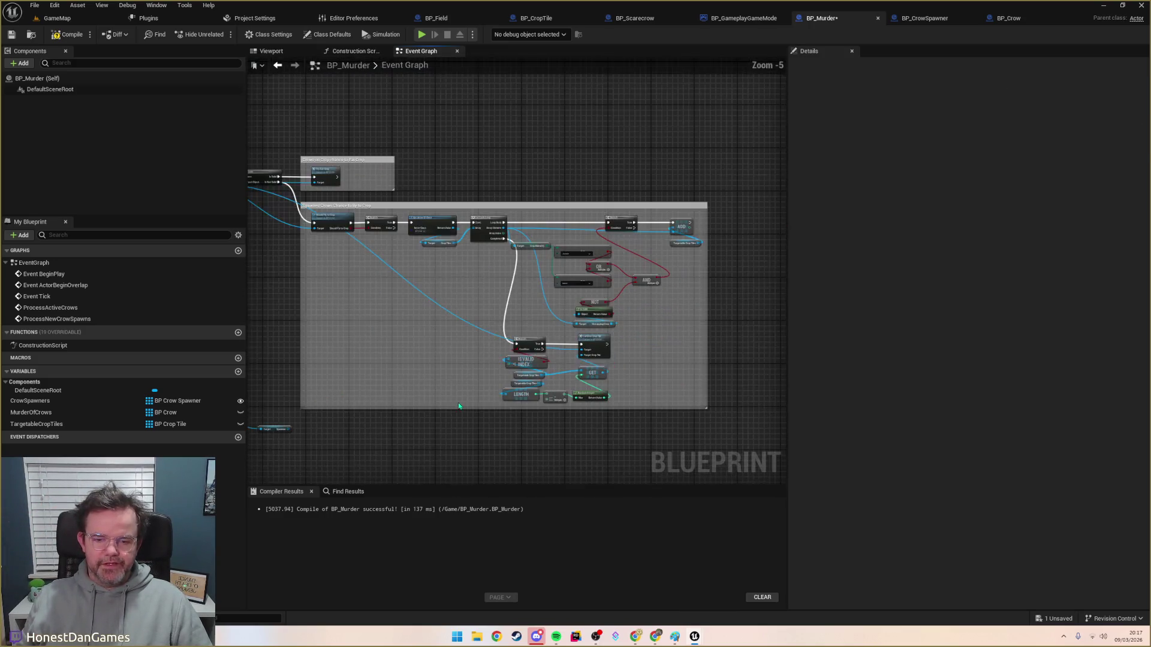
scroll(428, 343, down, 3)
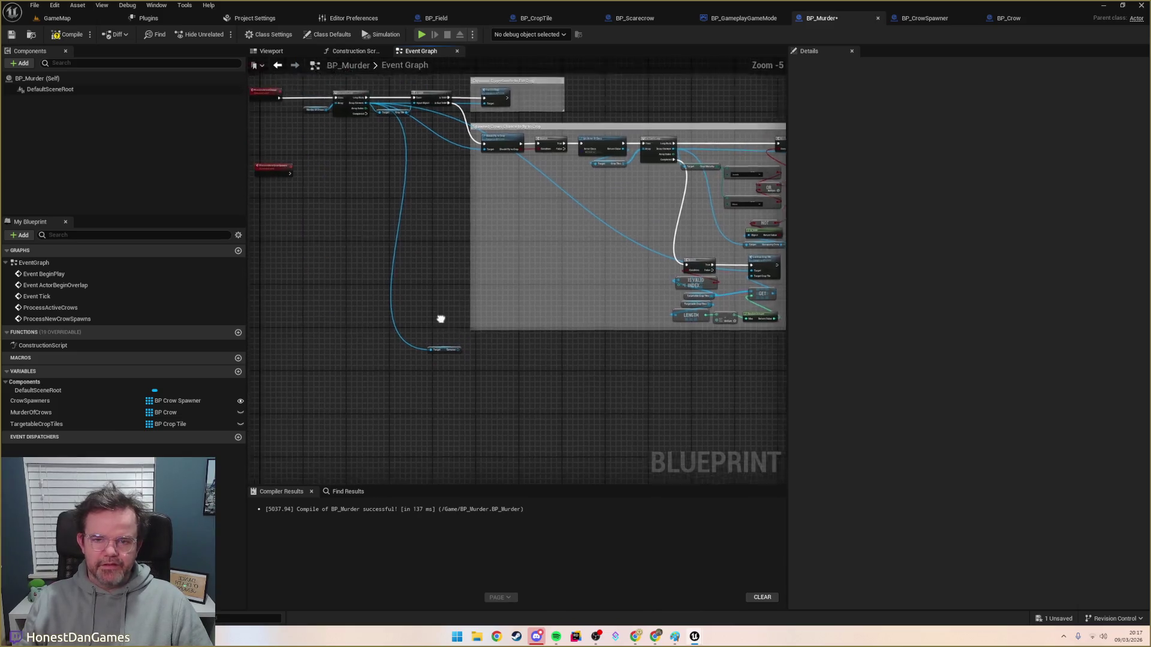
scroll(418, 254, up, 4)
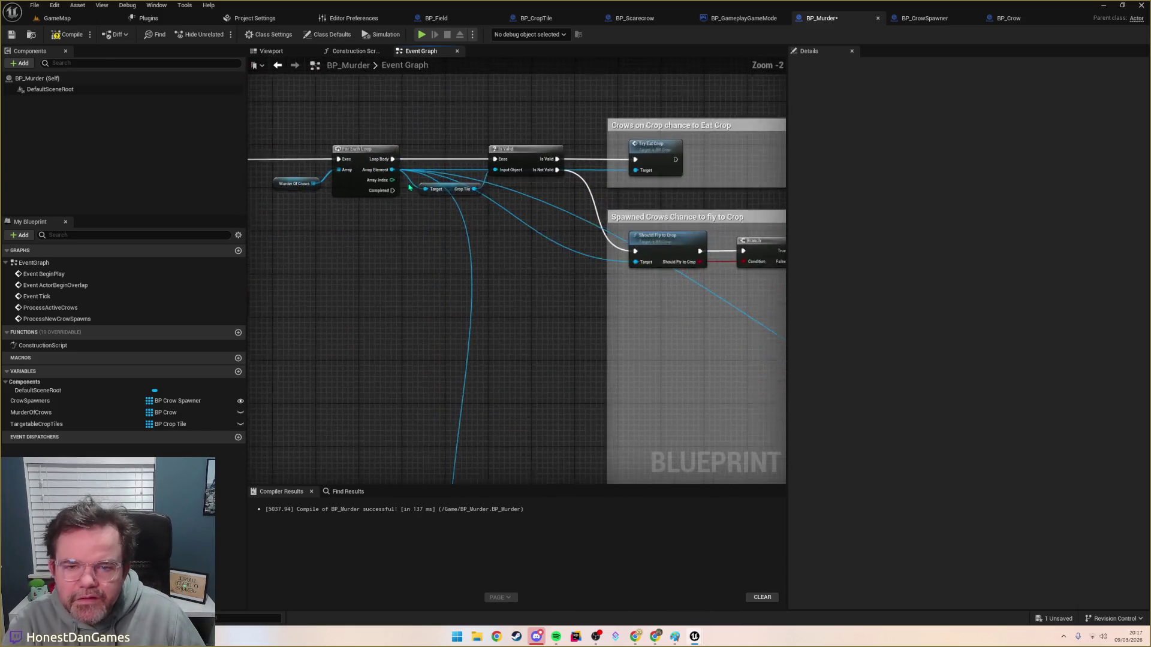
scroll(493, 328, down, 2)
Step: Delete the stray spawner node, then compile and save BP_Murder
mouse_move(497, 353)
mouse_down()
mouse_move(514, 231)
mouse_move(497, 108)
mouse_up()
mouse_move(541, 391)
mouse_down()
mouse_move(442, 334)
mouse_move(483, 281)
mouse_up()
key(Delete)
scroll(521, 396, down, 3)
scroll(546, 275, down, 1)
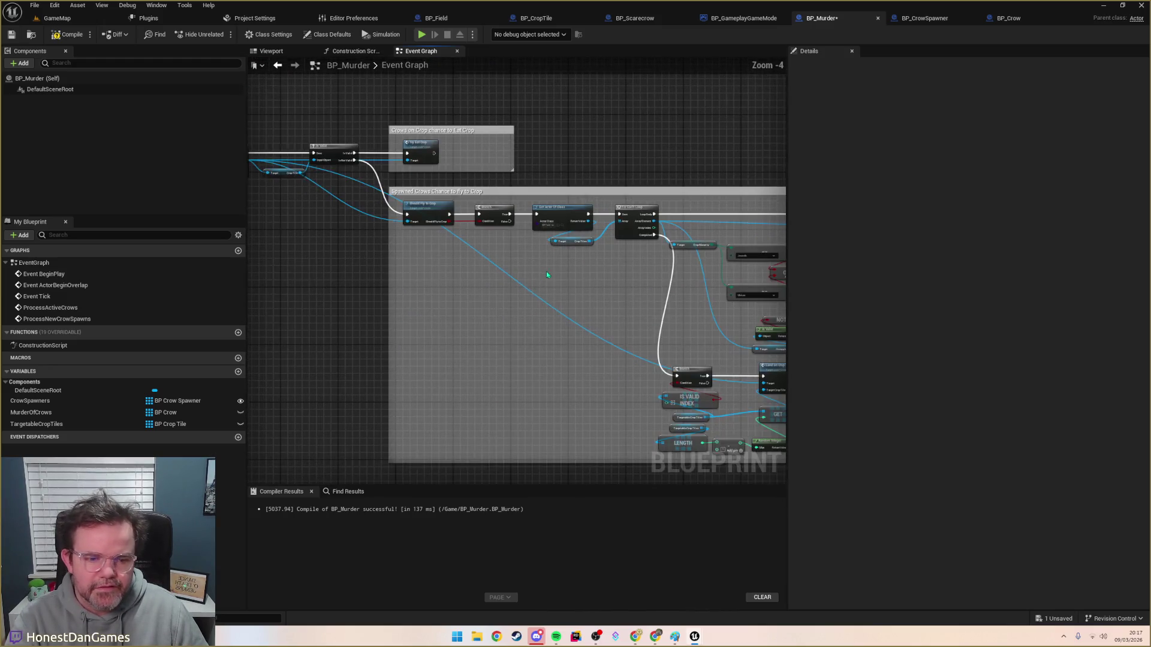
mouse_move(516, 316)
mouse_down()
mouse_move(357, 267)
mouse_move(545, 296)
mouse_move(624, 328)
mouse_move(745, 318)
mouse_move(745, 363)
mouse_up()
click(68, 34)
click(12, 34)
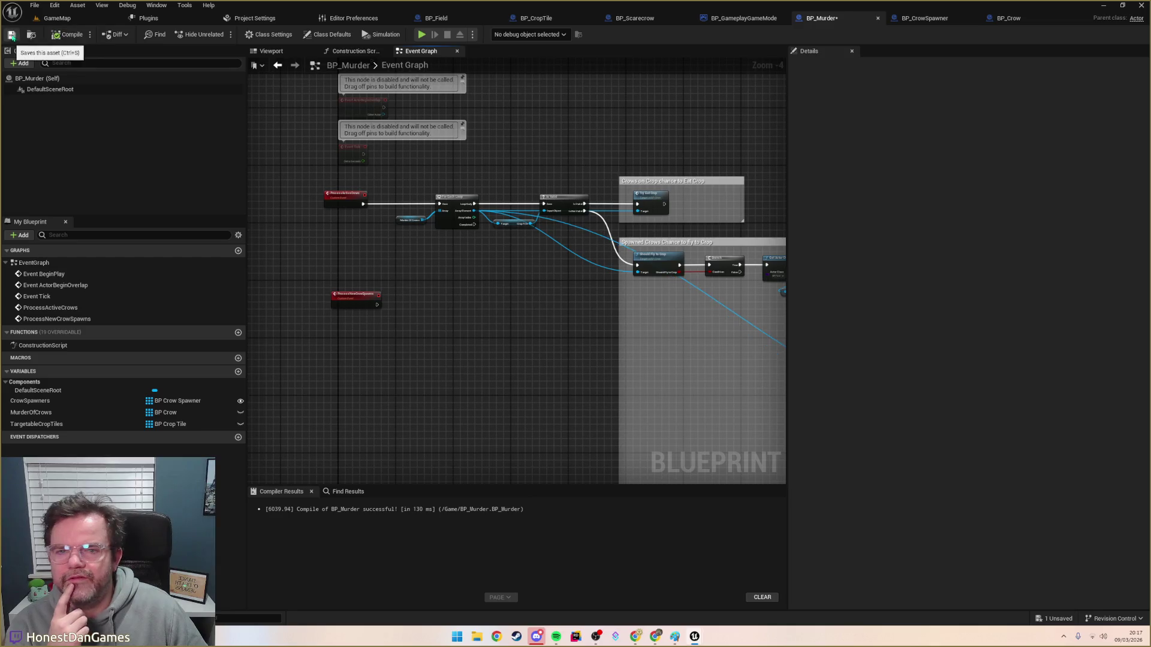
Step: Chain Process New Crow Spawns after Process Active Crows in BP_GameplayGameMode, then switch to BP_Crow
click(775, 17)
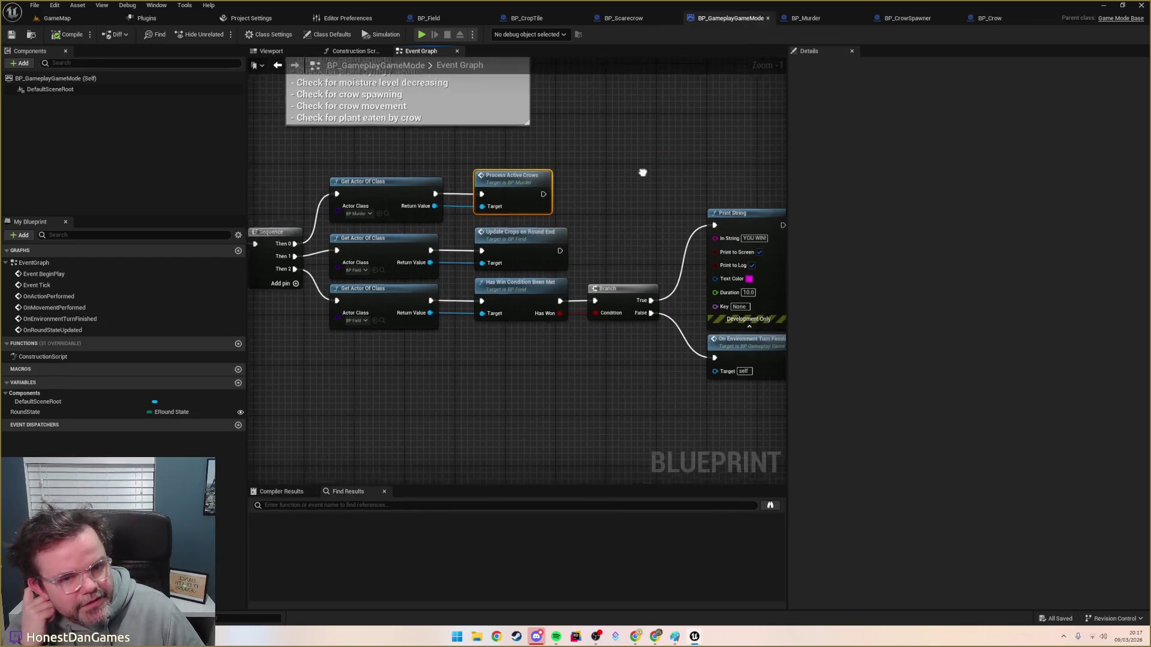
scroll(569, 165, down, 8)
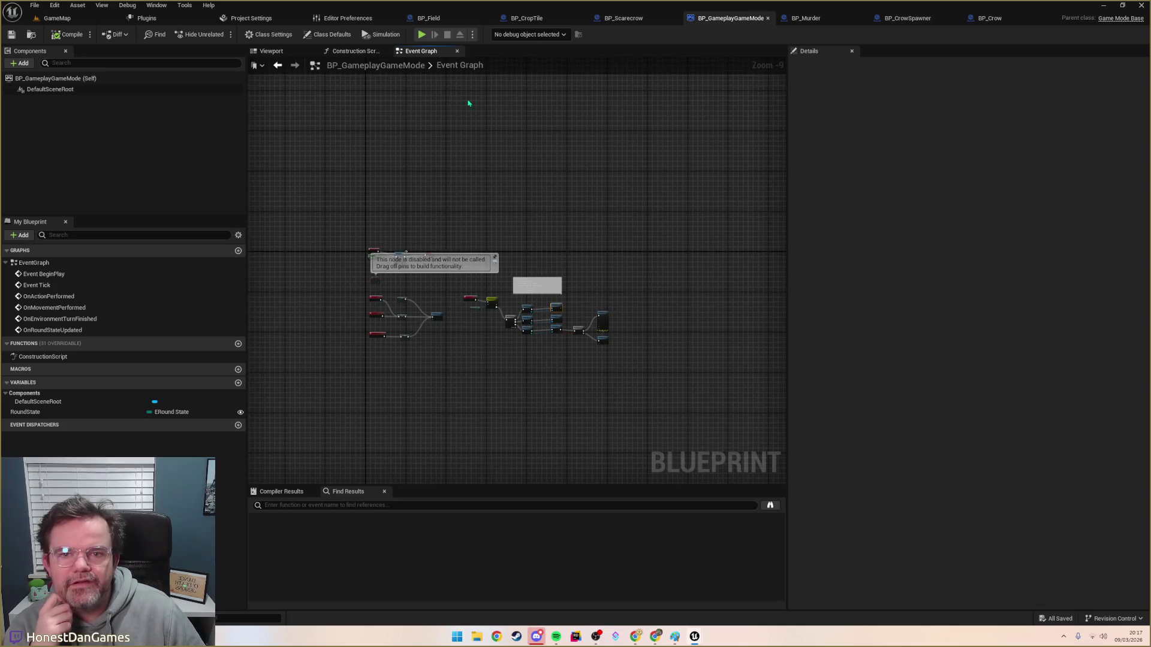
scroll(513, 323, up, 5)
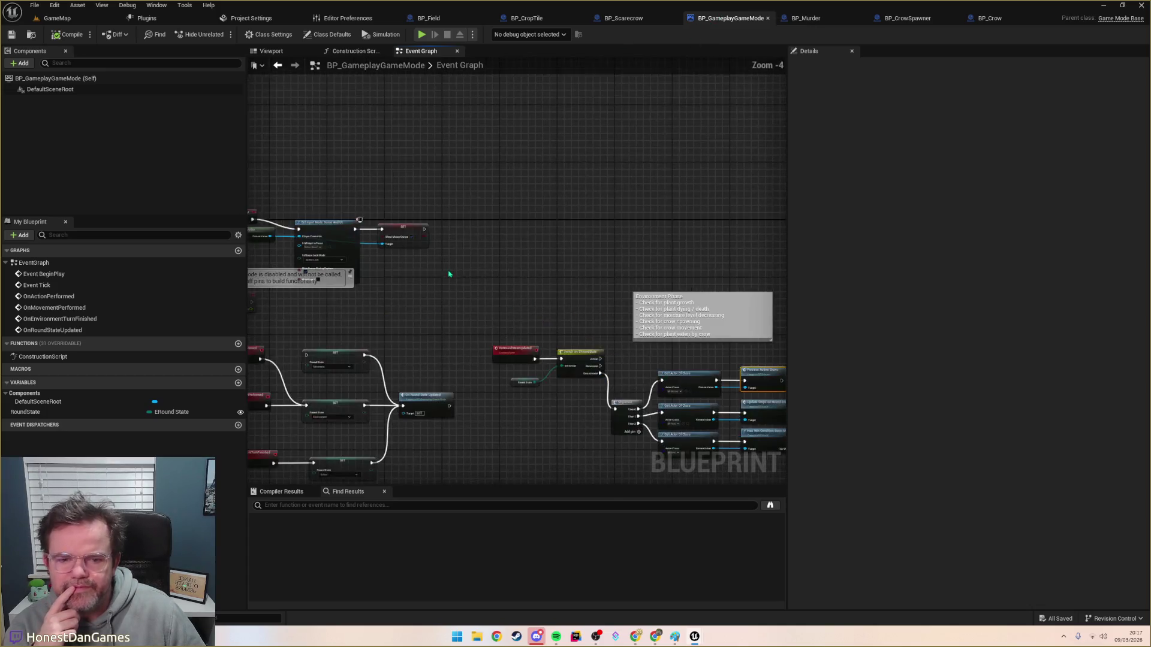
scroll(617, 259, up, 3)
drag(656, 255, 521, 254)
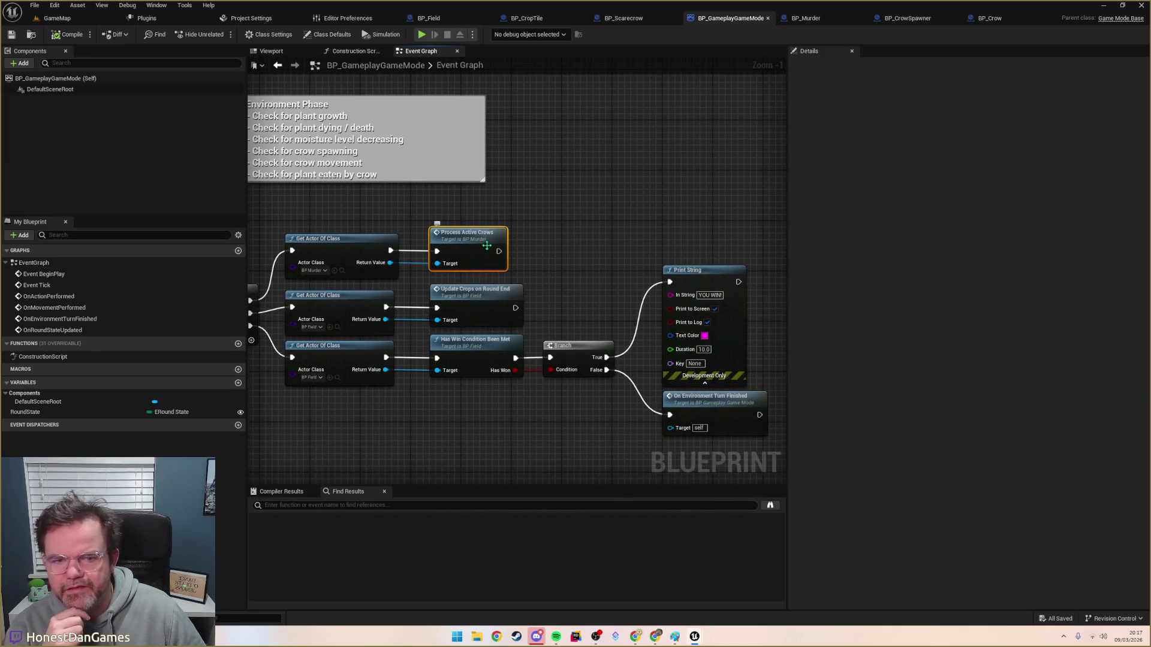
drag(499, 251, 538, 255)
text(processnew)
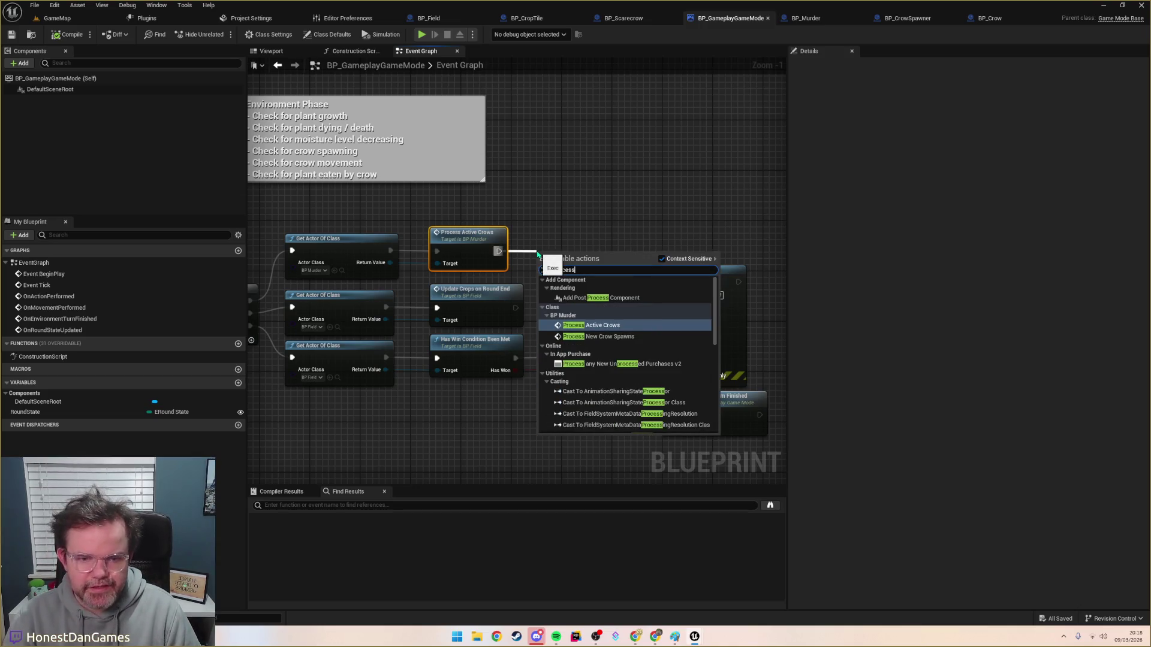
key(Return)
drag(565, 253, 566, 232)
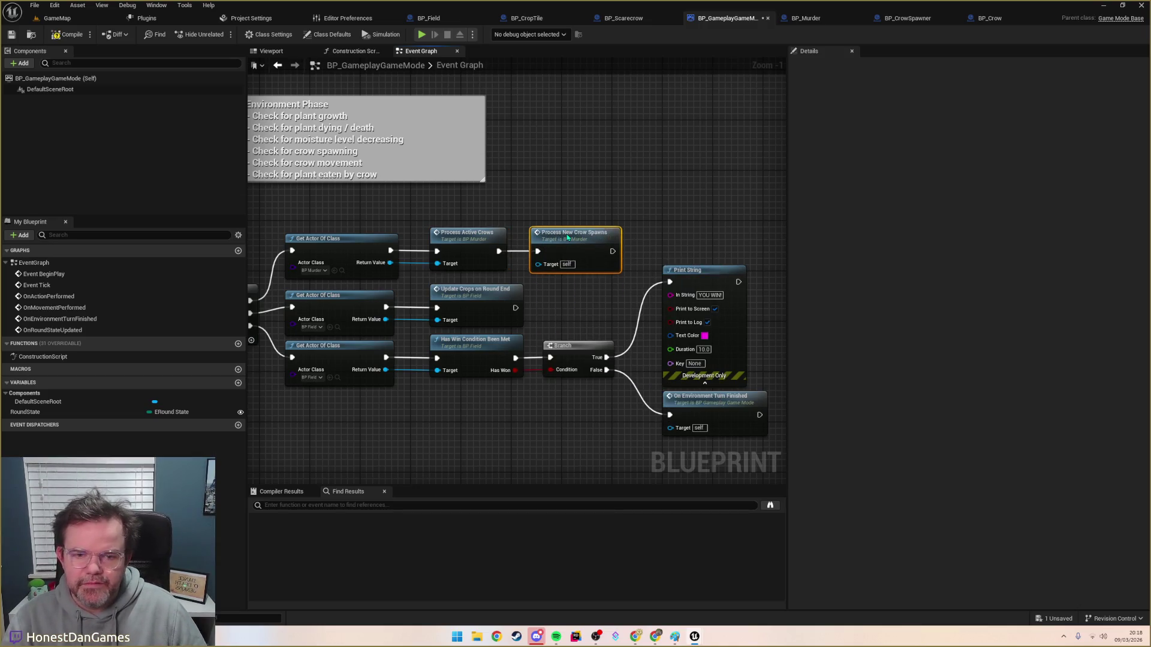
click(555, 211)
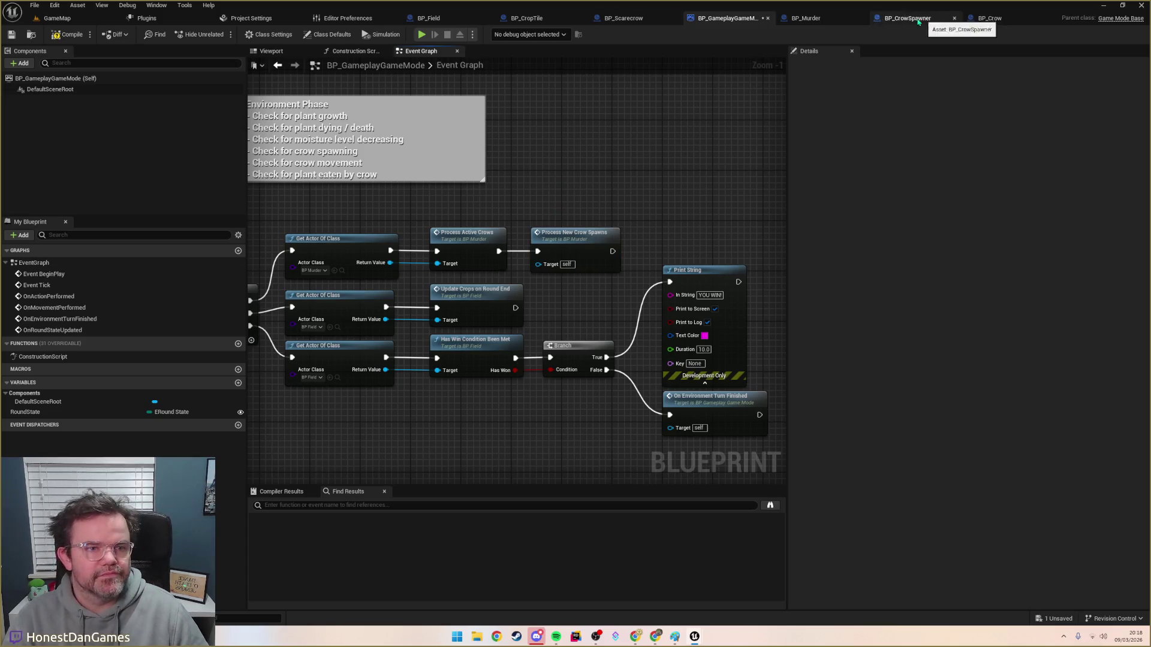
click(989, 18)
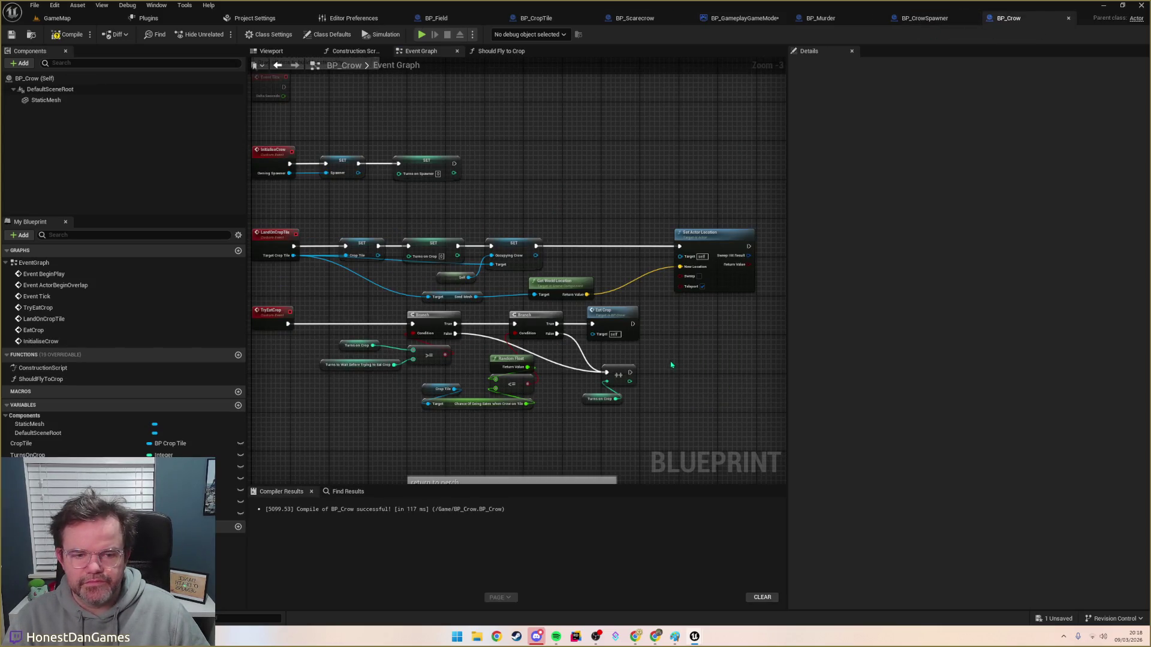
Step: Wire ProcessNewCrowSpawns into a For Each Loop over a CrowSpawners getter, then switch to BP_CrowSpawner
drag(671, 365, 740, 314)
click(821, 18)
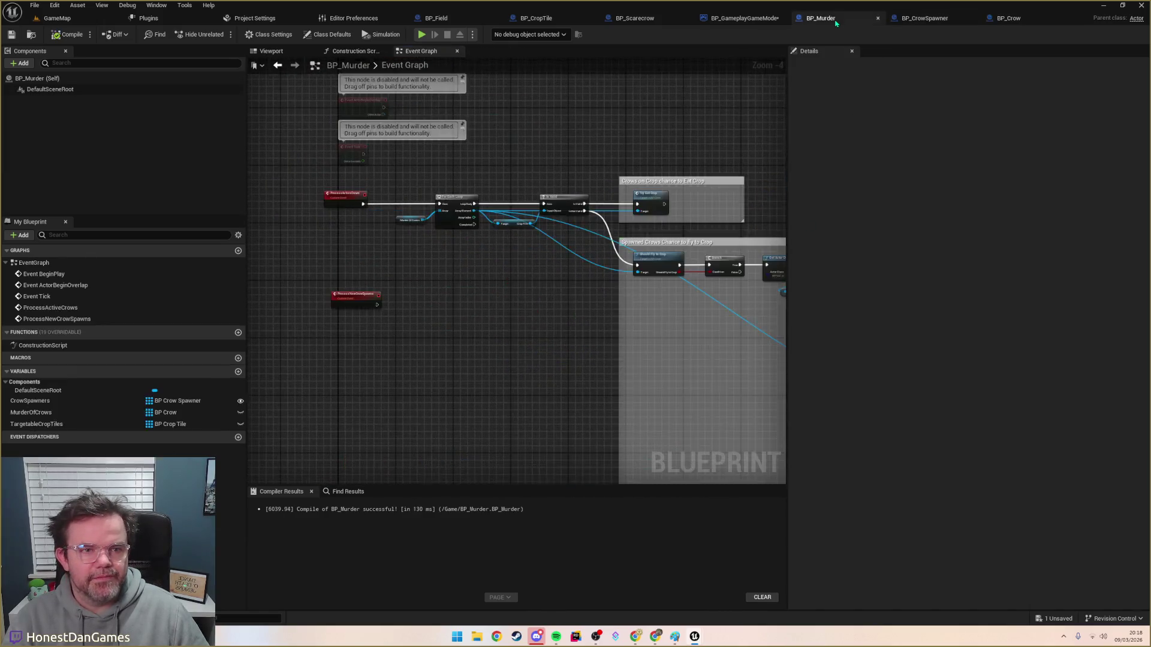
mouse_move(414, 324)
mouse_down()
mouse_move(437, 277)
mouse_move(407, 337)
mouse_up()
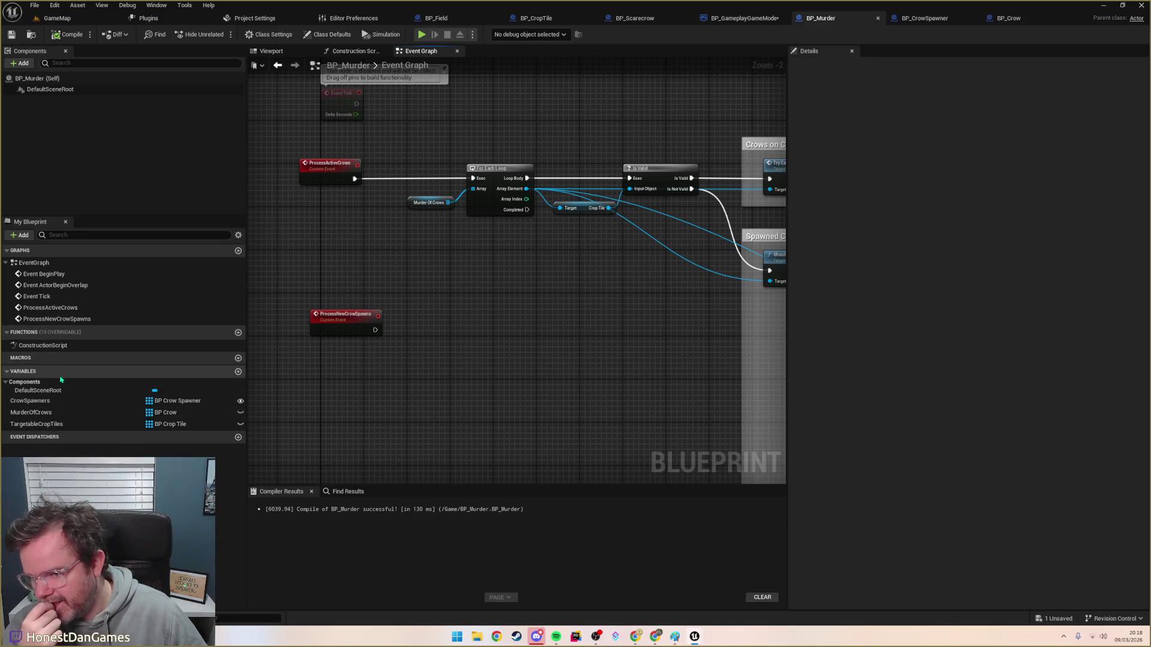
mouse_move(37, 406)
mouse_down()
mouse_move(443, 382)
mouse_move(421, 396)
mouse_move(441, 337)
mouse_up()
click(410, 406)
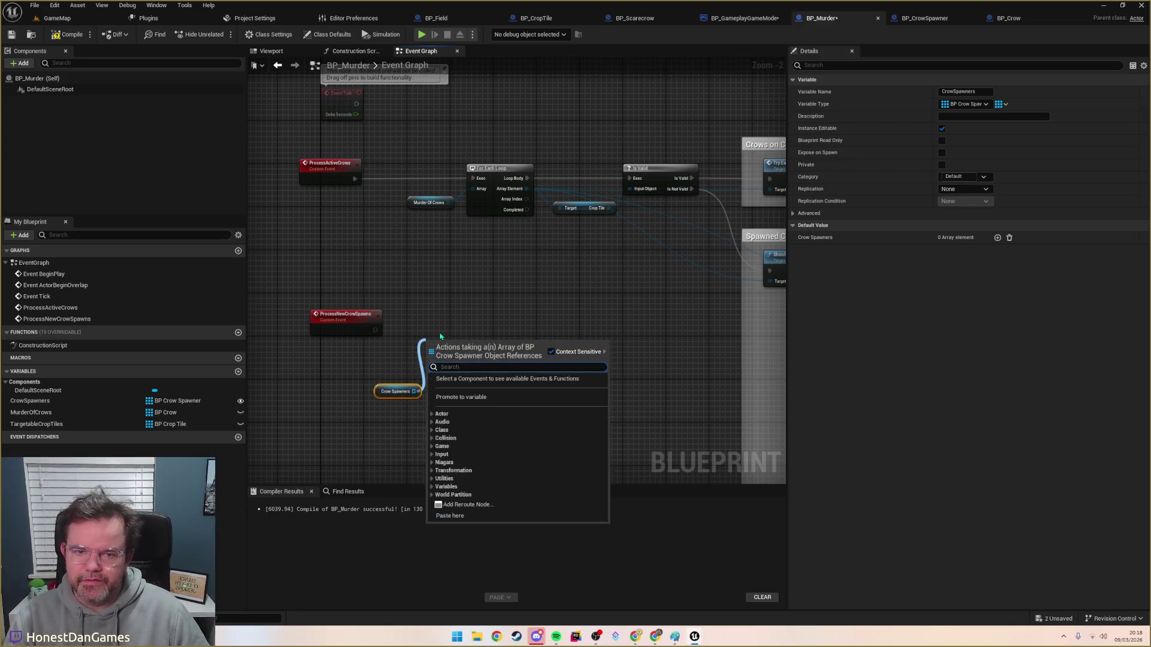
text(for each)
key(Return)
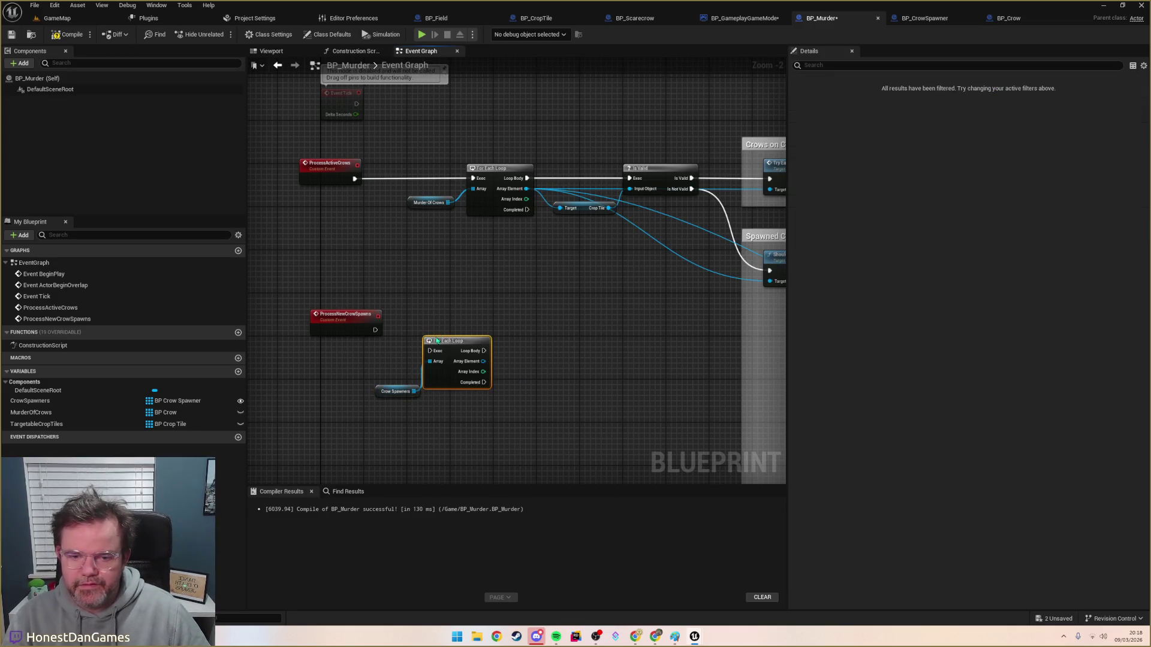
drag(374, 330, 430, 350)
drag(479, 341, 484, 320)
click(537, 326)
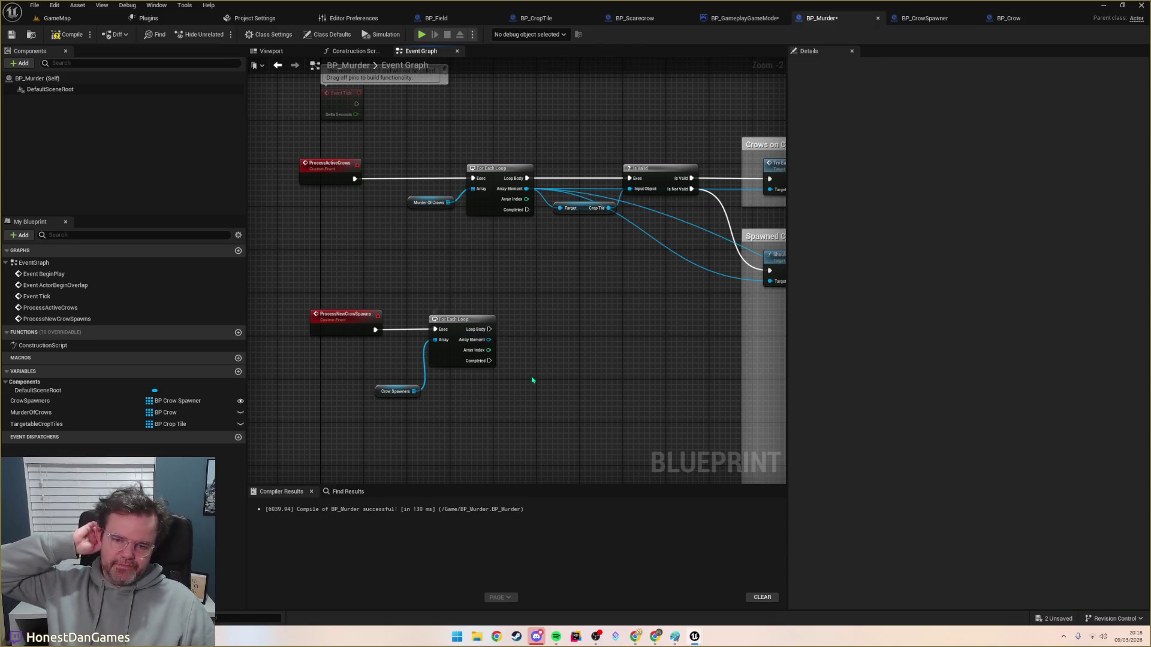
drag(531, 376, 489, 380)
click(925, 18)
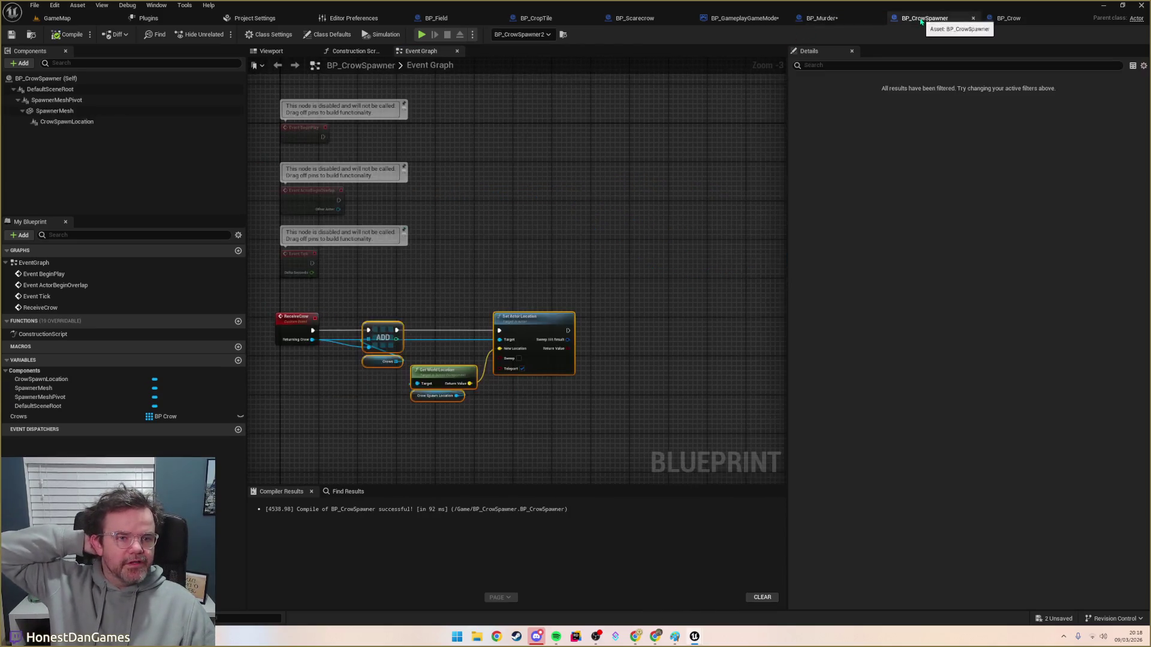
Step: Create a single Boolean variable NewVar in BP_CrowSpawner and browse its type options
click(238, 360)
key(Return)
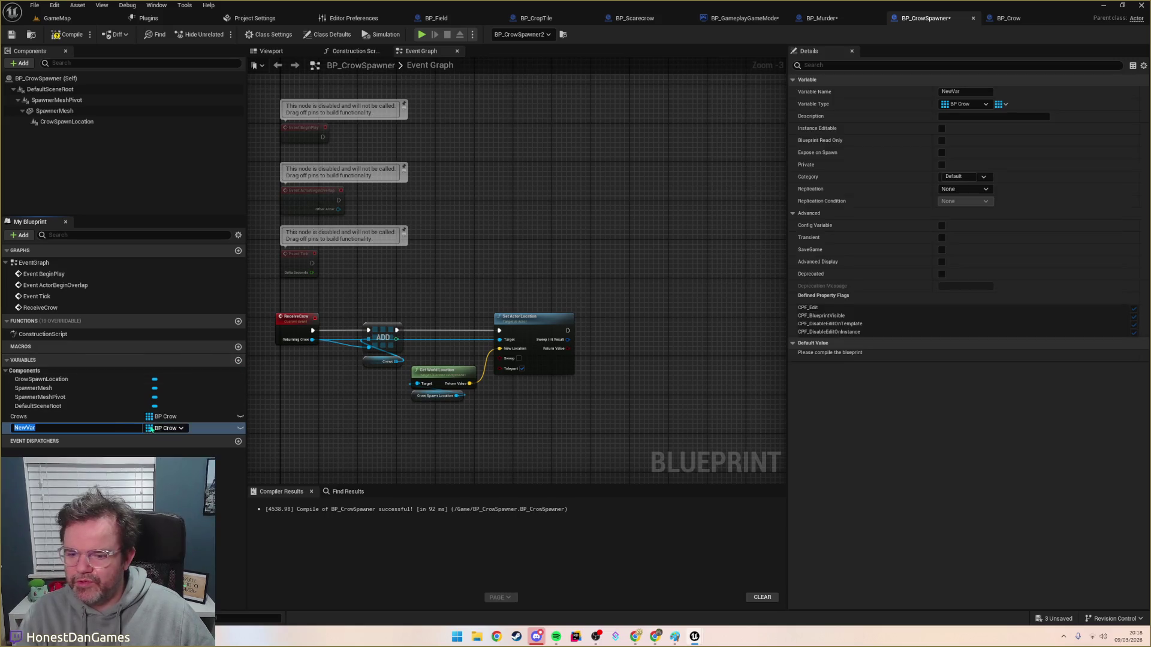
click(166, 428)
click(172, 208)
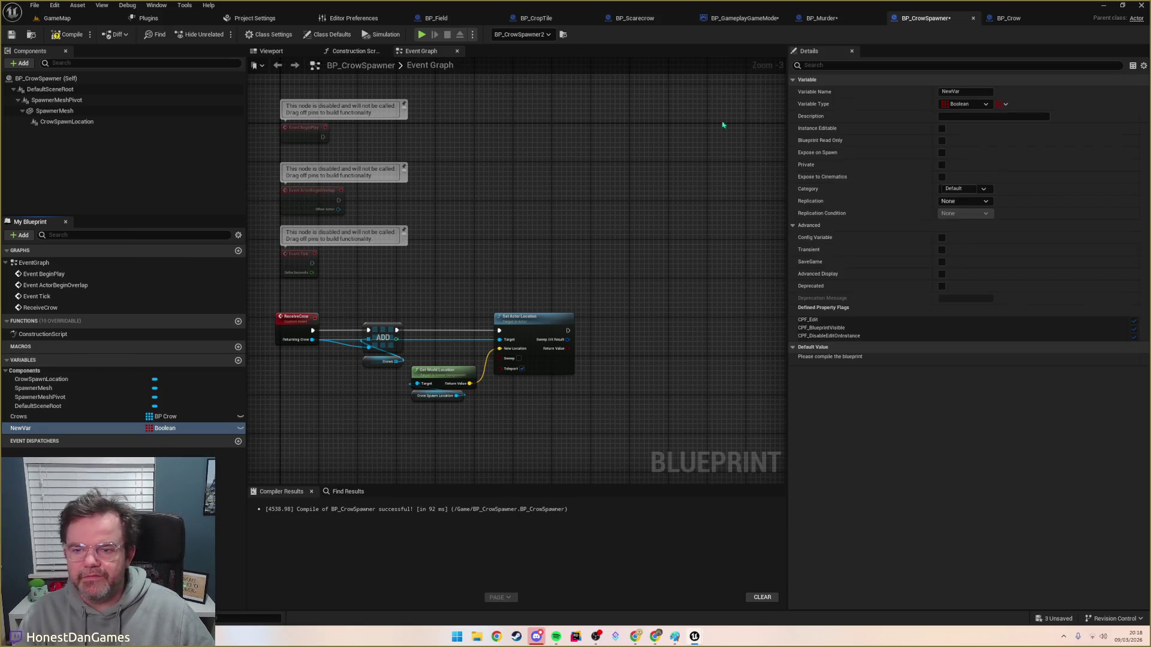
click(1002, 104)
click(995, 118)
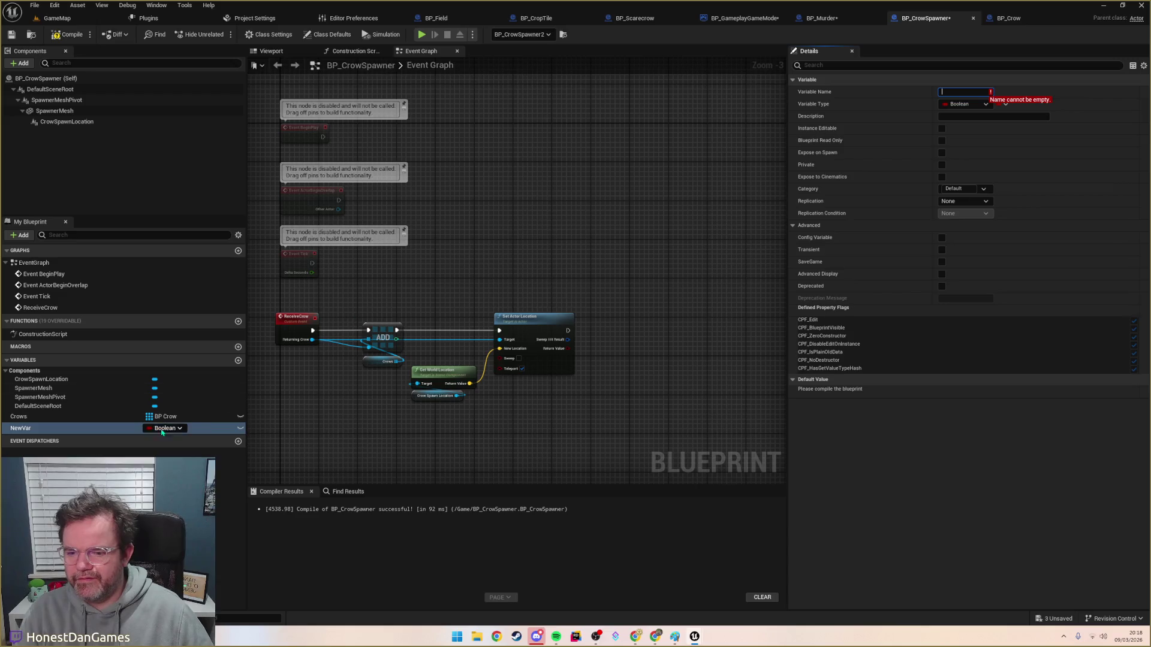
click(24, 428)
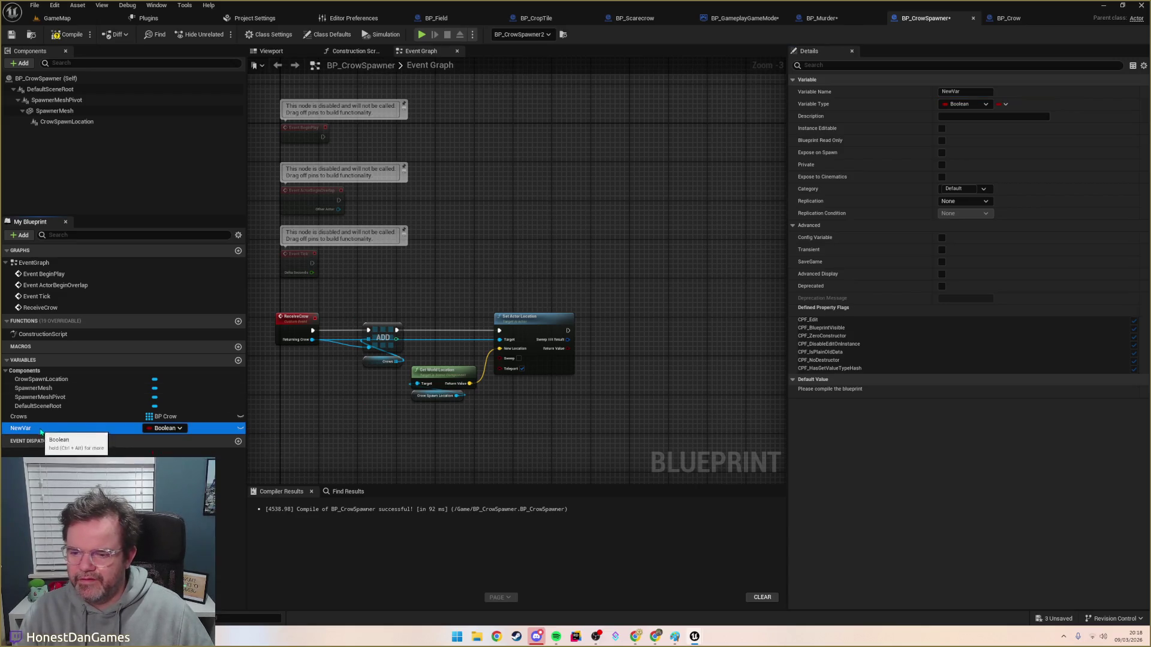
click(965, 104)
text(w)
mouse_move(975, 139)
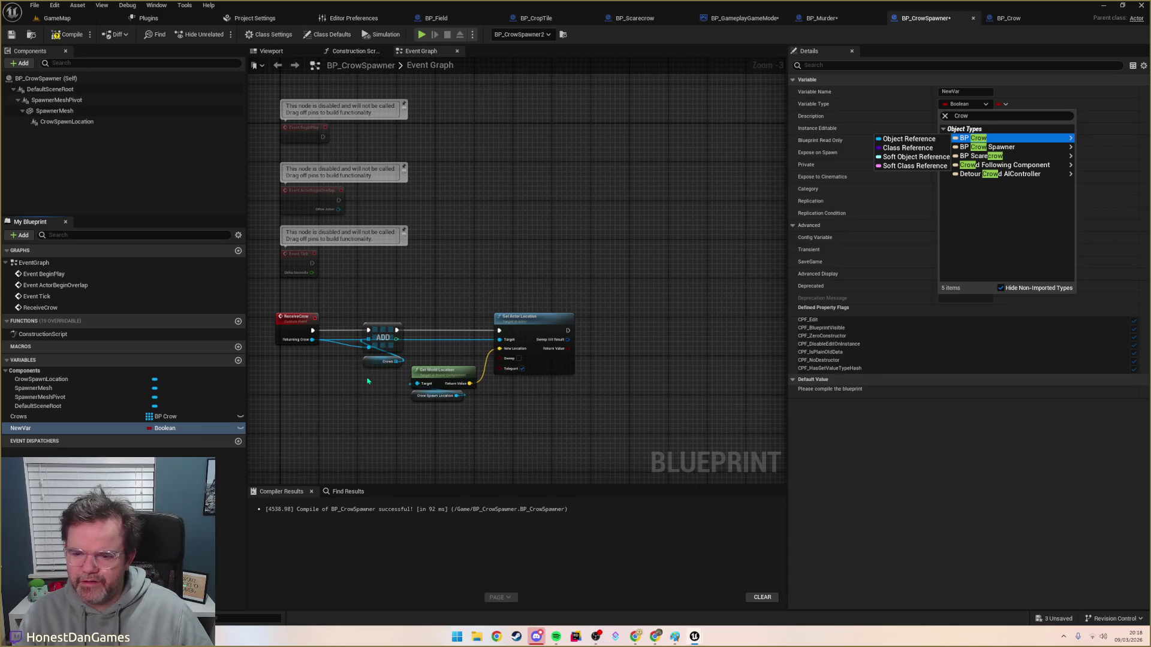
click(346, 428)
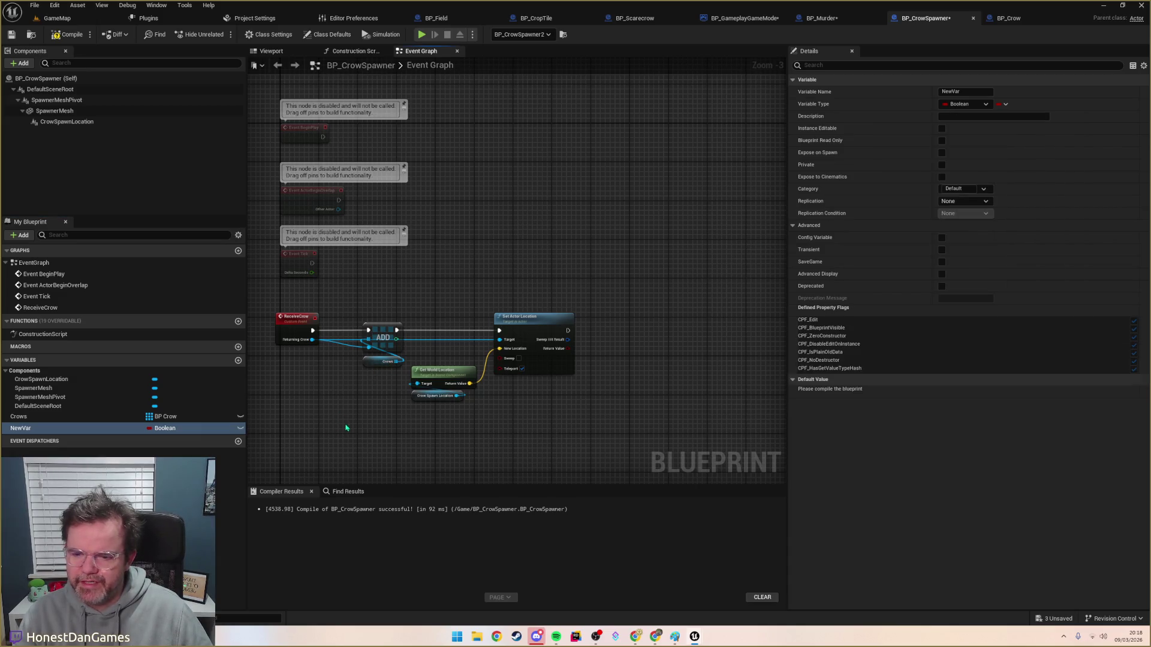
Step: Delete NewVar, save all blueprints, and return to BP_Crow's event graph
right_click(73, 428)
key(Delete)
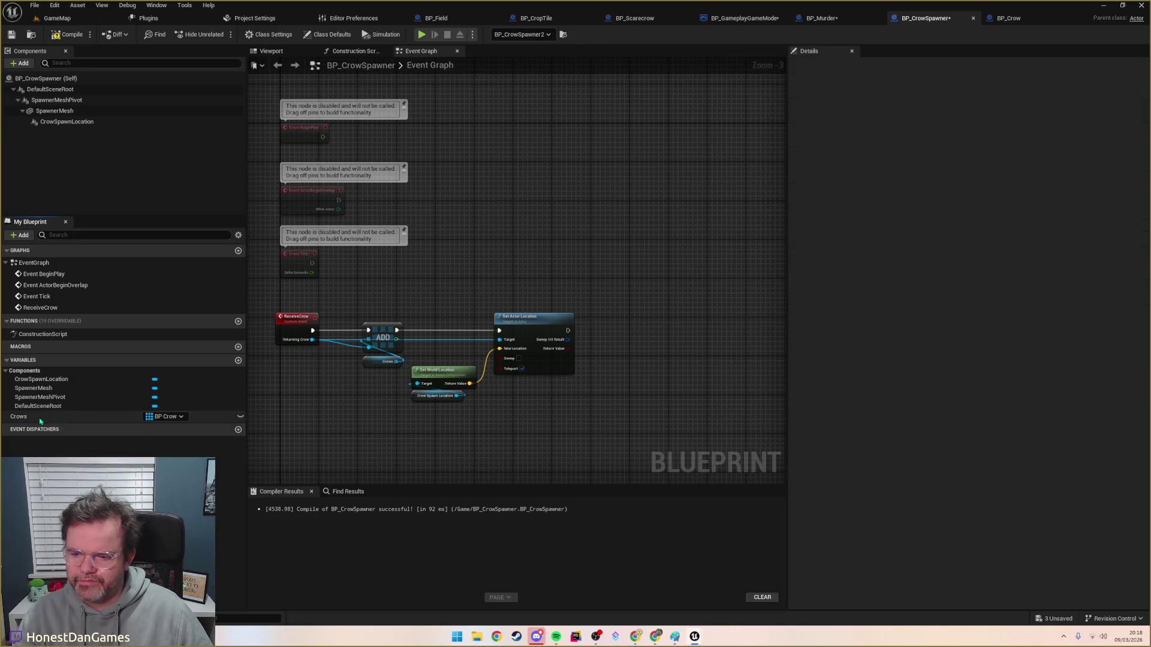
key(ctrl+shift+s)
click(992, 20)
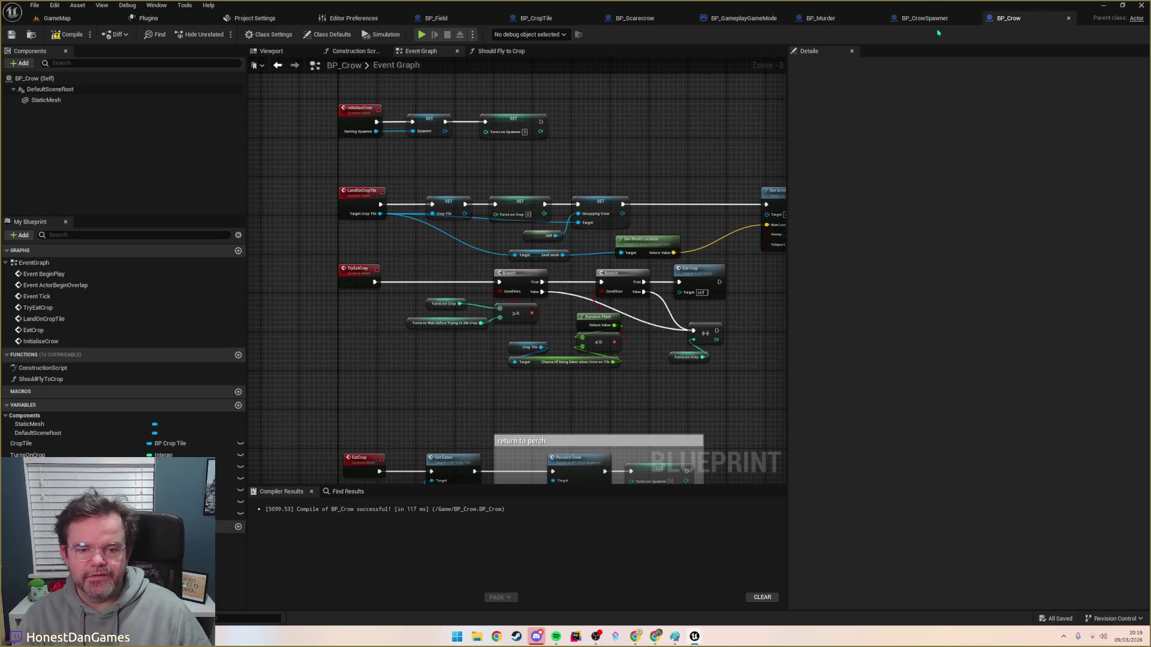
Step: Make BP_CrowSpawner's Crows variable instance editable so BP_Murder's loop can read it
click(926, 23)
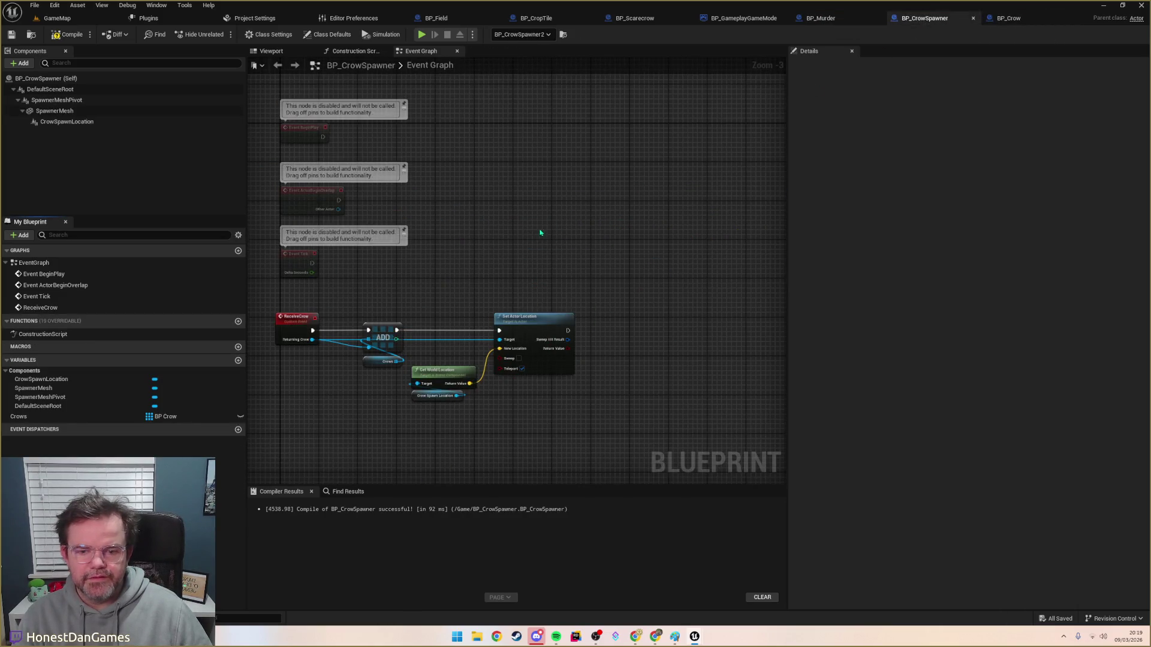
click(818, 20)
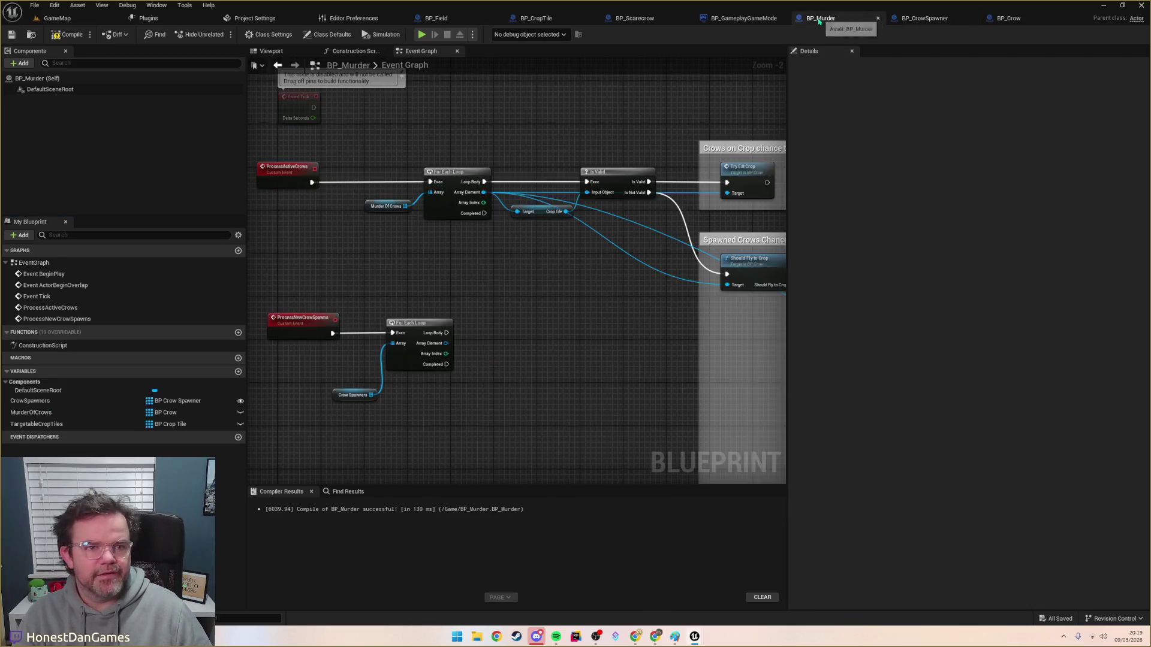
drag(445, 345, 477, 366)
text(crows)
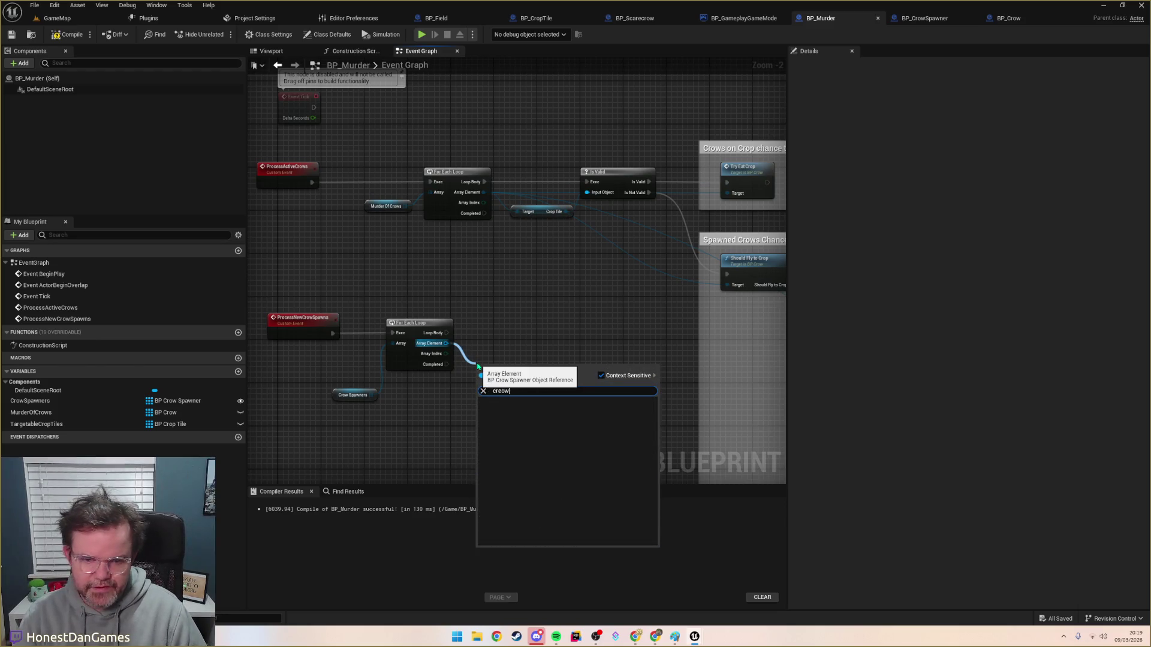
key(BackSpace)
text(w)
click(908, 15)
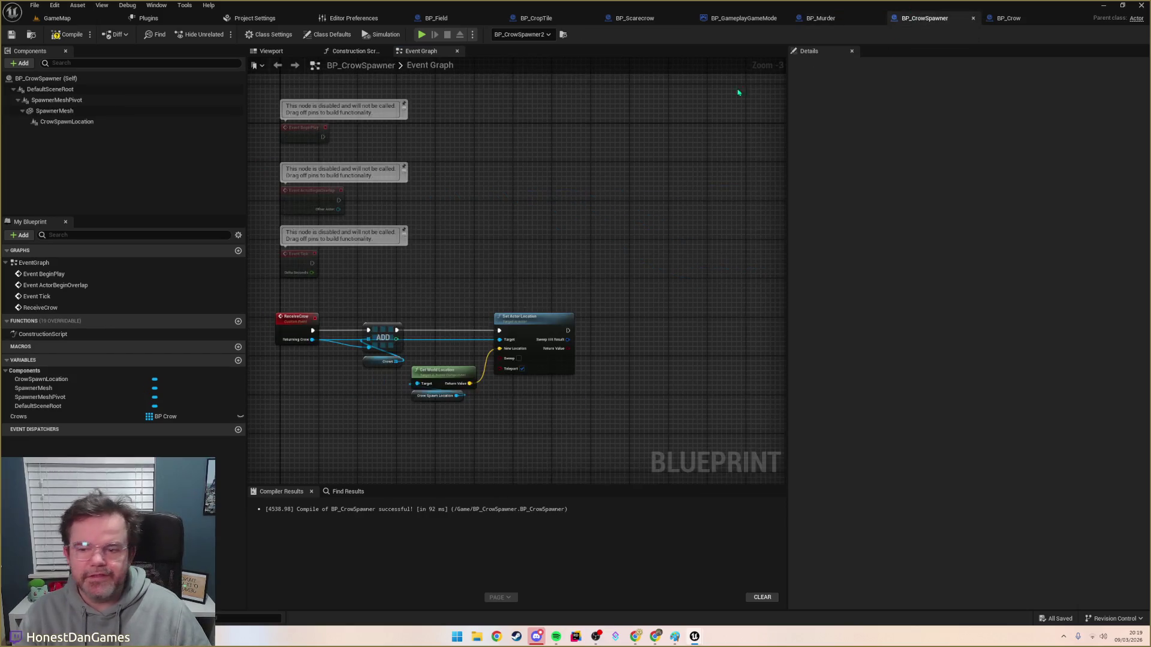
click(240, 417)
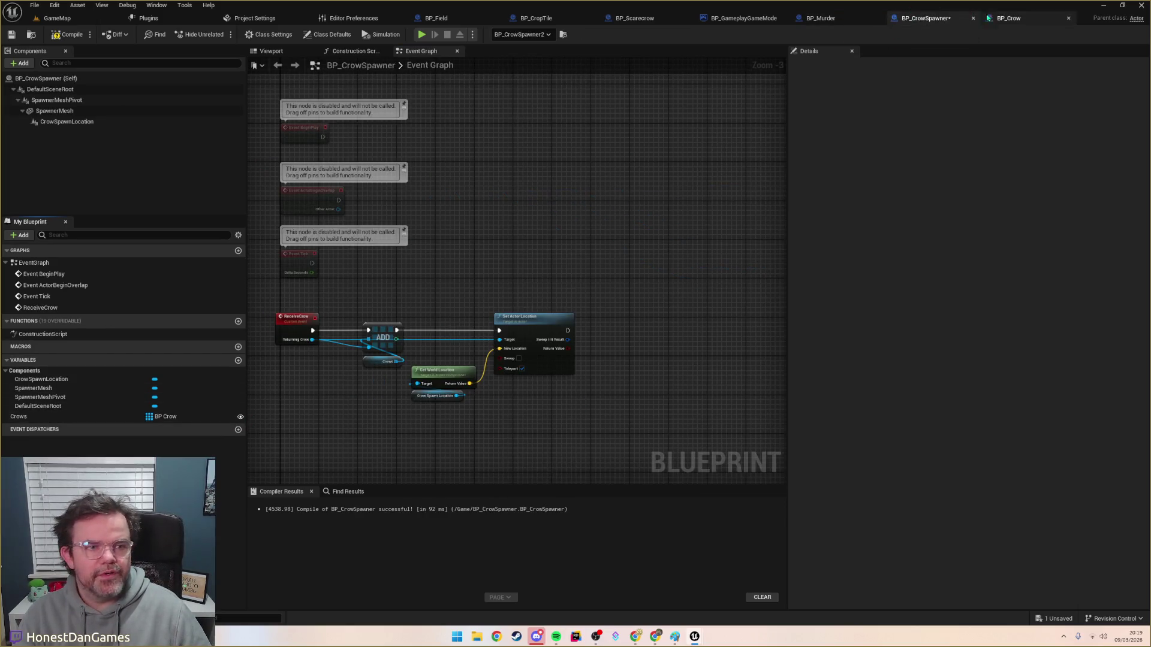
Step: Add a Get Crows node from the loop's Array Element, with an Is Valid Index check
click(838, 19)
drag(446, 344, 487, 367)
text(crows)
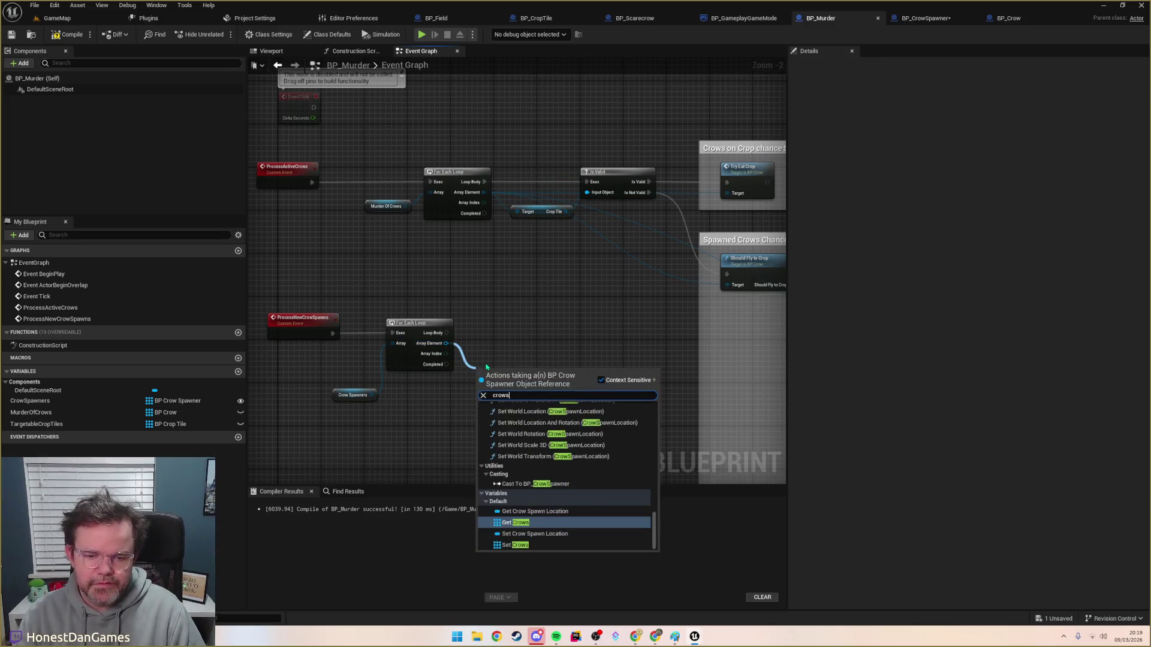
key(Return)
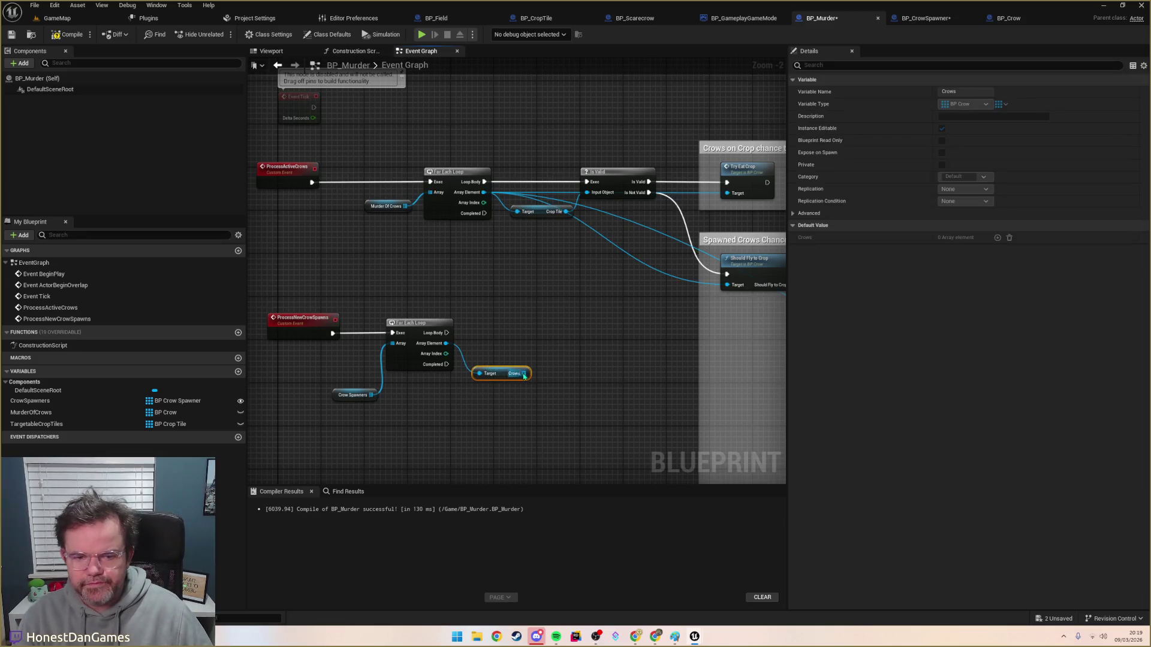
drag(521, 375, 544, 359)
text(isvalid)
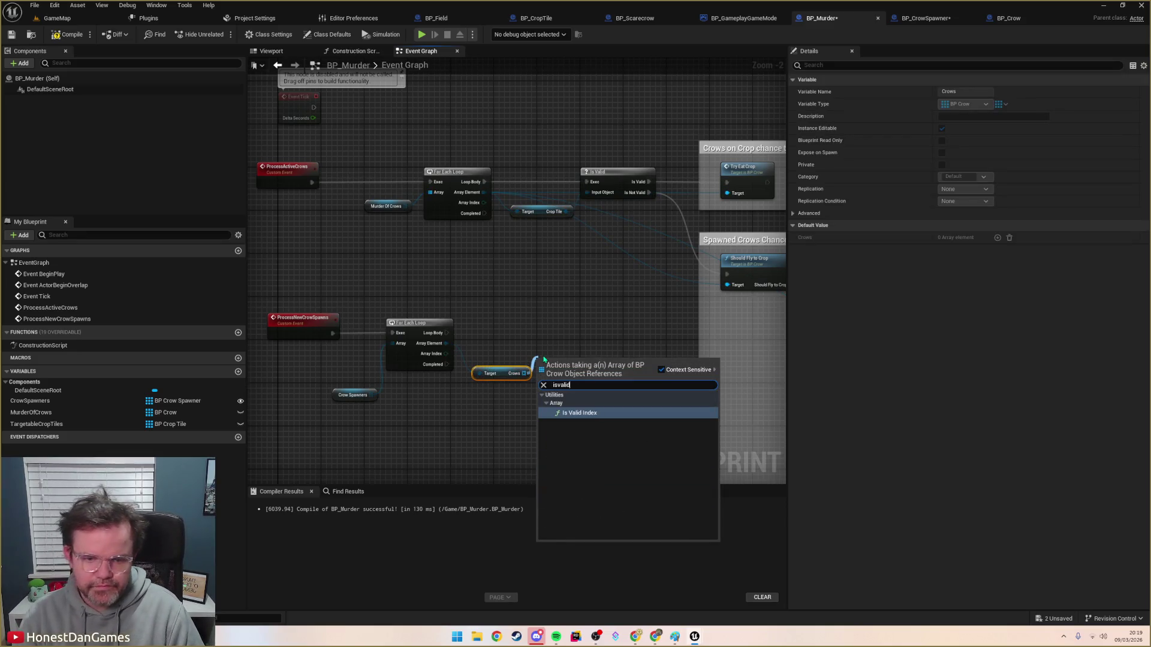
key(Return)
drag(504, 373, 508, 412)
mouse_move(567, 369)
mouse_down()
mouse_move(513, 390)
mouse_move(578, 398)
mouse_move(510, 329)
mouse_move(527, 343)
mouse_move(485, 333)
mouse_up()
Step: Add a Branch and replace the Is Valid Index check with an Is Empty check on Crows
text(Branch)
key(Return)
mouse_move(530, 411)
mouse_down()
mouse_move(577, 442)
mouse_move(557, 438)
mouse_up()
text(empty)
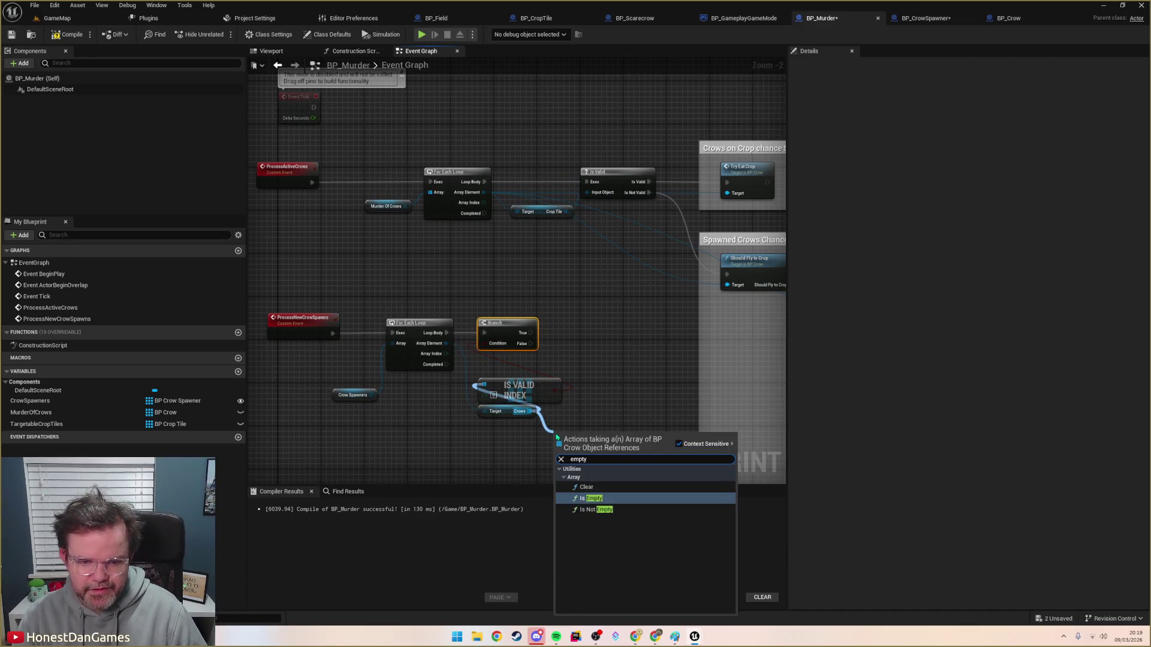
key(Return)
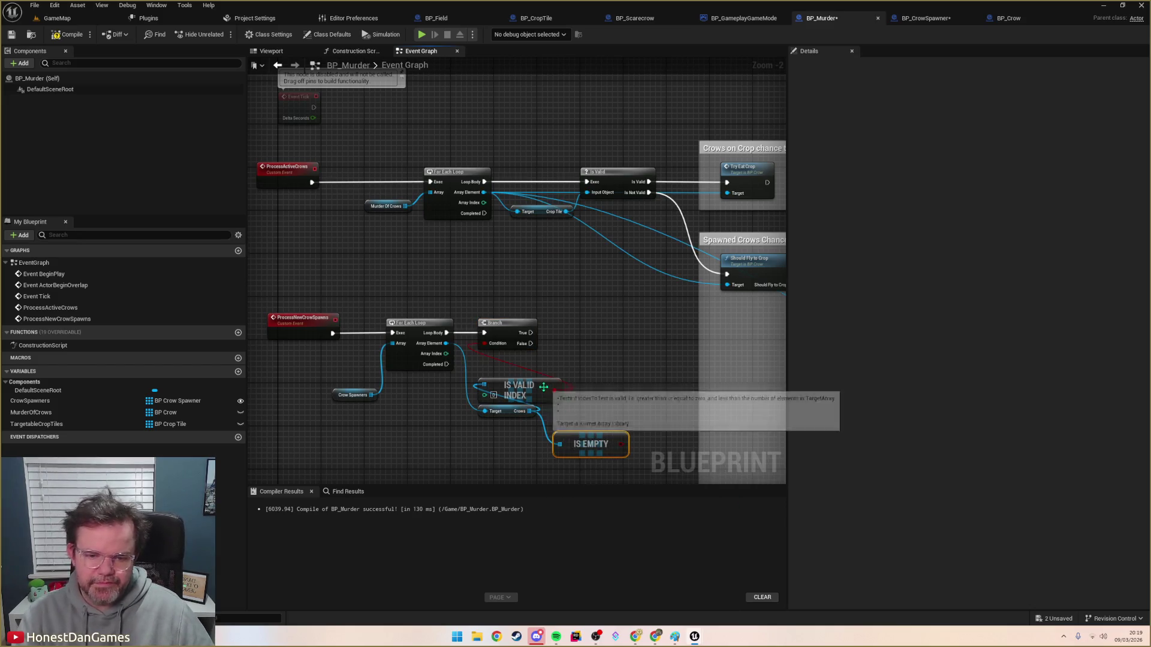
key(Delete)
mouse_move(587, 443)
mouse_down()
mouse_move(516, 387)
mouse_move(547, 378)
mouse_move(485, 344)
mouse_up()
mouse_move(629, 349)
mouse_down()
mouse_move(588, 329)
mouse_move(589, 303)
mouse_move(503, 289)
mouse_move(606, 270)
mouse_move(595, 287)
mouse_up()
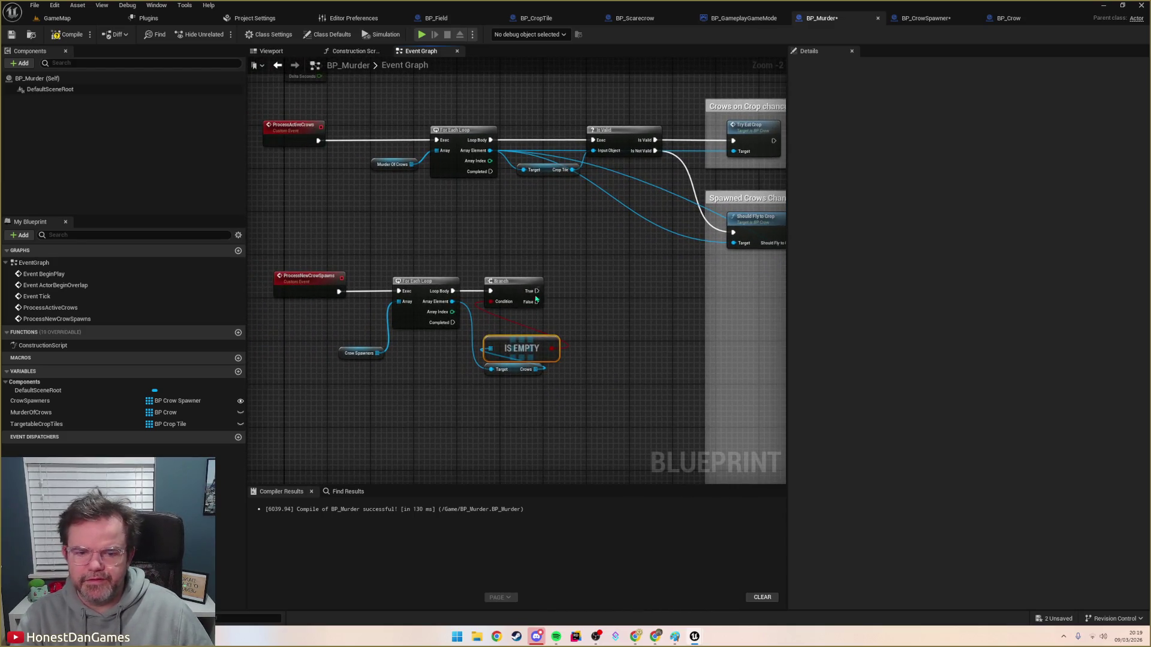
Step: Add a custom event named SpawnCrow to BP_CrowSpawner's graph
click(925, 19)
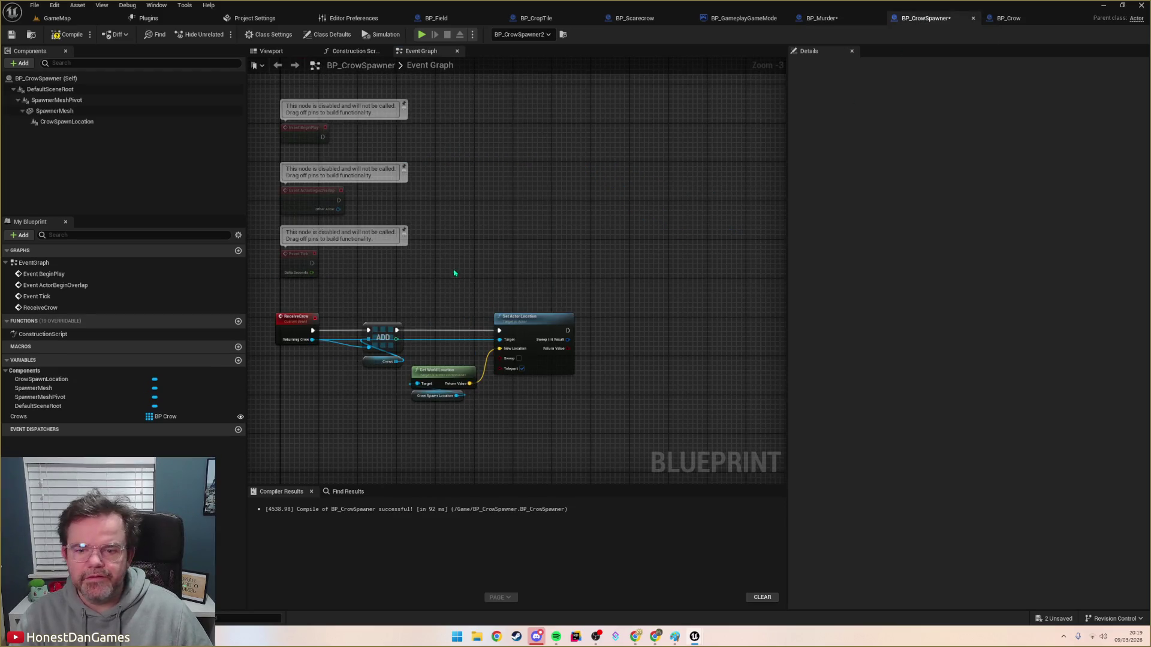
drag(338, 423, 380, 386)
right_click(365, 394)
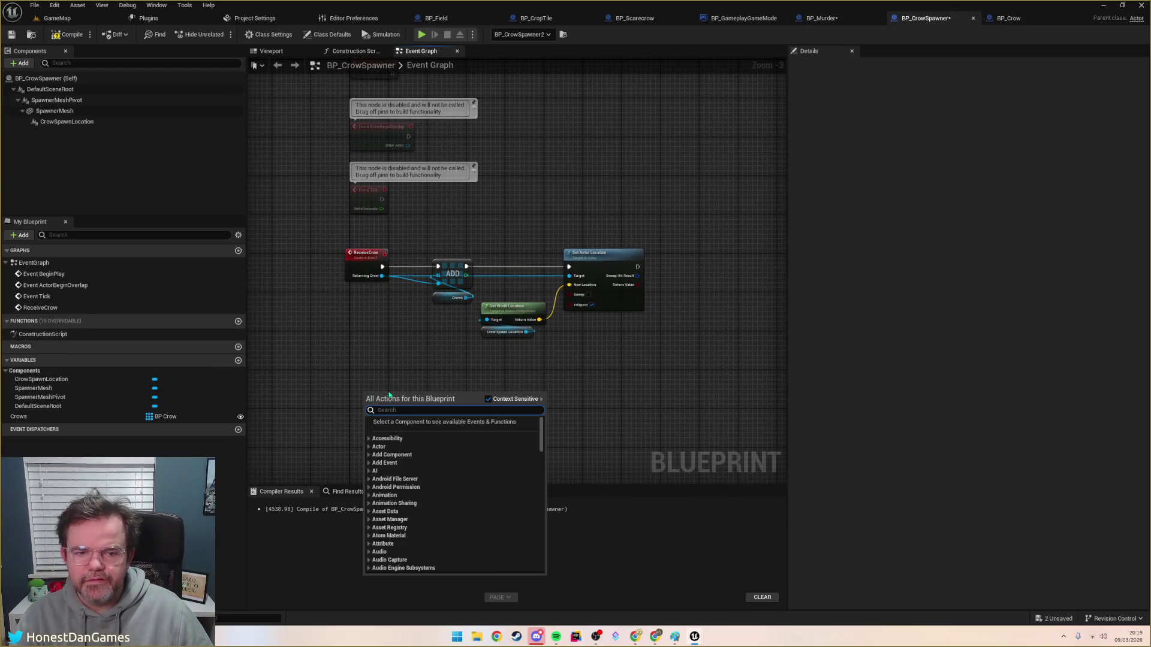
text(Spawn)
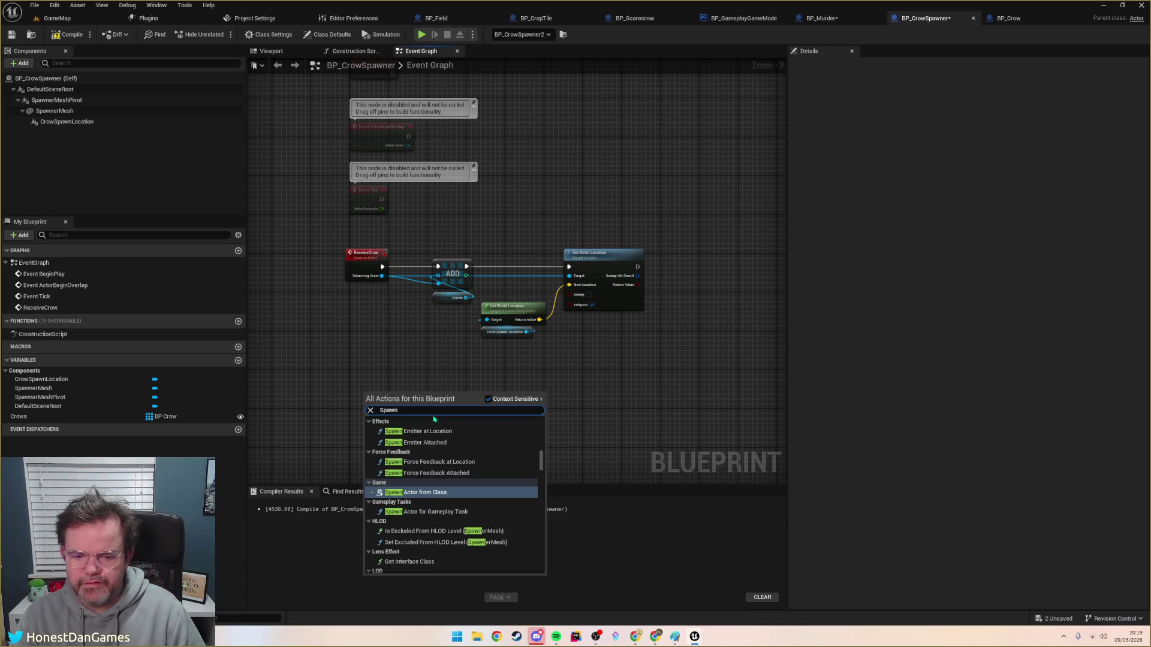
key(Escape)
right_click(368, 395)
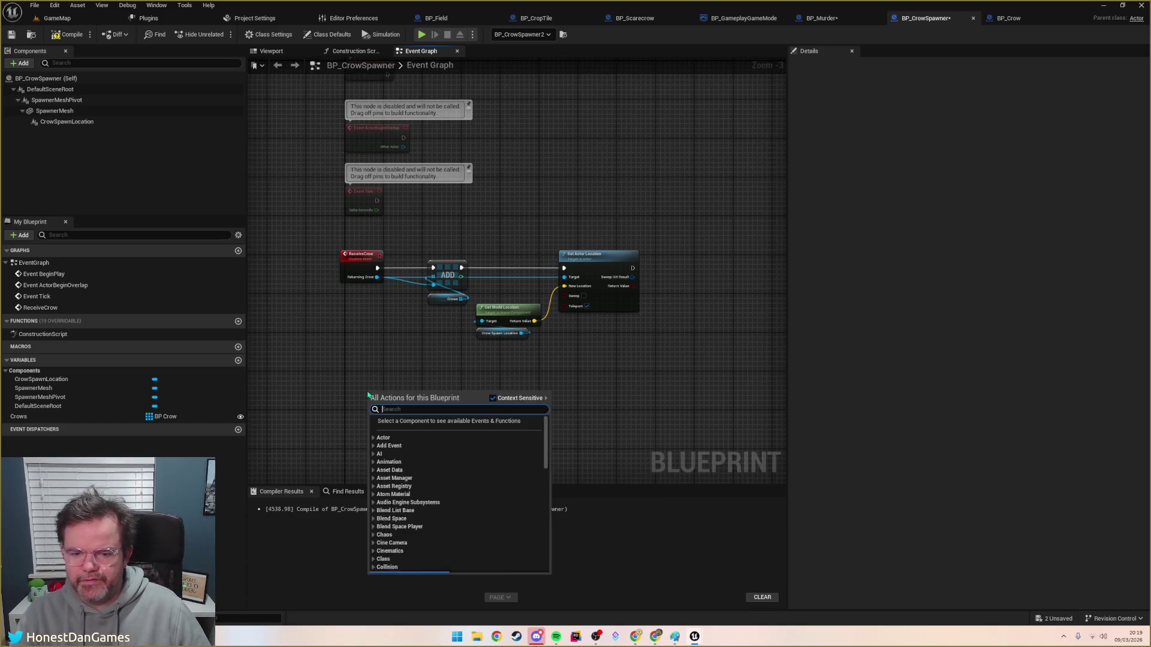
text(add ucso)
key(BackSpace)
key(BackSpace)
key(BackSpace)
text(custom)
key(Return)
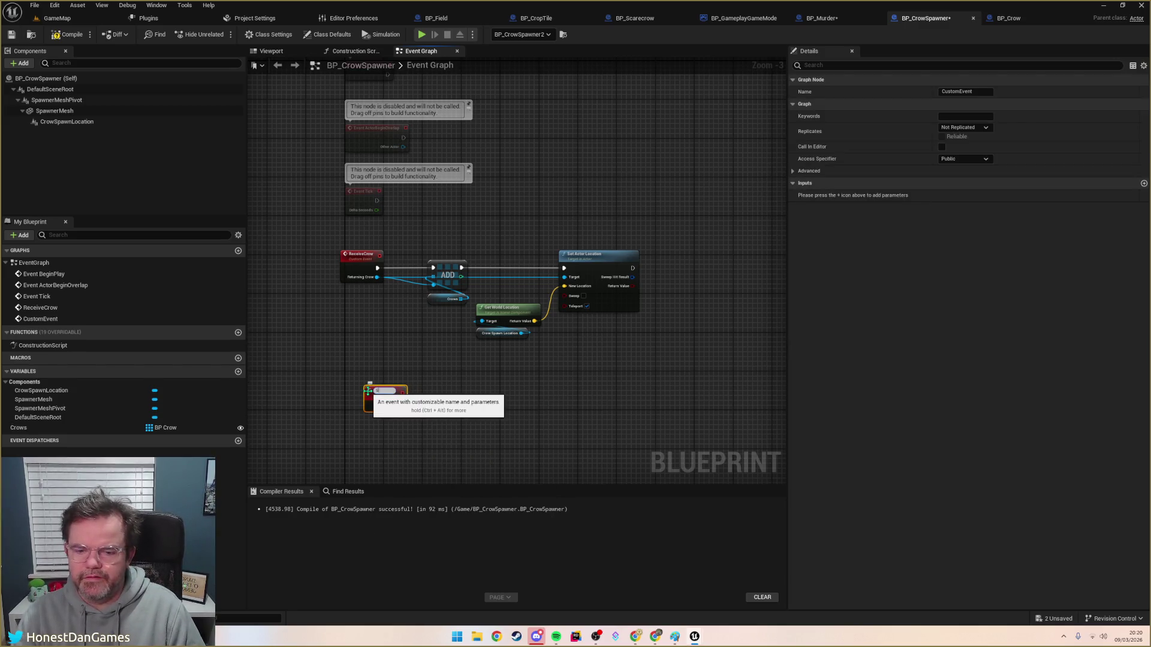
key(Return)
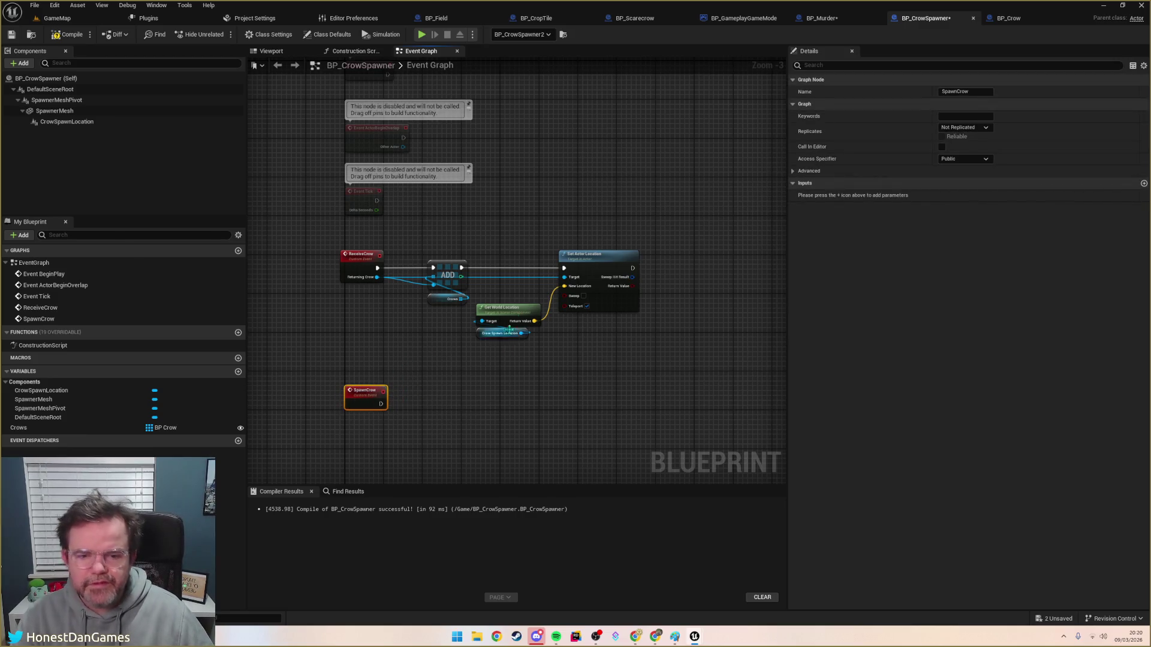
Step: Bring in the CrowSpawnLocation getter and add a Spawn Actor node of class BP_Crow after SpawnCrow
scroll(508, 336, up, 1)
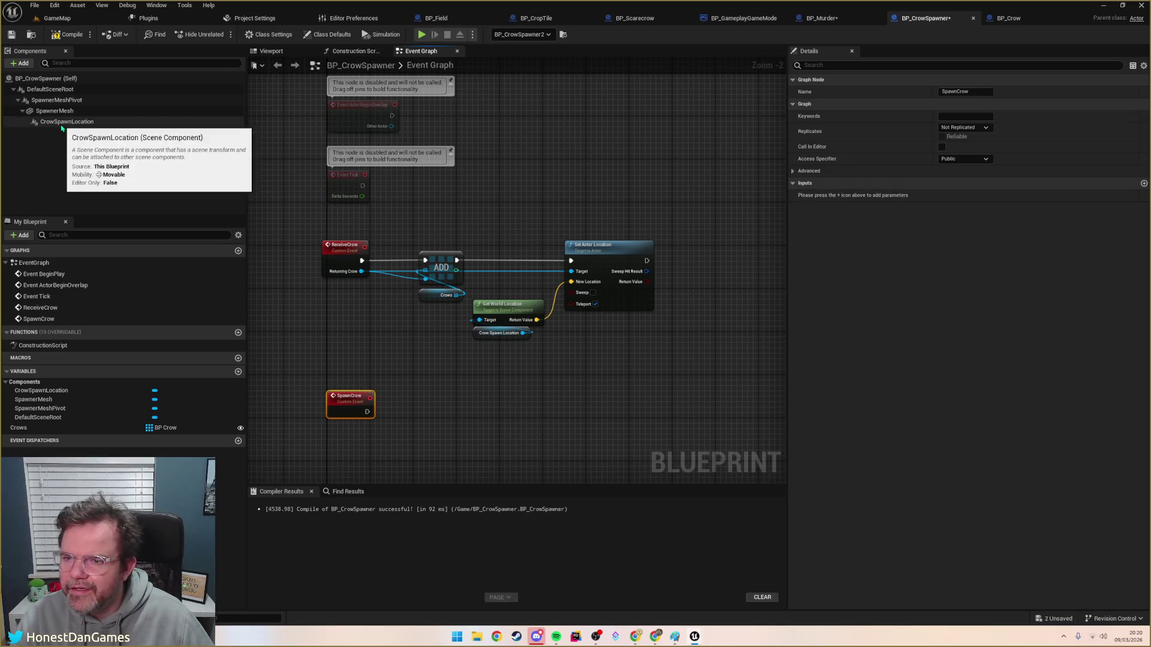
drag(67, 122, 390, 466)
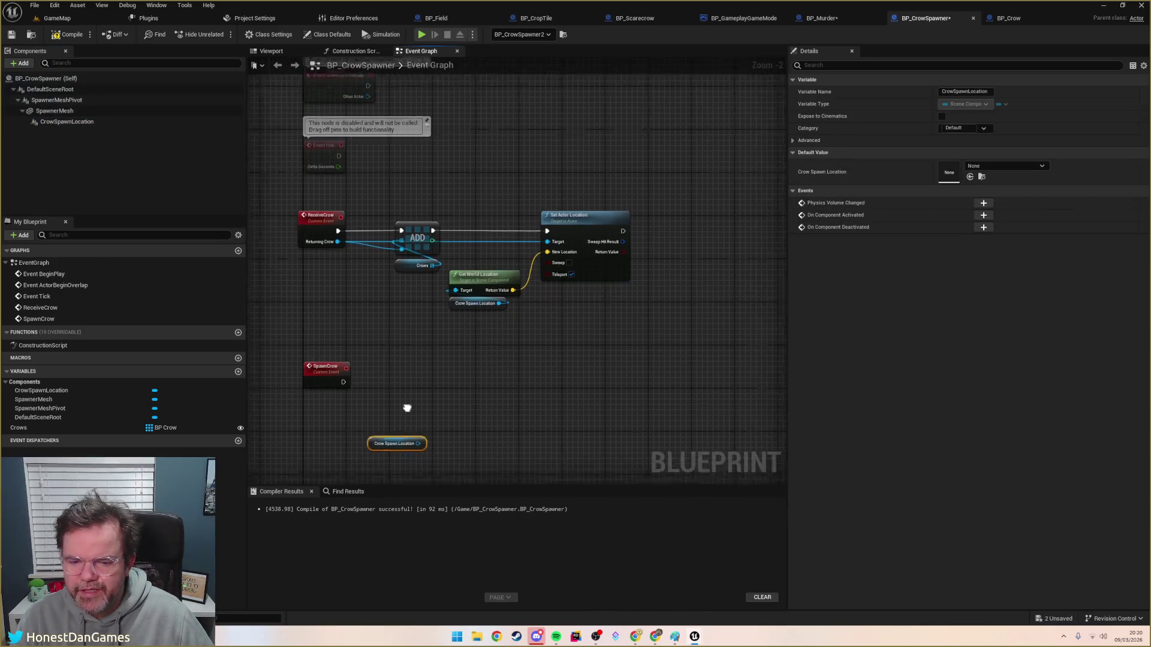
drag(332, 362, 472, 358)
text(spawn actor)
key(Return)
click(465, 380)
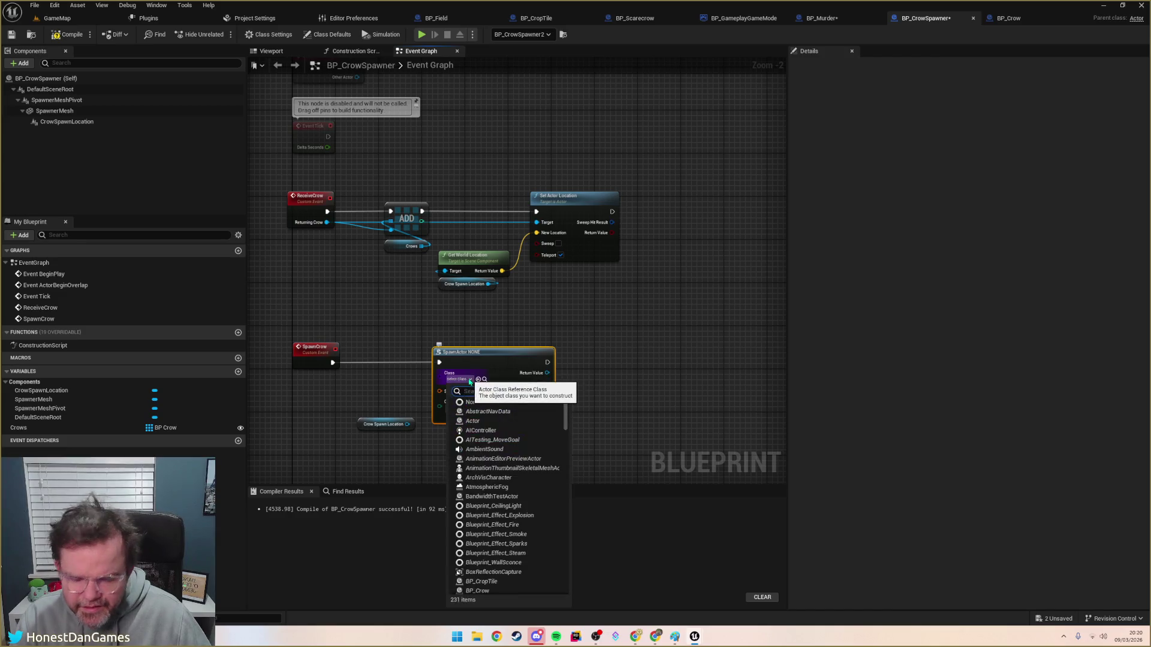
text(ow)
click(479, 401)
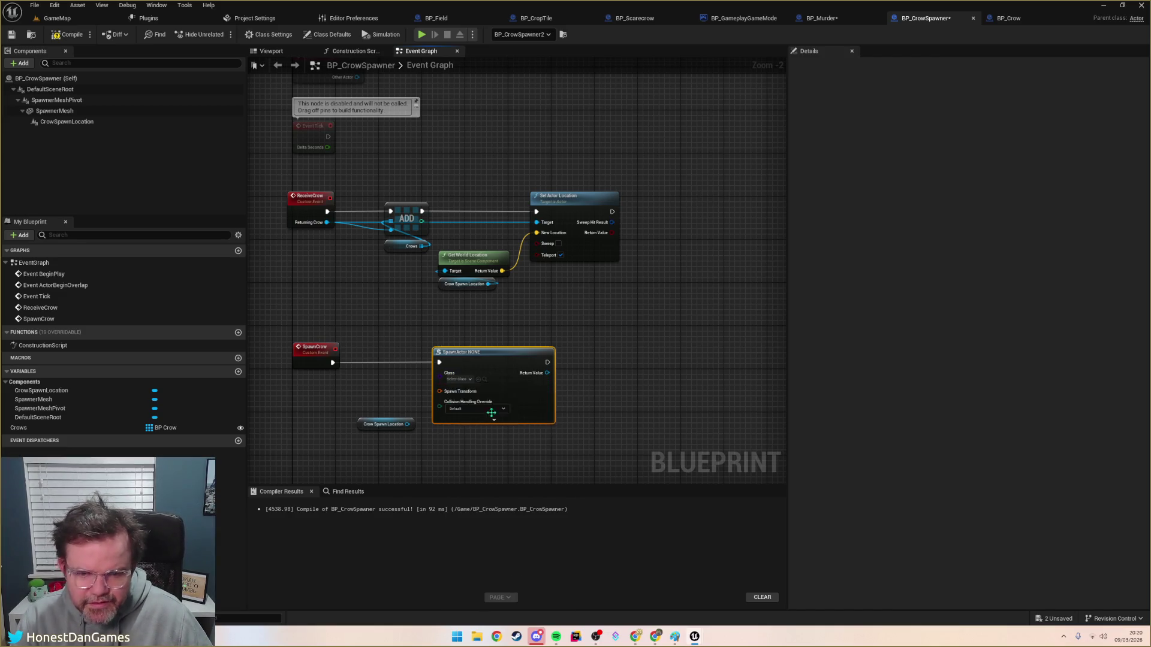
click(412, 426)
Step: Add a Get World Transform node on the Crow Spawn Location for the spawn transform
mouse_move(412, 427)
mouse_down()
mouse_move(386, 456)
mouse_move(393, 426)
mouse_up()
text(get transform)
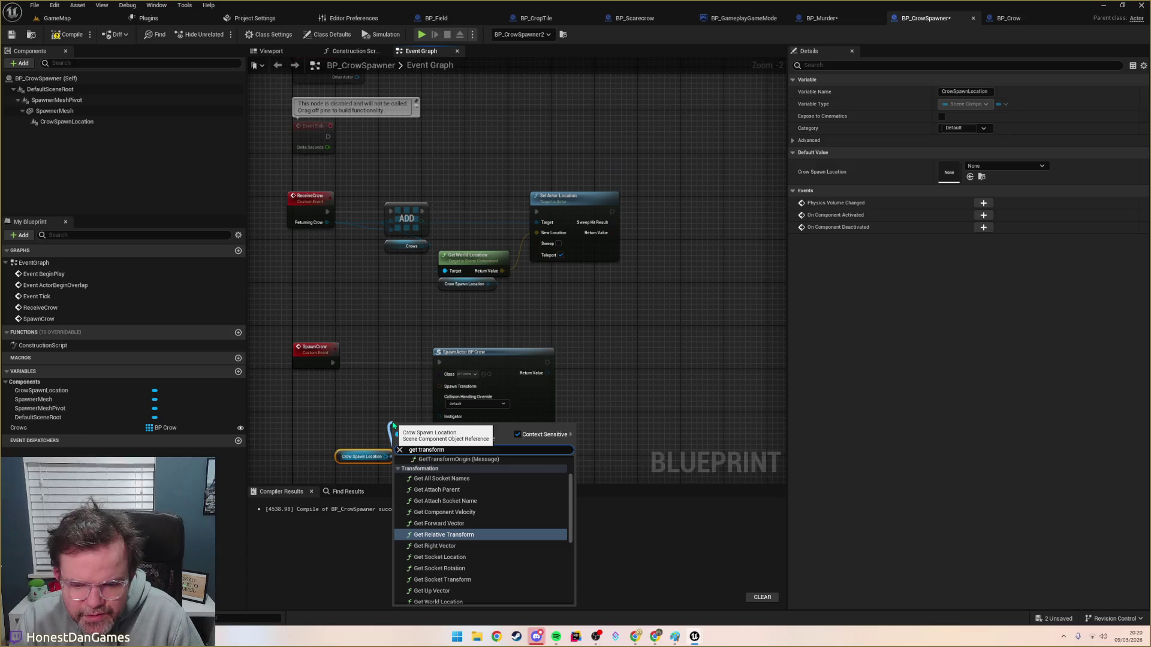
text(world transfro)
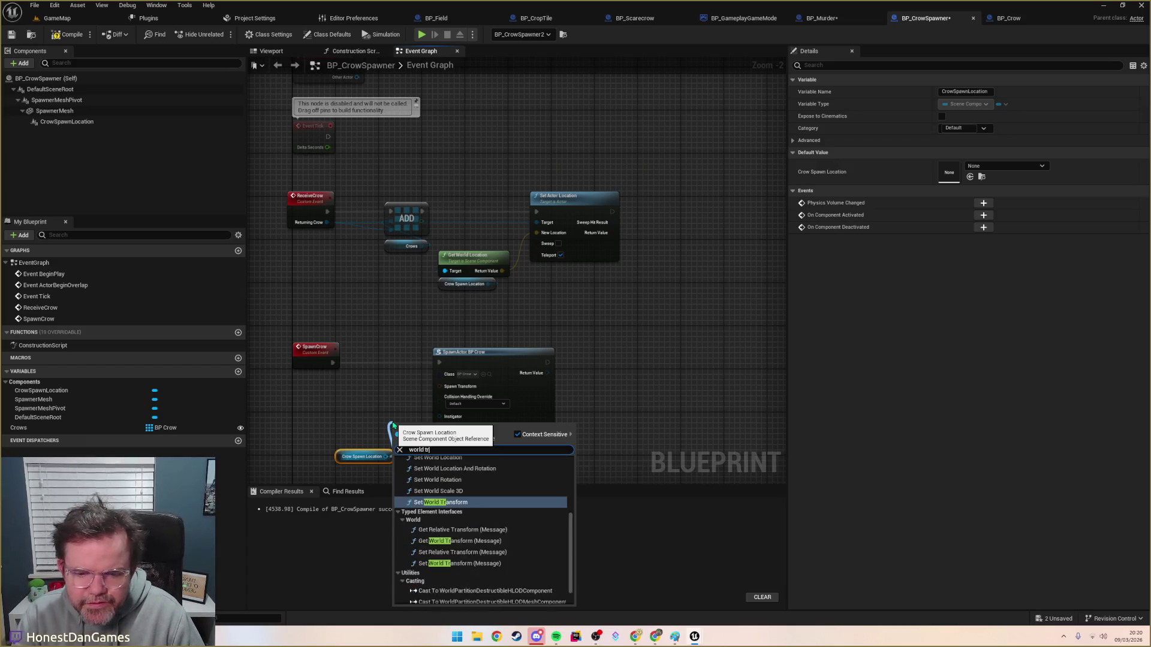
key(BackSpace)
key(BackSpace)
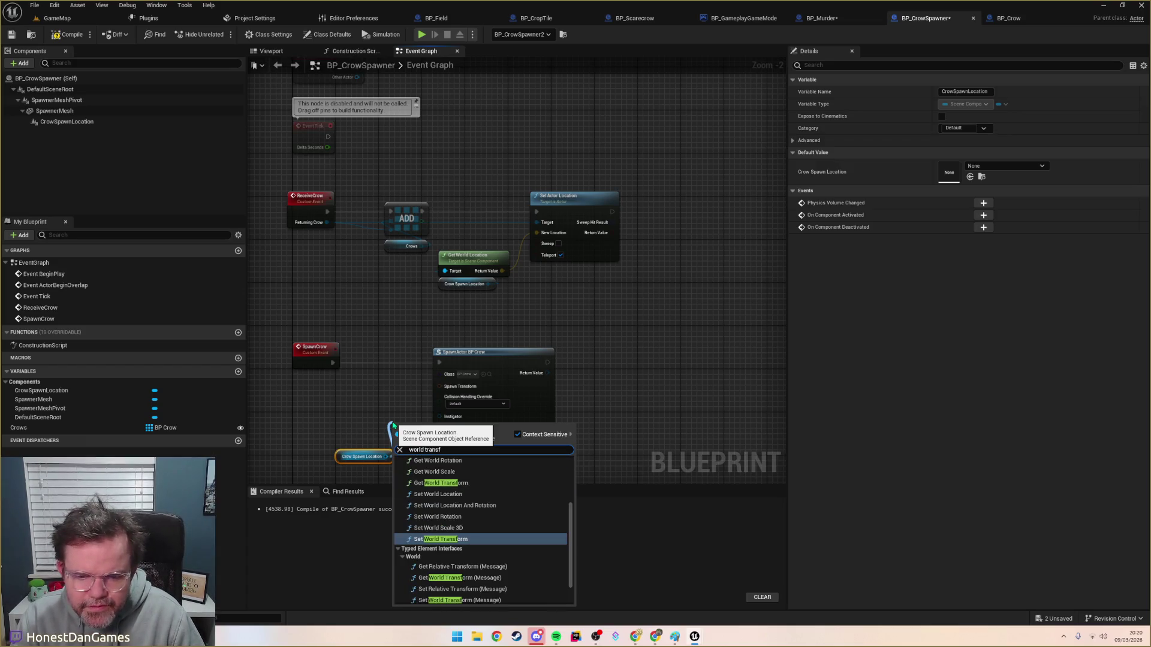
key(Up)
key(Up)
key(Up)
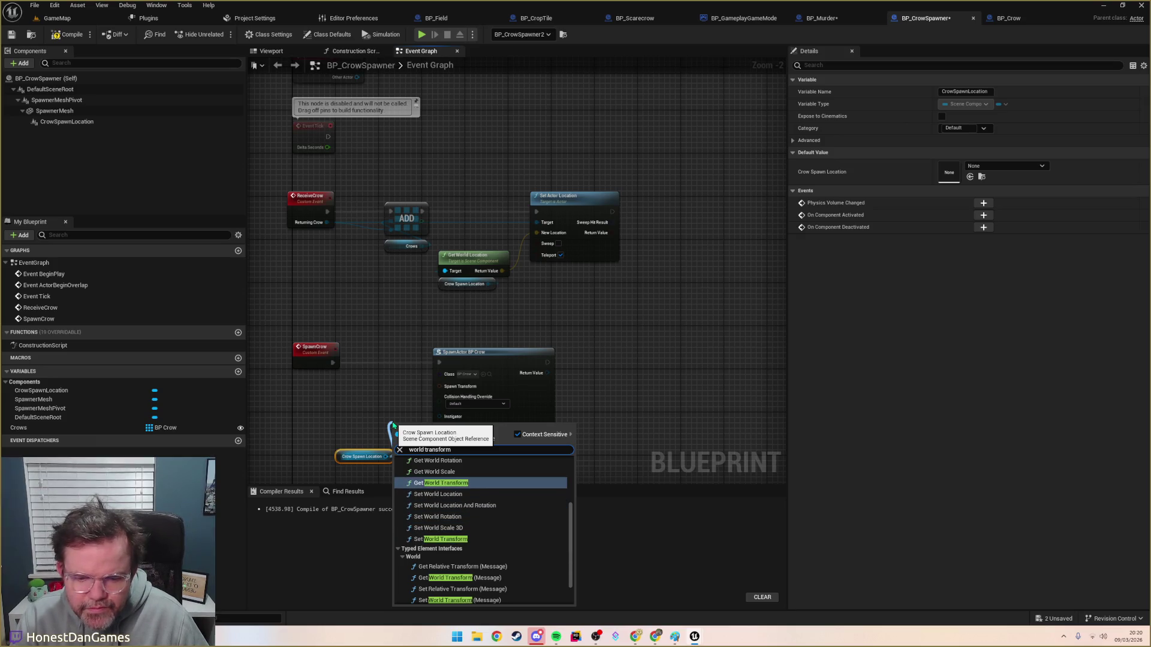
key(Return)
mouse_move(393, 422)
mouse_down()
mouse_move(338, 422)
mouse_move(477, 403)
mouse_up()
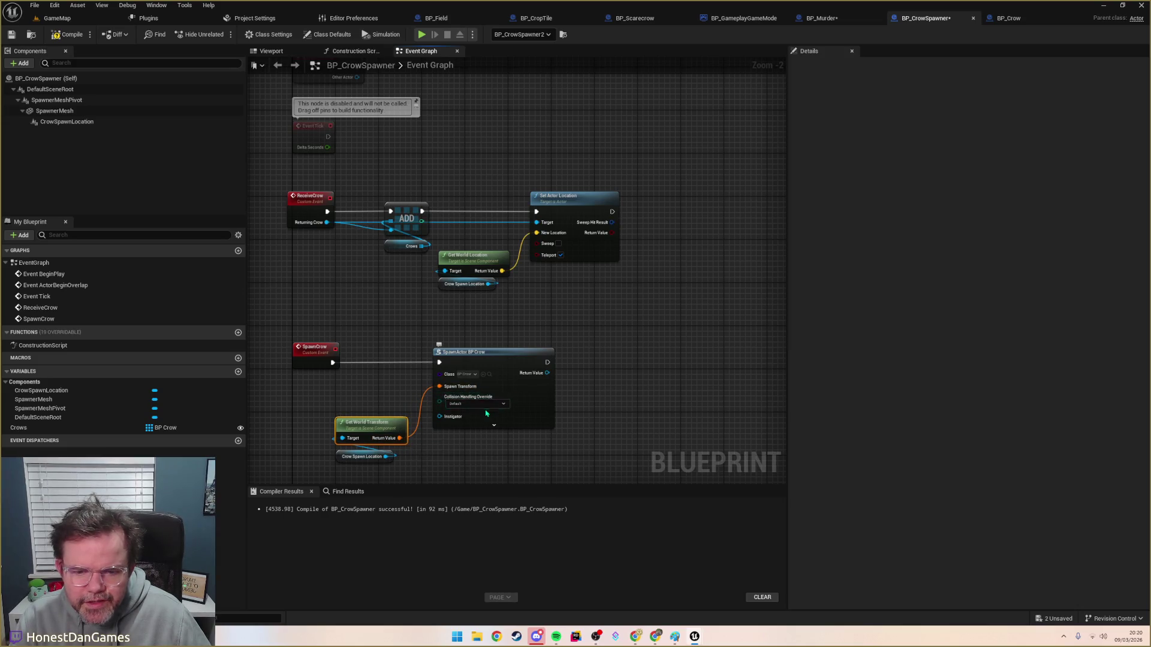
Step: Set spawn collision handling to always spawn, ignoring collisions, and leave Instigator unconnected
click(479, 404)
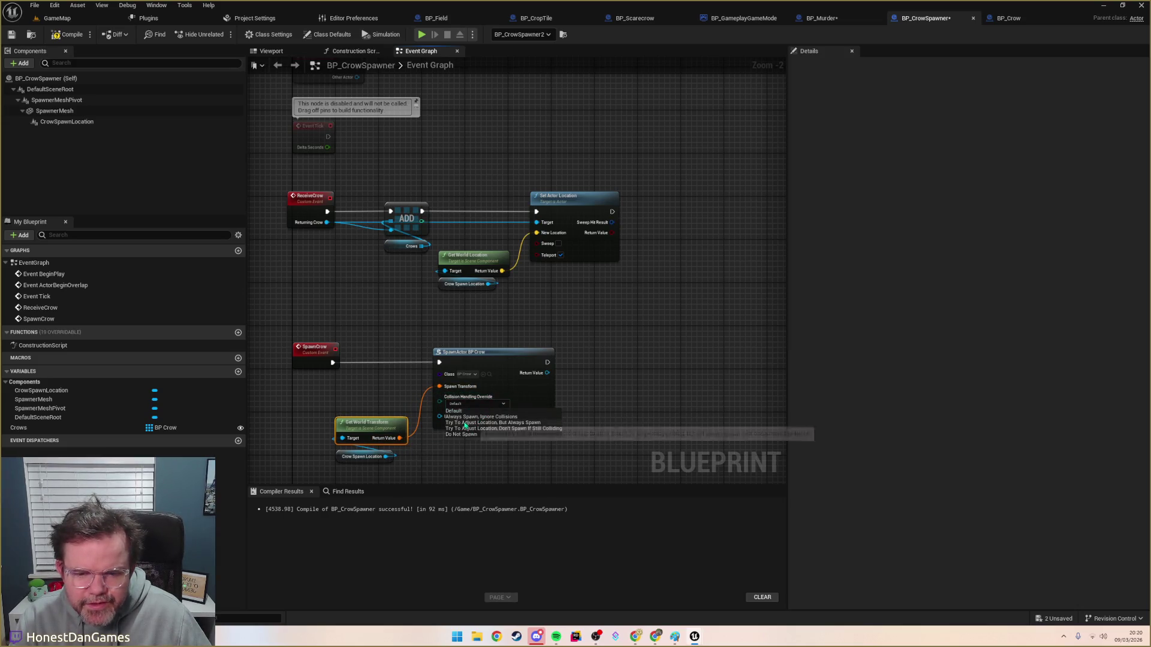
click(473, 416)
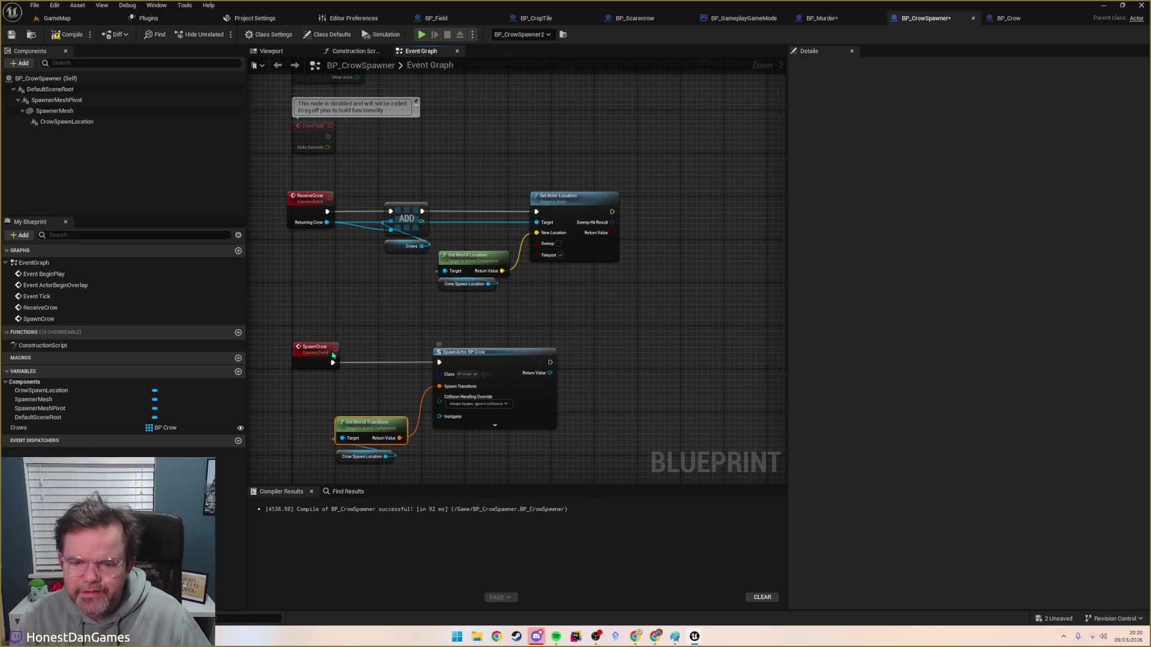
drag(438, 419, 378, 400)
text(this)
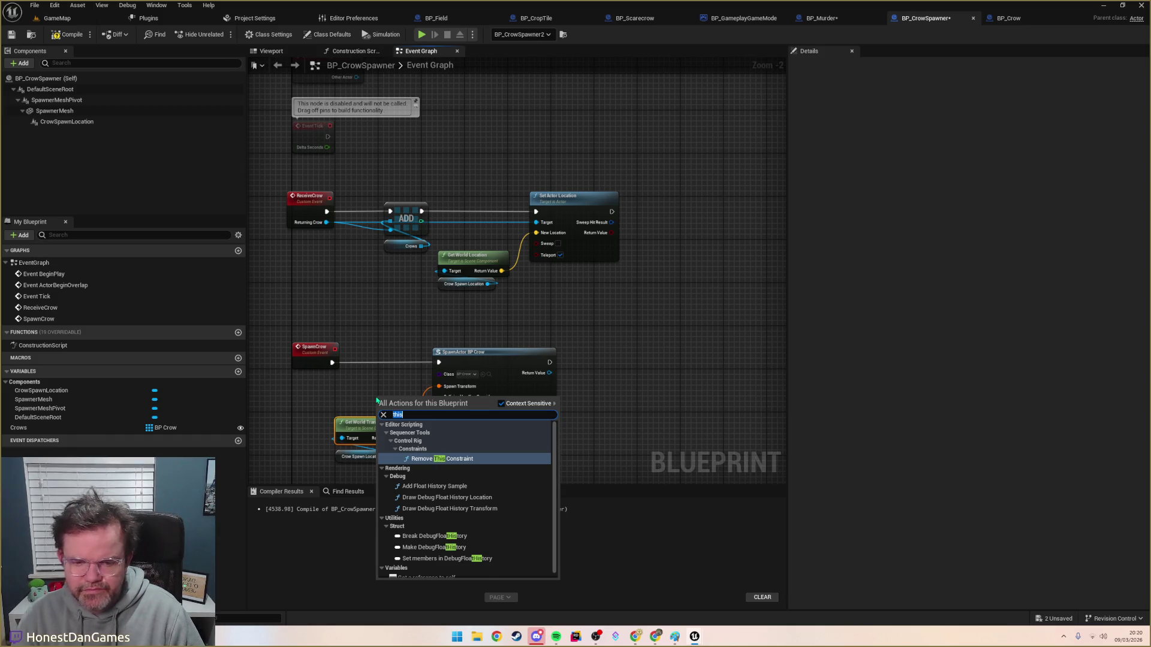
text(self)
key(Return)
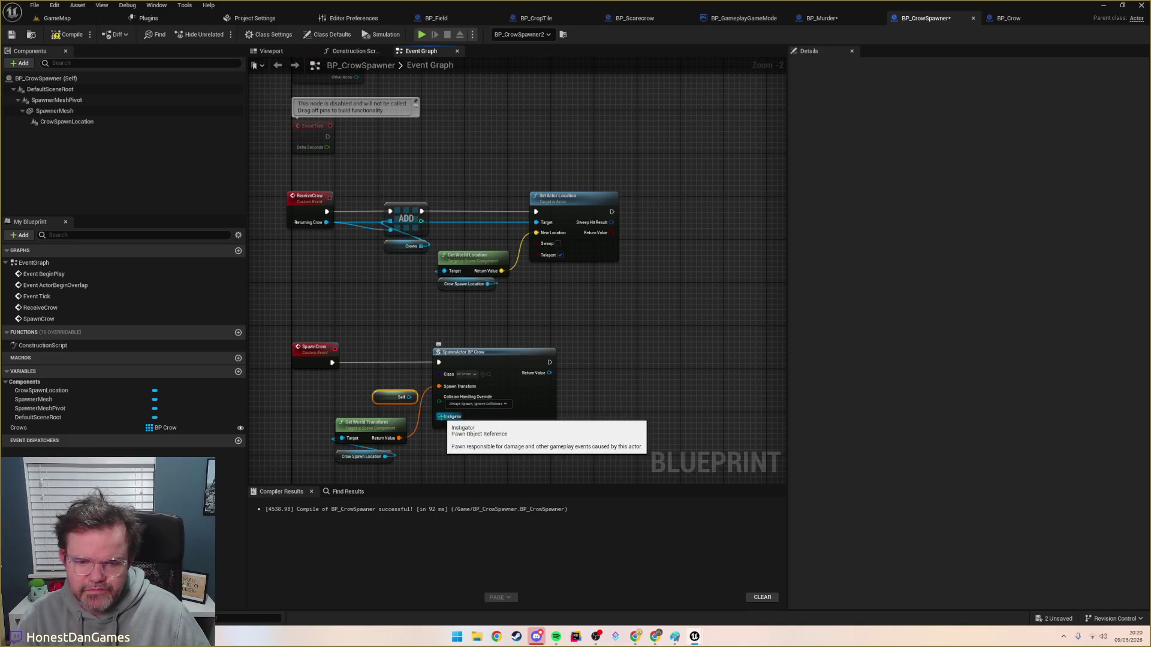
key(Delete)
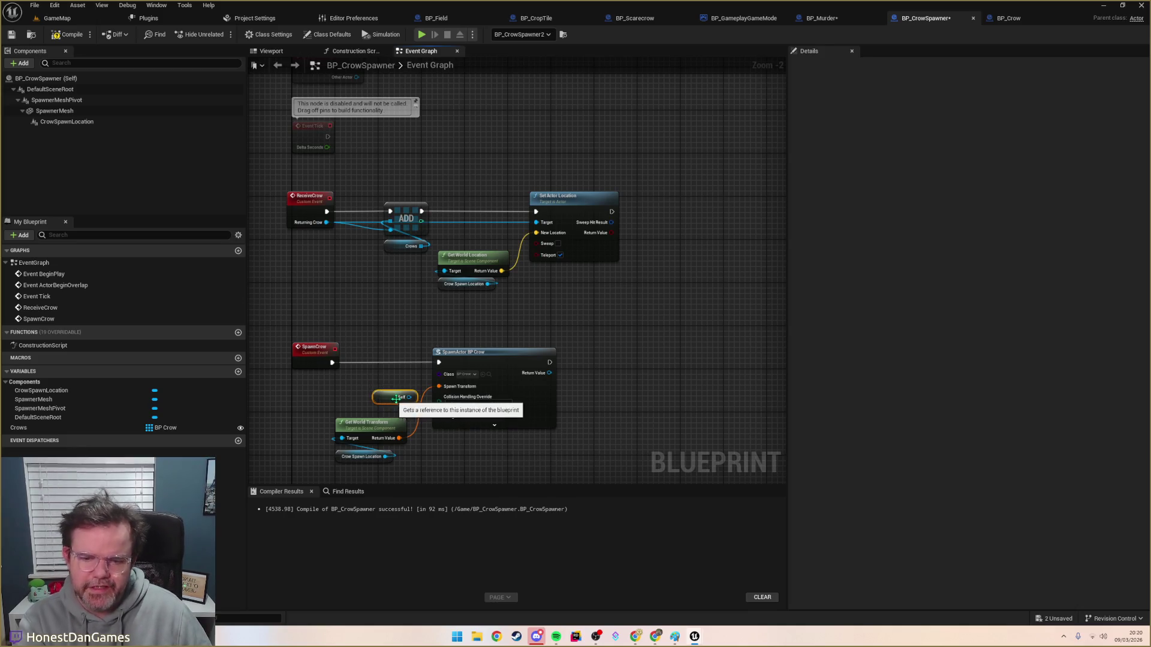
click(501, 427)
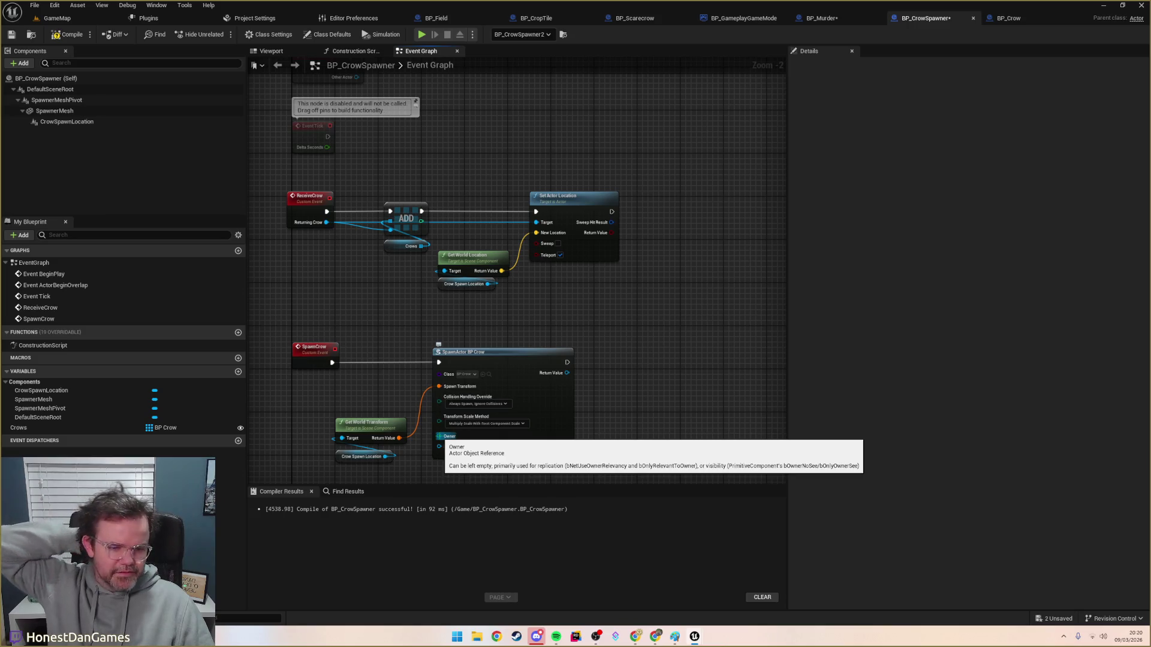
click(503, 455)
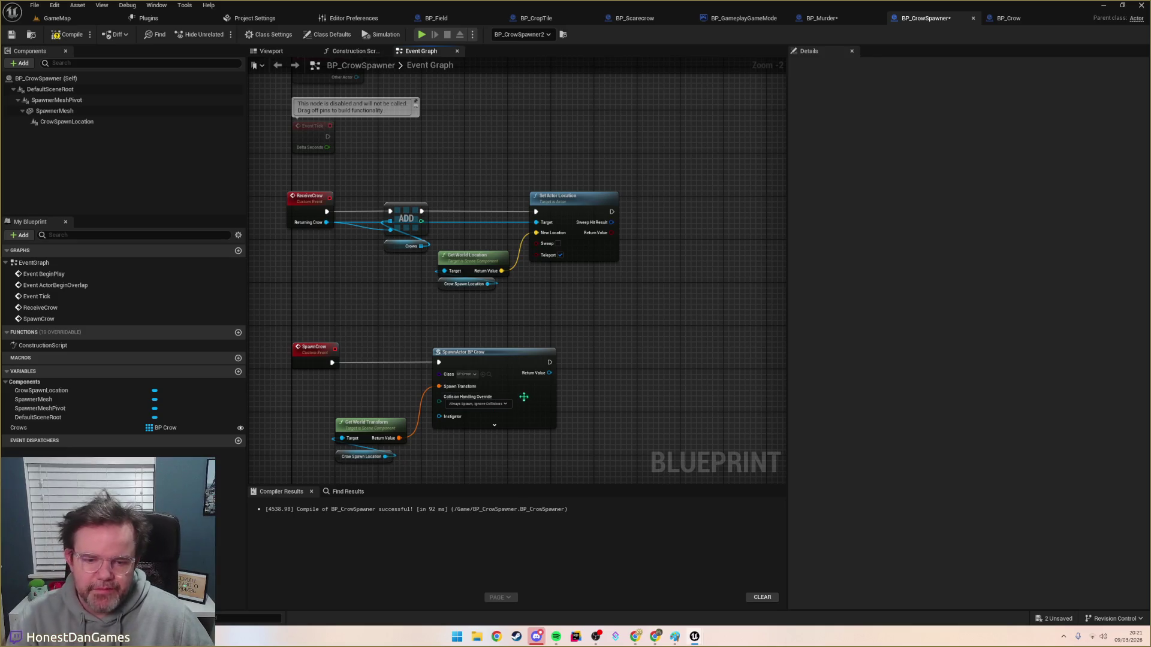
Step: Call Initialise Crow on the spawned crow's return value and jump to its event in BP_Crow
drag(549, 373, 599, 361)
text(initi)
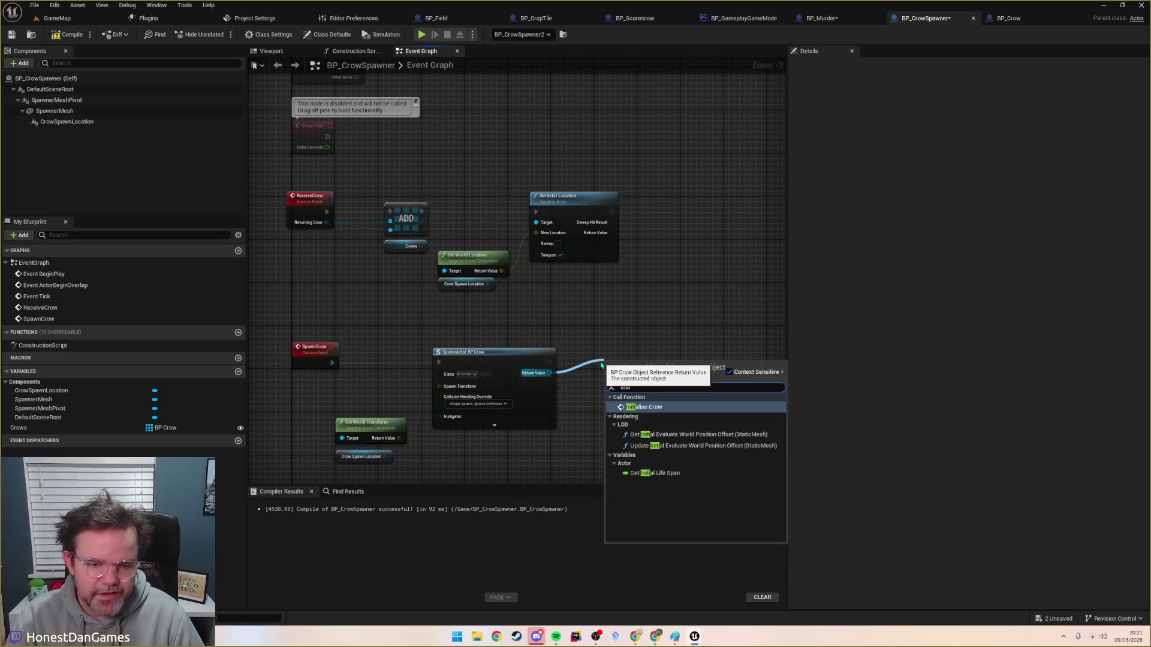
key(Return)
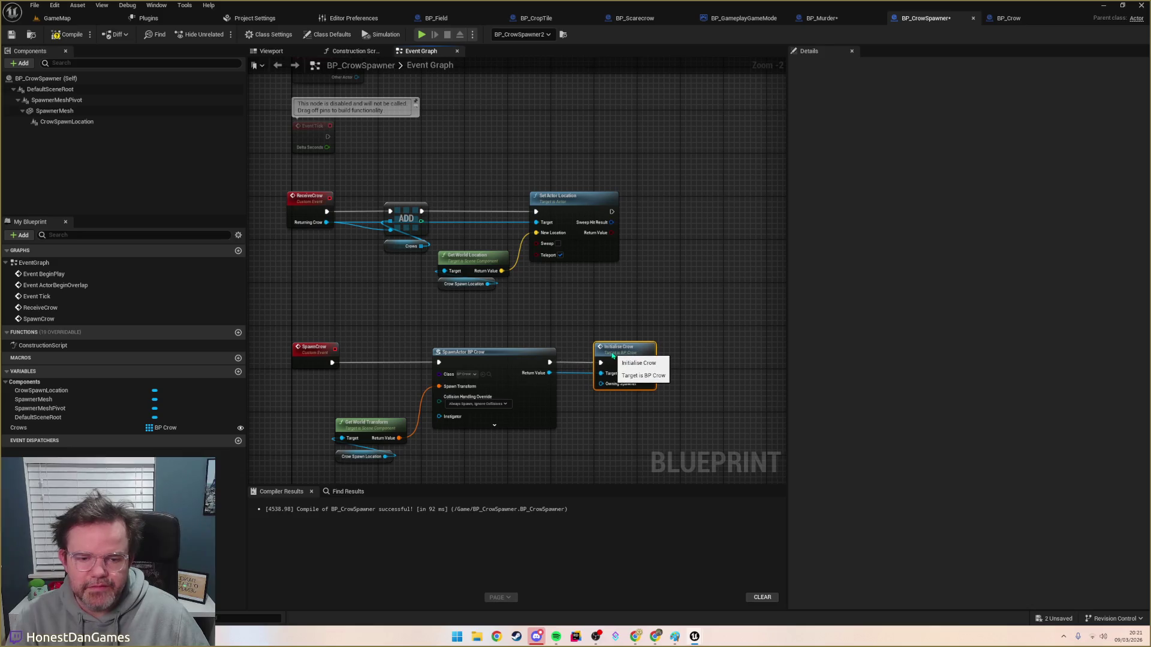
click(368, 309)
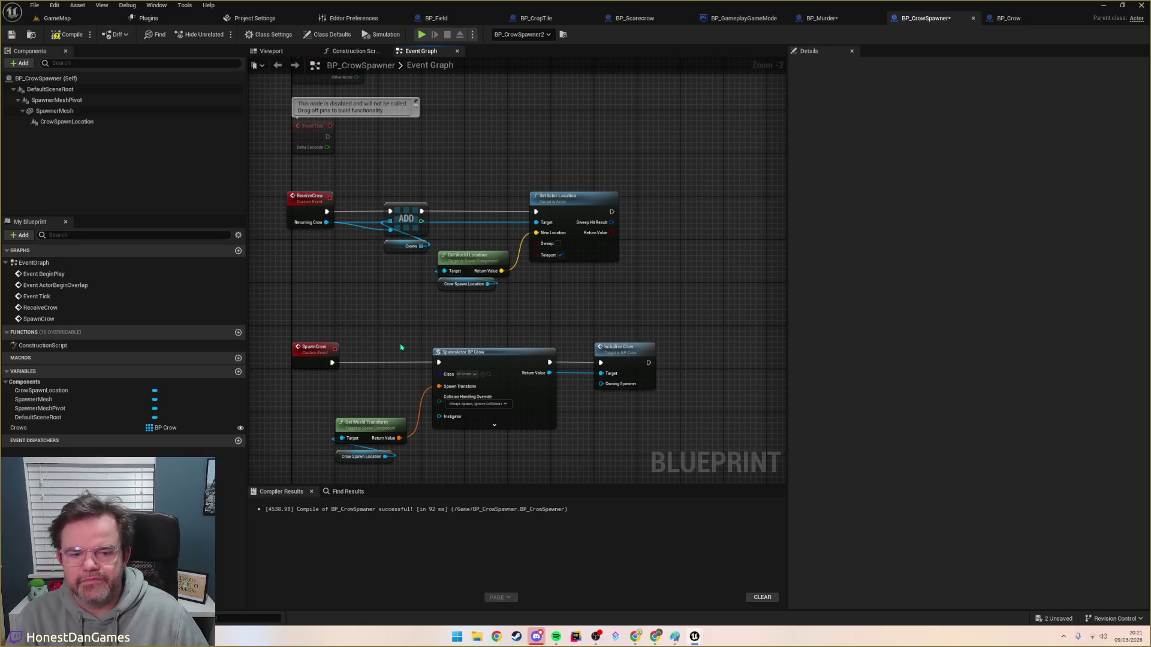
double_click(622, 349)
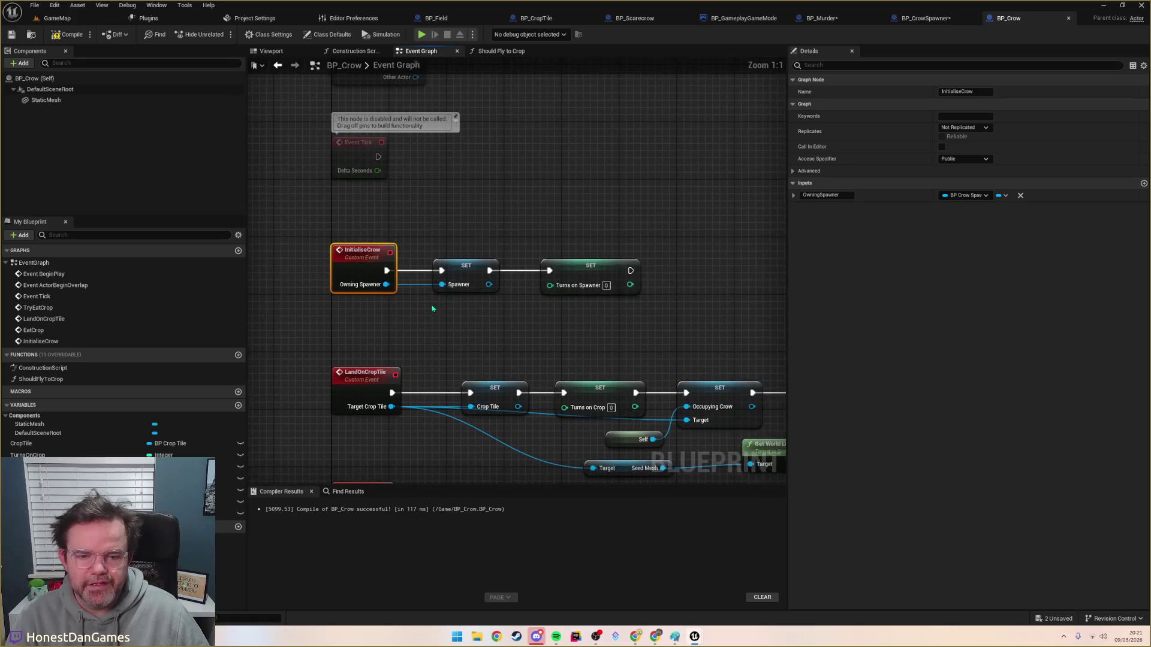
Step: Review BP_Crow's InitialiseCrow graph and compile BP_Crow
scroll(467, 305, down, 5)
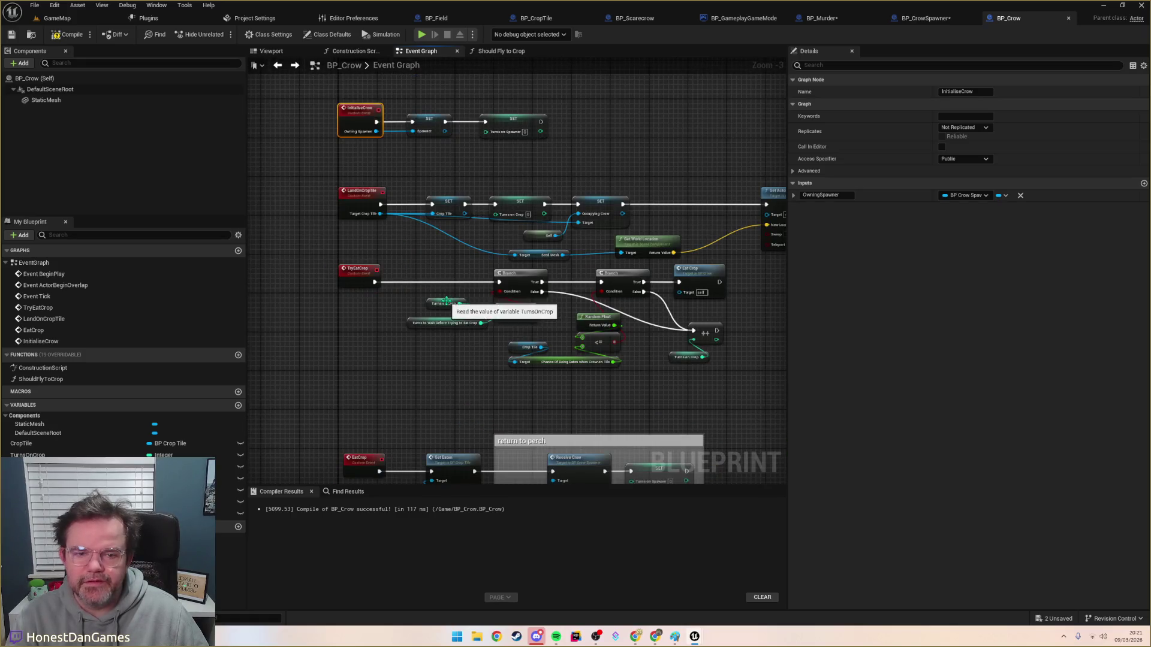
scroll(411, 204, up, 2)
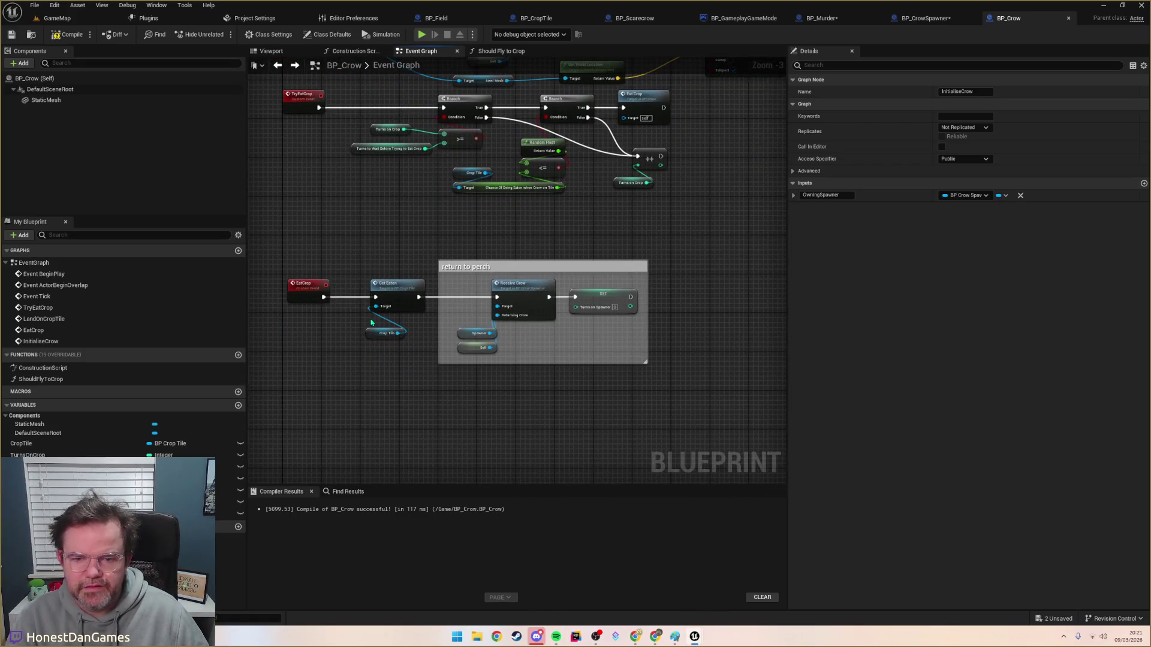
click(69, 34)
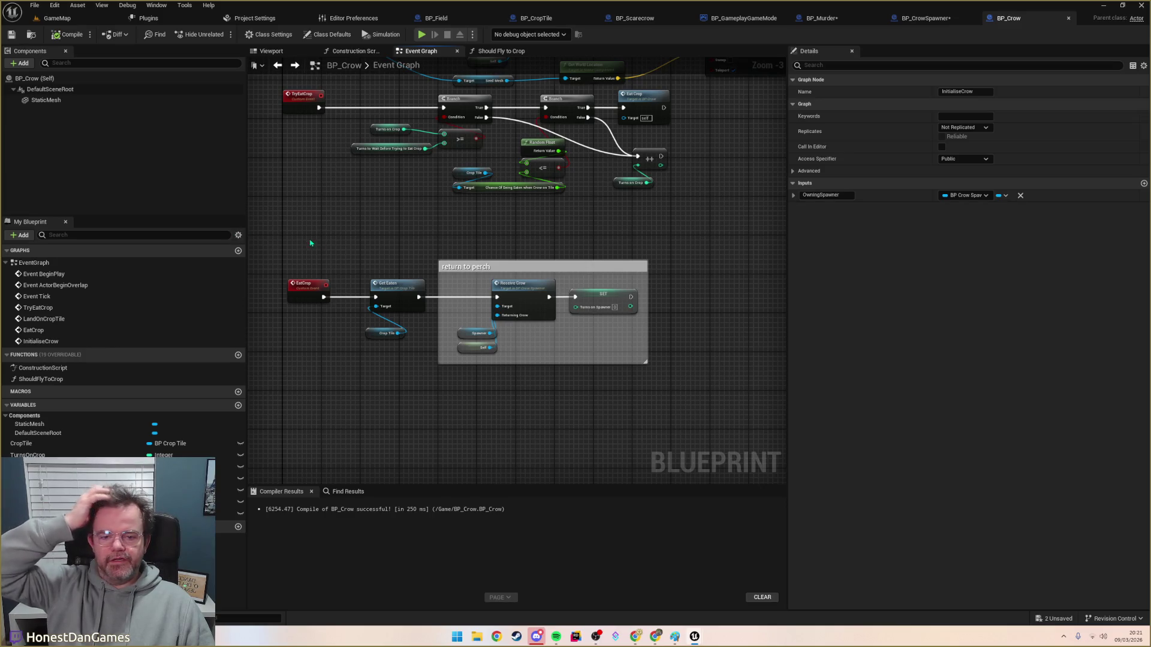
click(821, 18)
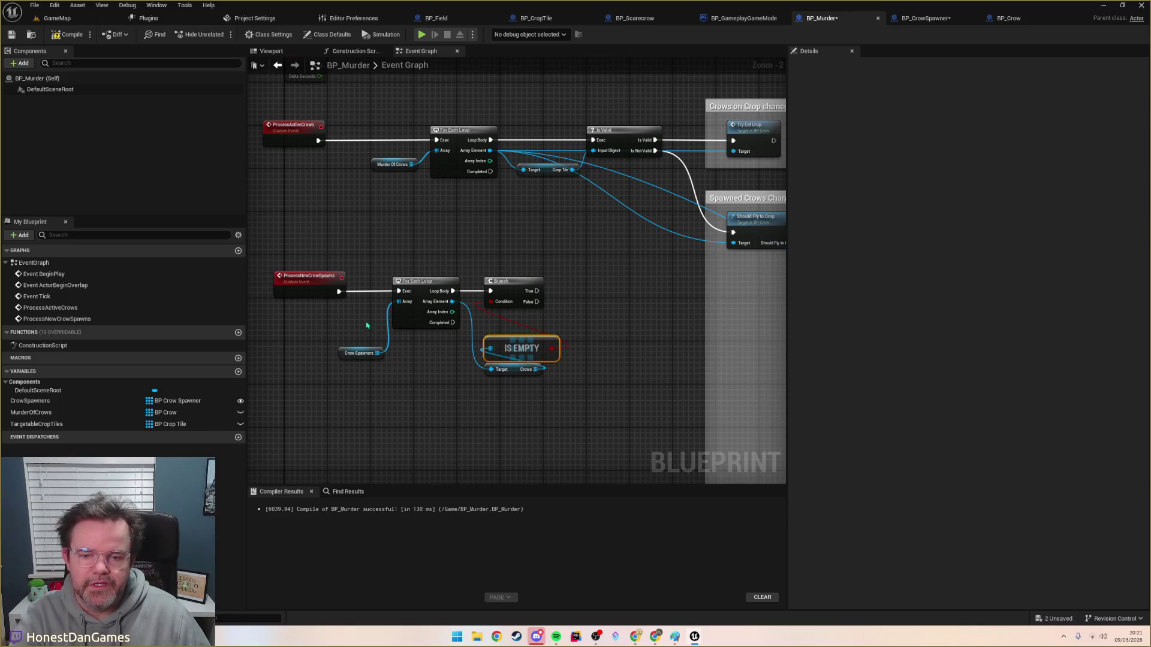
Step: Add a Get Game Mode node beside the Branch in ProcessNewCrowSpawns
mouse_move(568, 319)
mouse_down()
mouse_move(504, 321)
mouse_move(539, 308)
mouse_up()
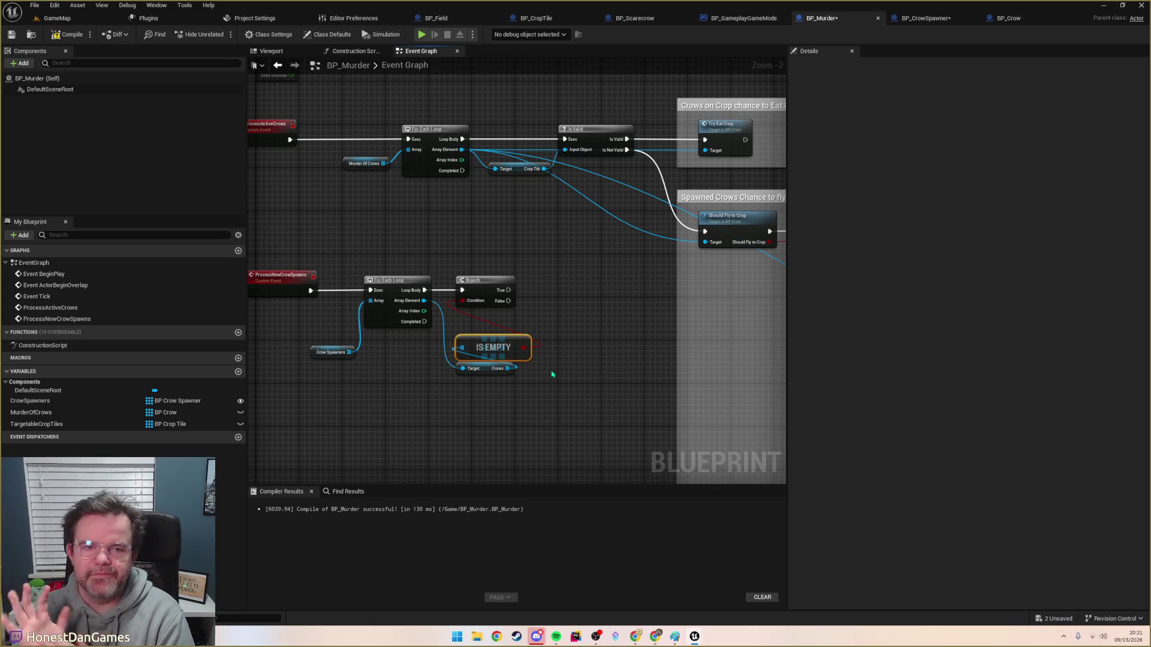
right_click(576, 334)
text(GetGH)
key(BackSpace)
key(BackSpace)
text(ameMode)
key(Return)
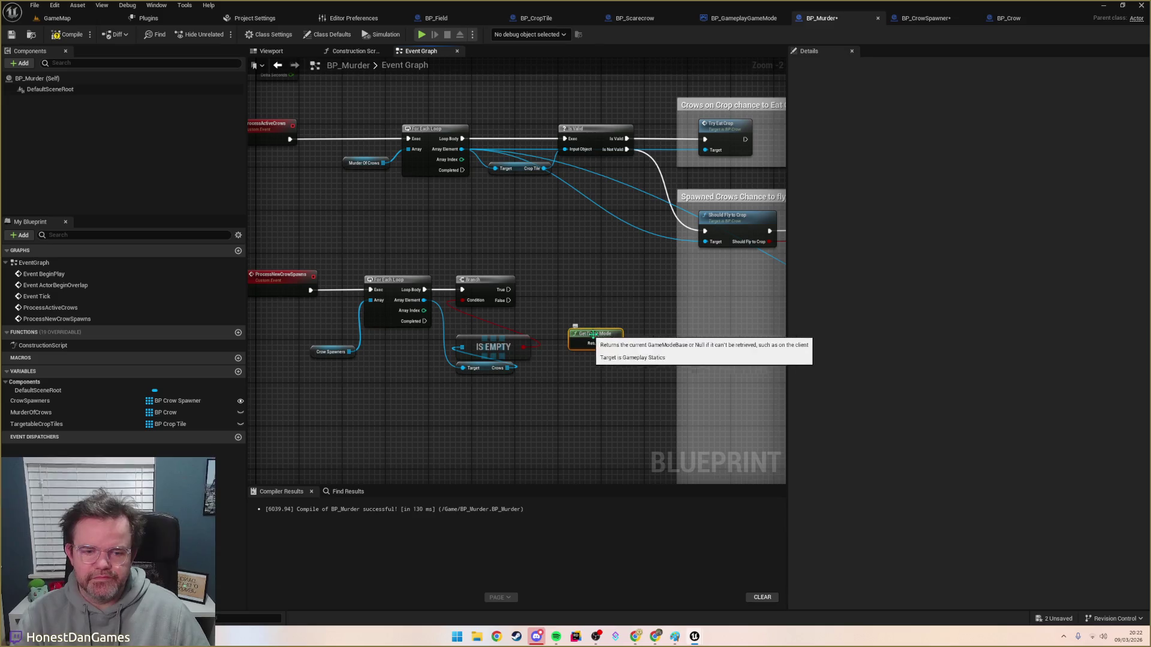
Step: Cast the game mode to BP_GameplayGameMode, running the cast from the Branch's True output
drag(619, 344, 580, 307)
text(casttot)
key(BackSpace)
key(BackSpace)
key(BackSpace)
text(to bp)
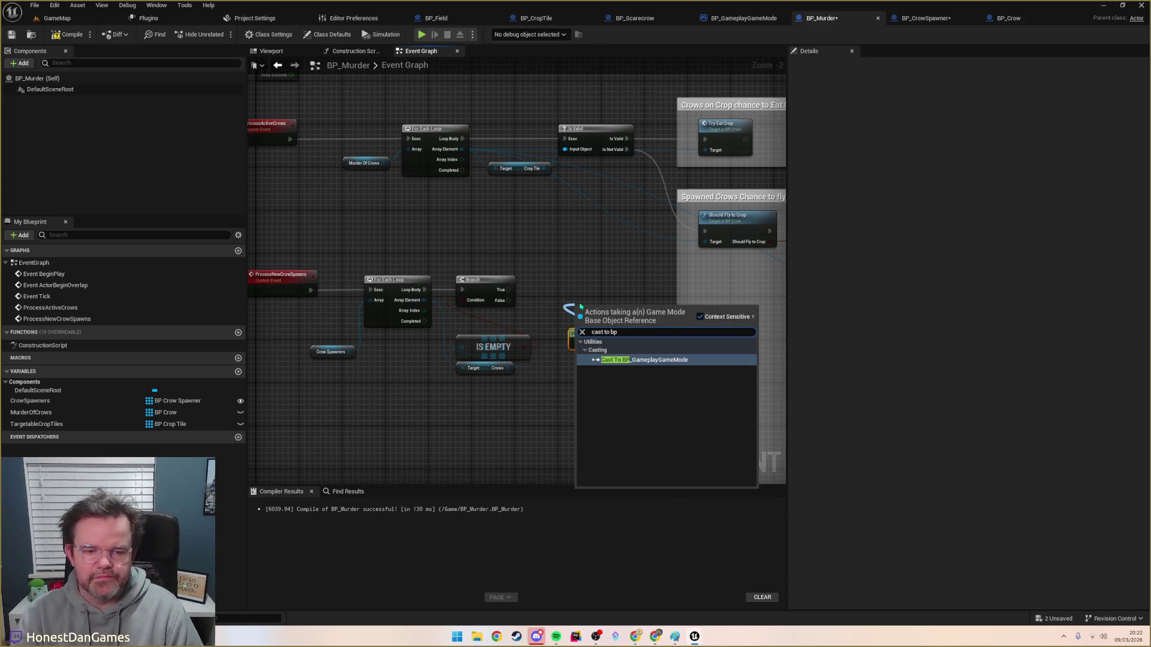
key(Return)
drag(605, 308, 579, 286)
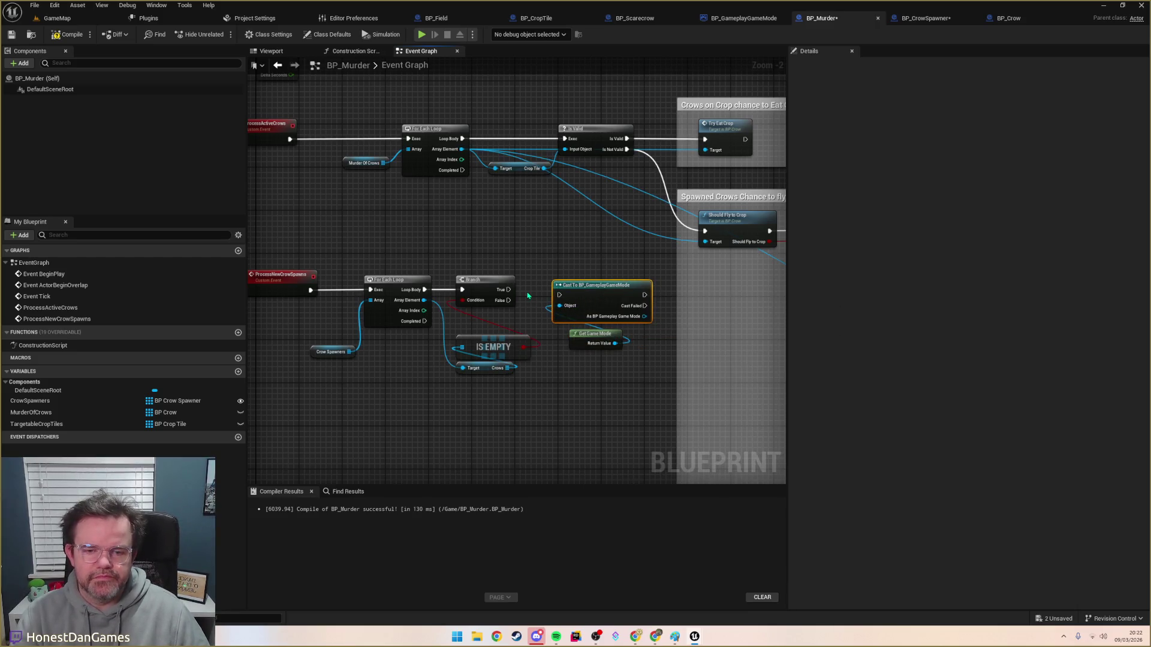
drag(508, 289, 597, 289)
ctrl+click(593, 334)
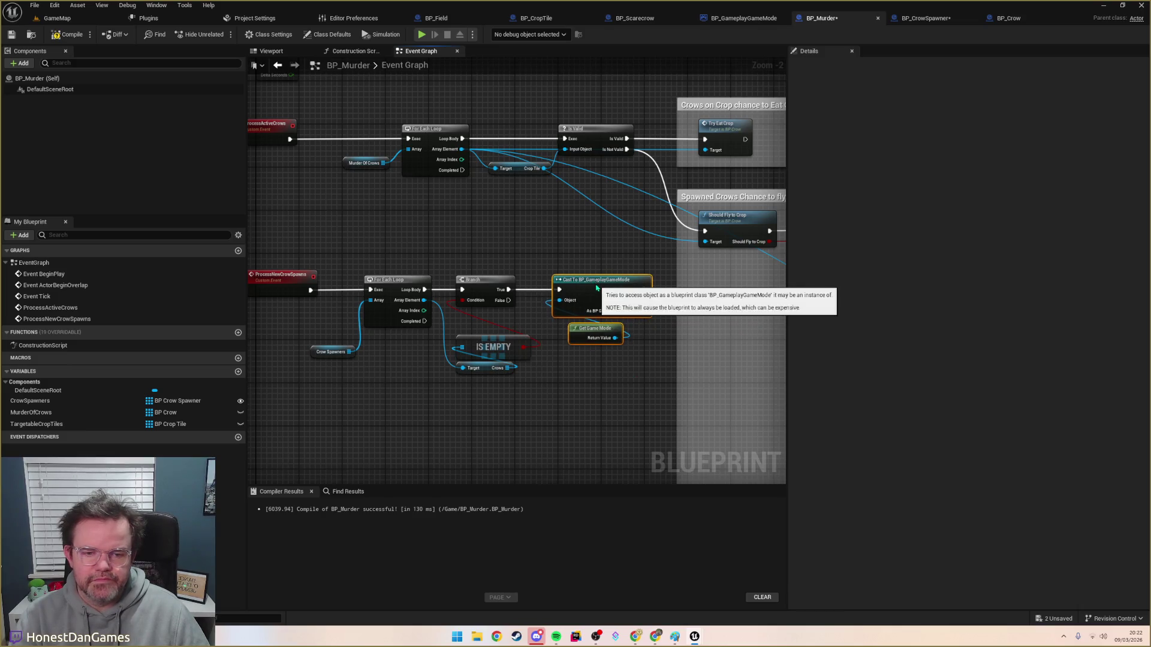
double_click(492, 313)
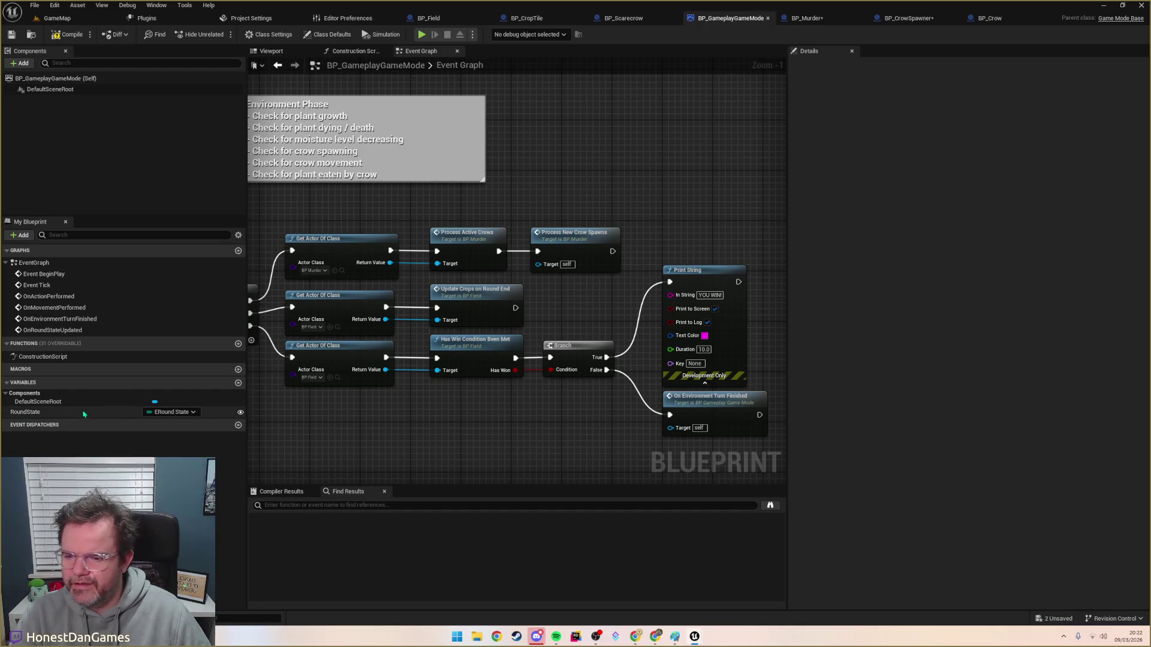
Step: Create an instance-editable Integer variable RoundCount in the game mode, then duplicate it as RoundCount_0
click(238, 382)
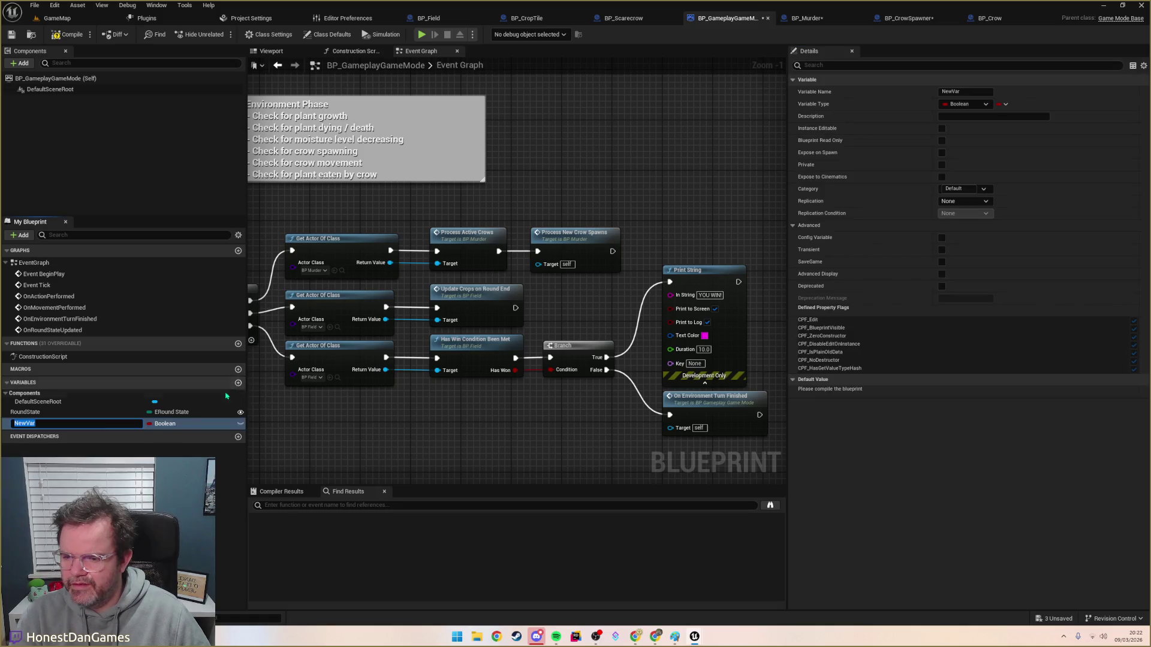
click(168, 425)
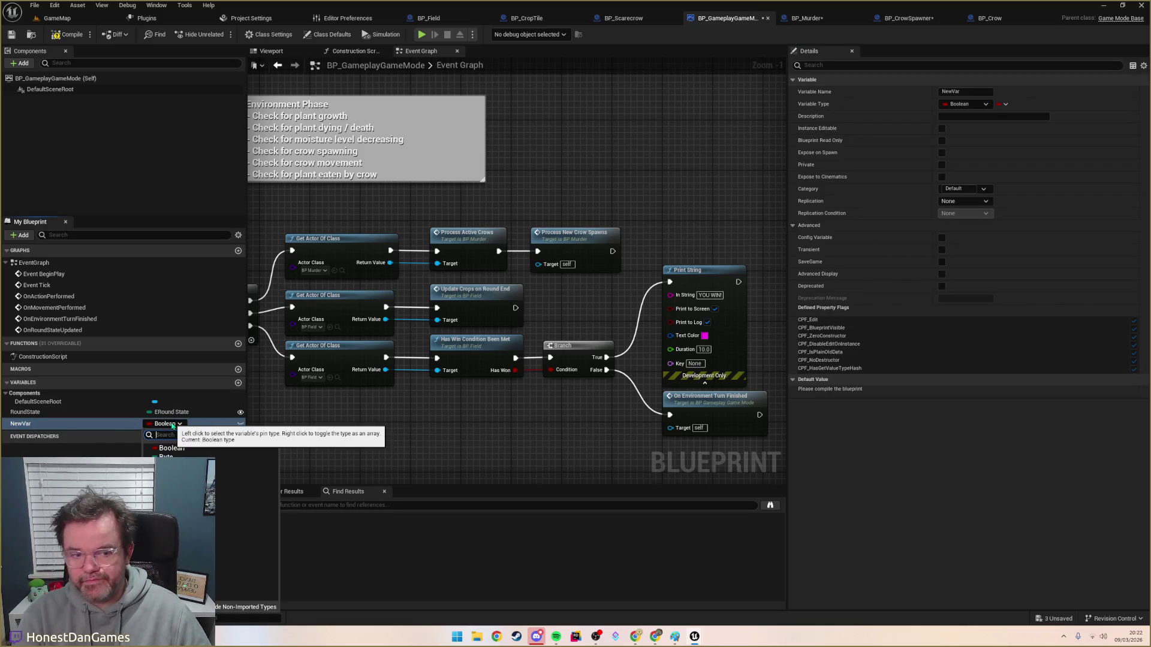
click(964, 103)
click(959, 148)
click(967, 93)
text(RoundCount)
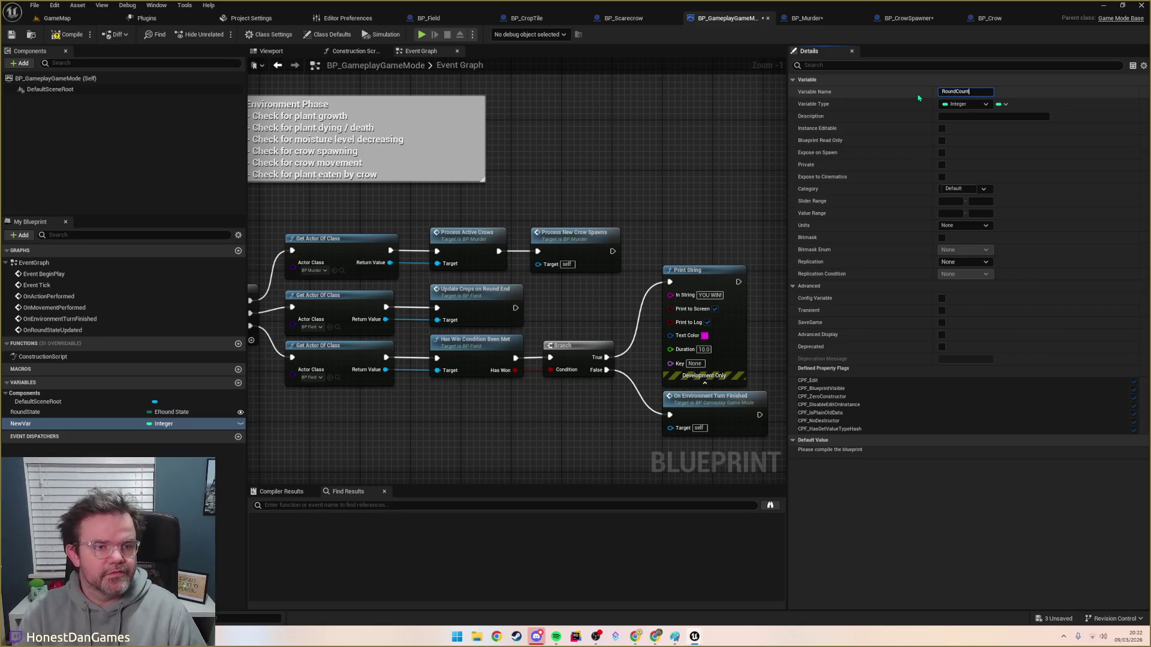
key(Return)
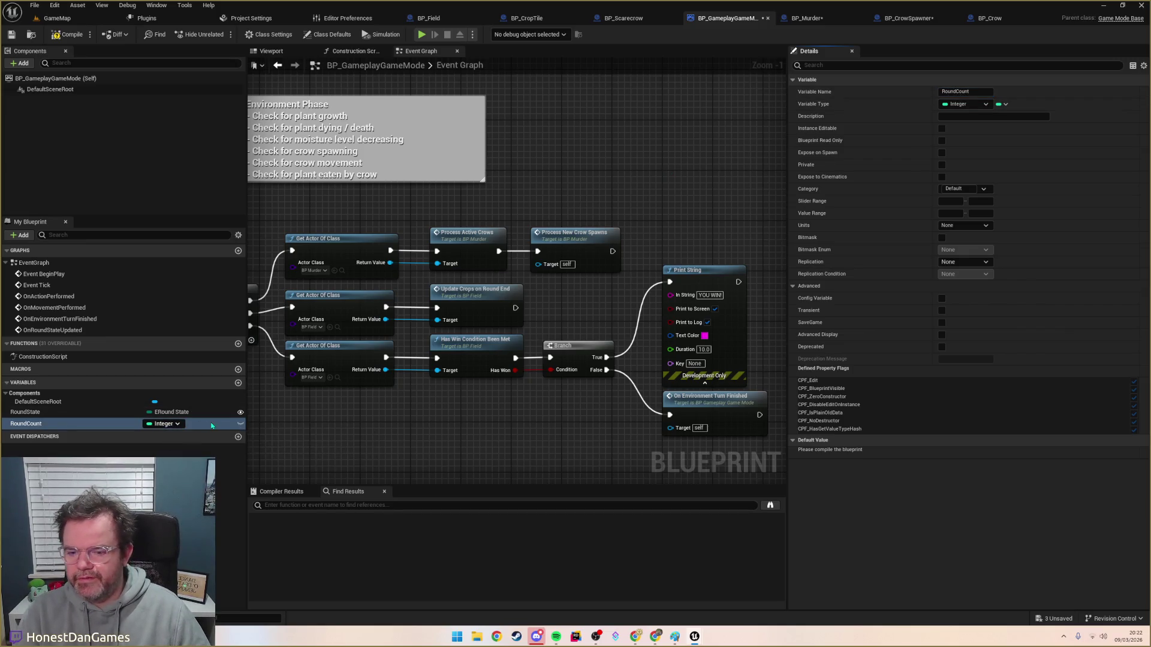
click(240, 423)
right_click(96, 424)
click(123, 486)
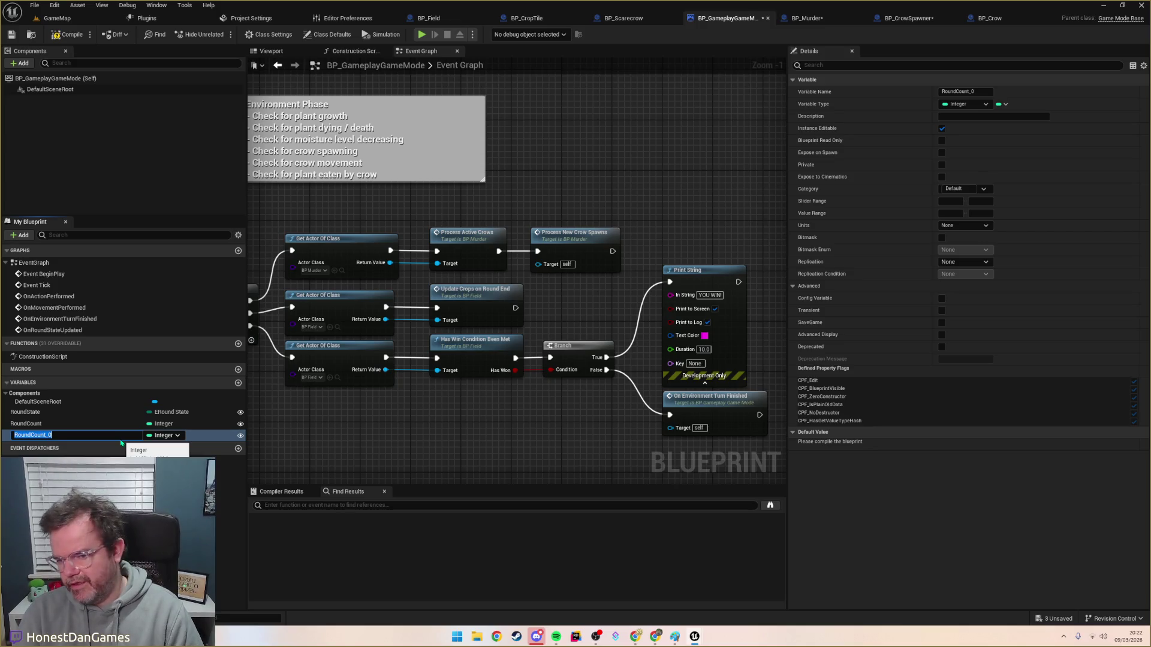
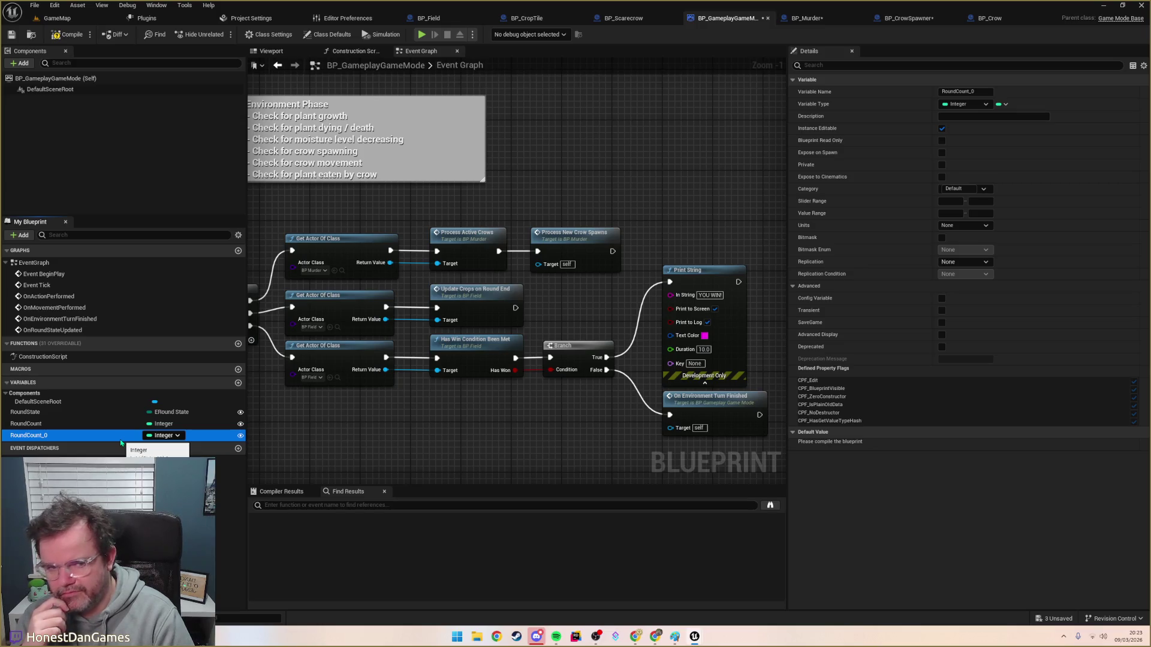
Step: Add a new integer-to-integer map variable to BP_GameplayGameMode
click(806, 18)
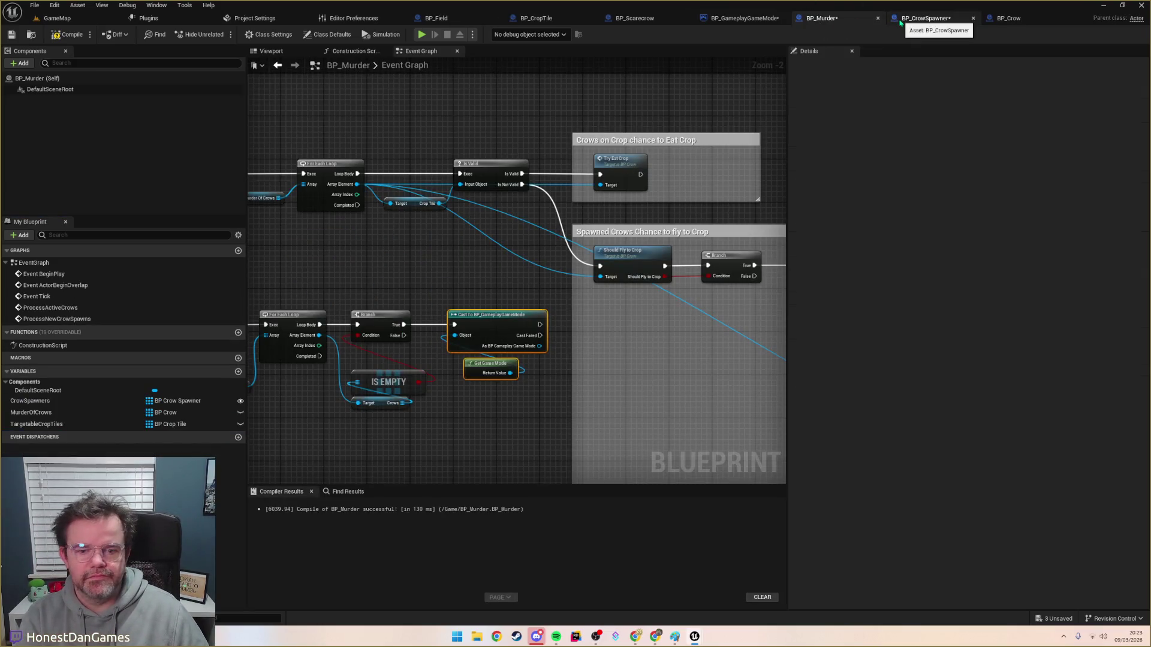
mouse_move(476, 264)
mouse_down()
mouse_move(547, 260)
mouse_move(600, 218)
mouse_move(515, 219)
mouse_up()
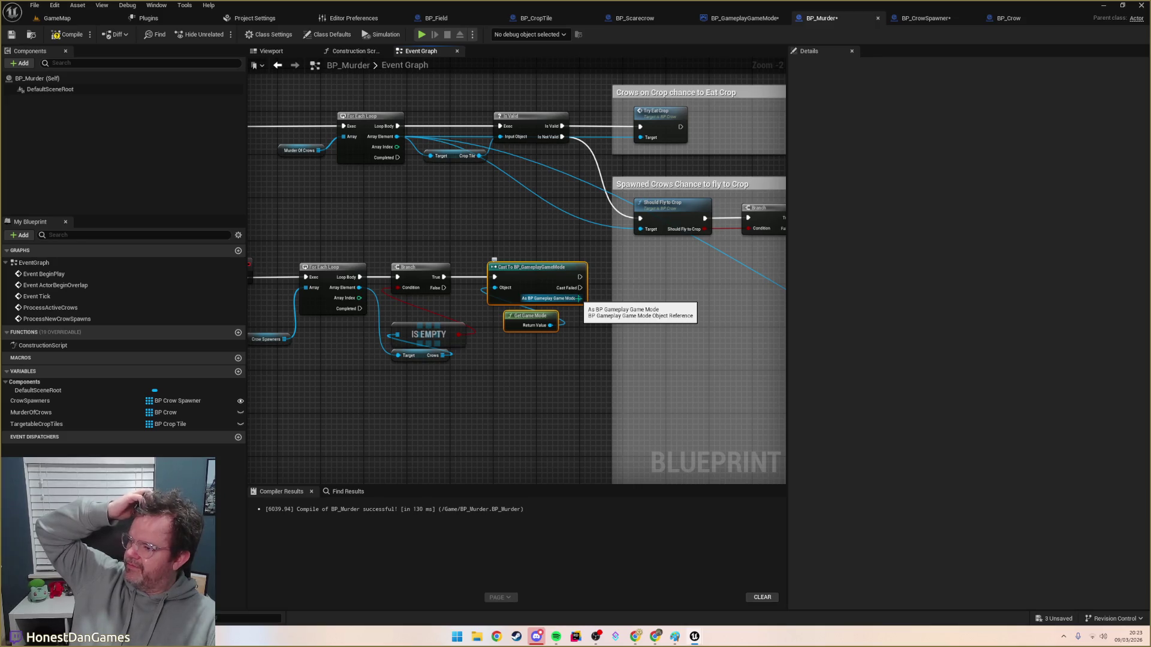
click(745, 19)
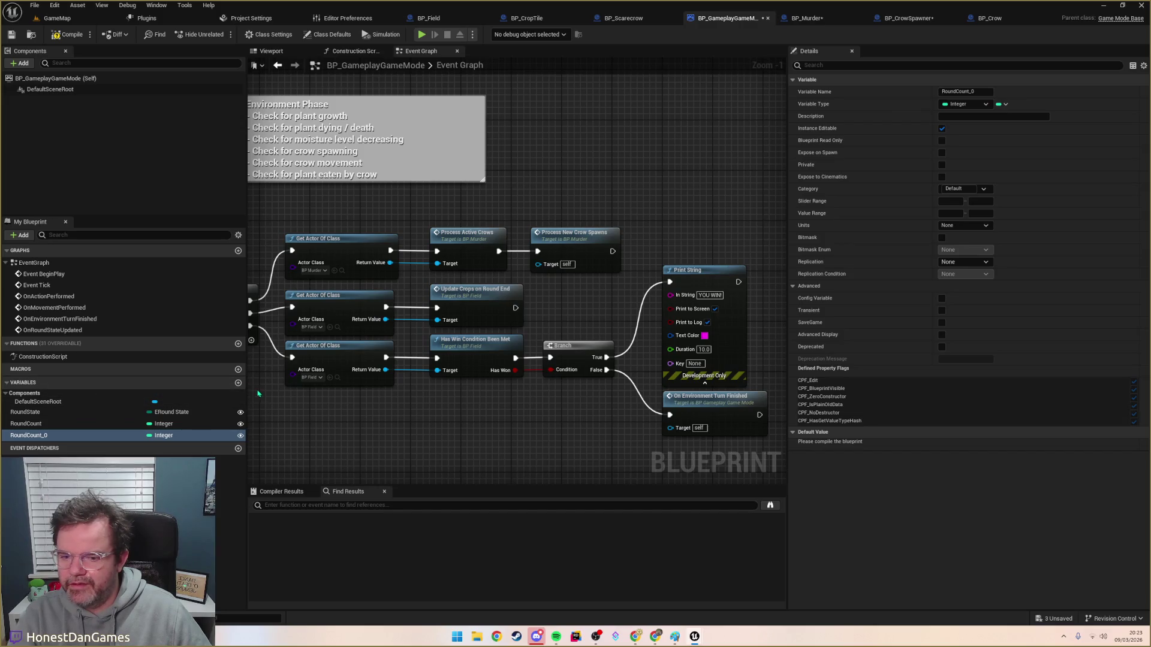
click(238, 383)
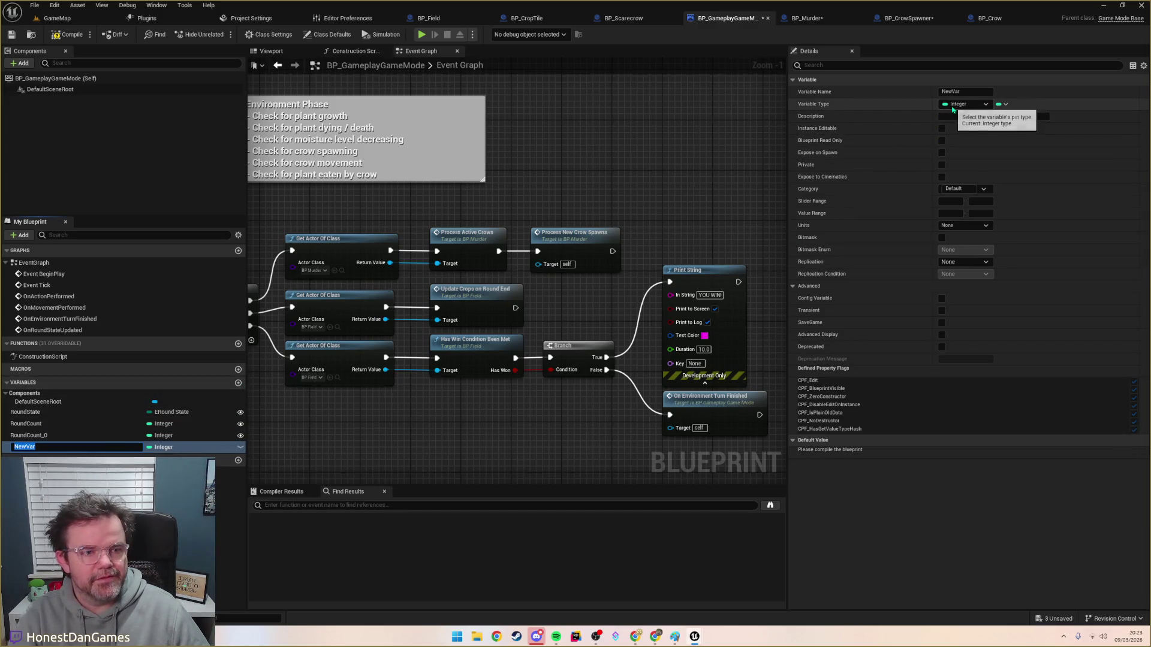
click(957, 105)
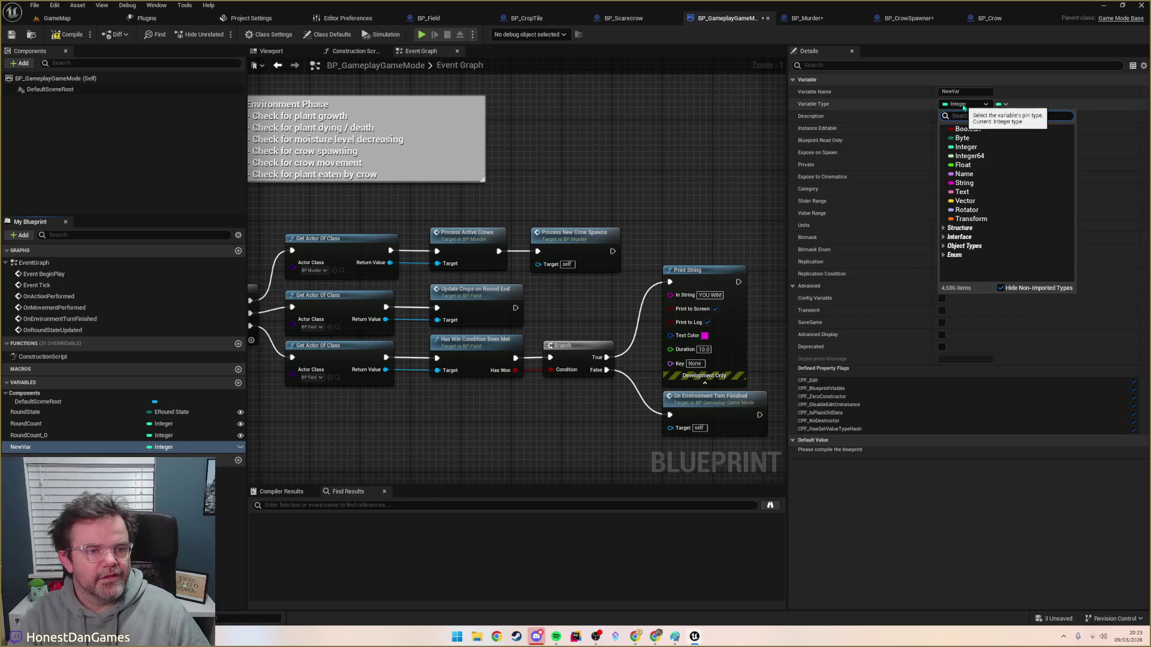
click(1001, 104)
click(989, 149)
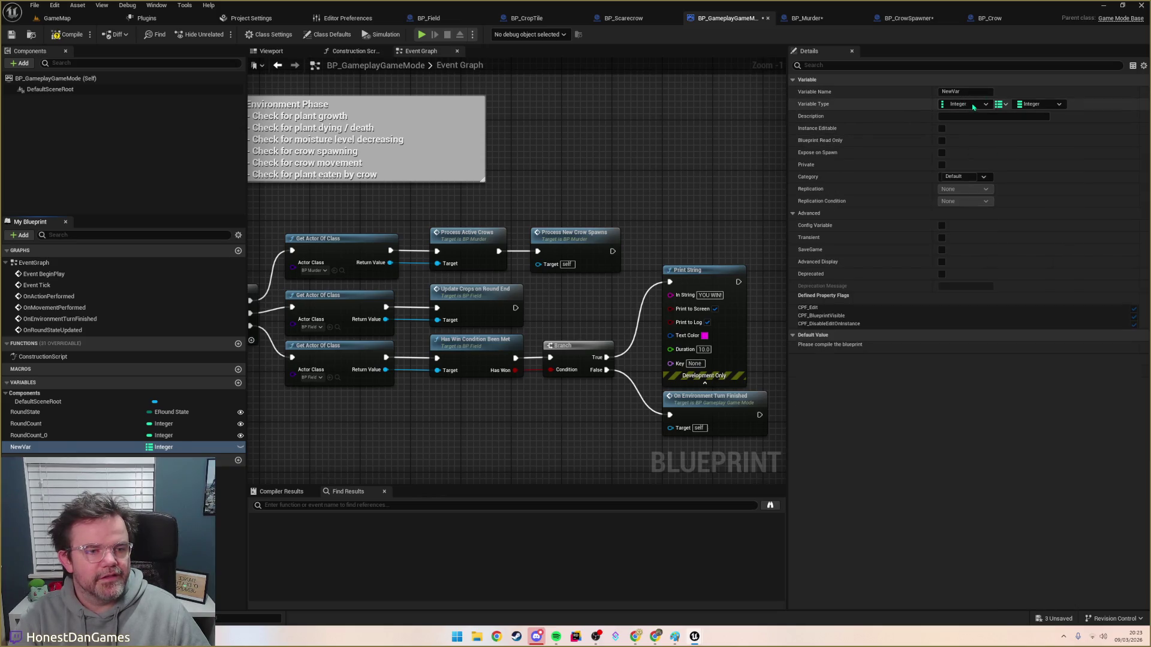
Step: Name the variable RoundsToCrowLimit, then compile and save the game mode
click(962, 91)
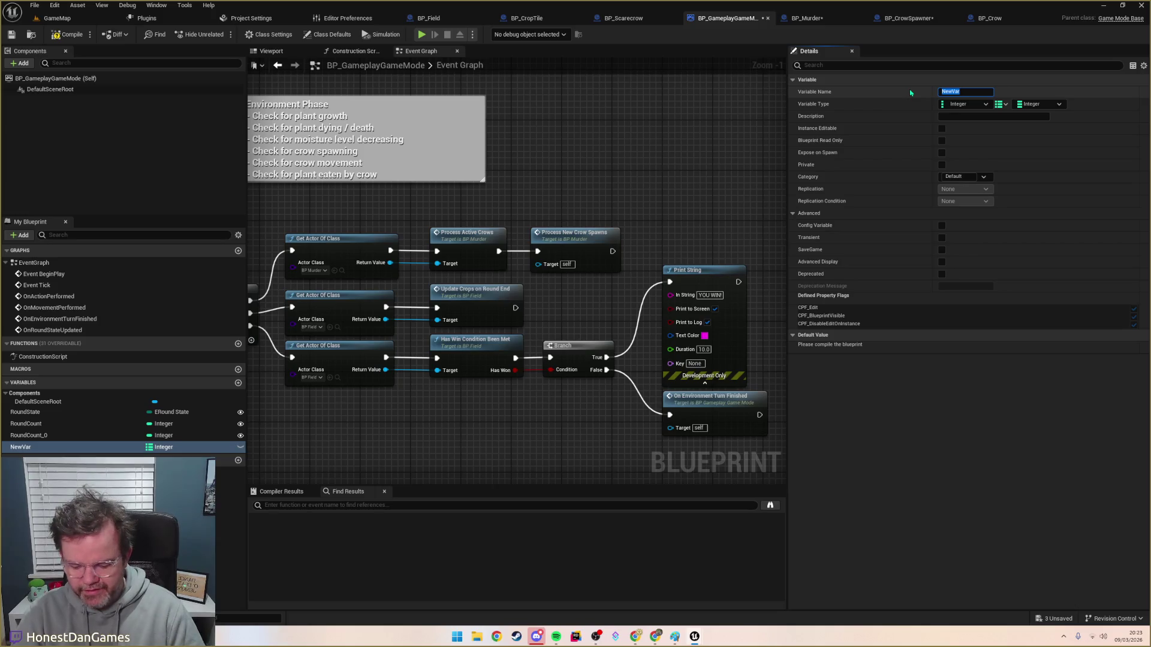
text(RoundsToCrowLimit)
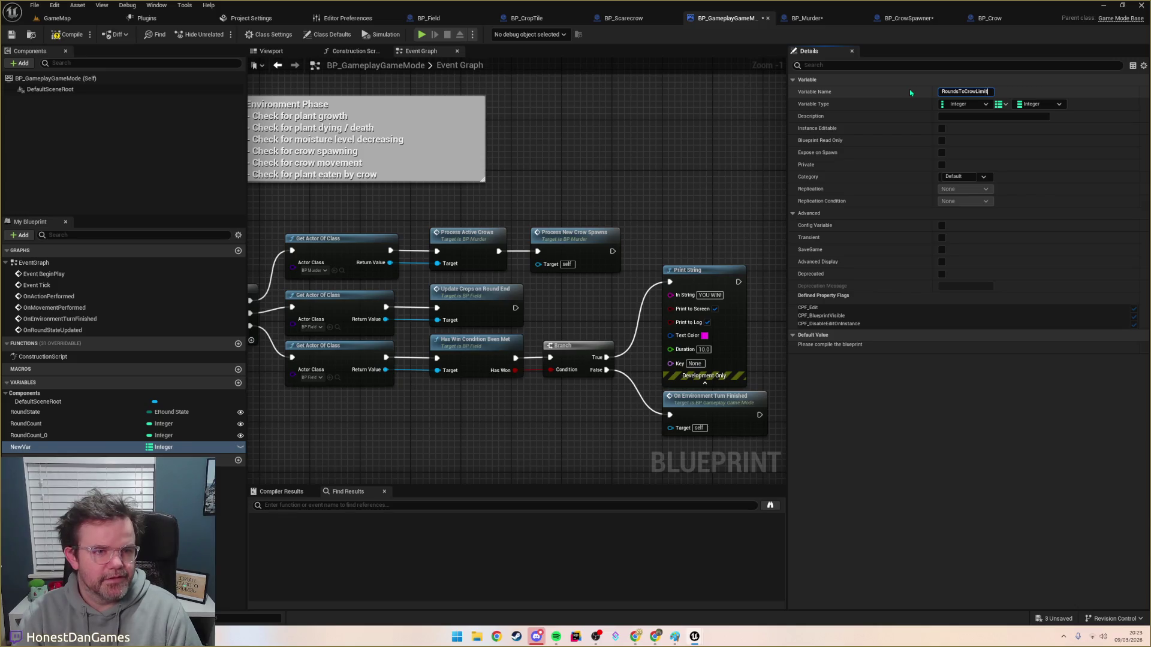
key(BackSpace)
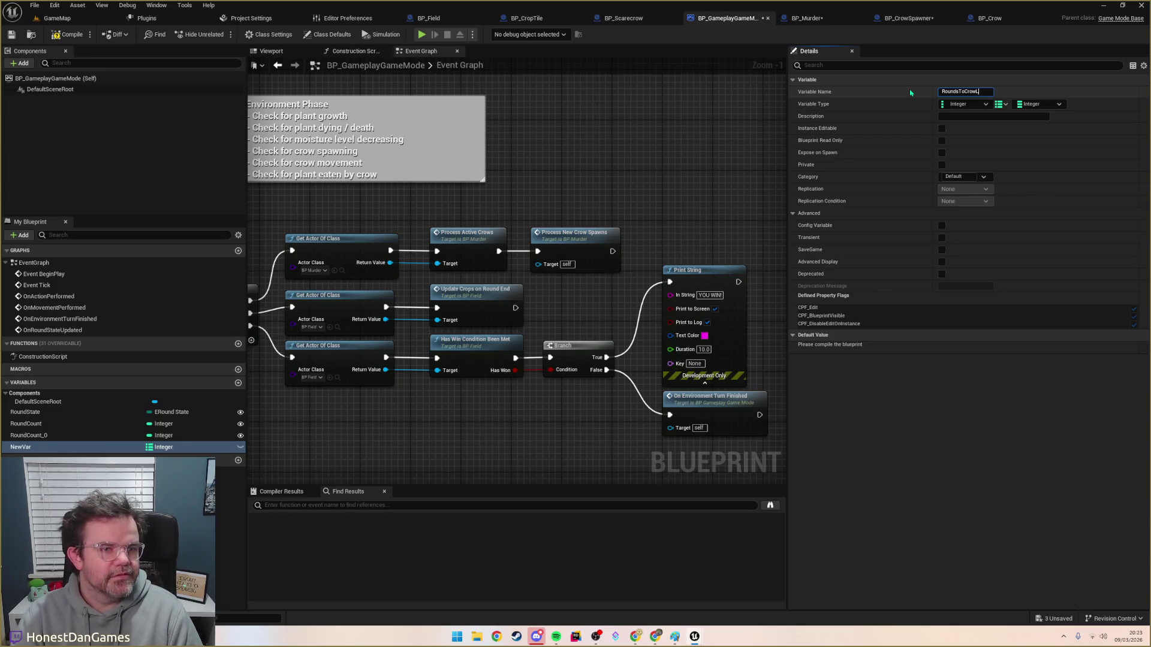
text(imit)
key(Return)
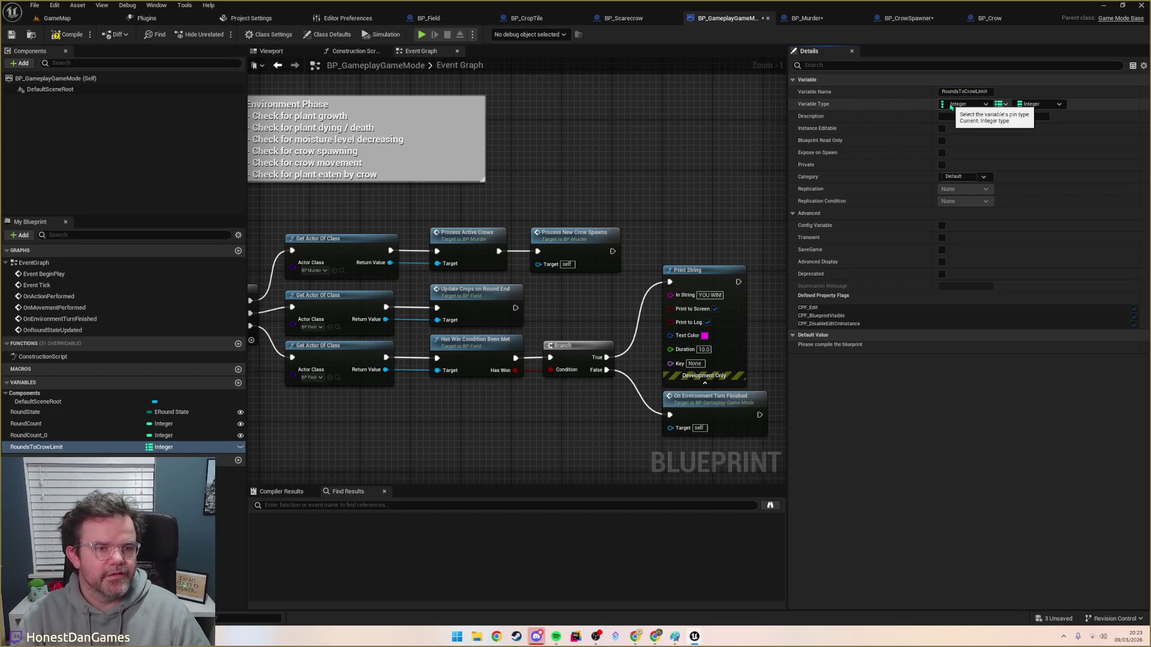
key(F7)
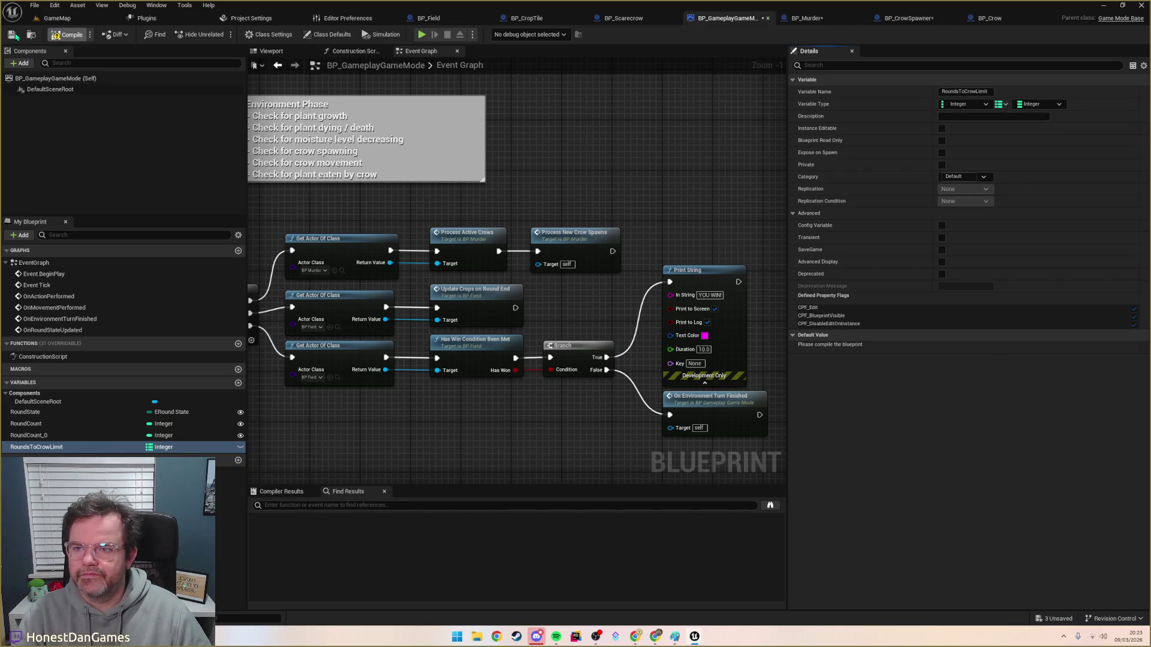
click(13, 35)
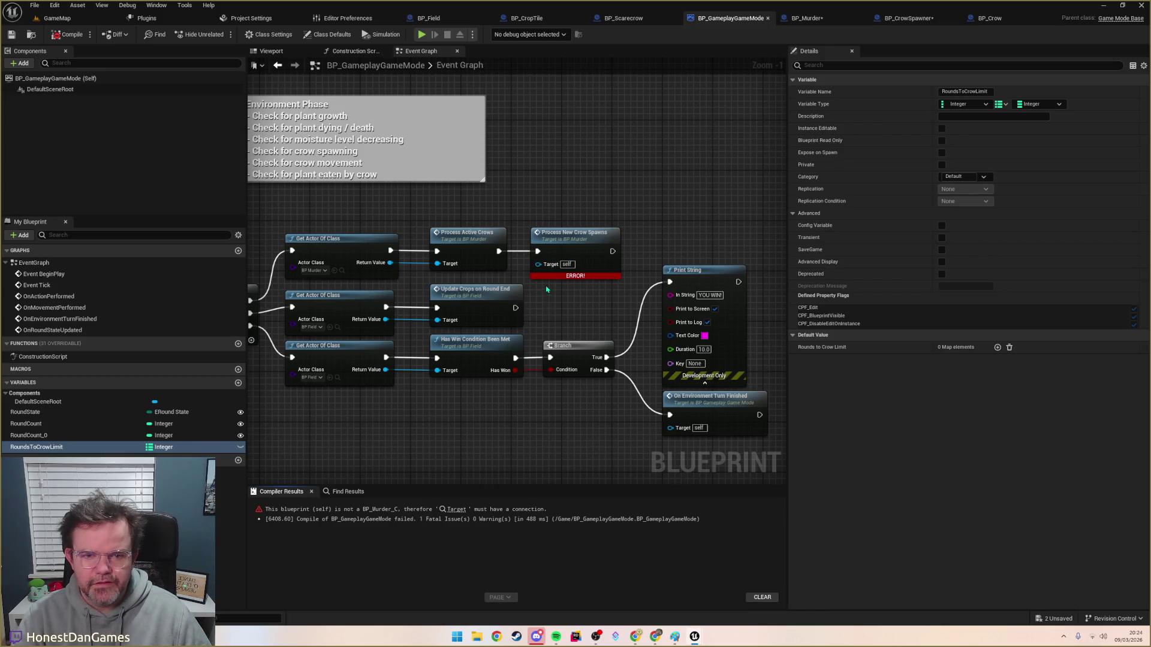
Step: Connect the BP_Murder actor to Process New Crow Spawns' Target and recompile
drag(477, 251, 576, 257)
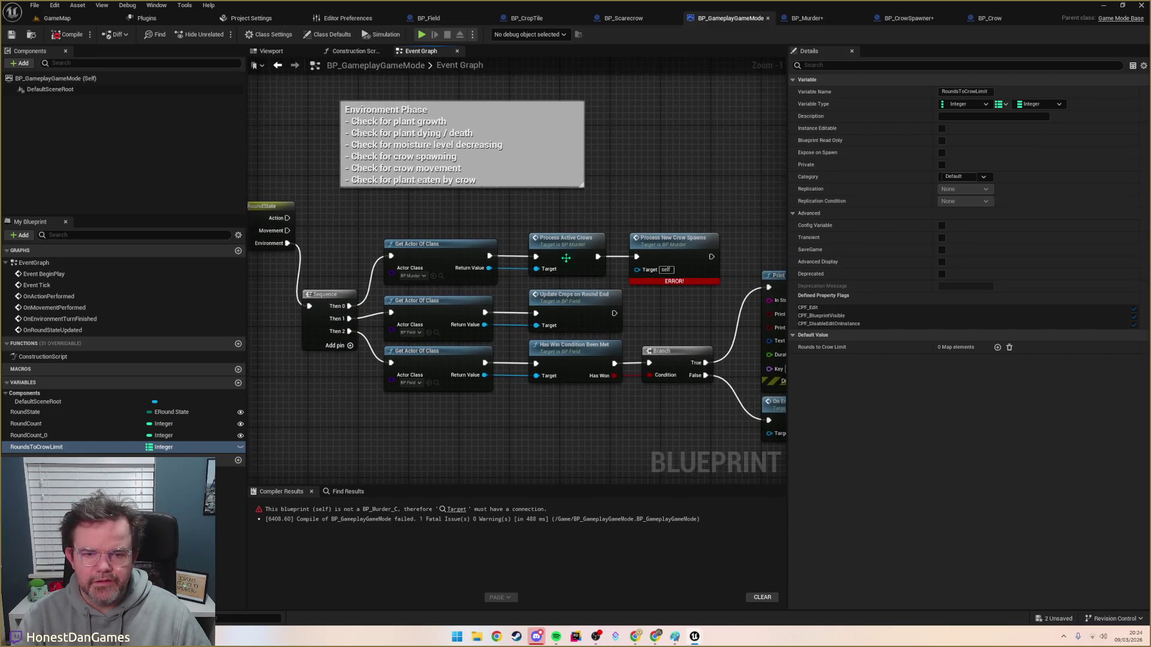
mouse_move(489, 268)
mouse_down()
mouse_move(637, 277)
mouse_move(483, 300)
mouse_move(442, 294)
mouse_up()
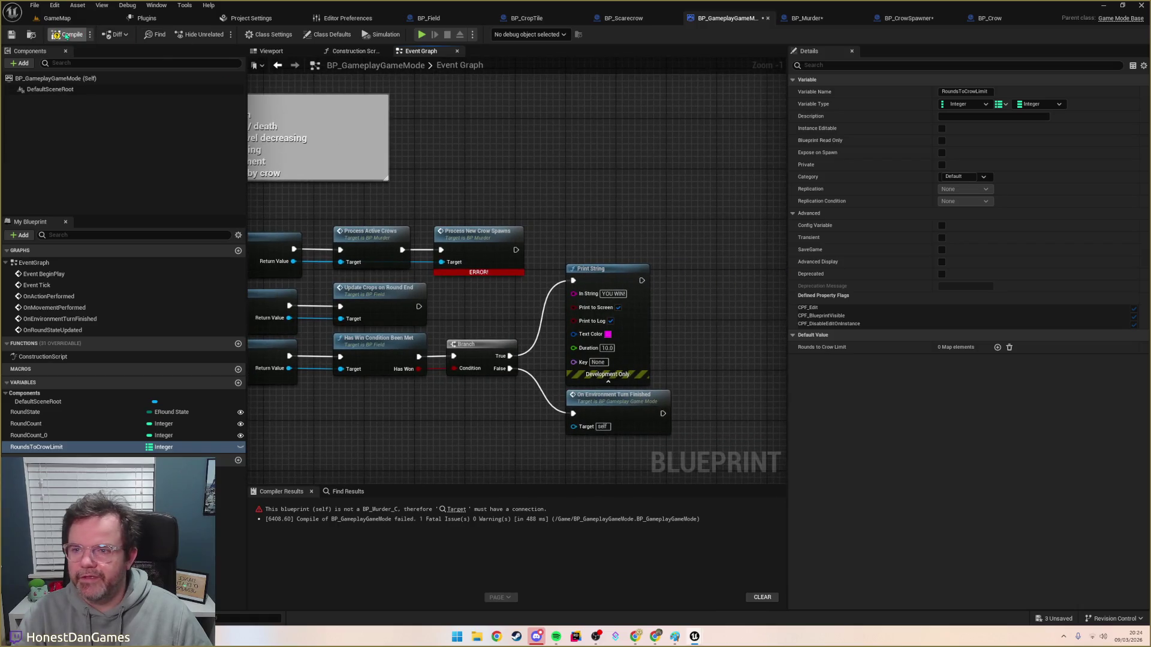
click(58, 35)
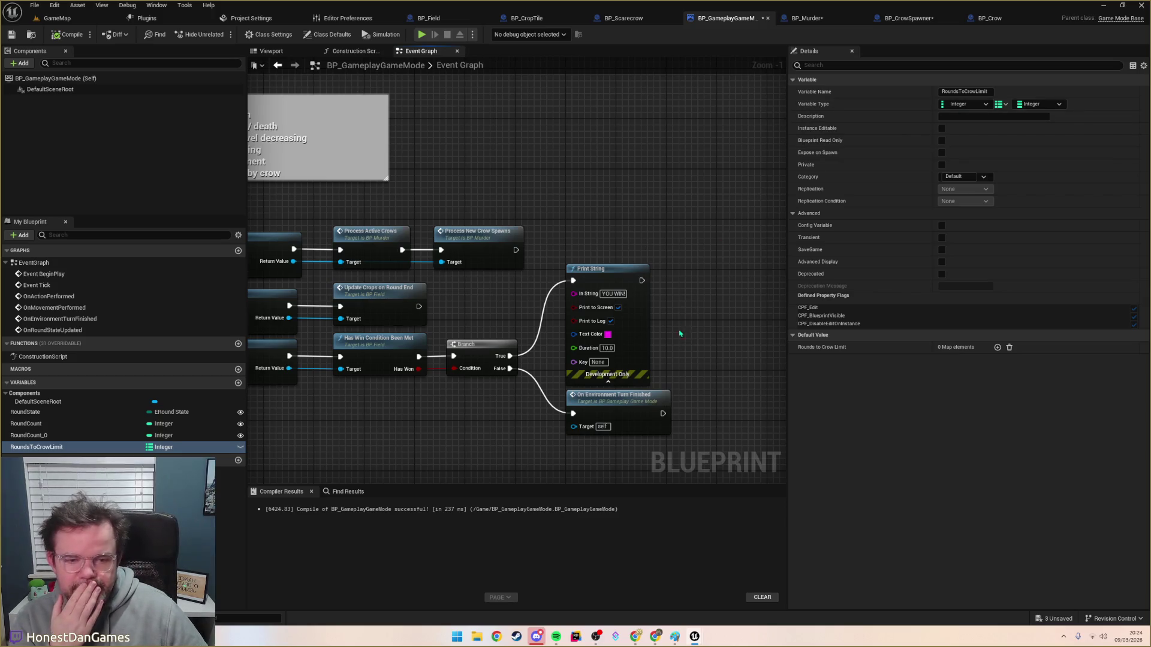
double_click(501, 234)
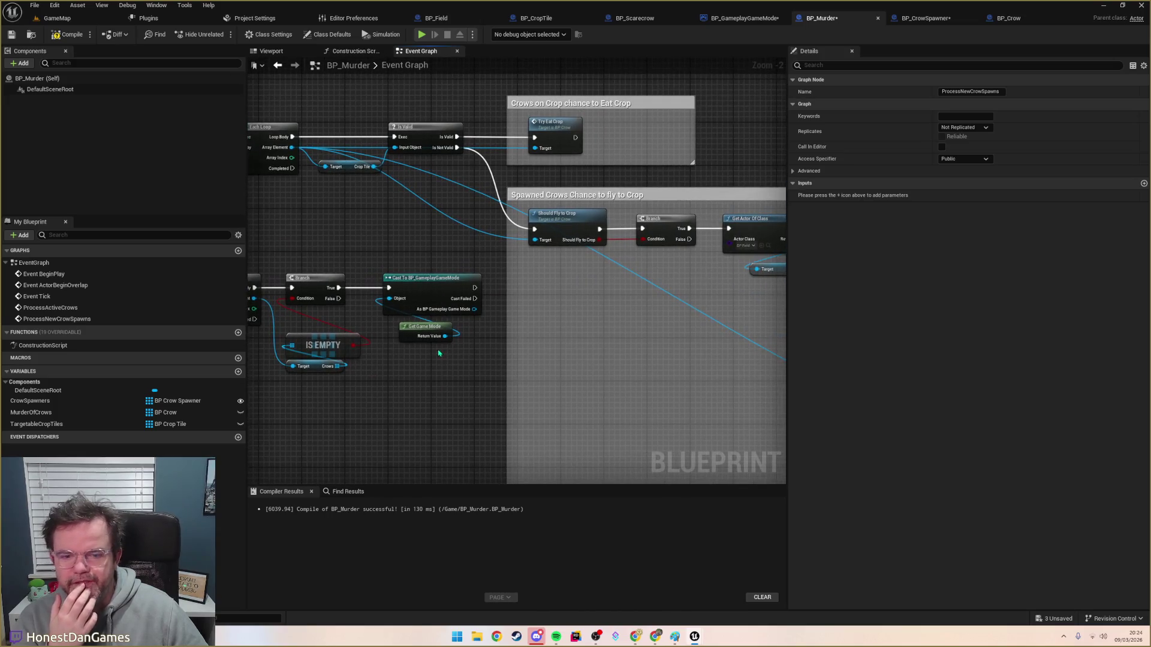
Step: Add RoundsToCrowLimit default entries 5 → 1 and 10 → 2
click(769, 17)
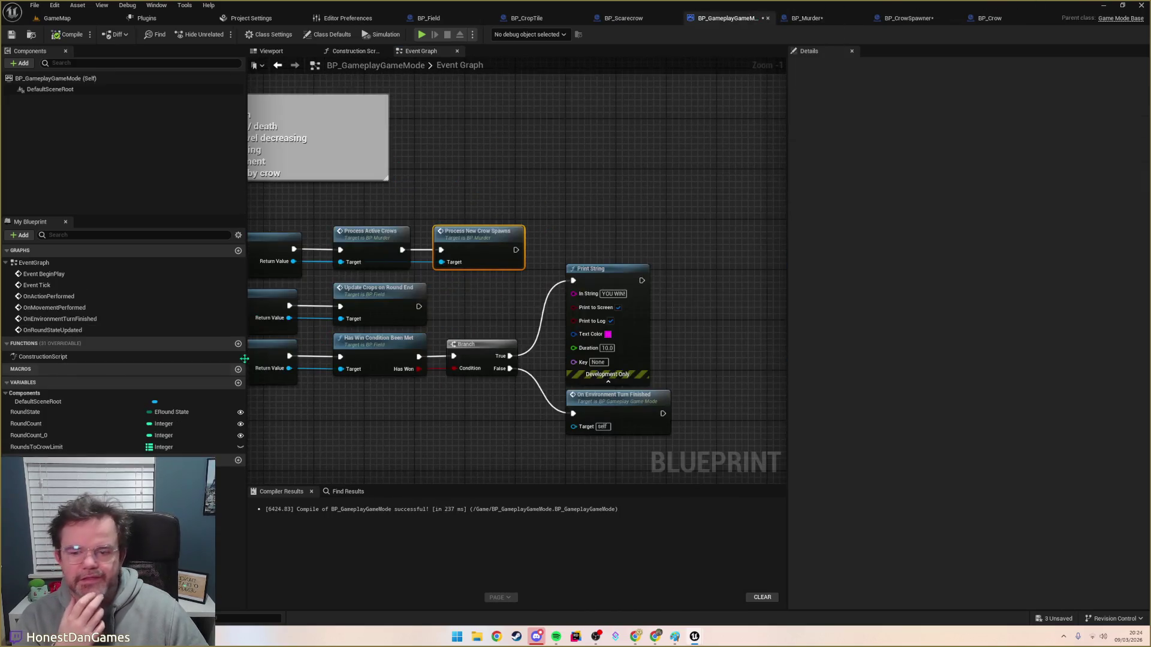
click(36, 447)
click(997, 347)
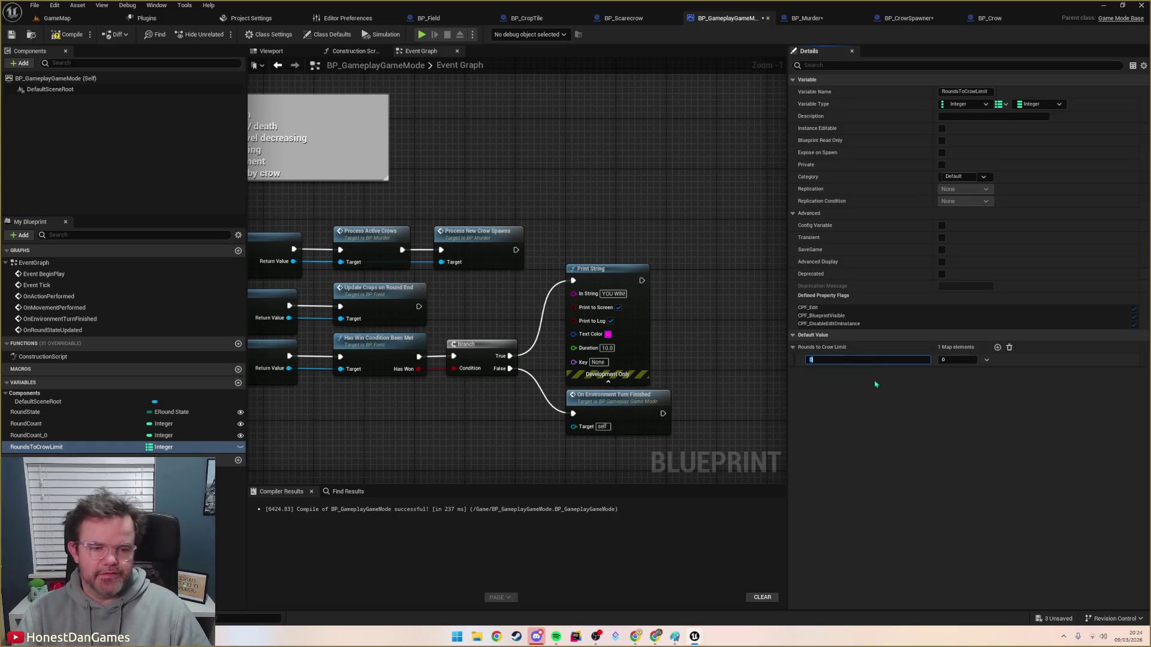
click(834, 386)
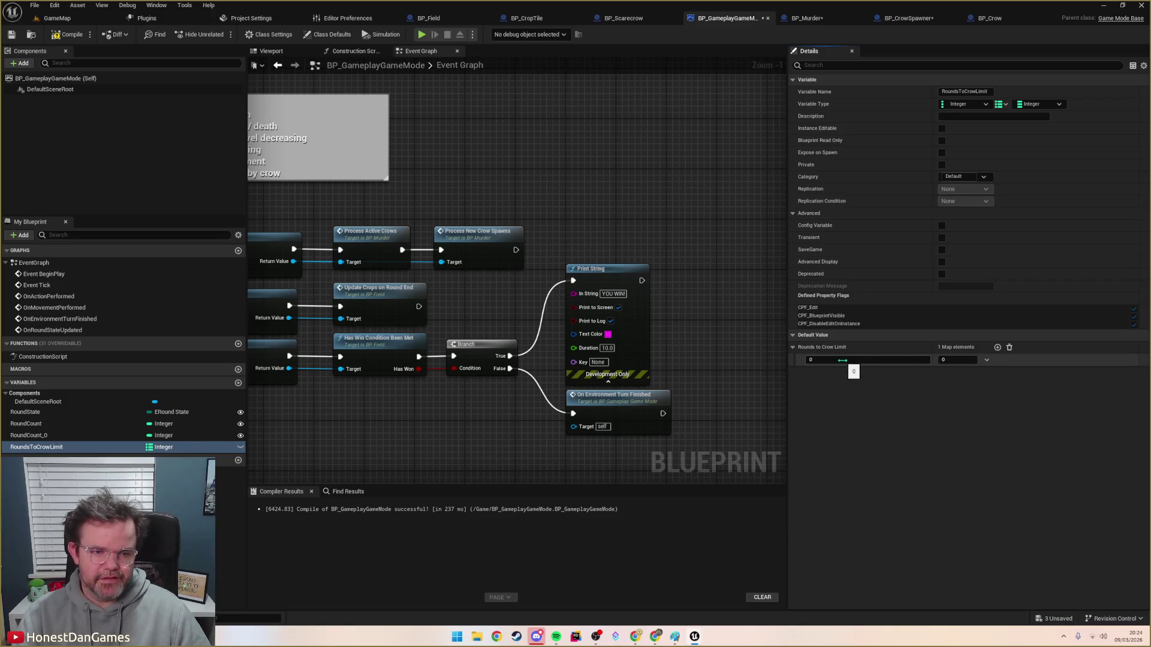
click(837, 360)
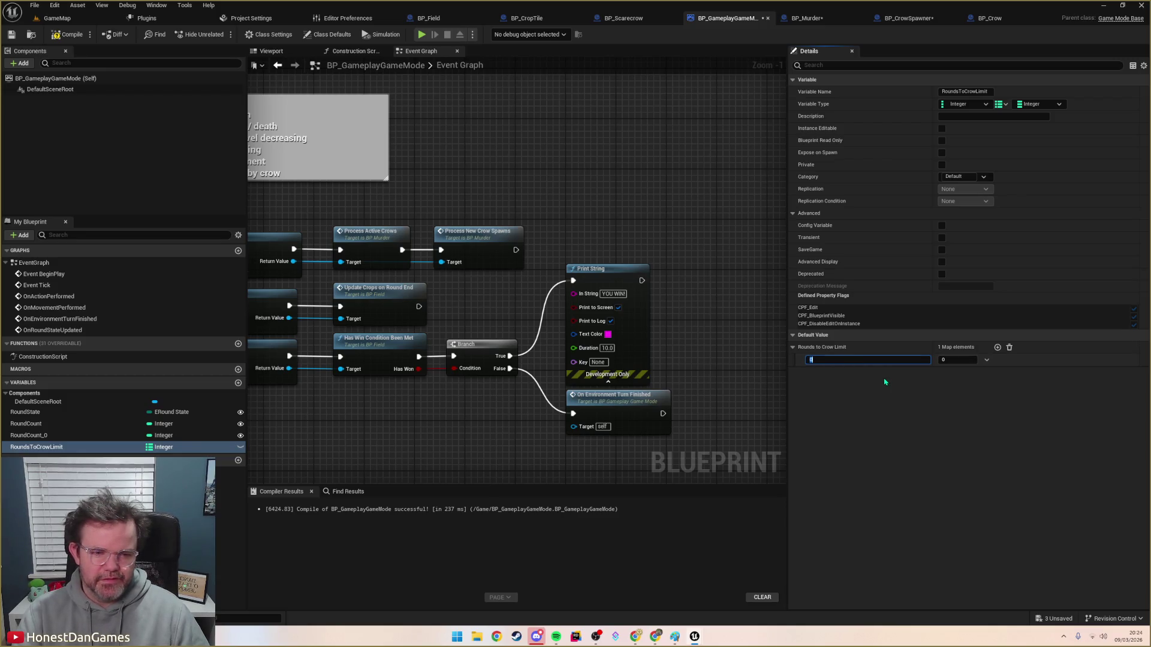
text(5)
key(Tab)
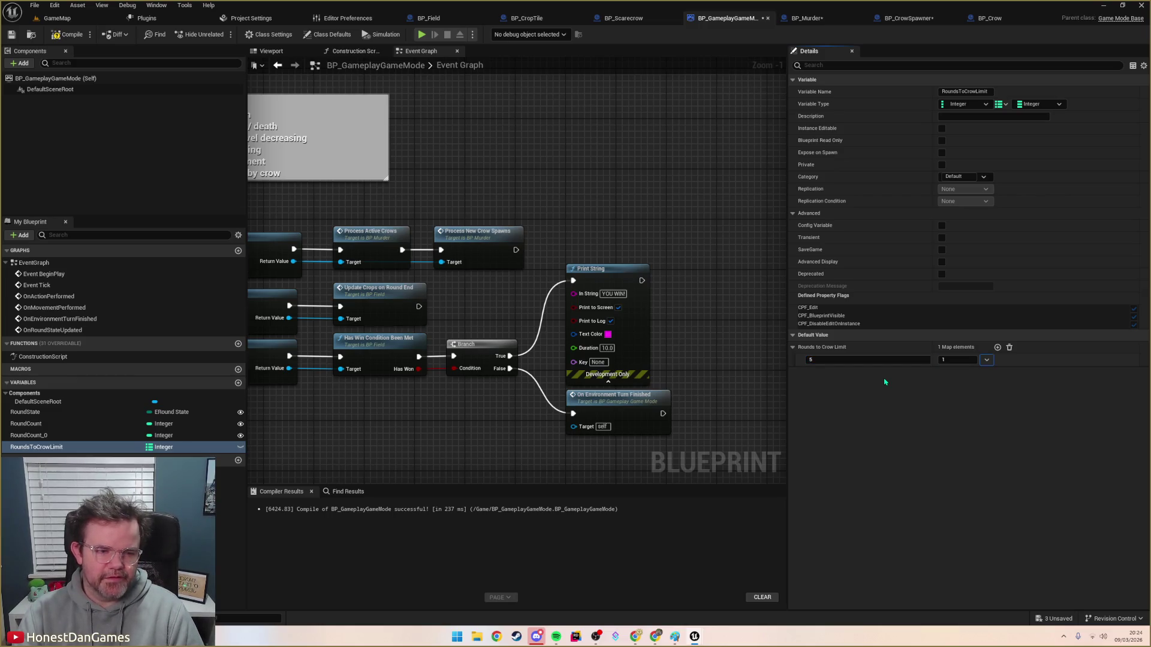
click(997, 347)
click(856, 373)
text(10)
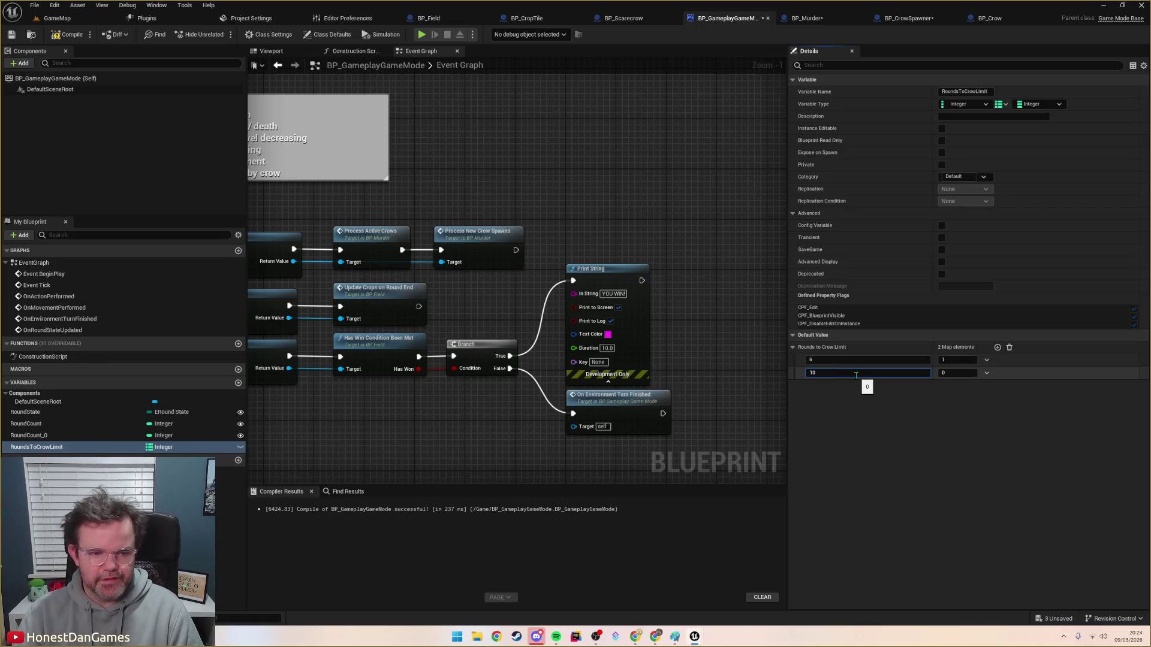
key(Tab)
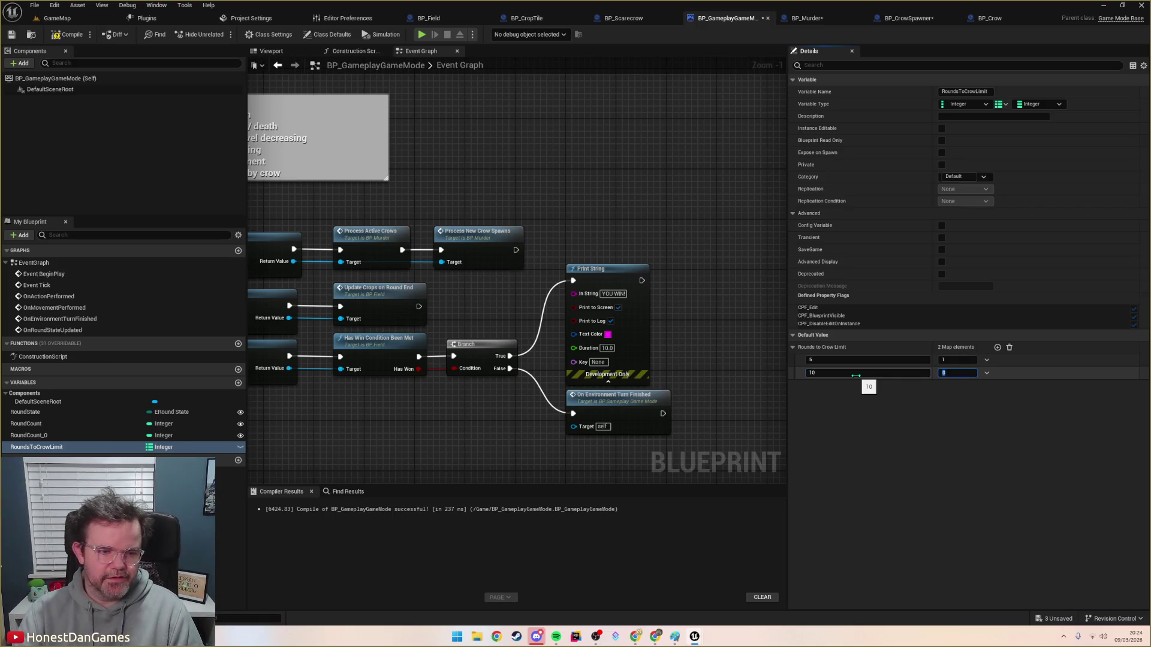
key(Return)
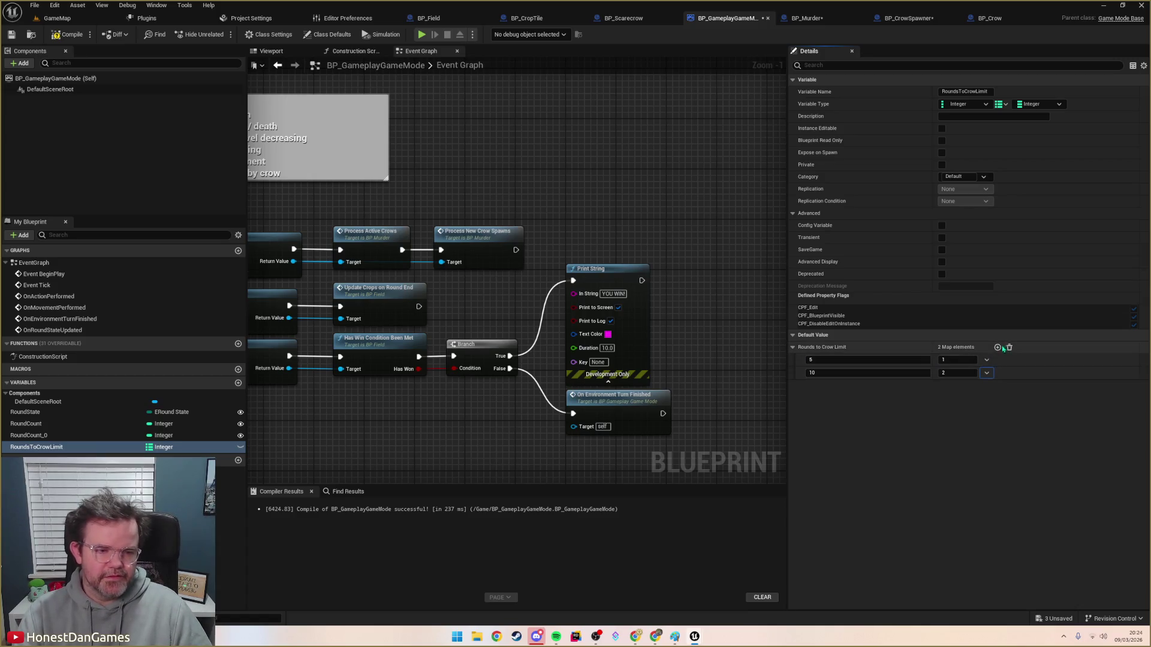
Step: Add the third RoundsToCrowLimit entry 20 → 3 and compile the game mode
click(998, 347)
click(838, 386)
text(2)
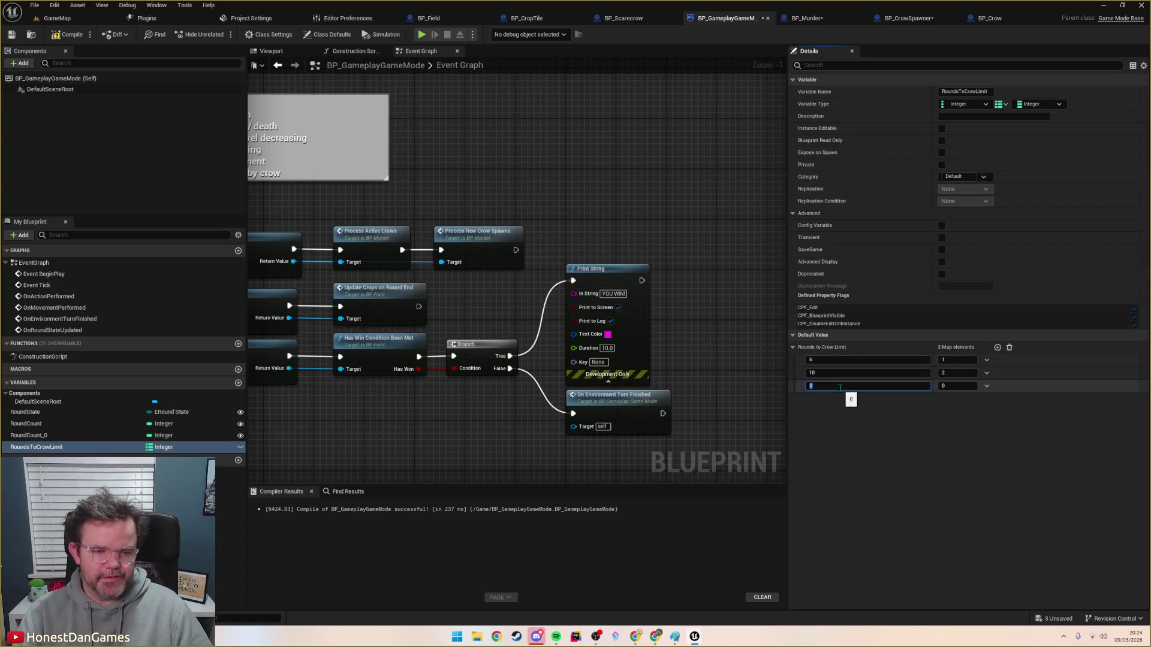
text(0)
key(Tab)
key(Tab)
text(3)
key(Return)
click(65, 35)
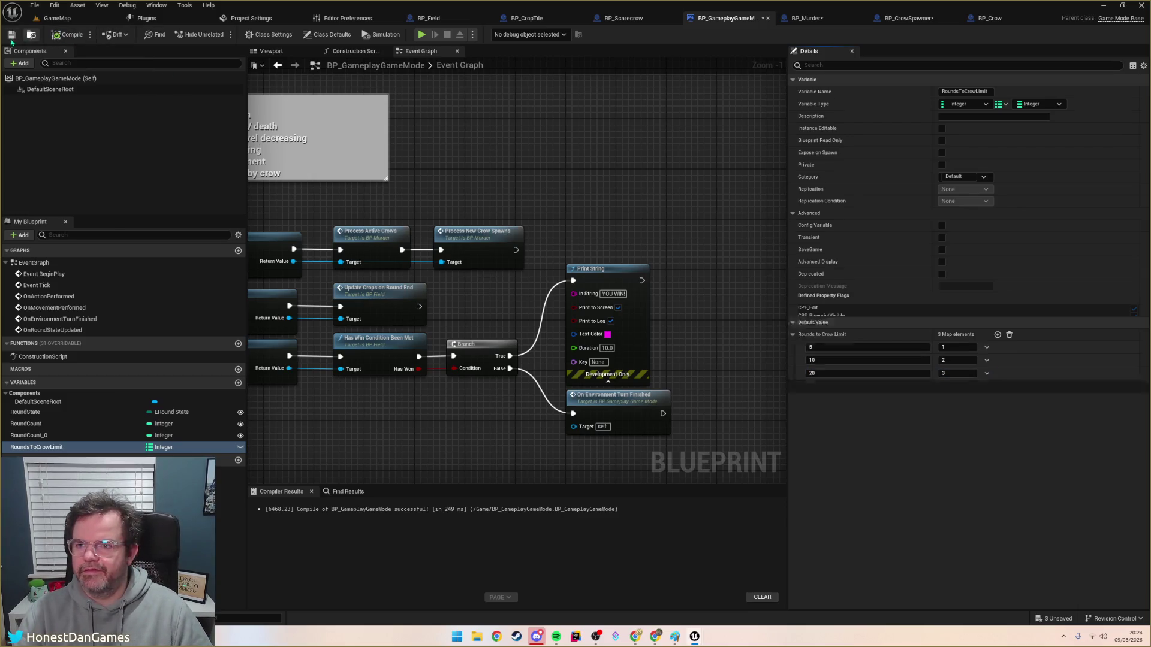
double_click(509, 233)
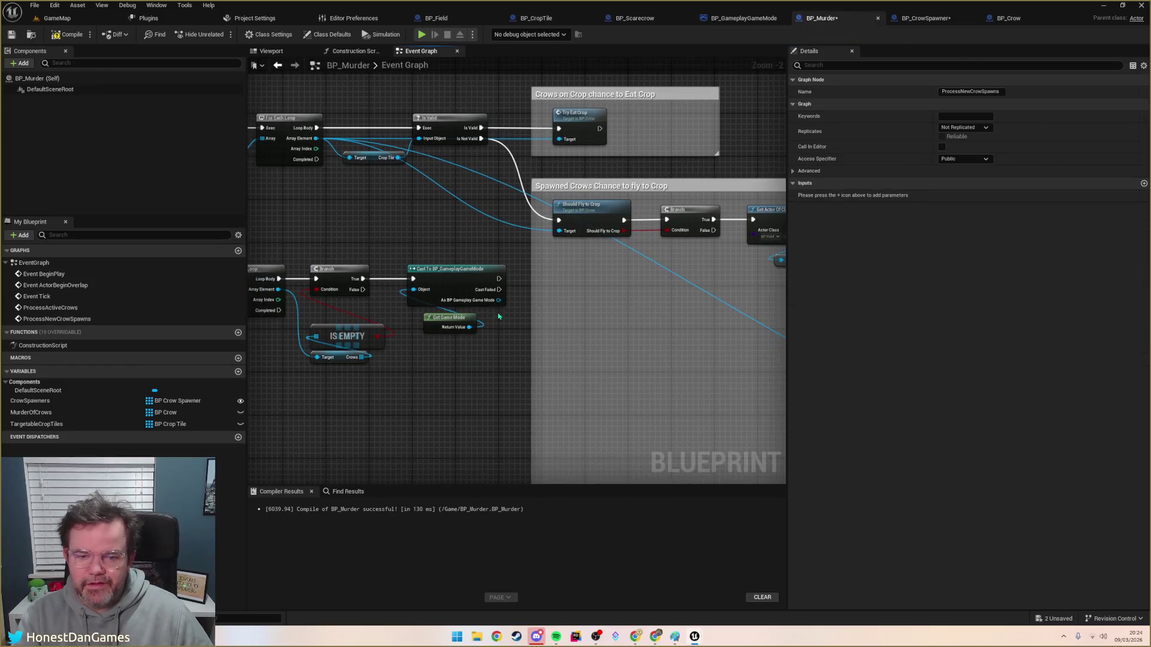
Step: Compile the BP_CrowSpawner blueprint
click(917, 21)
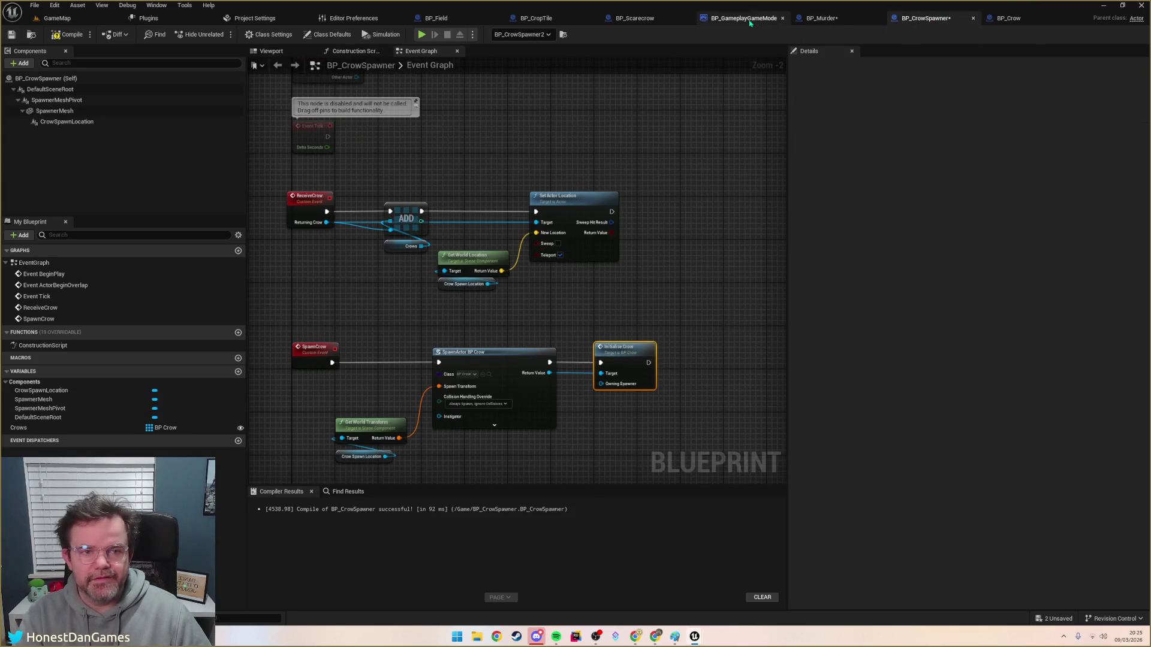
click(744, 18)
click(243, 449)
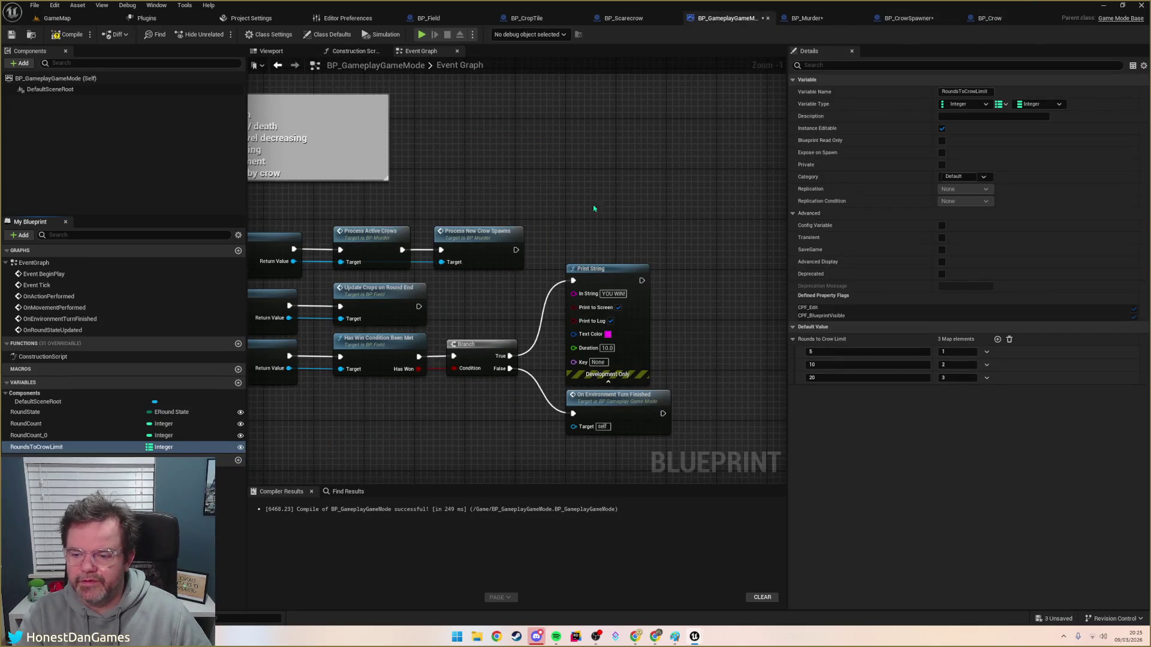
click(908, 18)
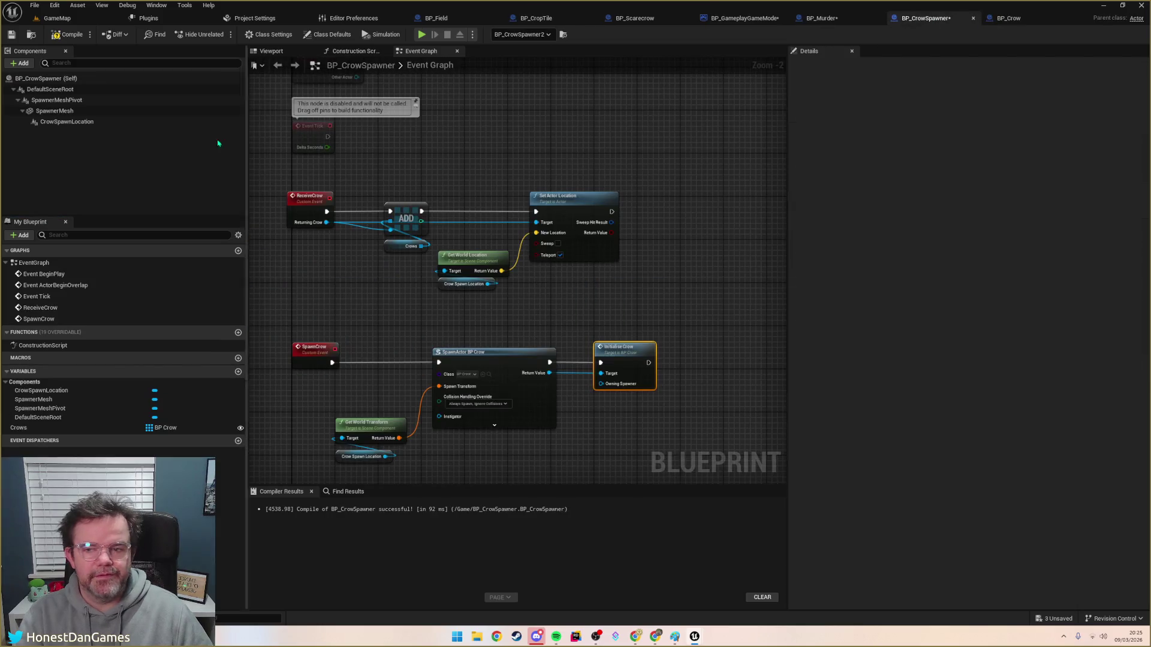
click(69, 34)
click(12, 34)
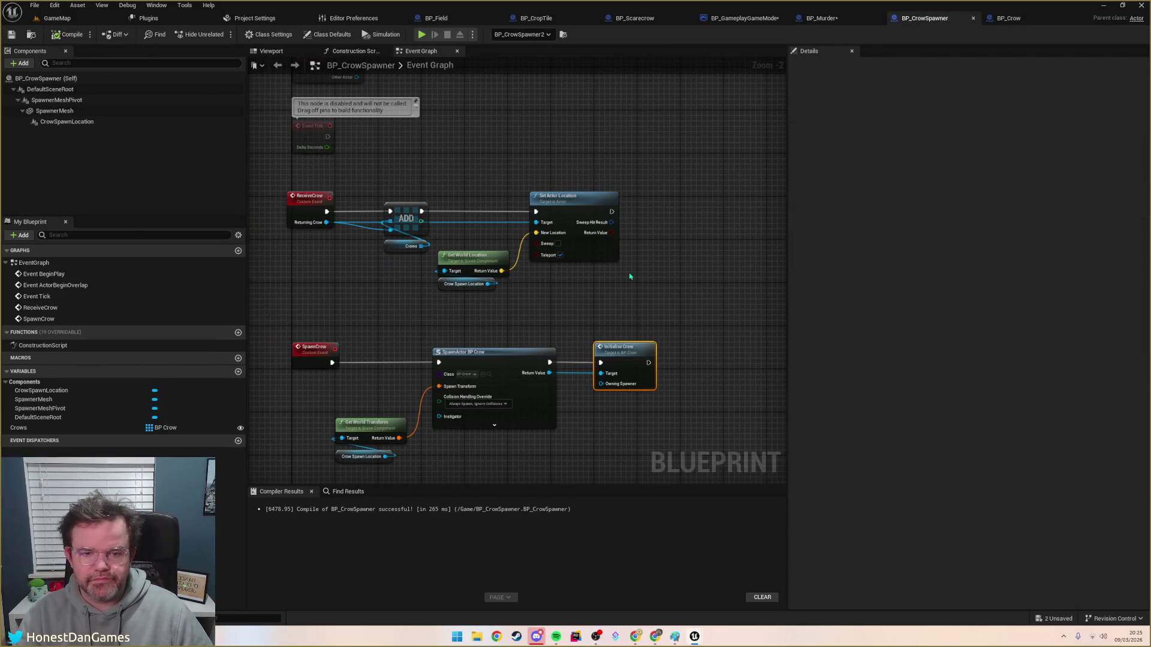
Step: In BP_Murder, add a Rounds to Crow Limit getter off the game mode cast
click(821, 18)
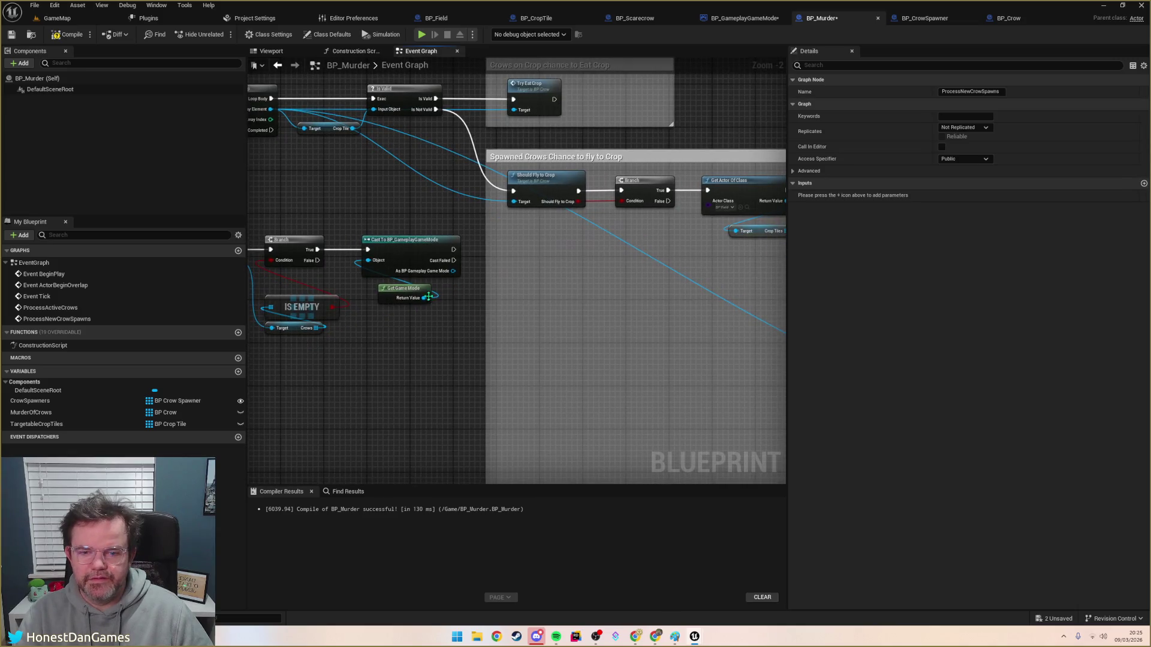
drag(454, 271, 460, 310)
text(roundstoC)
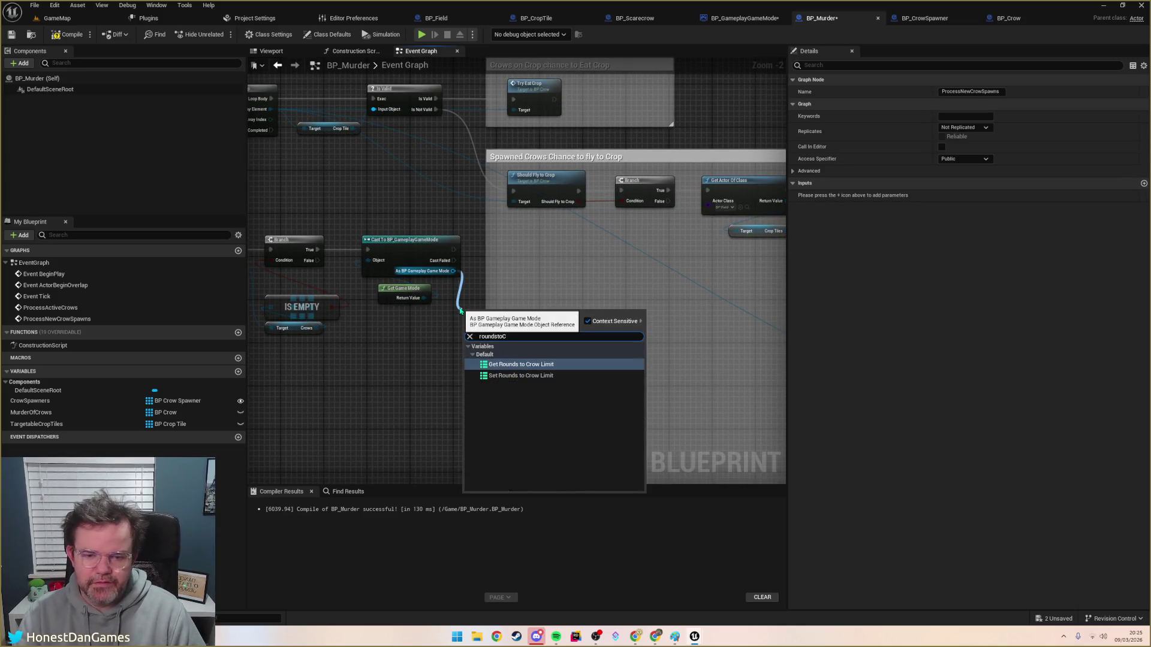
key(Return)
drag(491, 311, 457, 338)
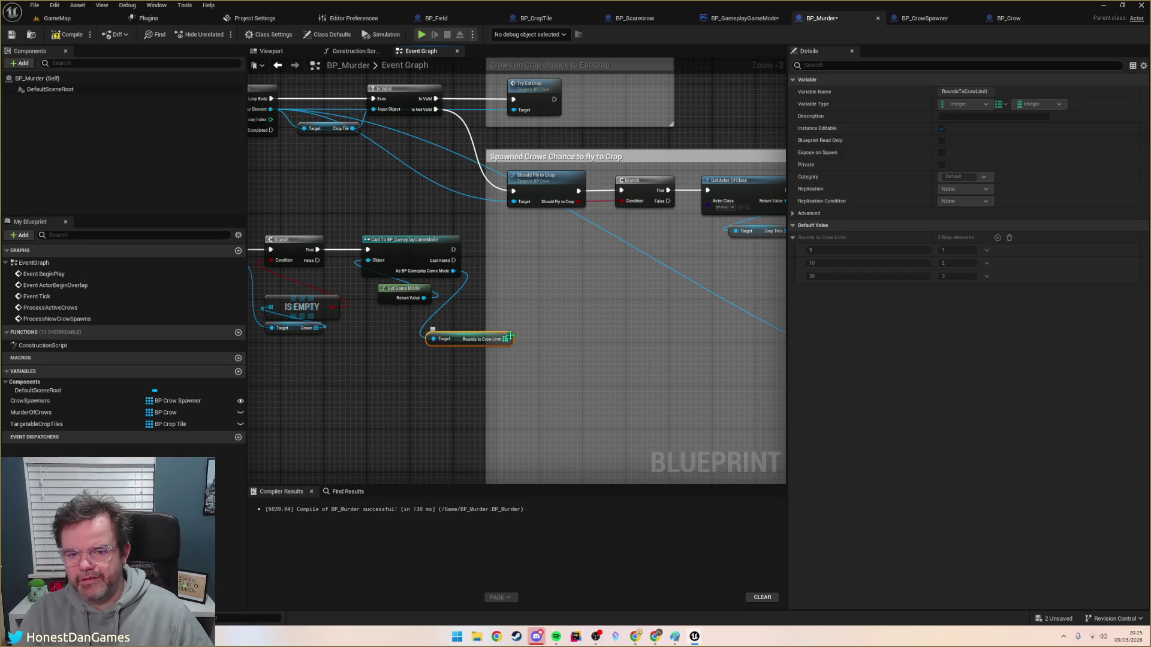
Step: Add a Keys node on the Rounds to Crow Limit map
drag(506, 339, 525, 304)
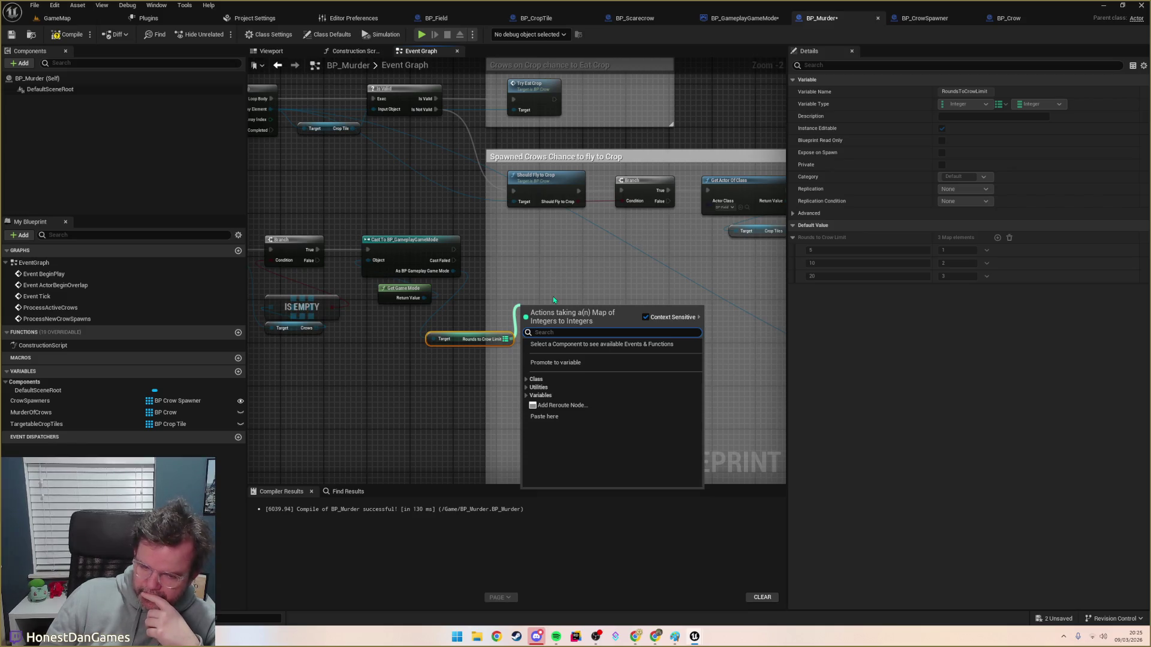
text(value)
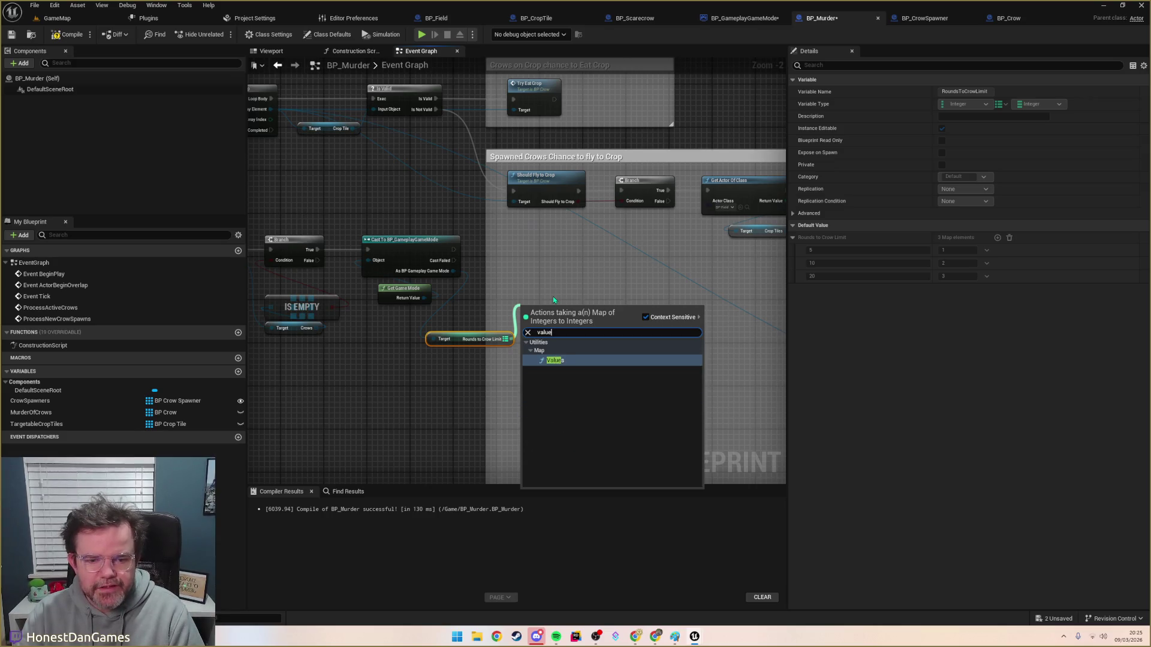
key(BackSpace)
key(BackSpace)
key(BackSpace)
text(key)
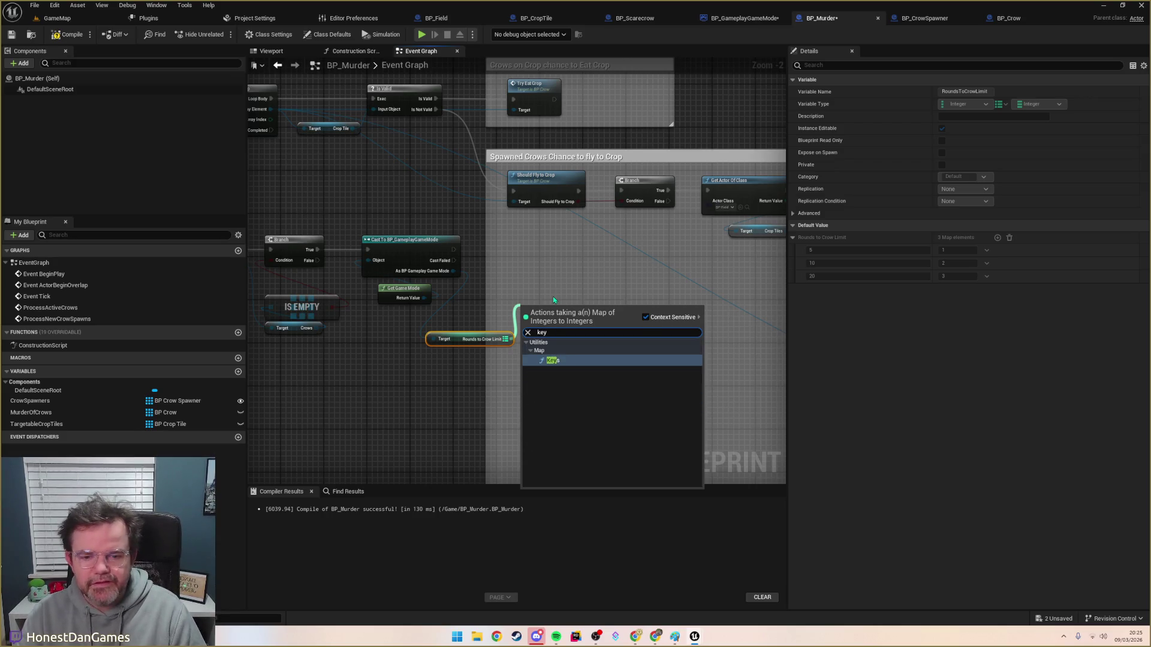
text(s)
key(Return)
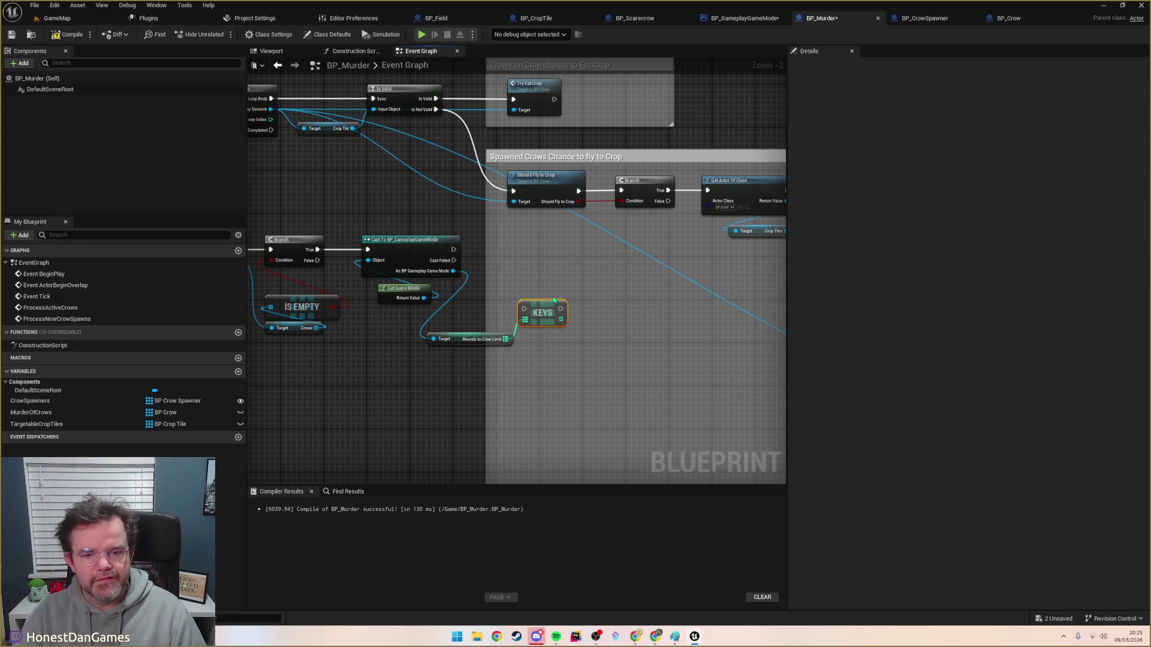
mouse_move(559, 321)
mouse_down()
mouse_move(588, 293)
mouse_move(561, 319)
mouse_up()
Step: Add a Round Count getter off the game mode cast
mouse_move(453, 271)
mouse_down()
mouse_move(473, 279)
mouse_move(512, 267)
mouse_up()
text(round)
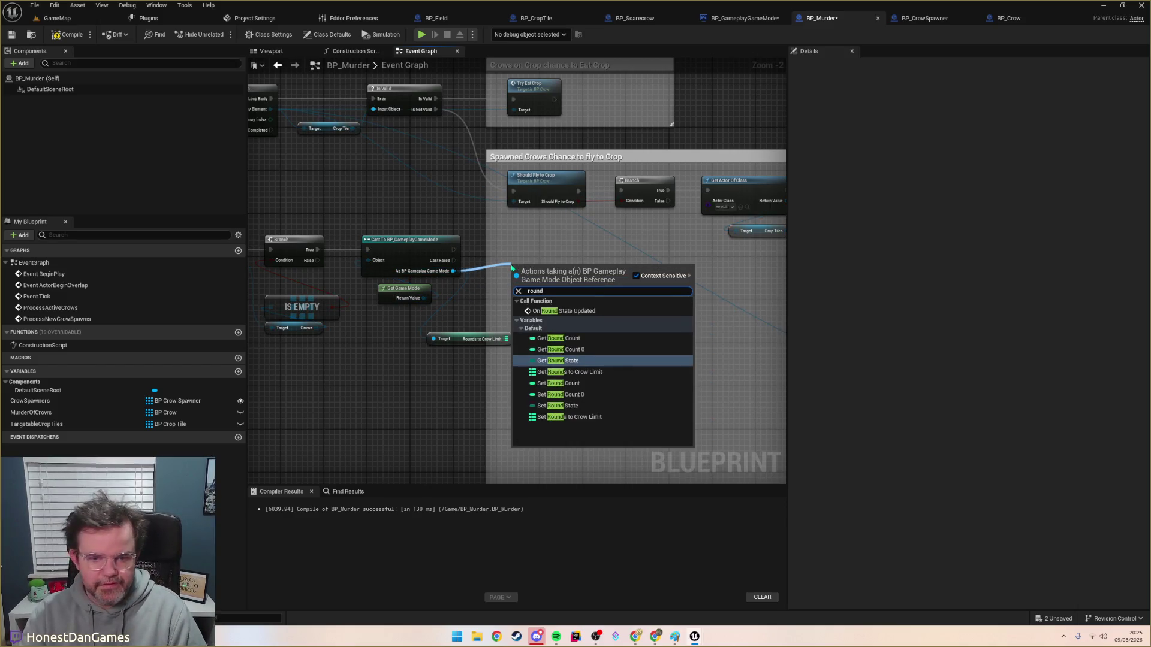
text(count)
key(Return)
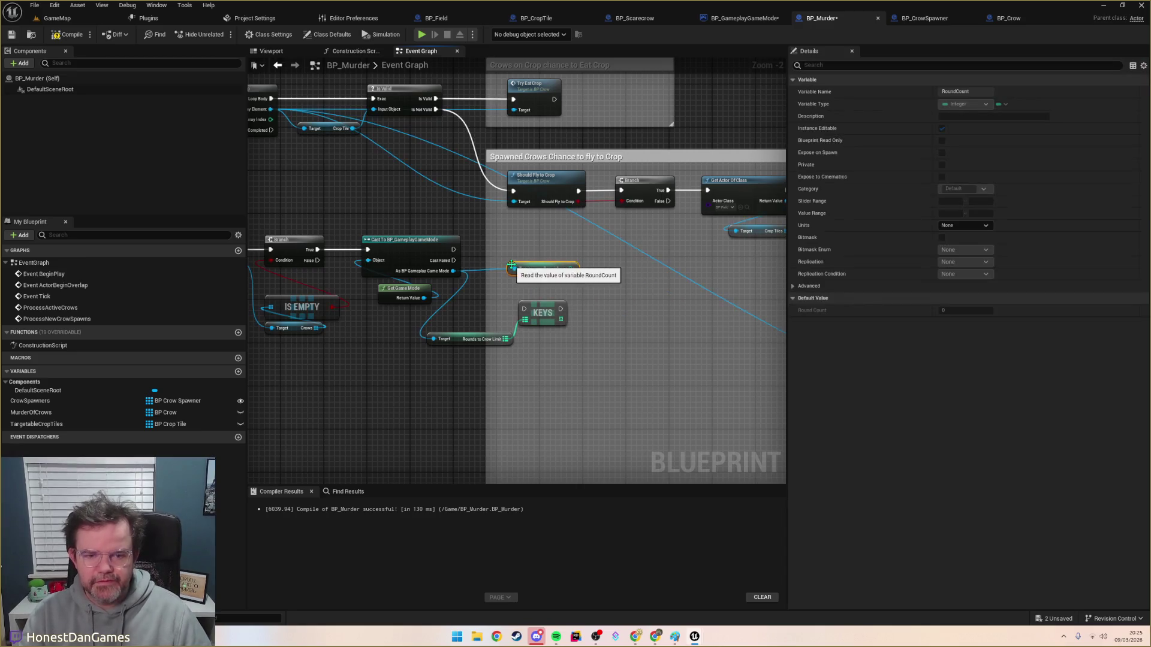
Step: Loop over the keys array with a Reverse for Each Loop instead of For Each Loop
mouse_move(566, 312)
mouse_down()
mouse_move(515, 342)
mouse_move(544, 335)
mouse_up()
text(for)
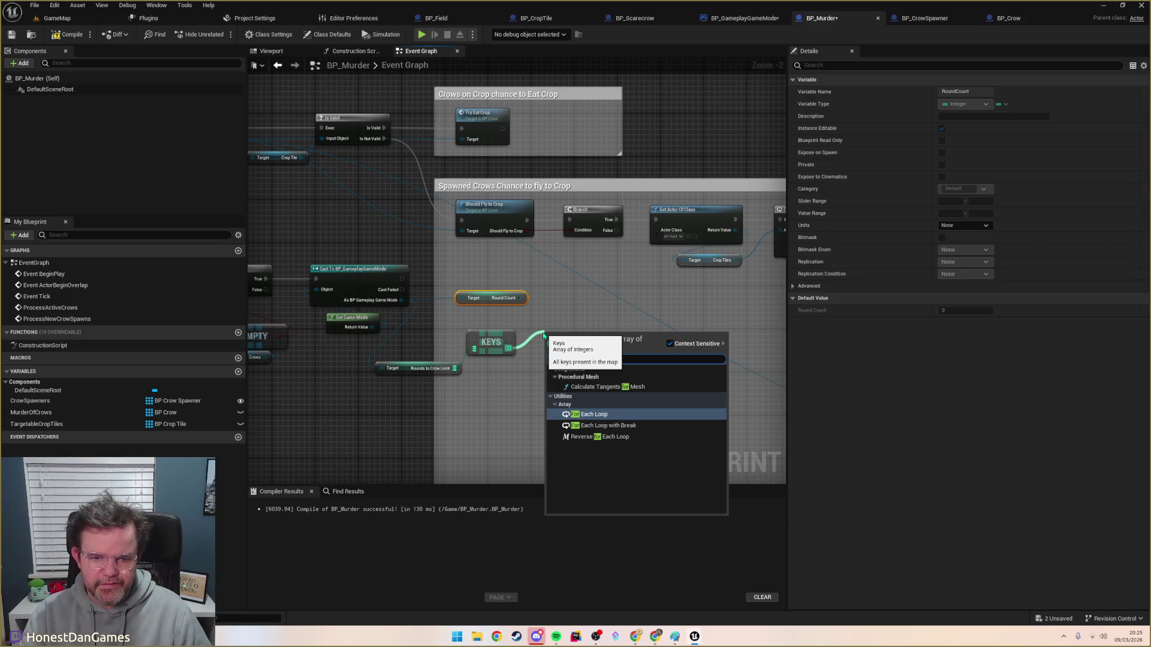
key(Return)
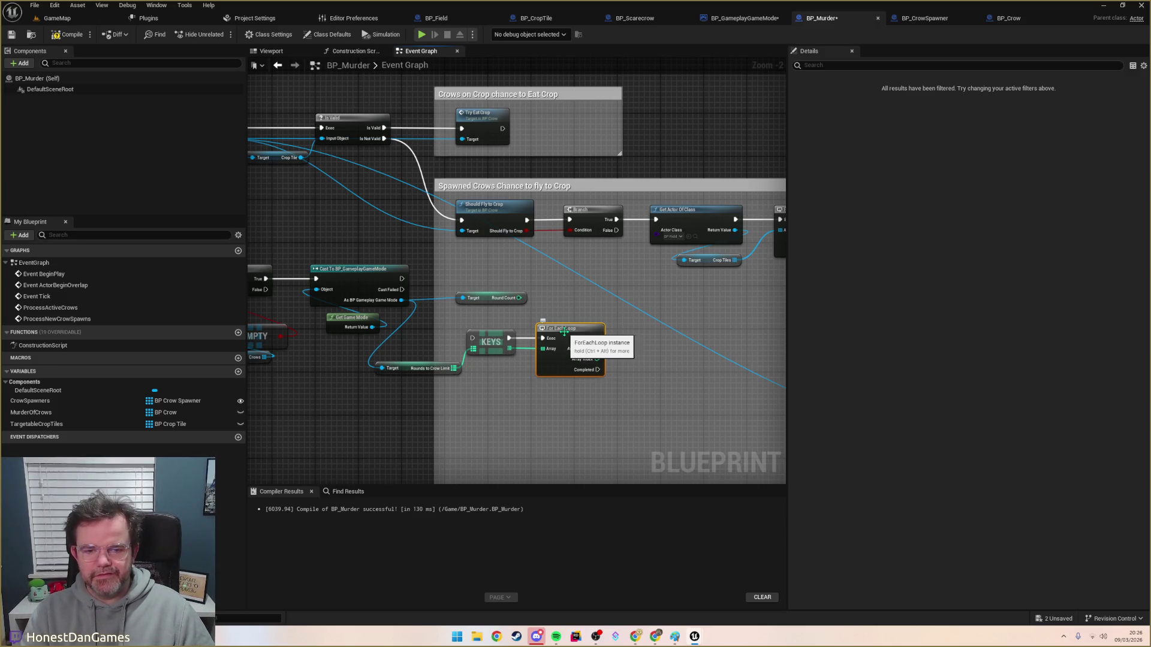
key(Delete)
drag(509, 349, 590, 329)
text(reverse)
key(Return)
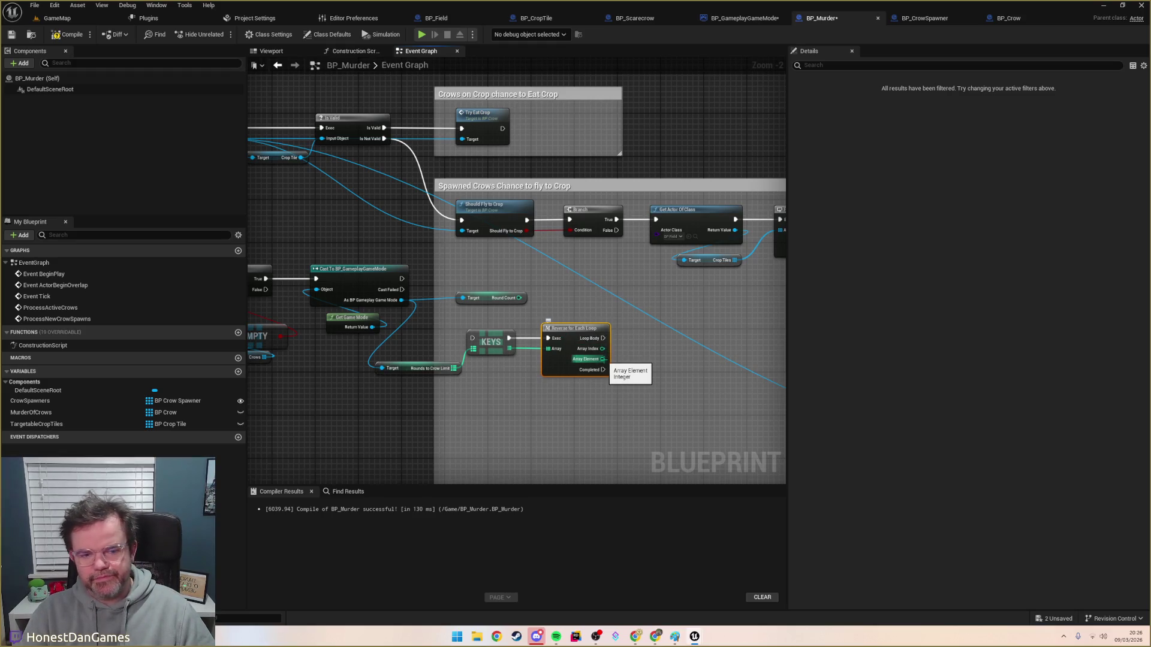
Step: Compare Round Count >= the array element and drive a new Branch with the result
drag(603, 359, 603, 359)
mouse_move(519, 298)
mouse_down()
mouse_move(648, 312)
mouse_move(652, 324)
mouse_up()
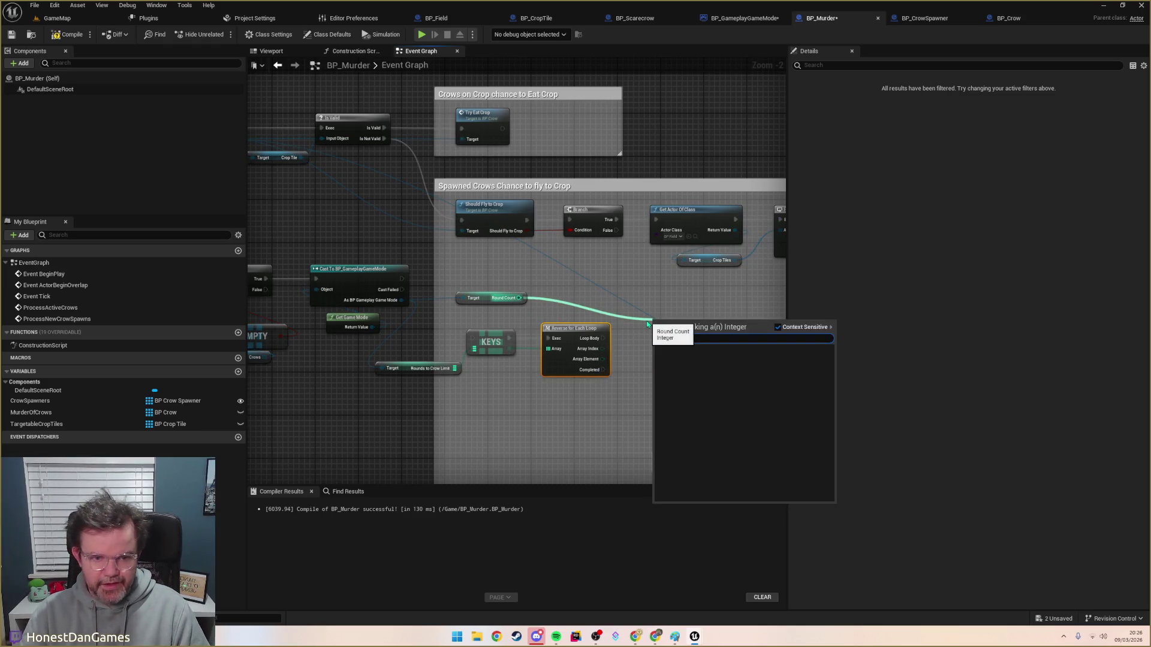
text(>=)
click(664, 360)
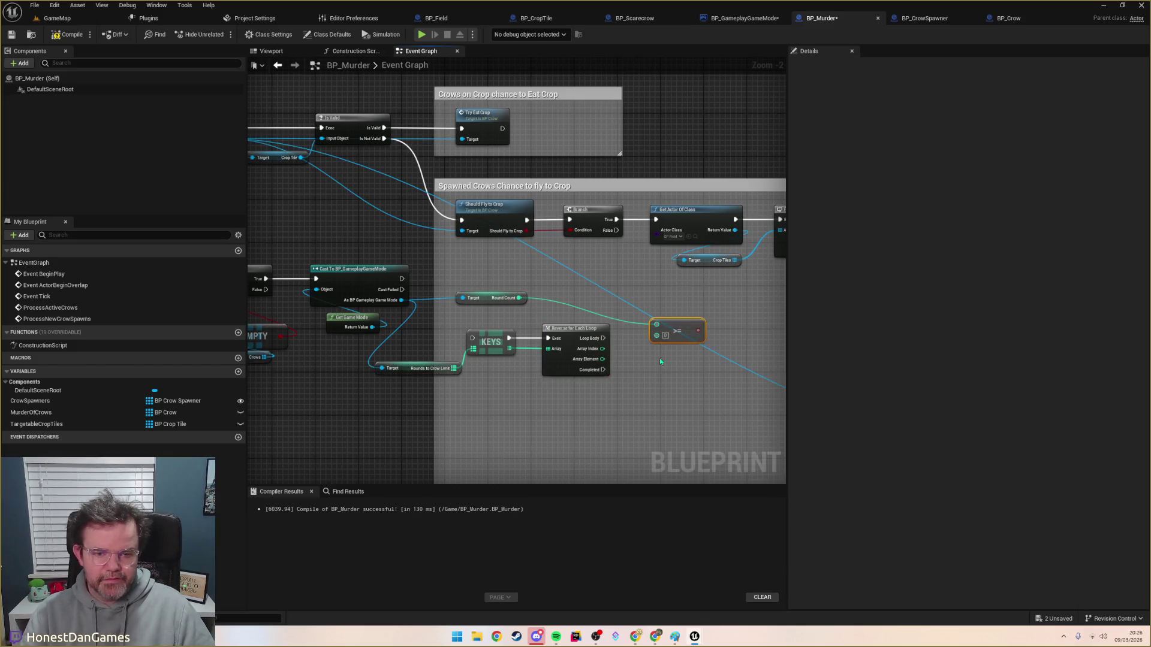
mouse_move(602, 359)
mouse_down()
mouse_move(657, 336)
mouse_move(655, 315)
mouse_up()
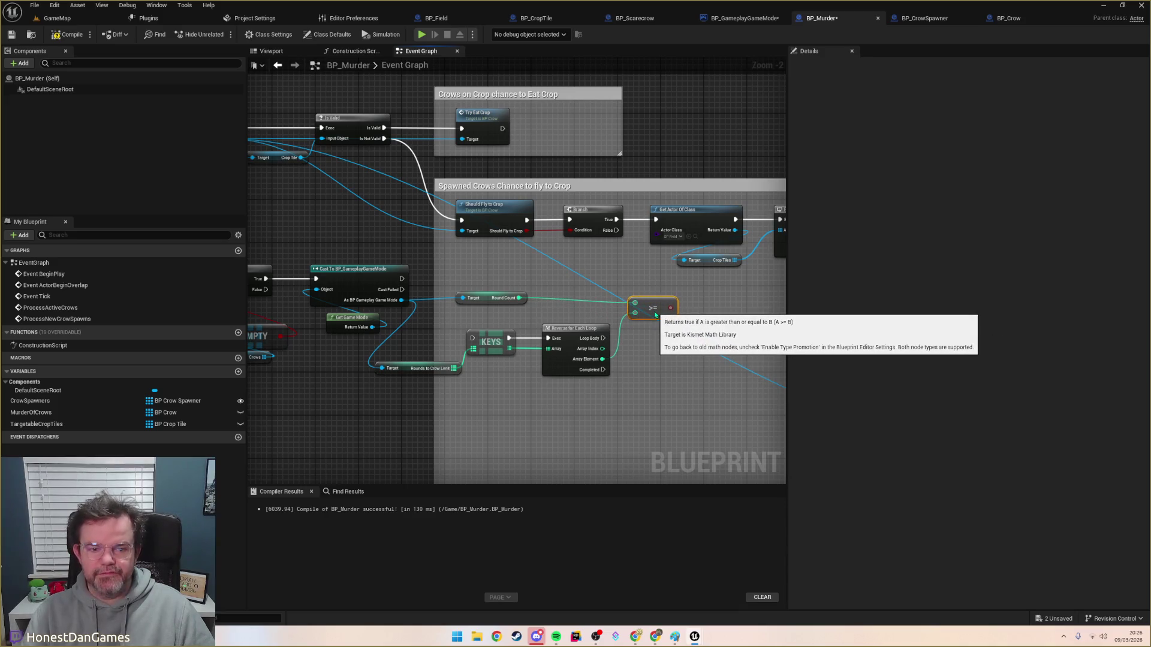
drag(670, 308, 710, 312)
text(branch)
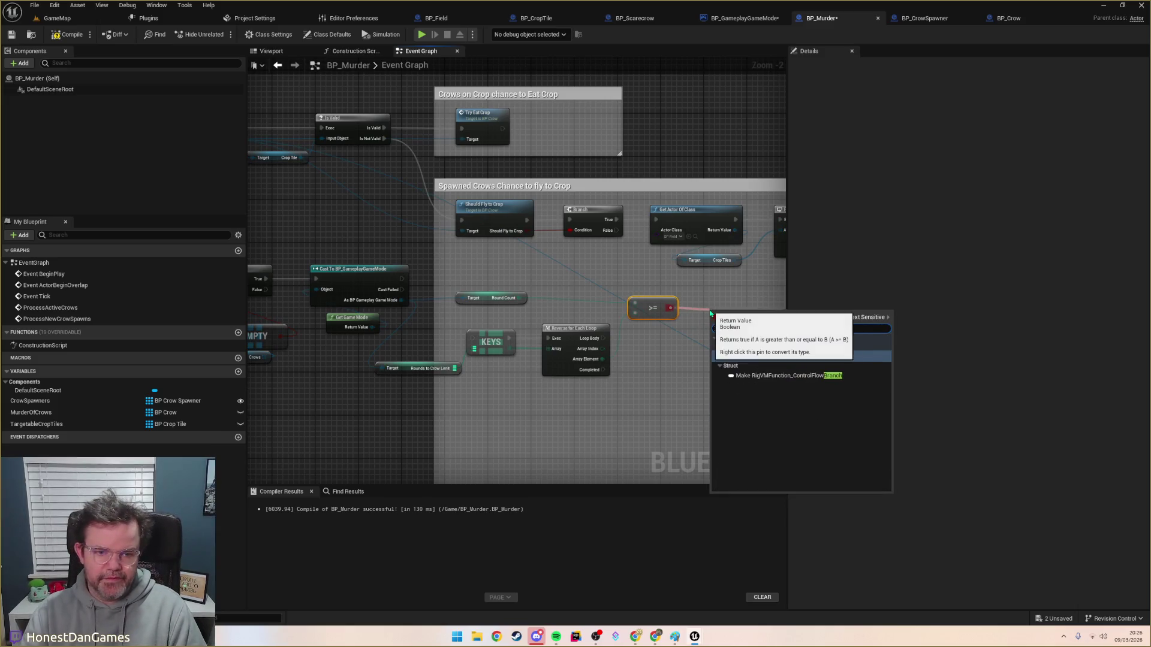
key(Return)
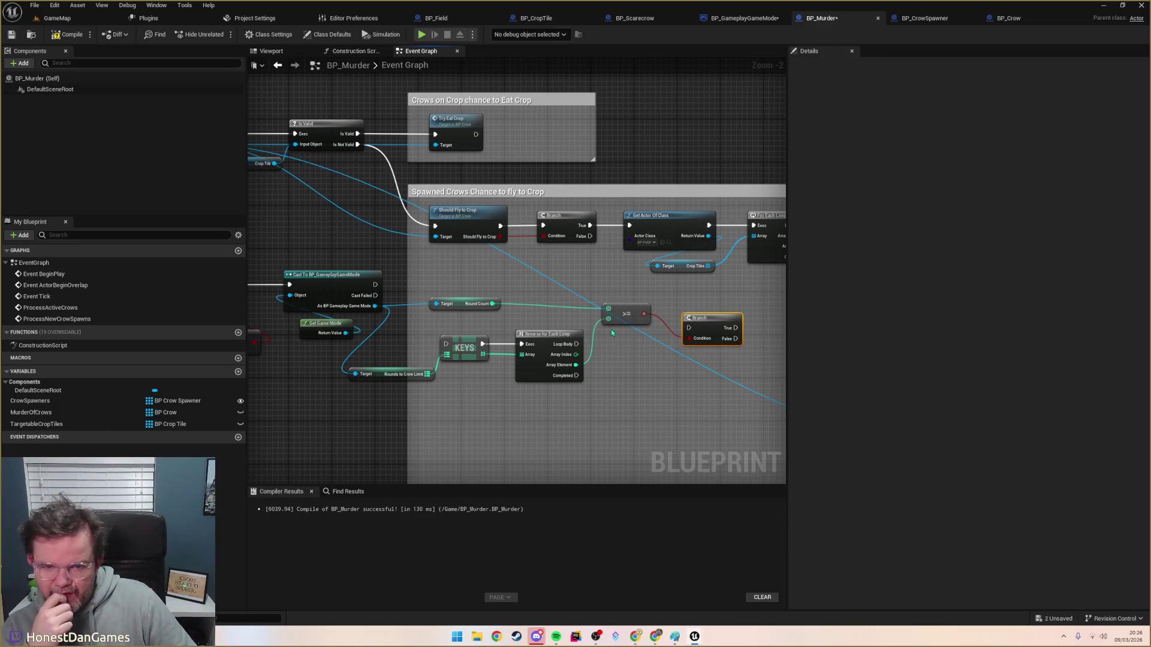
Step: Browse loop nodes ('with break', 'reverse') in the action list without adding any
click(550, 333)
right_click(533, 436)
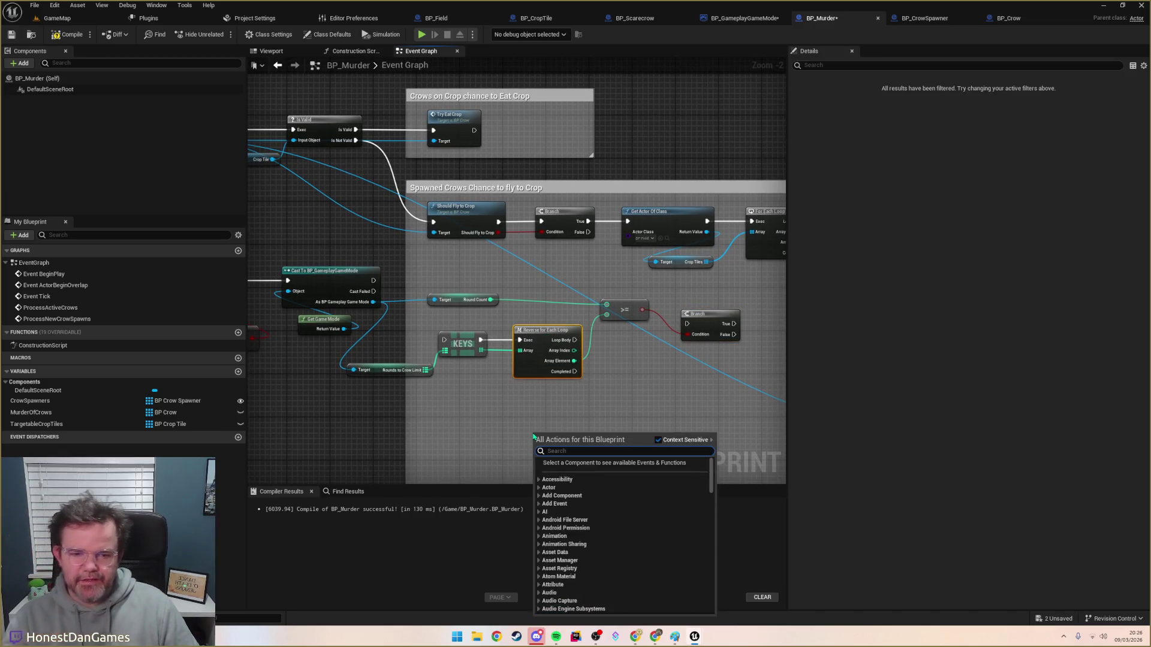
text(with break)
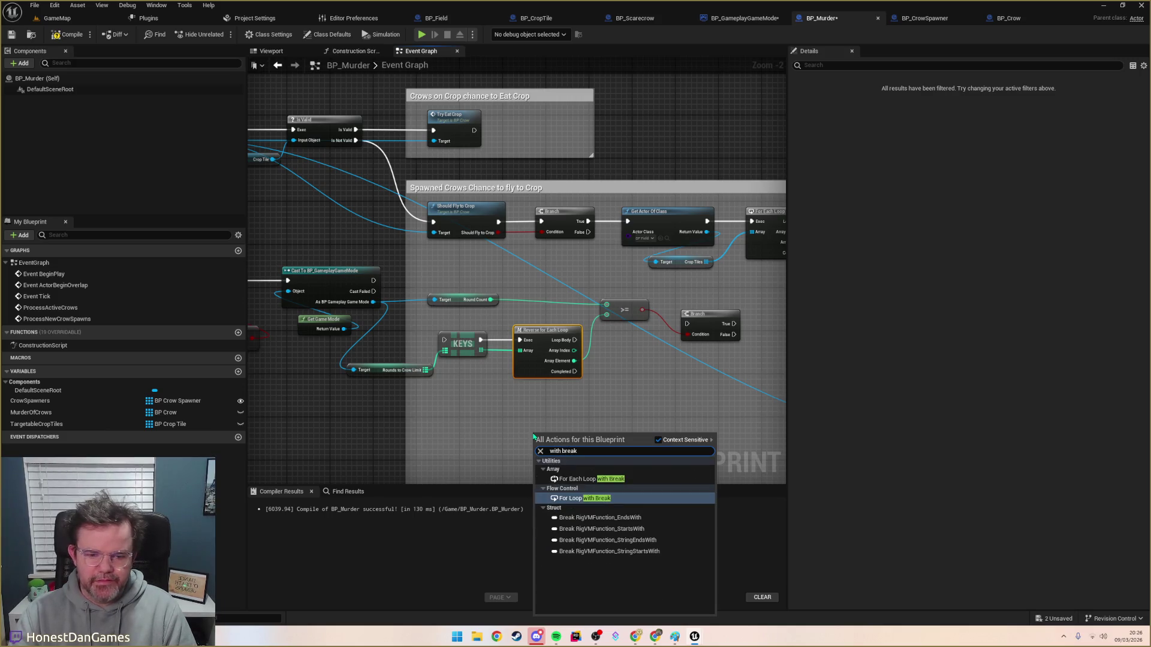
key(Up)
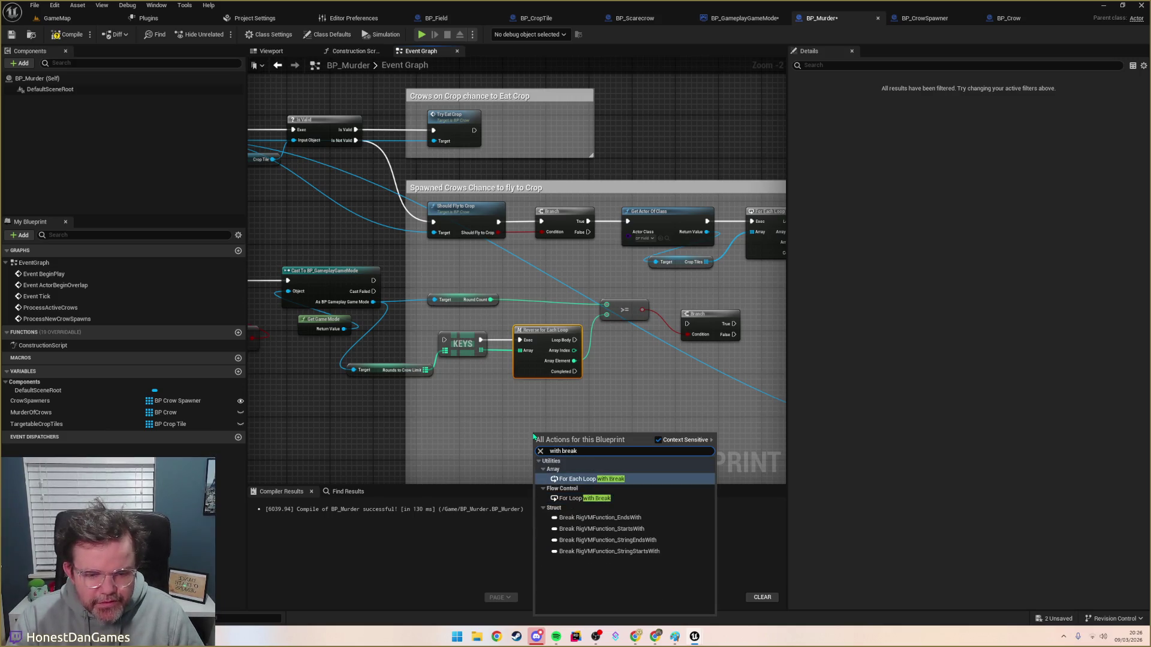
key(Down)
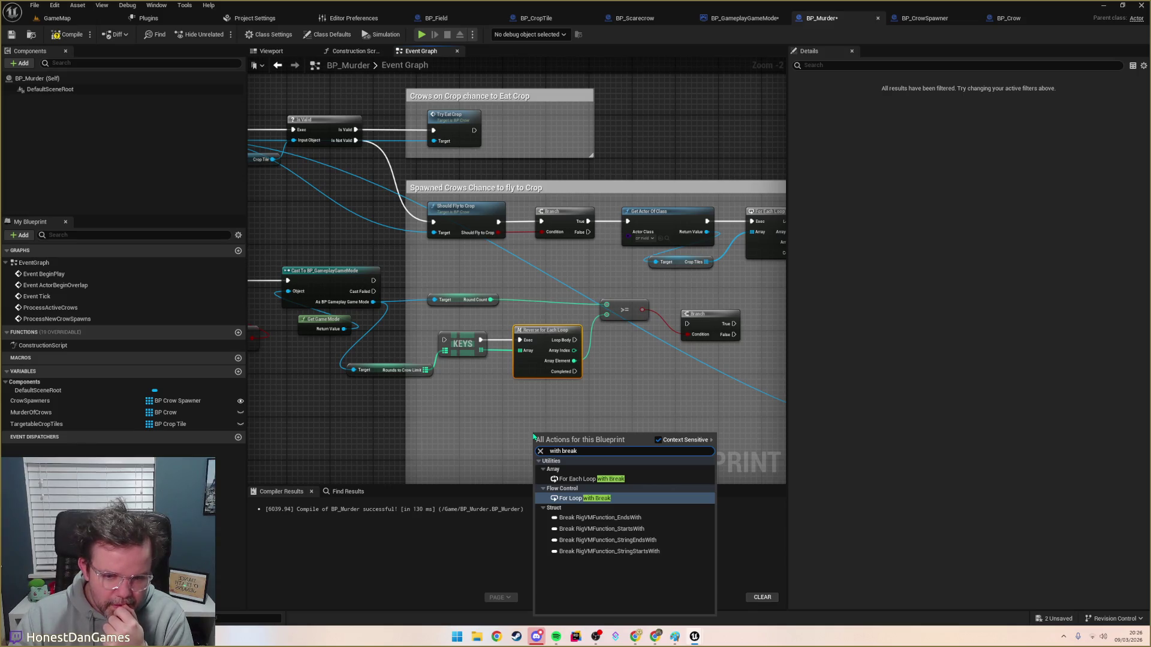
key(ctrl+a)
text(revers)
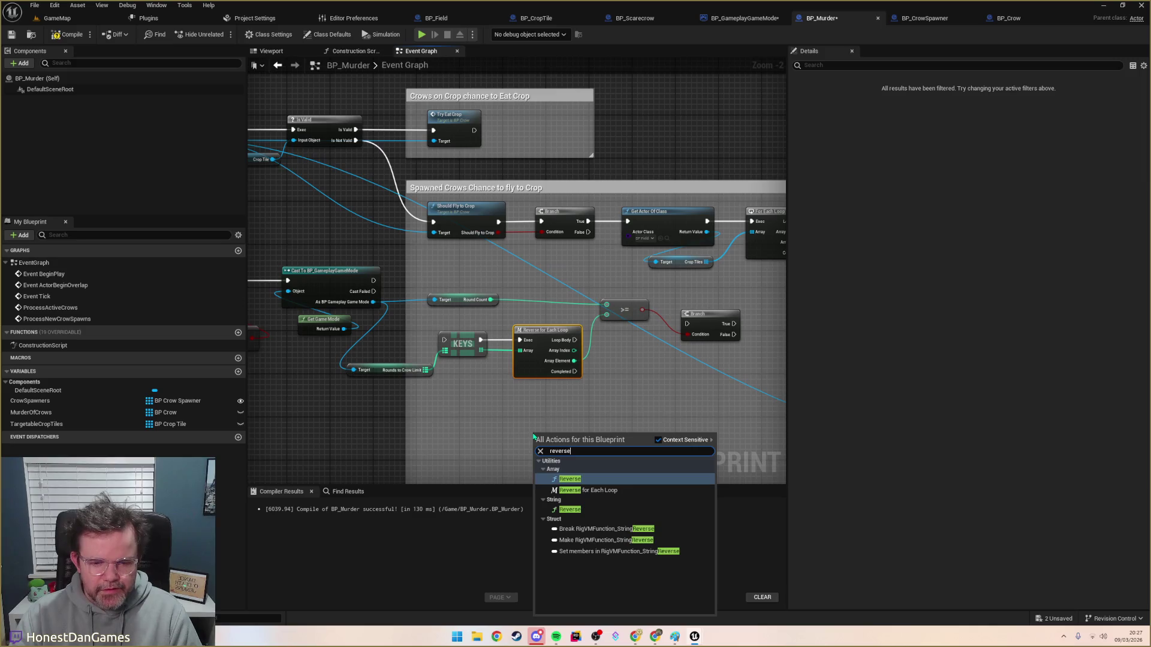
key(ctrl+a)
key(BackSpace)
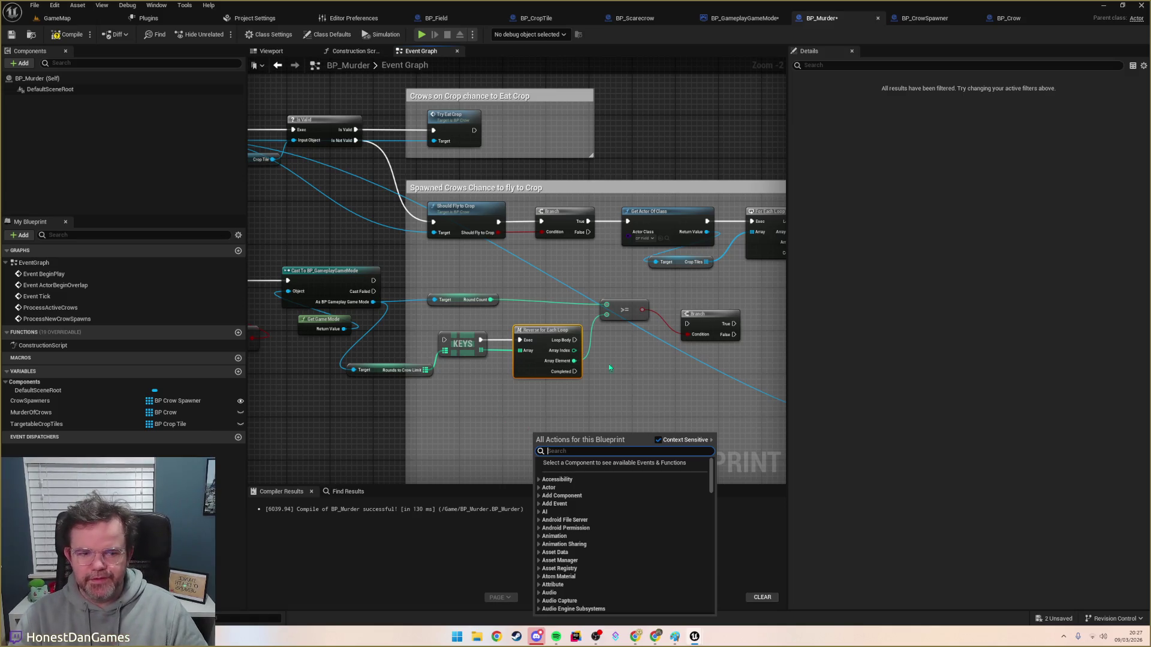
click(532, 404)
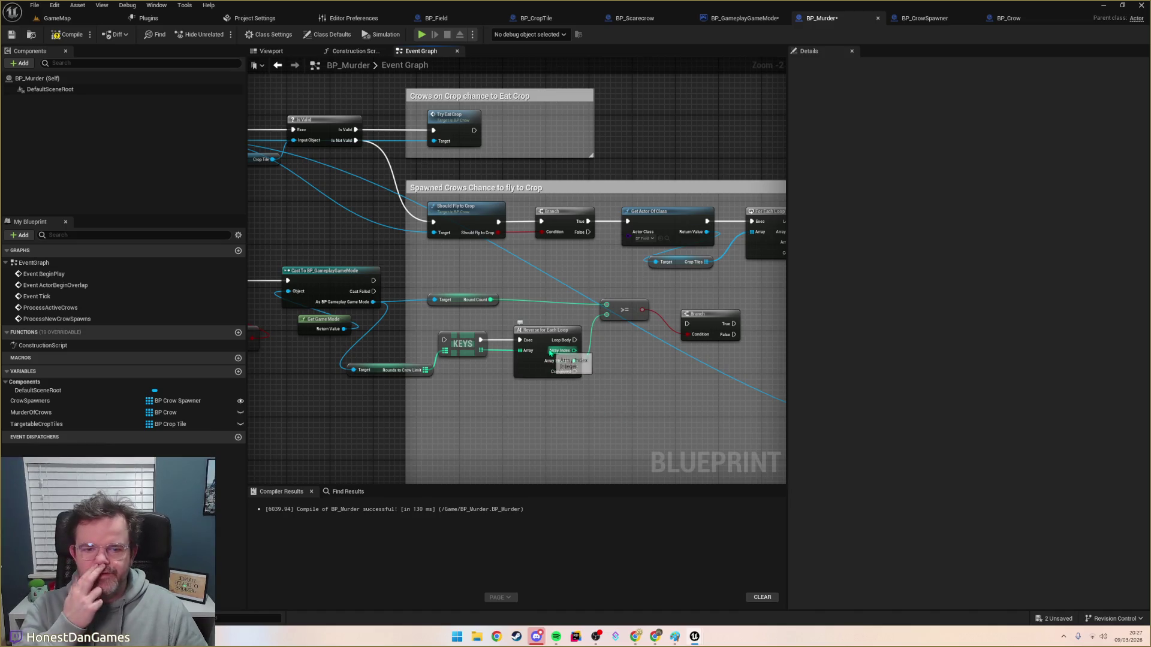
Step: Delete the Reverse for Each Loop and add a For Each Loop off the keys array
click(539, 330)
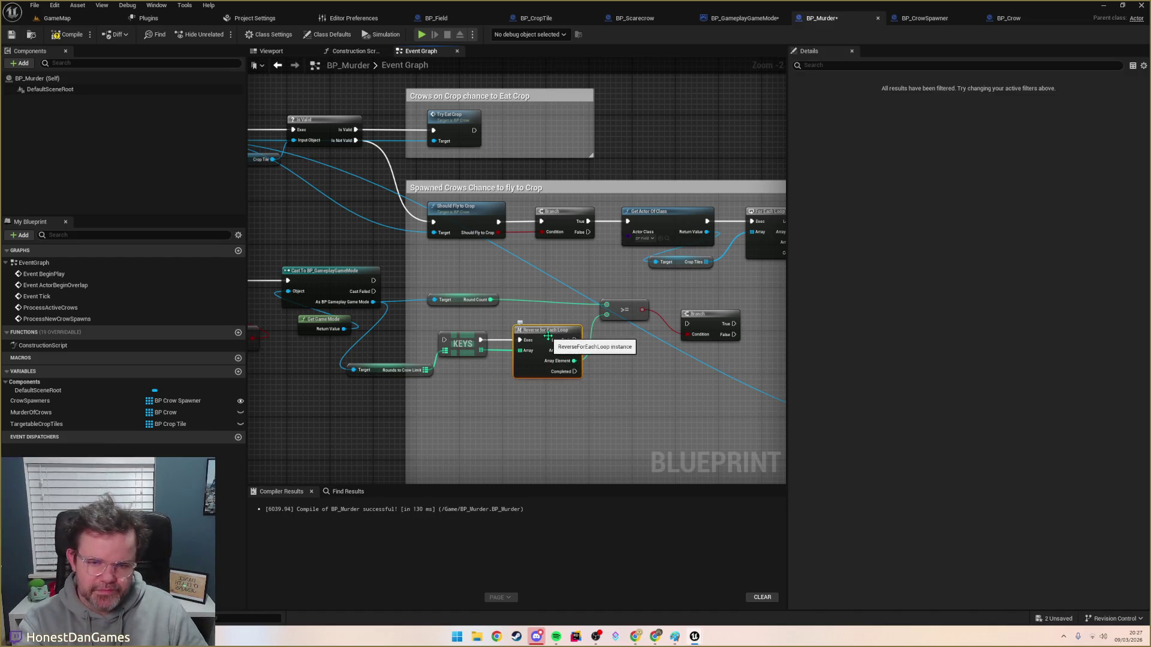
key(Delete)
drag(481, 350, 534, 350)
text(forlo)
key(BackSpace)
key(BackSpace)
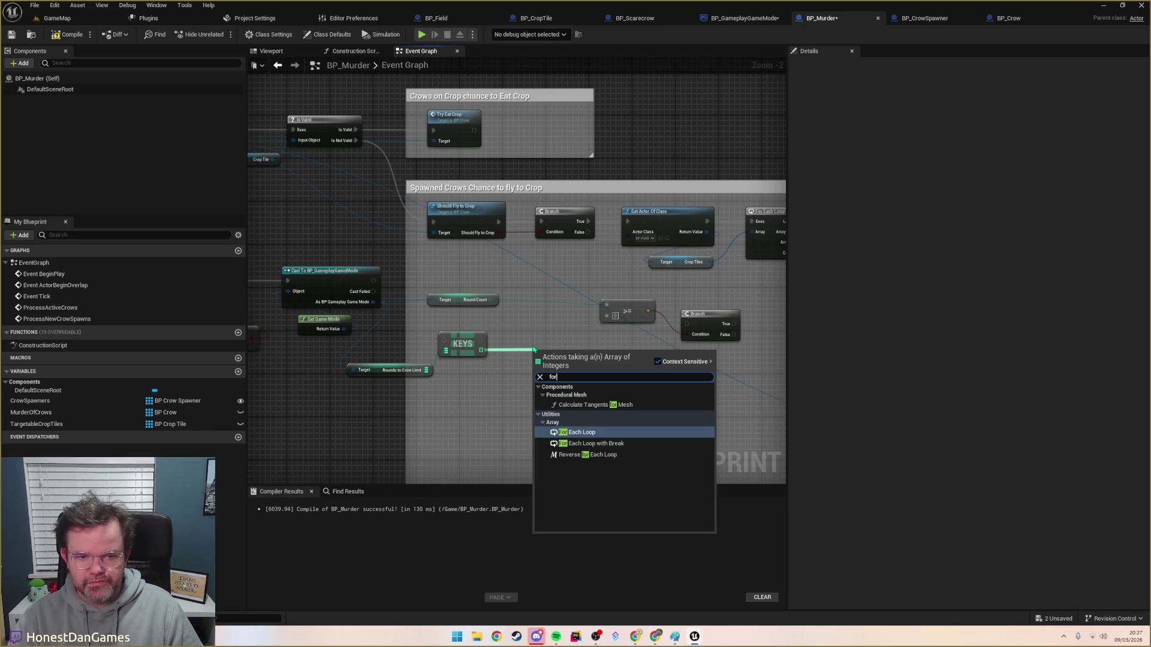
key(Return)
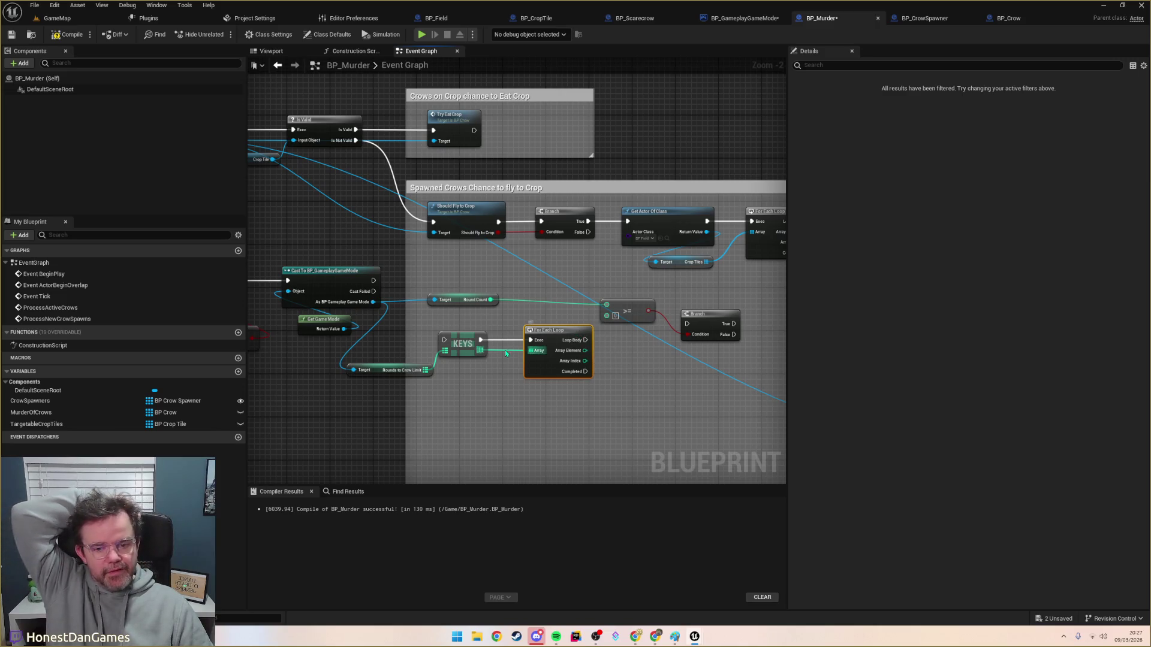
mouse_move(585, 361)
mouse_down()
mouse_move(607, 316)
mouse_move(701, 334)
mouse_up()
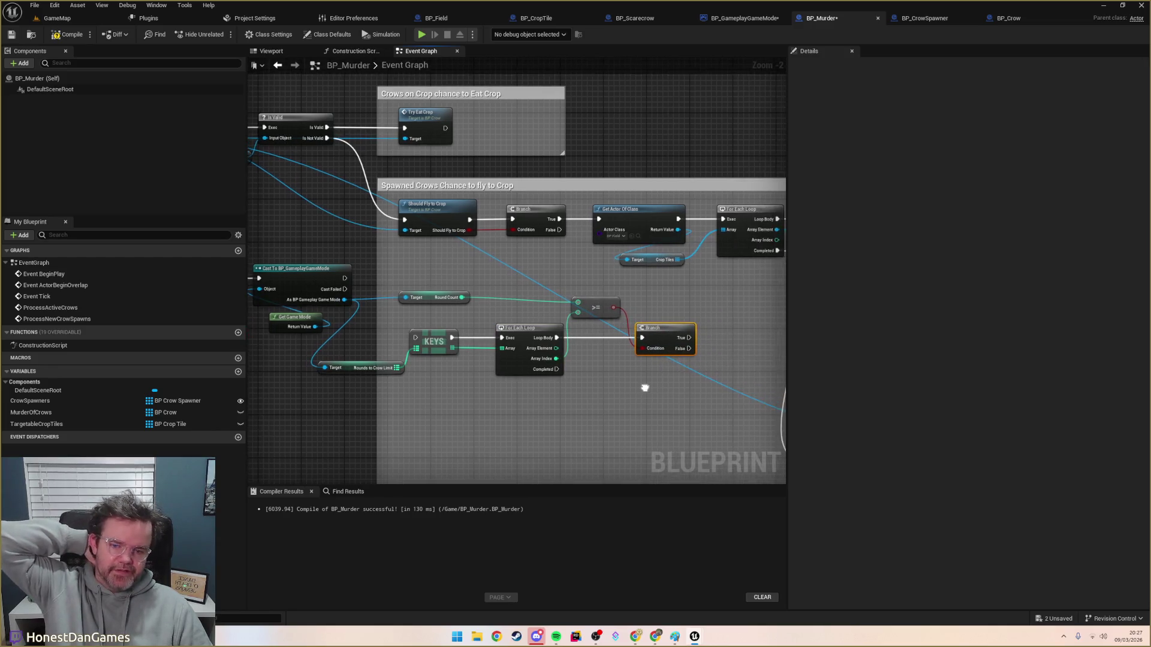
drag(642, 388, 587, 381)
drag(443, 306, 429, 321)
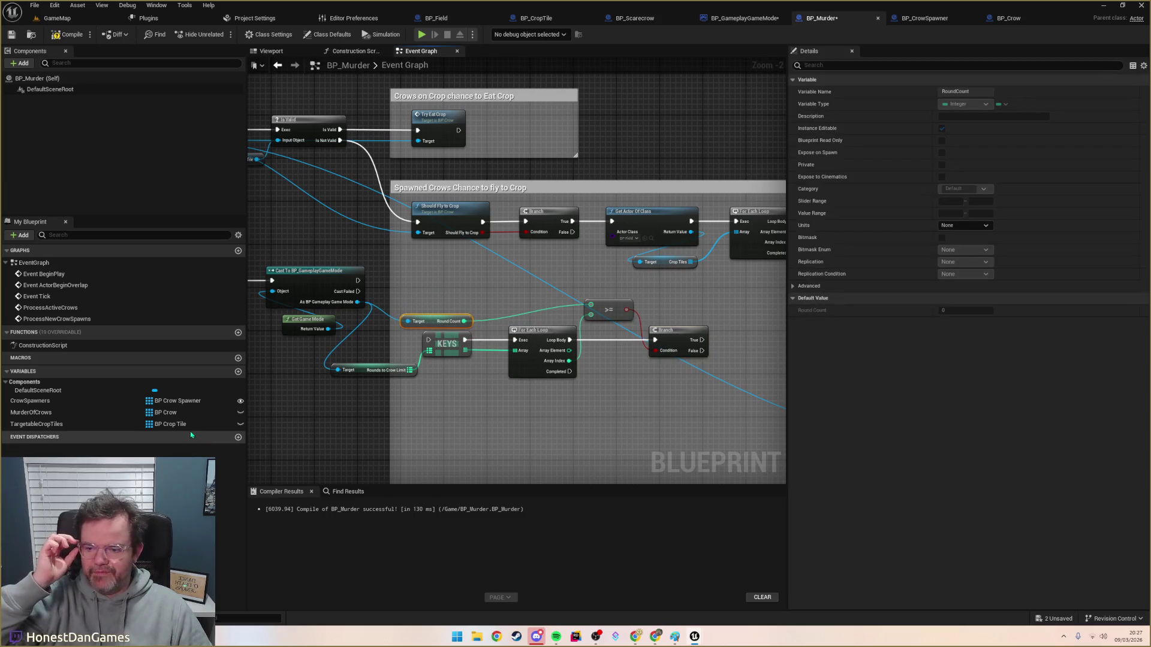
mouse_move(457, 392)
mouse_down()
mouse_move(544, 394)
mouse_move(457, 394)
mouse_up()
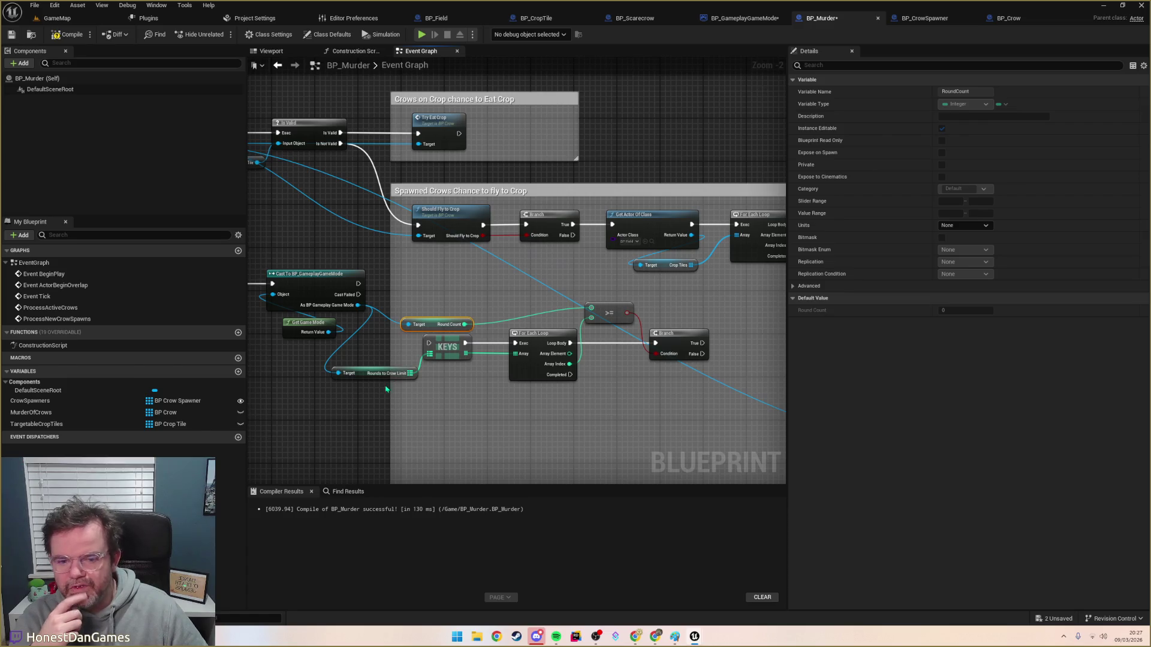
scroll(376, 393, down, 1)
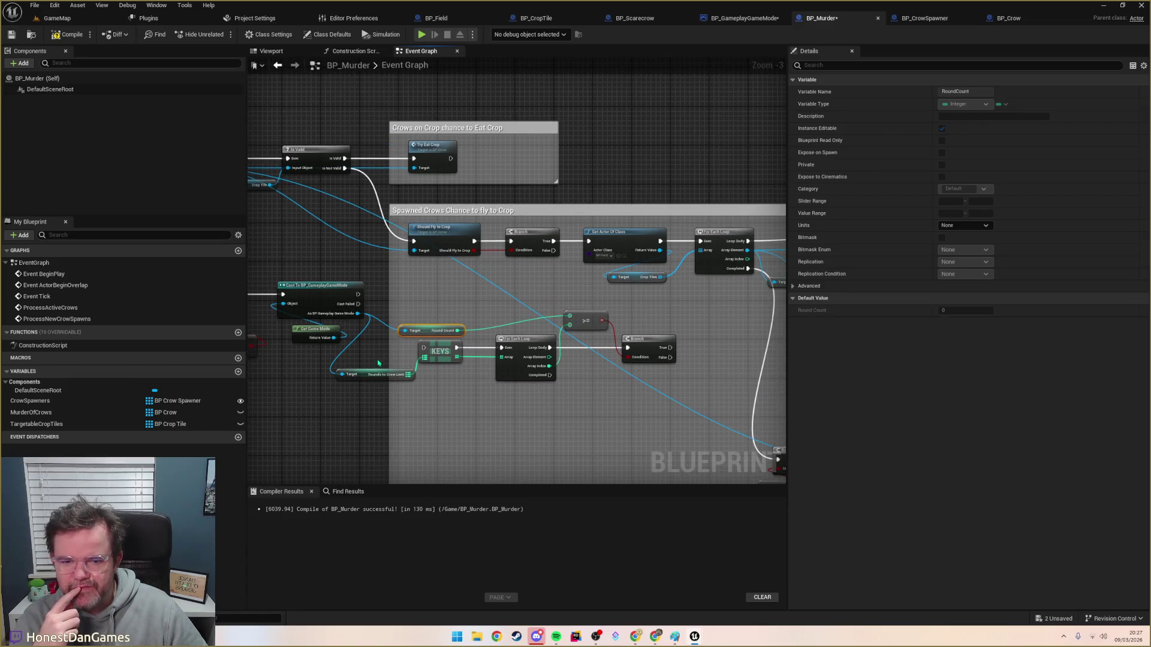
scroll(374, 368, down, 1)
scroll(374, 368, up, 1)
mouse_move(374, 368)
mouse_down()
mouse_move(469, 375)
mouse_move(647, 360)
mouse_move(636, 363)
mouse_up()
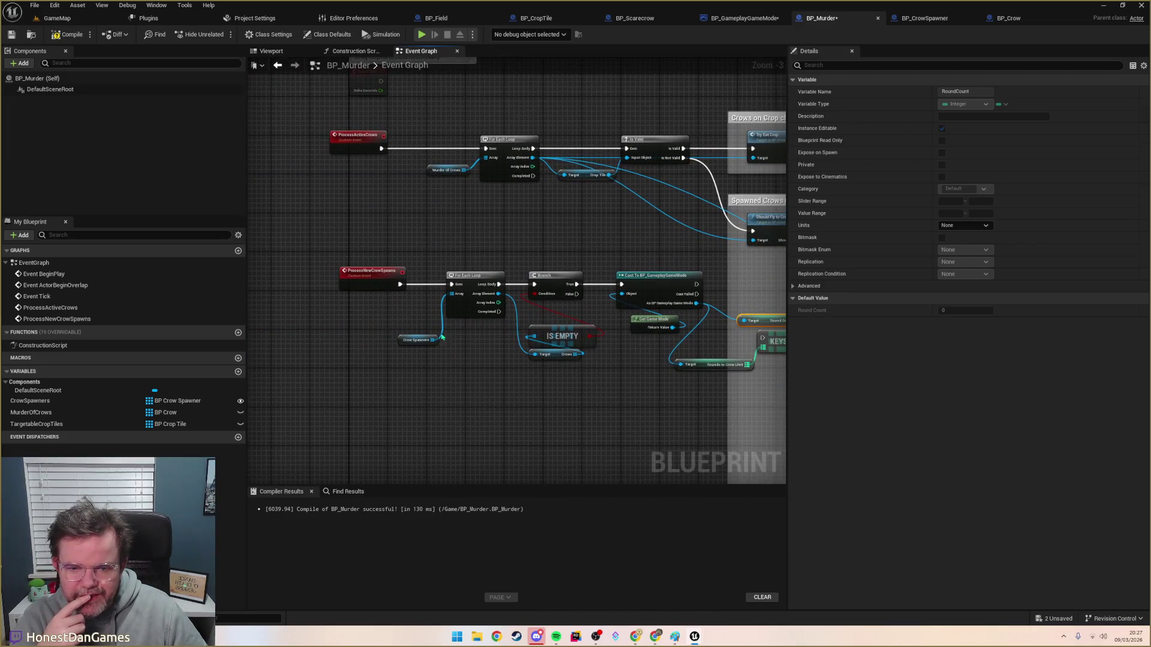
mouse_move(445, 337)
mouse_down()
mouse_move(449, 372)
mouse_move(395, 361)
mouse_up()
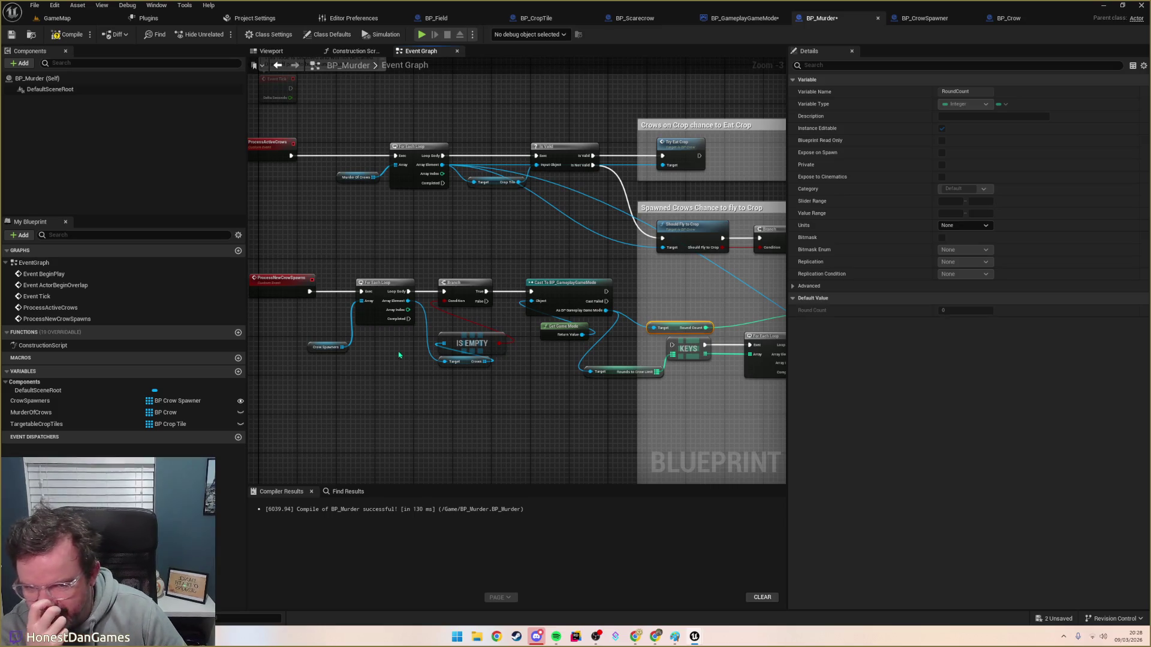
mouse_move(525, 265)
mouse_down()
mouse_move(547, 259)
mouse_move(386, 239)
mouse_move(457, 245)
mouse_move(488, 264)
mouse_move(438, 269)
mouse_up()
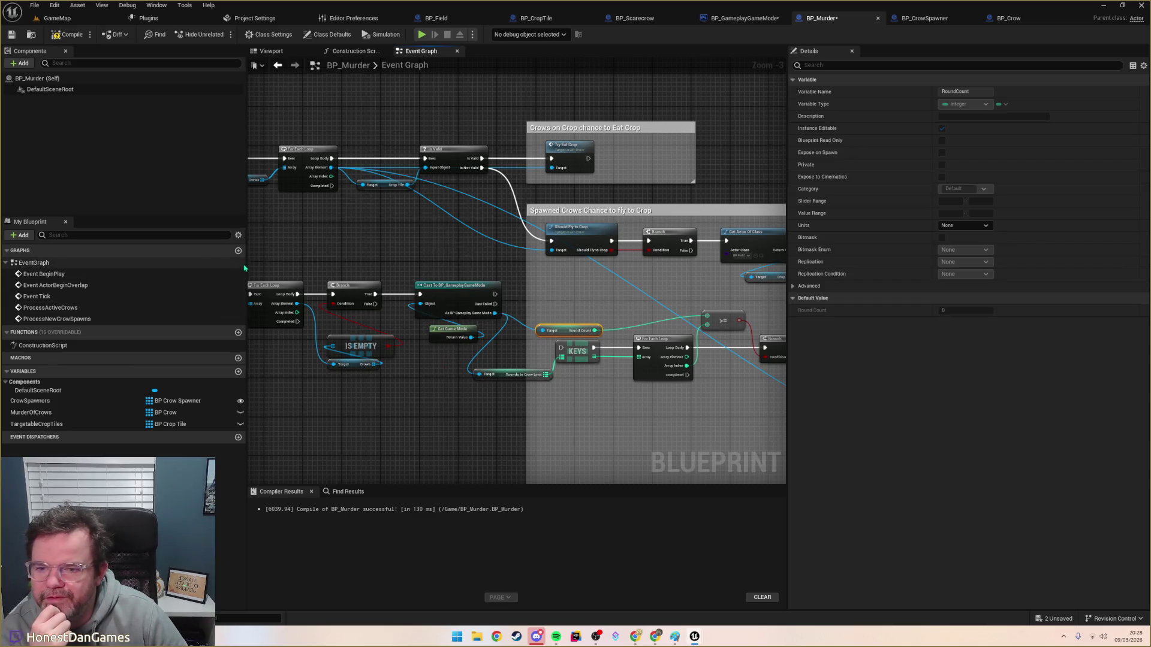
Step: Create a new function in BP_Murder named GetNumCrowsToSpawn
click(238, 332)
text(GetNumCrowsTo)
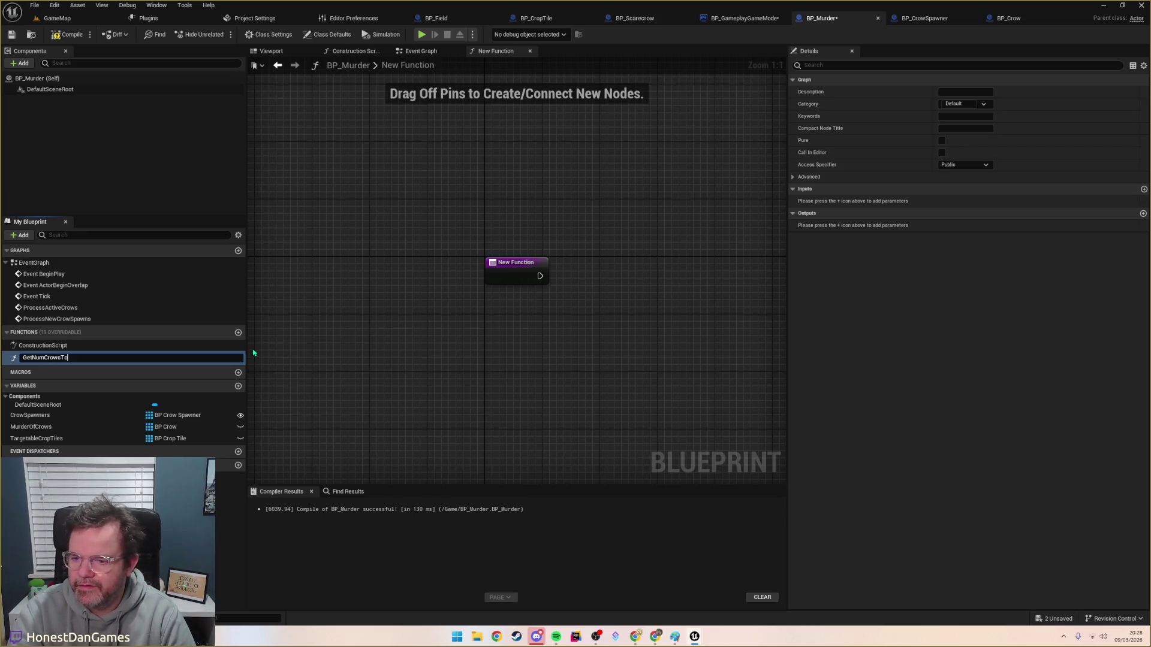
text(Spawn)
key(Return)
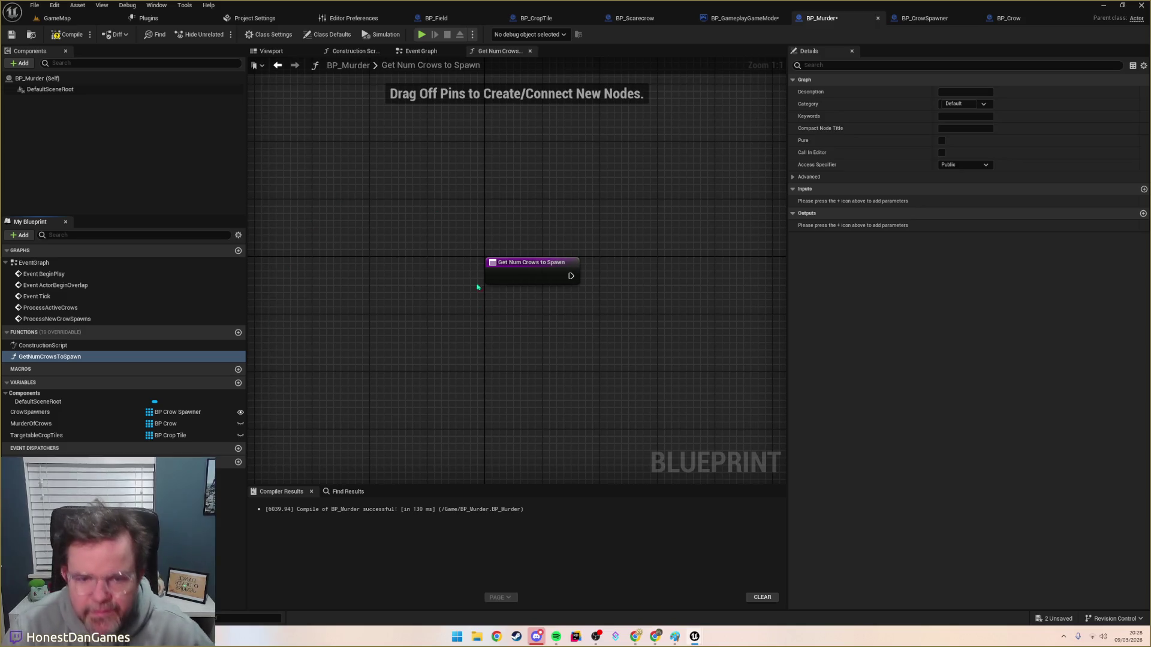
Step: Give GetNumCrowsToSpawn an integer output named NumToSpawn
click(1143, 214)
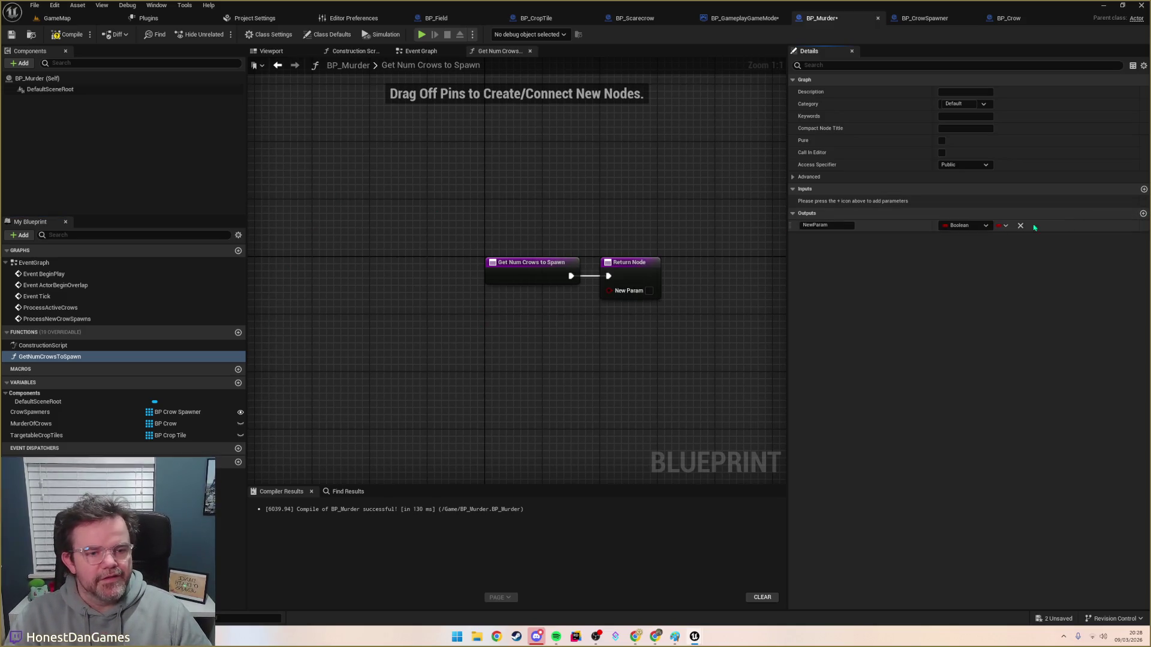
click(961, 226)
click(966, 268)
click(827, 226)
text(n)
key(Return)
drag(544, 261, 308, 262)
scroll(518, 304, down, 6)
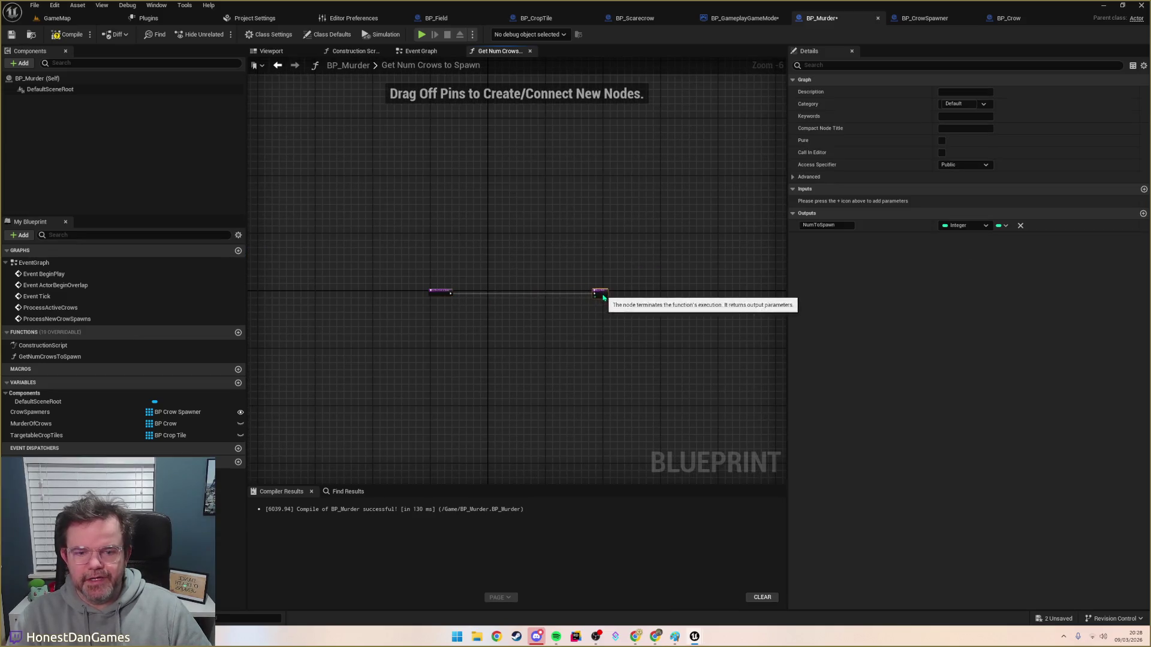
click(417, 55)
scroll(429, 239, down, 1)
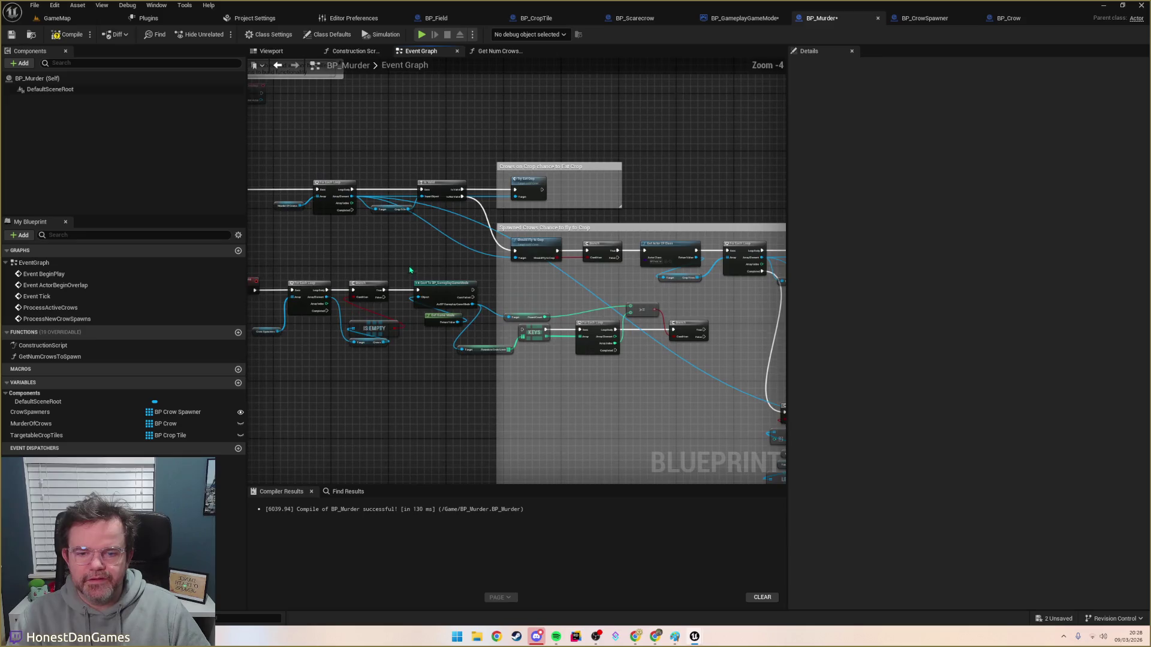
Step: Cut the cast, keys loop, comparison and branch nodes and paste them into GetNumCrowsToSpawn
drag(414, 226, 552, 321)
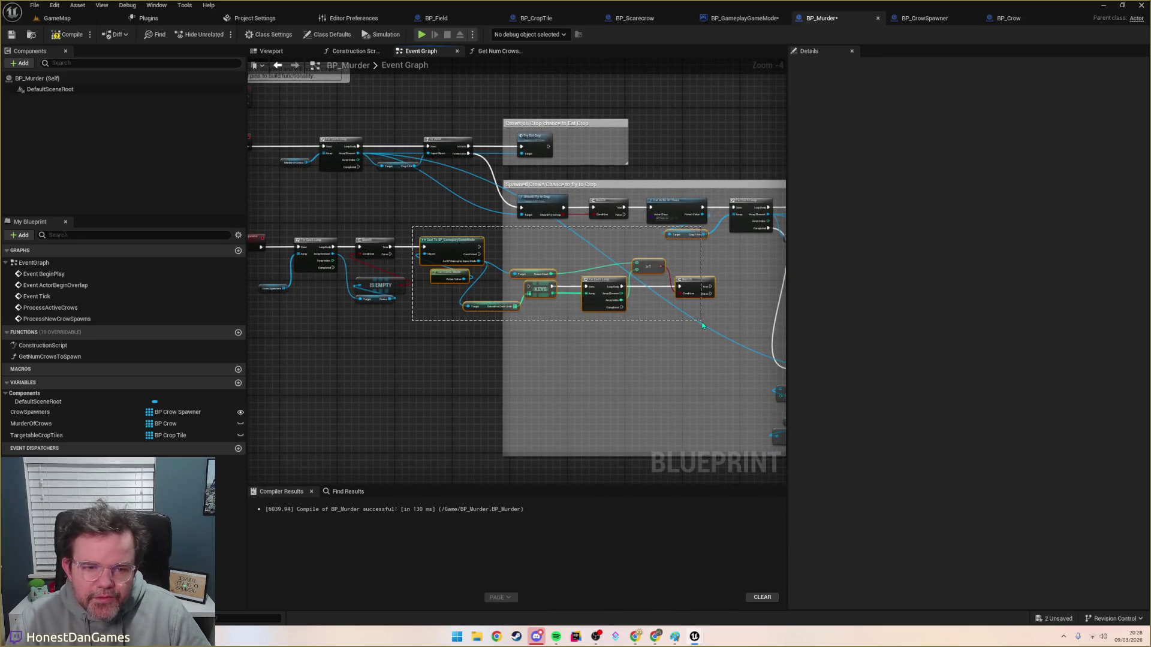
drag(714, 359, 419, 237)
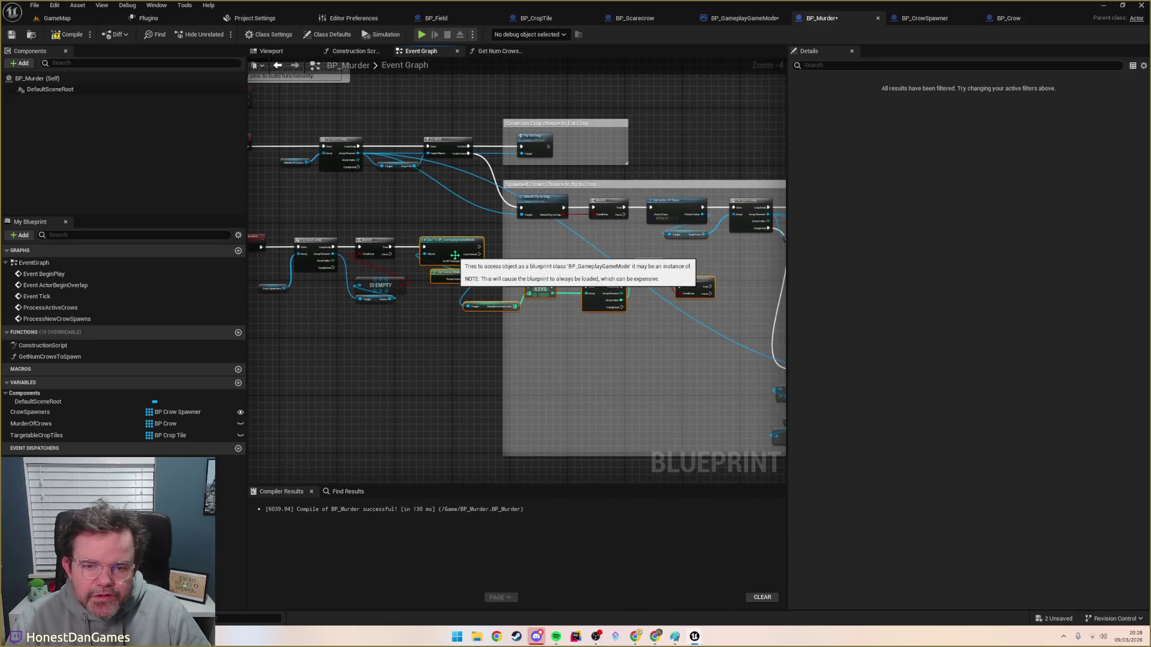
key(Delete)
click(498, 51)
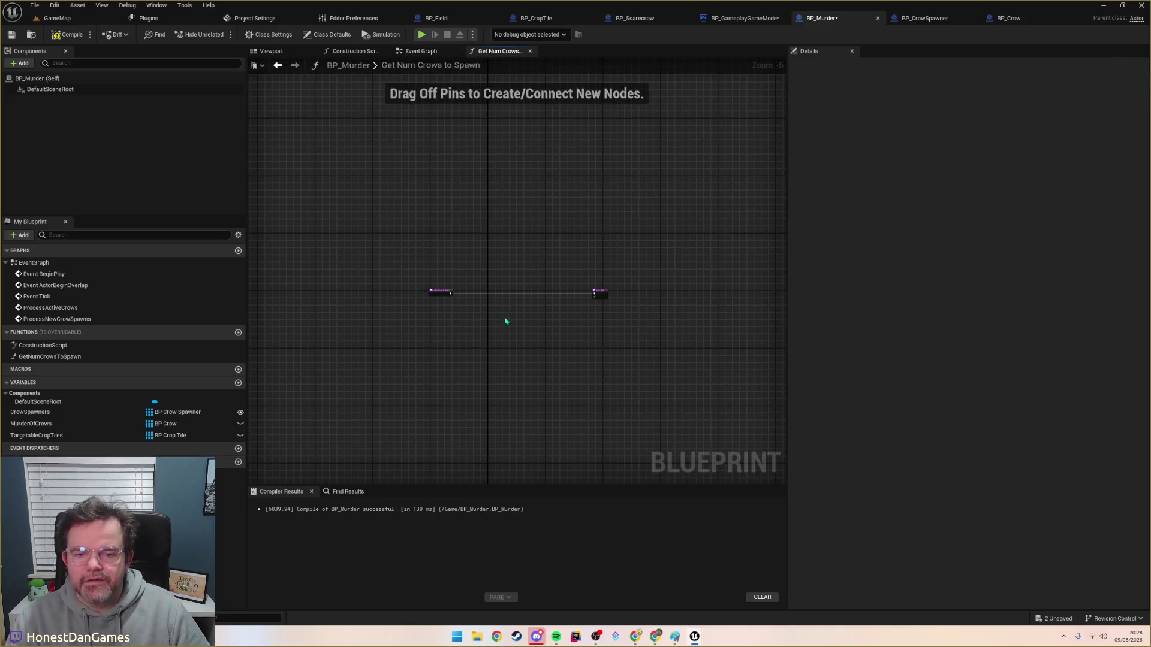
scroll(493, 306, up, 5)
key(ctrl+v)
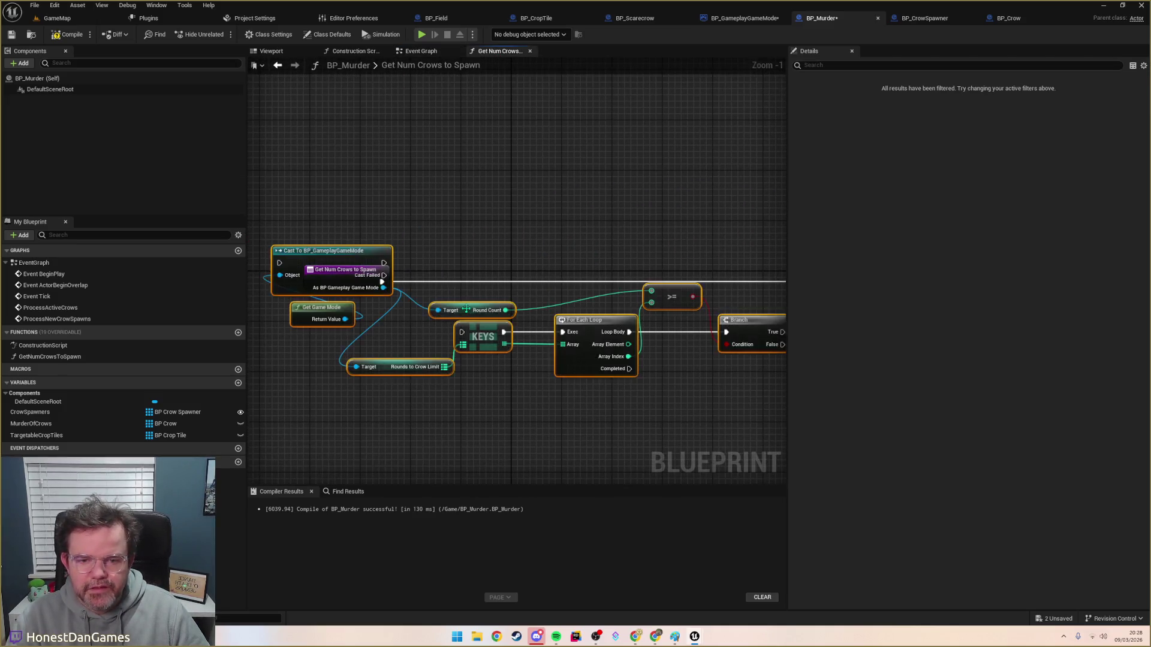
scroll(467, 325, down, 6)
scroll(440, 336, up, 3)
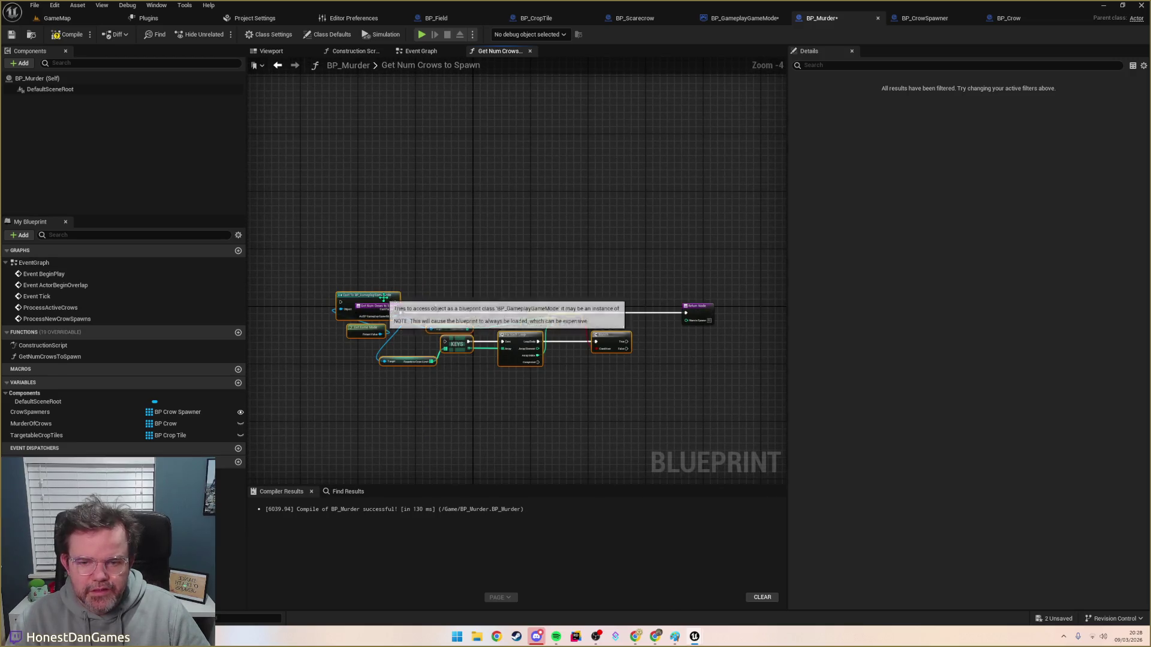
scroll(440, 337, up, 3)
Step: Wire the function entry through the cast into Keys and line up the comparison and Round Count nodes
mouse_move(373, 310)
mouse_down()
mouse_move(434, 367)
mouse_move(375, 261)
mouse_move(288, 232)
mouse_up()
mouse_move(403, 259)
mouse_down()
mouse_move(476, 289)
mouse_move(493, 336)
mouse_move(484, 331)
mouse_up()
mouse_move(484, 331)
mouse_down()
mouse_move(495, 273)
mouse_move(500, 315)
mouse_move(488, 308)
mouse_move(490, 261)
mouse_up()
mouse_move(601, 296)
mouse_down()
mouse_move(510, 295)
mouse_move(499, 233)
mouse_up()
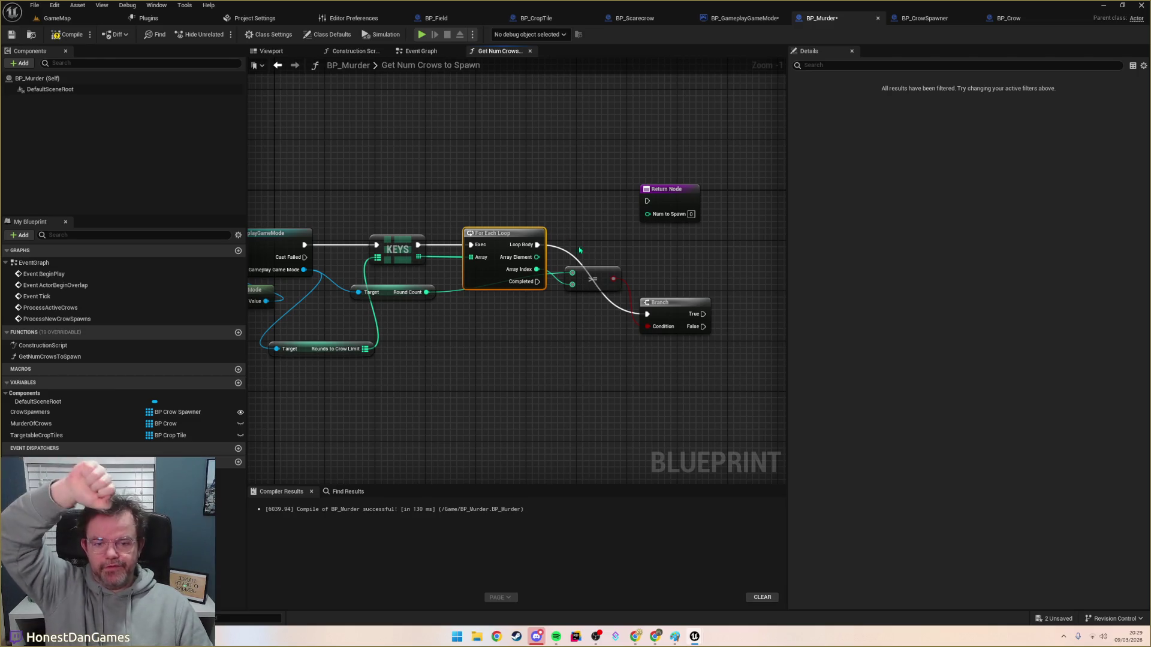
mouse_move(606, 267)
mouse_down()
mouse_move(568, 294)
mouse_move(597, 291)
mouse_up()
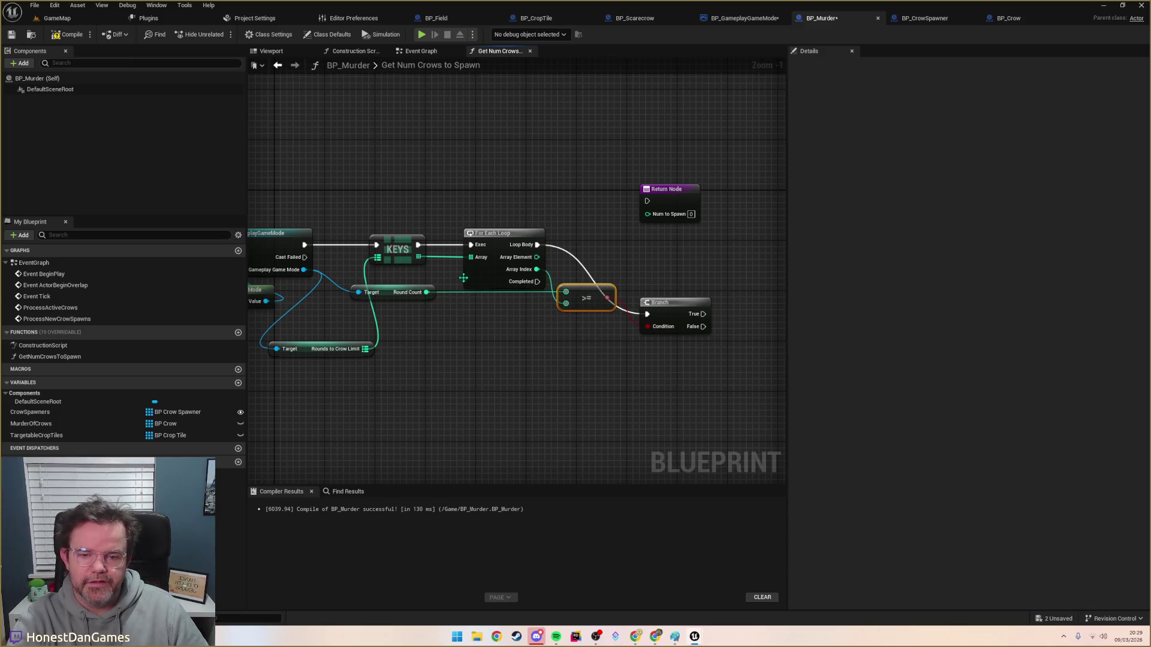
mouse_move(407, 288)
mouse_down()
mouse_move(495, 307)
mouse_move(487, 312)
mouse_up()
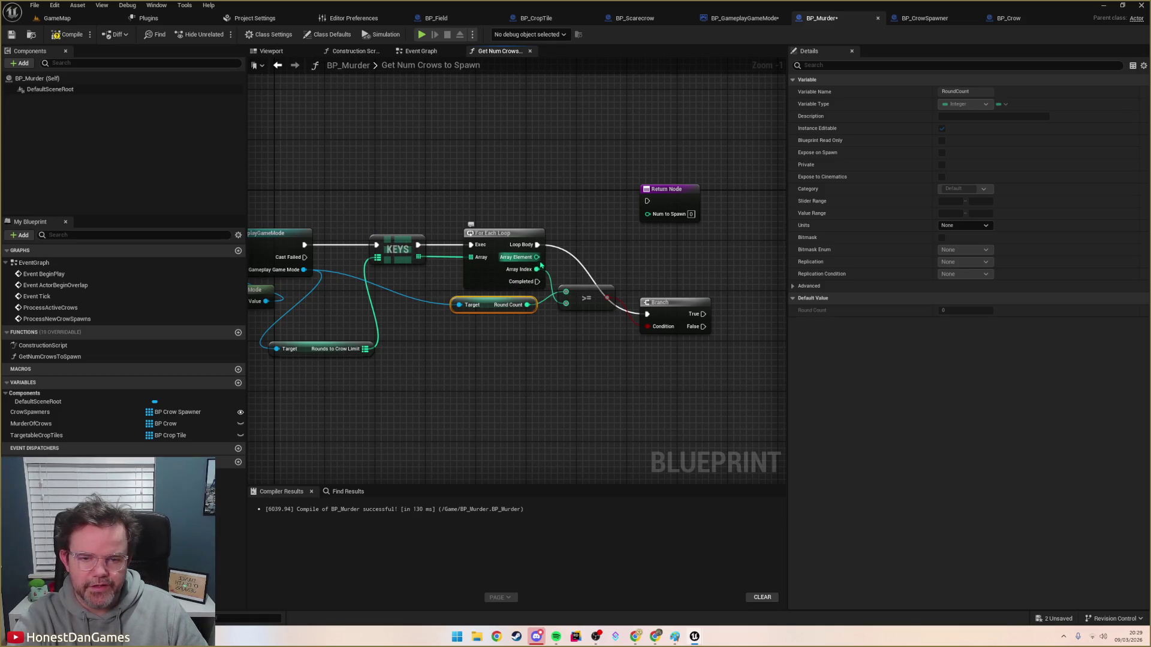
Step: Line the Branch up beside the loop and move the return node left
mouse_move(668, 305)
mouse_down()
mouse_move(620, 298)
mouse_move(608, 228)
mouse_up()
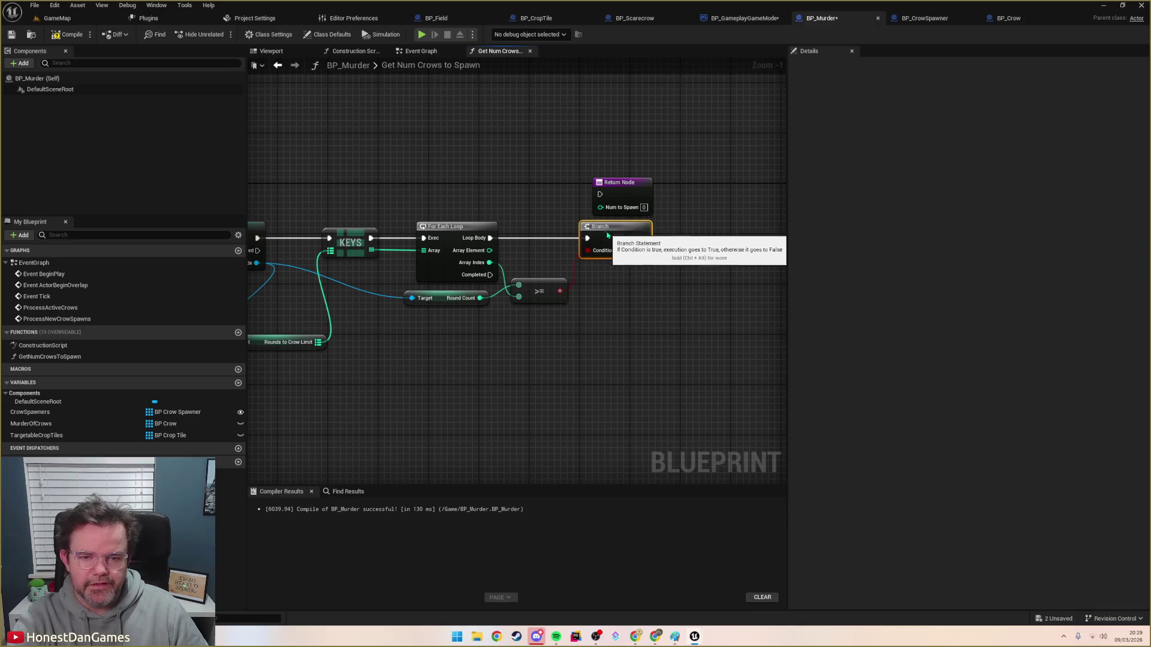
drag(618, 186, 593, 165)
drag(542, 278, 475, 271)
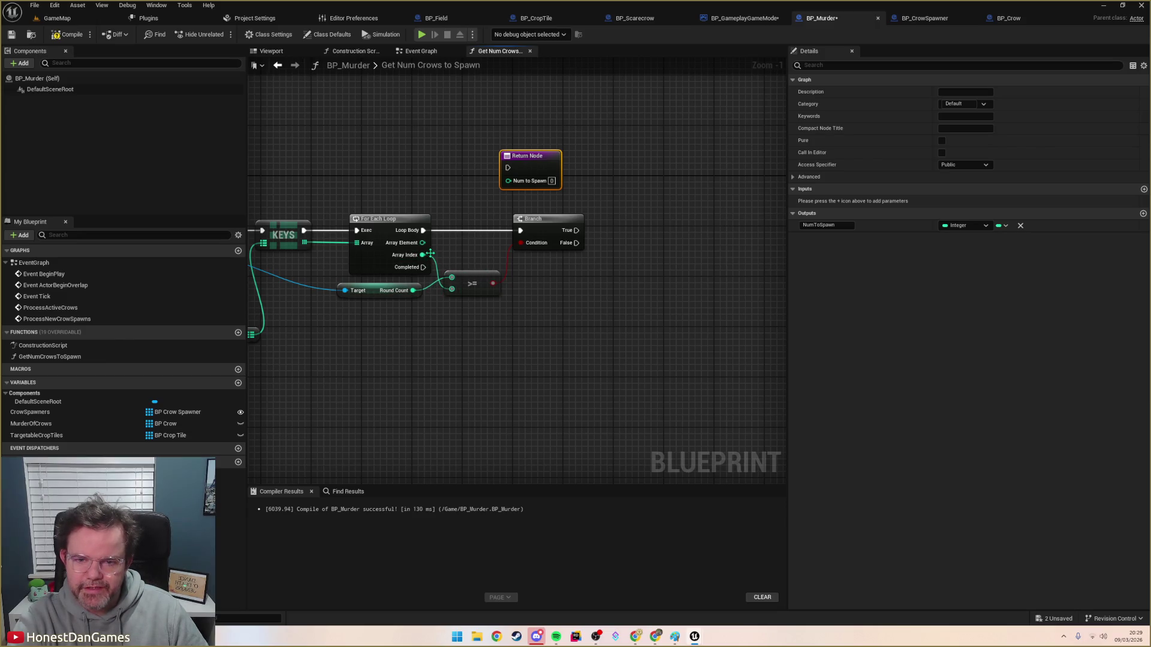
drag(430, 255, 547, 278)
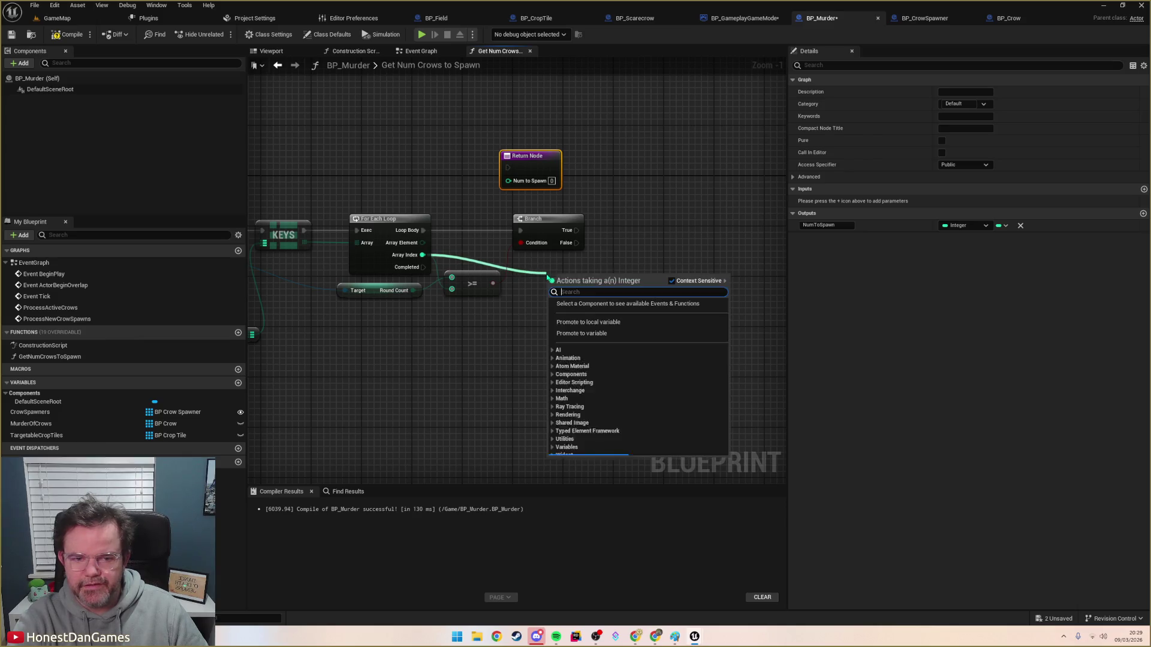
Step: Promote Array Index to a local integer HighestValidKey, compile, and default it to -1
click(600, 323)
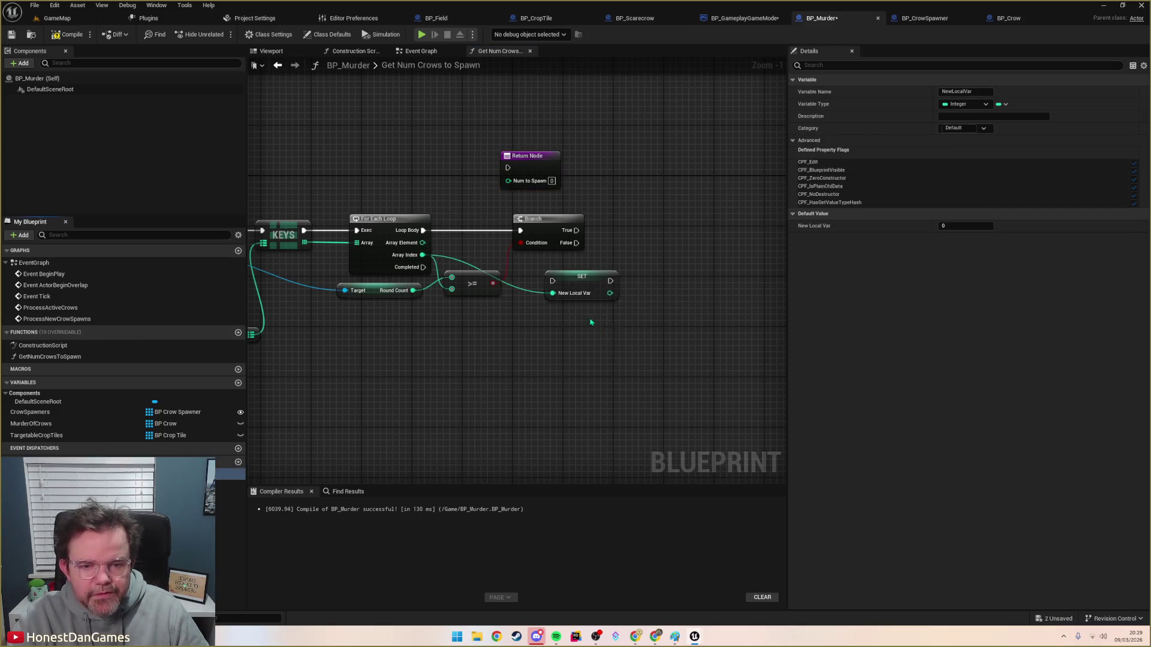
click(959, 91)
text(HighestValidKey)
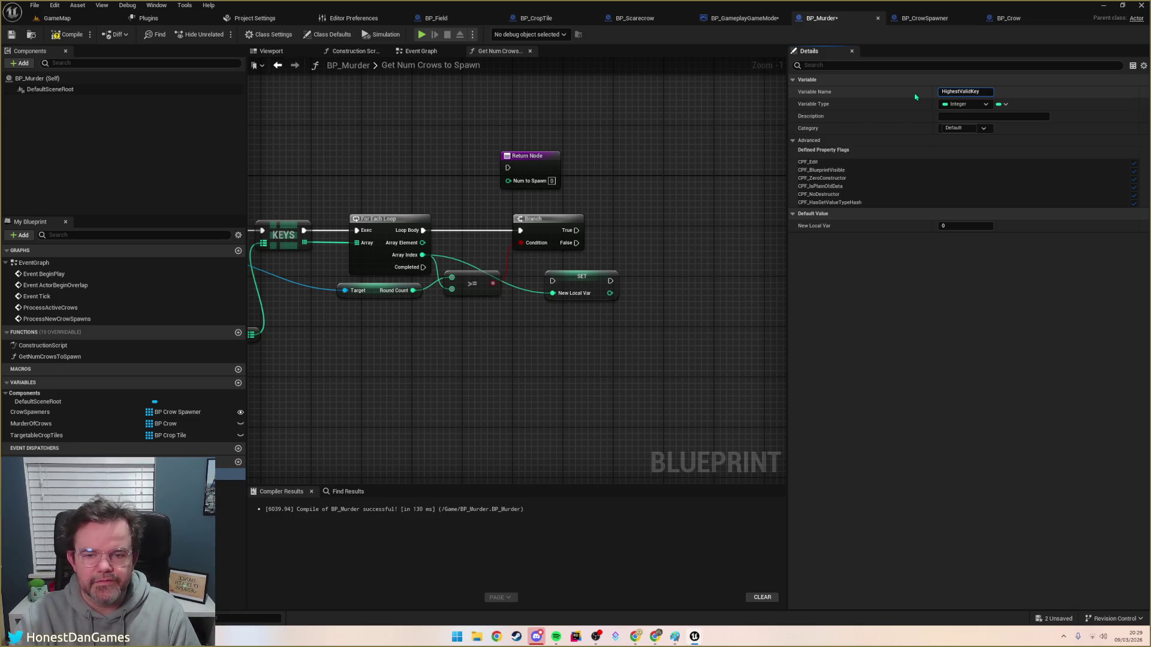
key(Return)
click(53, 36)
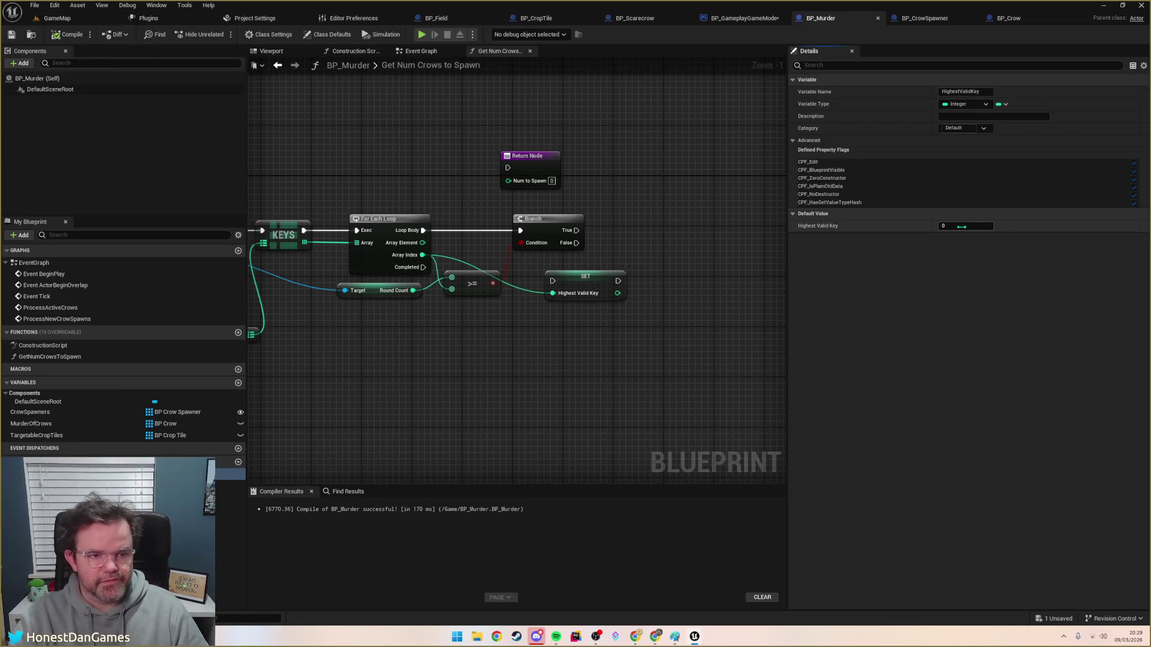
key(Return)
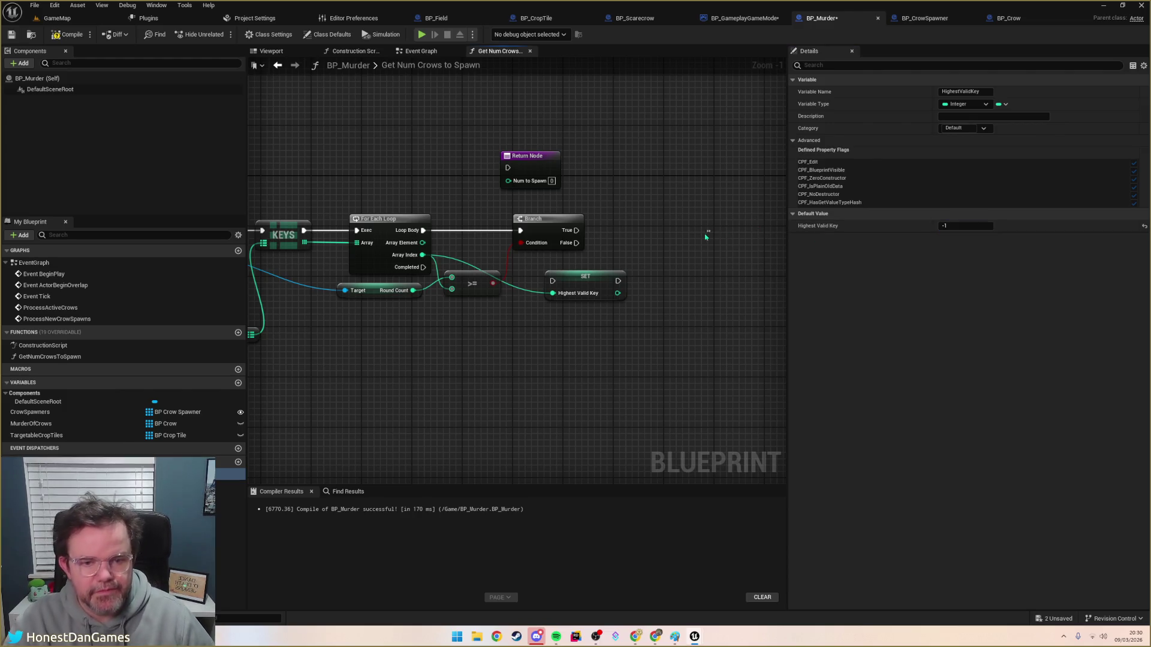
Step: Wire the Branch's True output into the SET HighestValidKey node and tidy the graph
drag(585, 282, 577, 275)
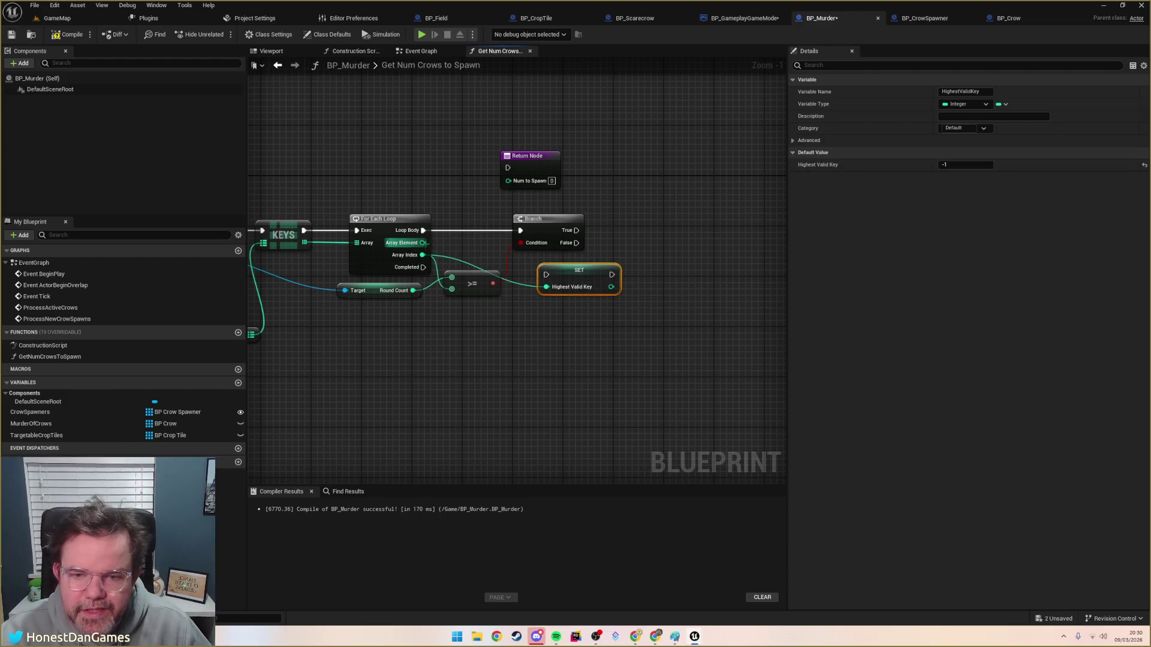
mouse_move(576, 230)
mouse_down()
mouse_move(574, 267)
mouse_move(546, 275)
mouse_move(643, 233)
mouse_up()
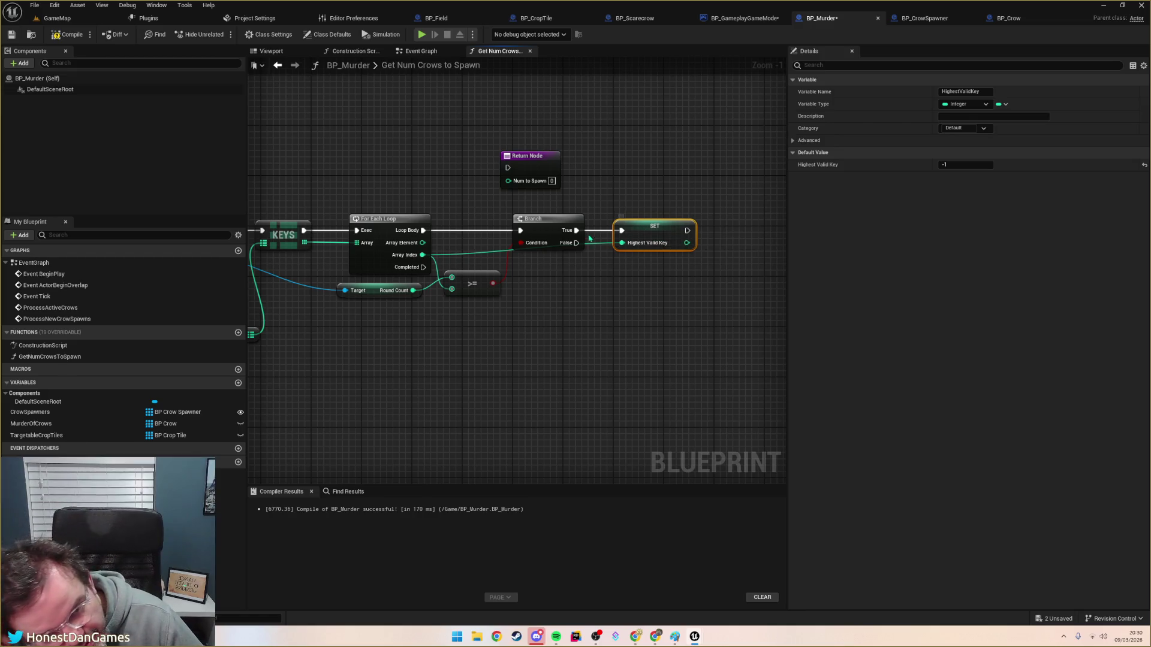
mouse_move(634, 286)
mouse_down()
mouse_move(560, 285)
mouse_move(620, 301)
mouse_up()
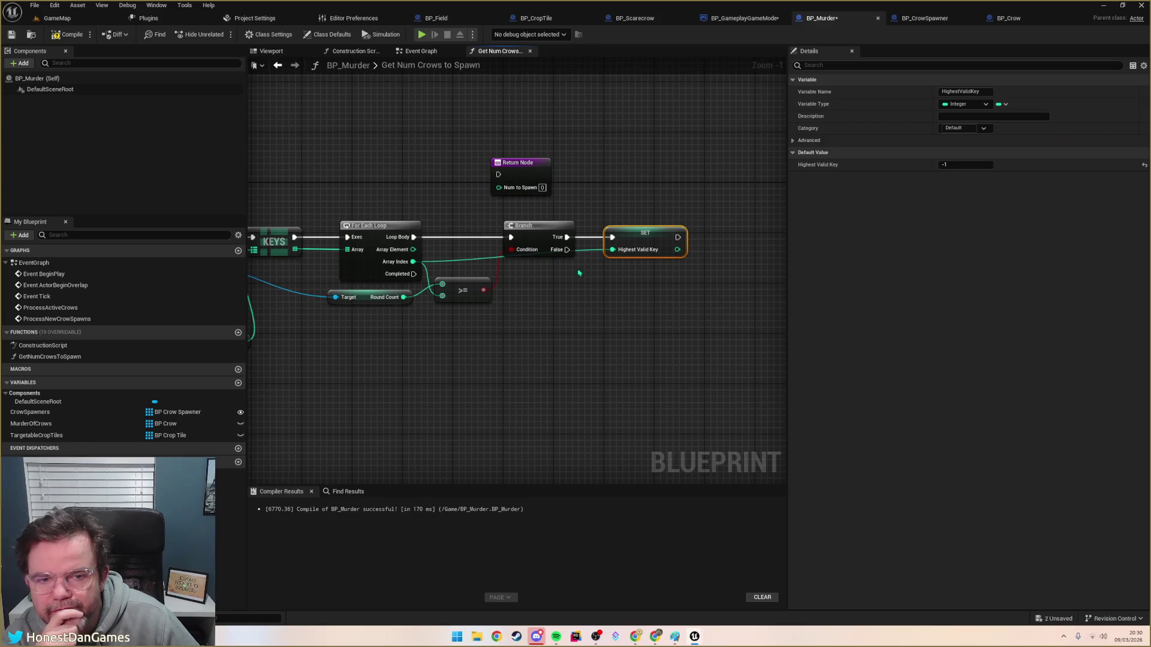
mouse_move(521, 178)
mouse_down()
mouse_move(547, 192)
mouse_move(651, 322)
mouse_up()
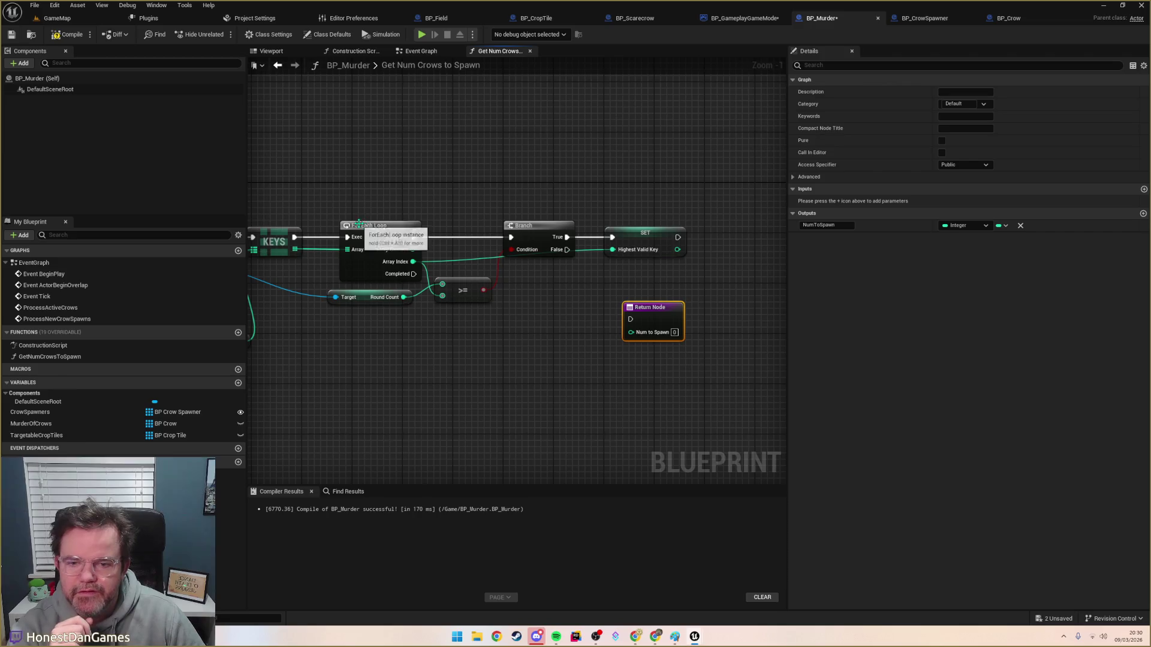
Step: Add a For Each Loop with Break over the KEYS array and move its Exec, Loop Body and Array Index wires onto it
right_click(360, 185)
drag(296, 249, 335, 174)
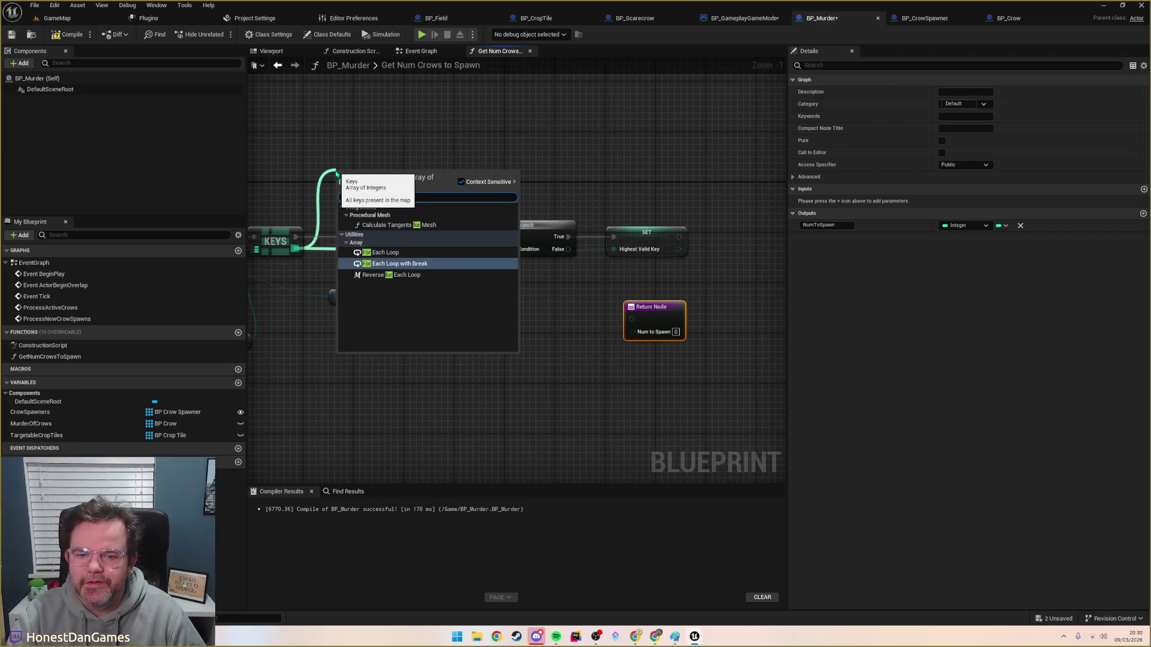
click(396, 264)
drag(348, 236, 355, 173)
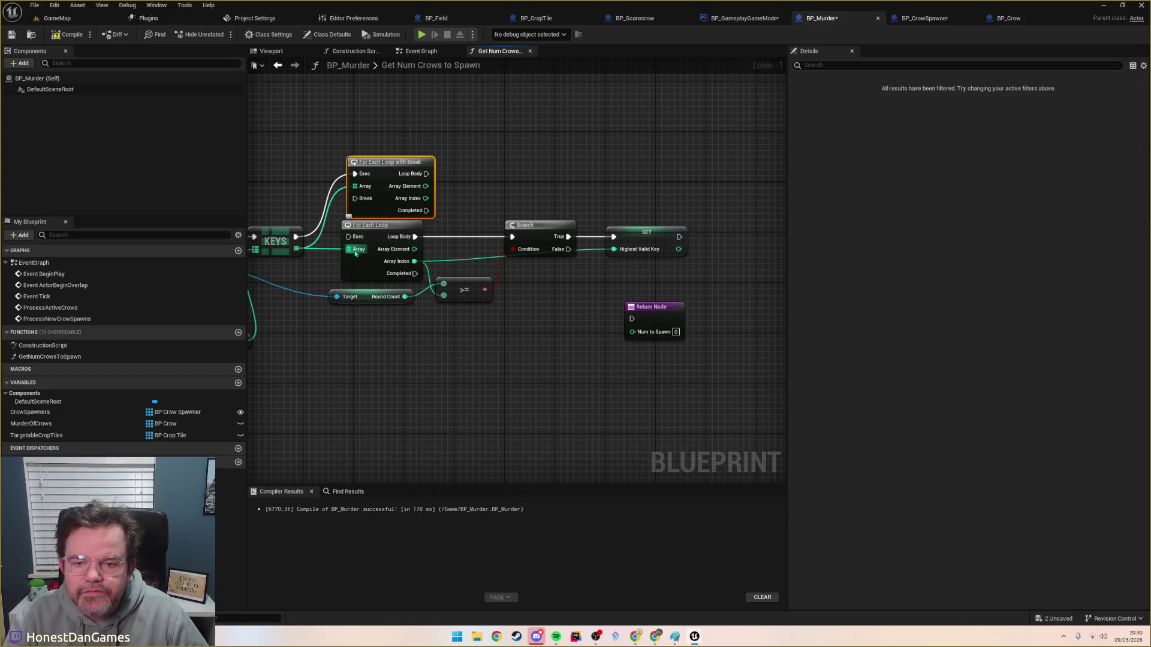
drag(414, 236, 429, 175)
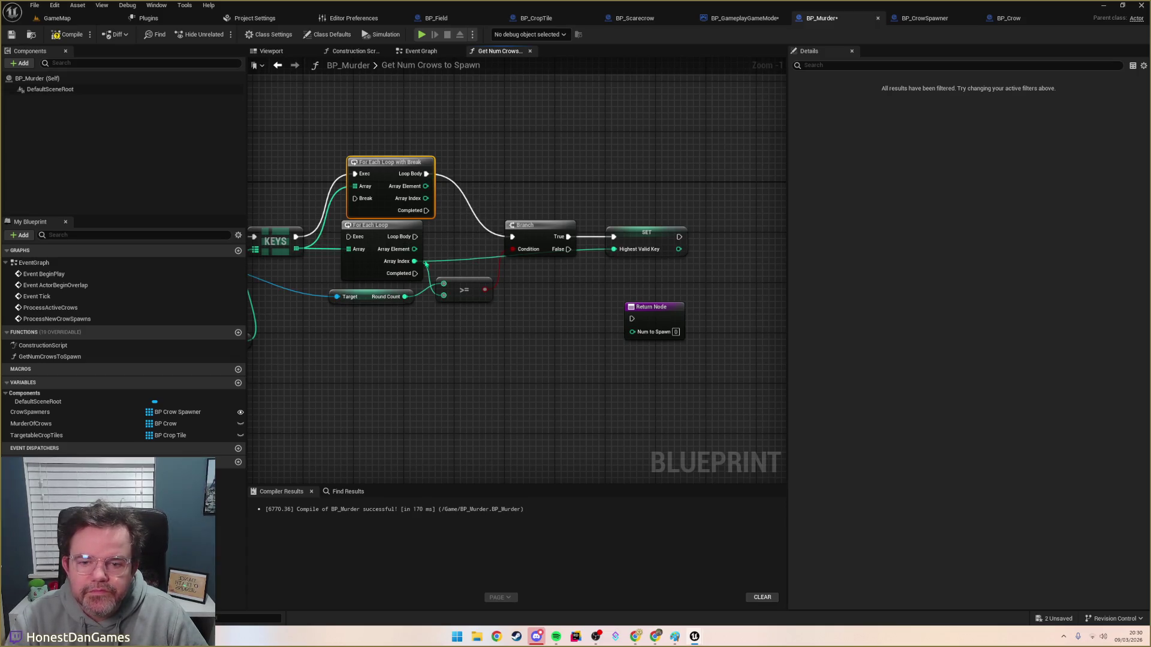
mouse_move(414, 261)
mouse_down()
mouse_move(435, 207)
mouse_move(426, 200)
mouse_up()
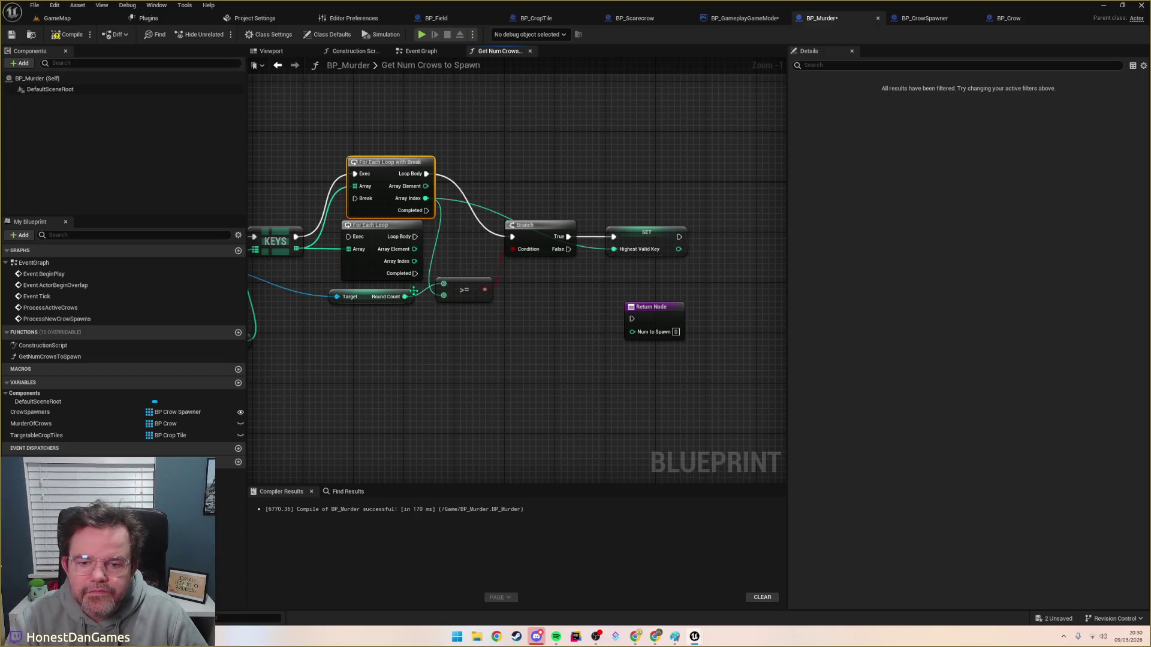
Step: Delete the old plain For Each Loop and wire the Branch's False output to Break
drag(371, 230, 428, 318)
key(Delete)
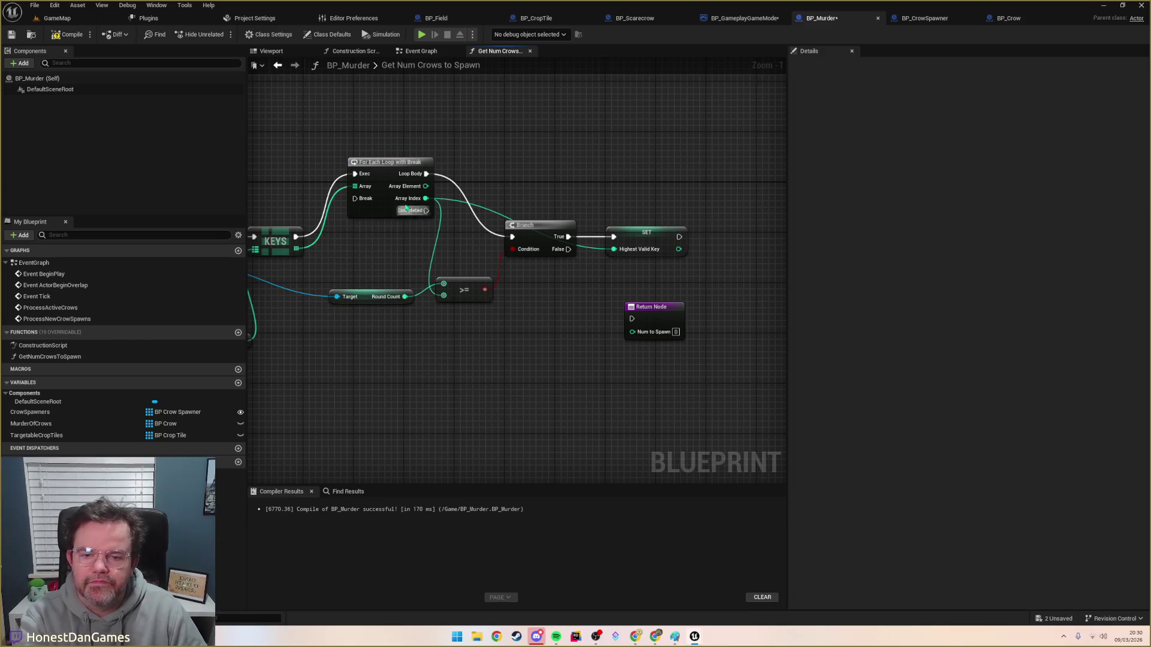
drag(401, 170, 386, 233)
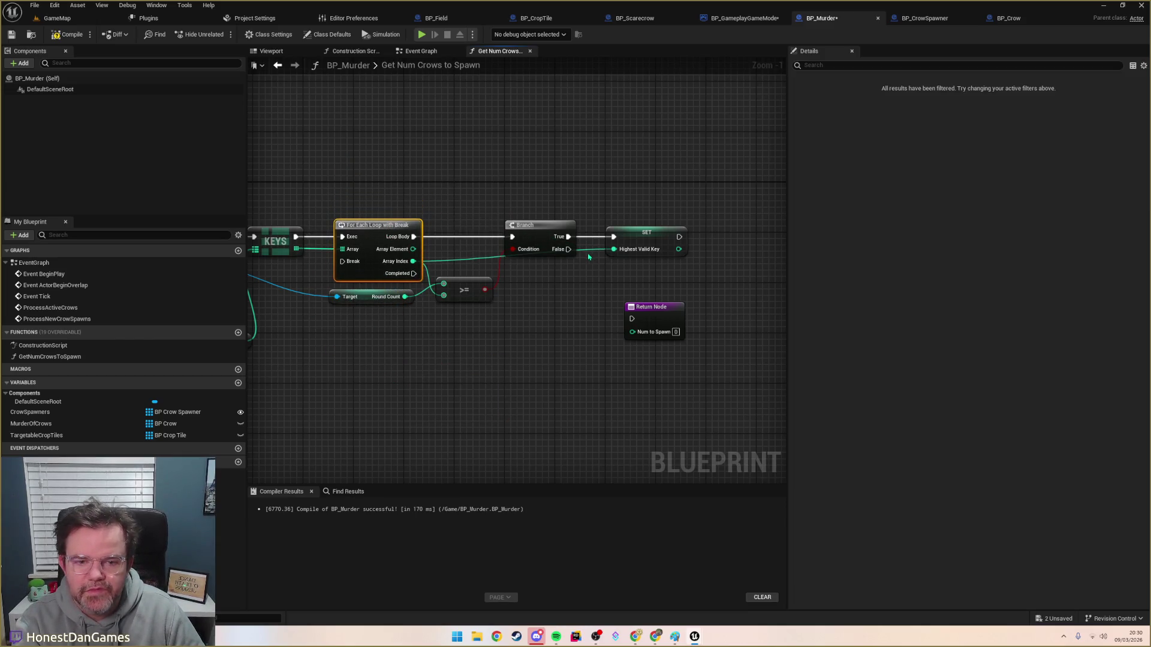
mouse_move(567, 253)
mouse_down()
mouse_move(532, 356)
mouse_move(461, 306)
mouse_move(428, 256)
mouse_move(342, 261)
mouse_up()
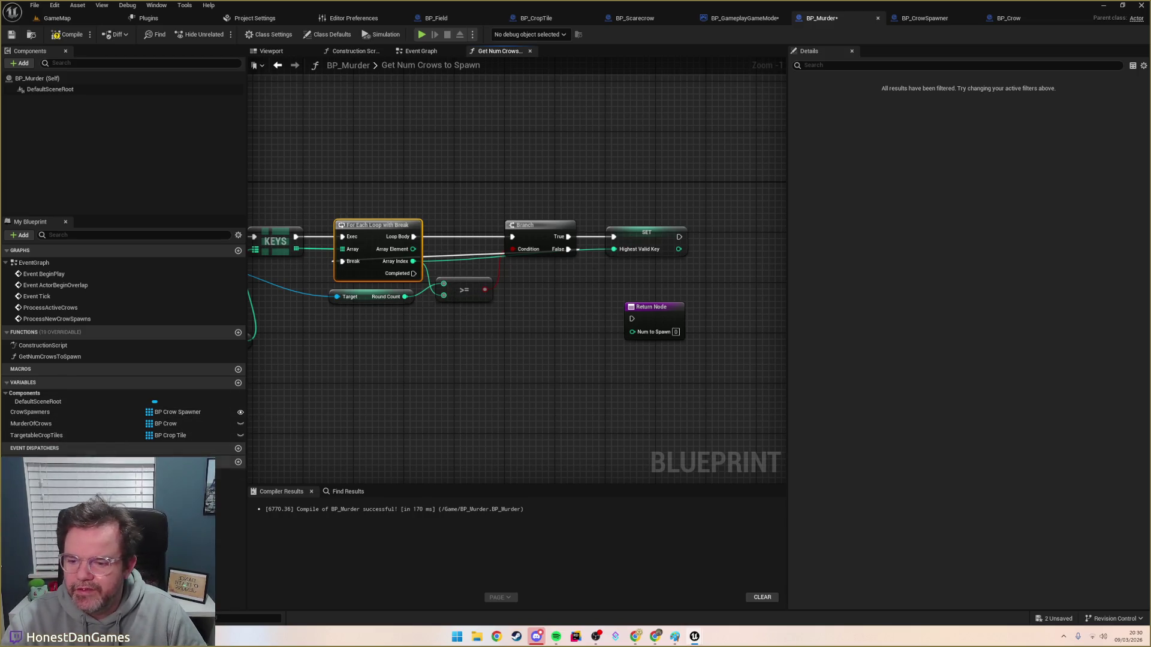
Step: Paste a Highest Valid Key getter and connect it to the Return Node's Num to Spawn pin
key(ctrl+v)
mouse_move(562, 393)
mouse_down()
mouse_move(635, 354)
mouse_move(632, 342)
mouse_move(599, 350)
mouse_move(660, 354)
mouse_up()
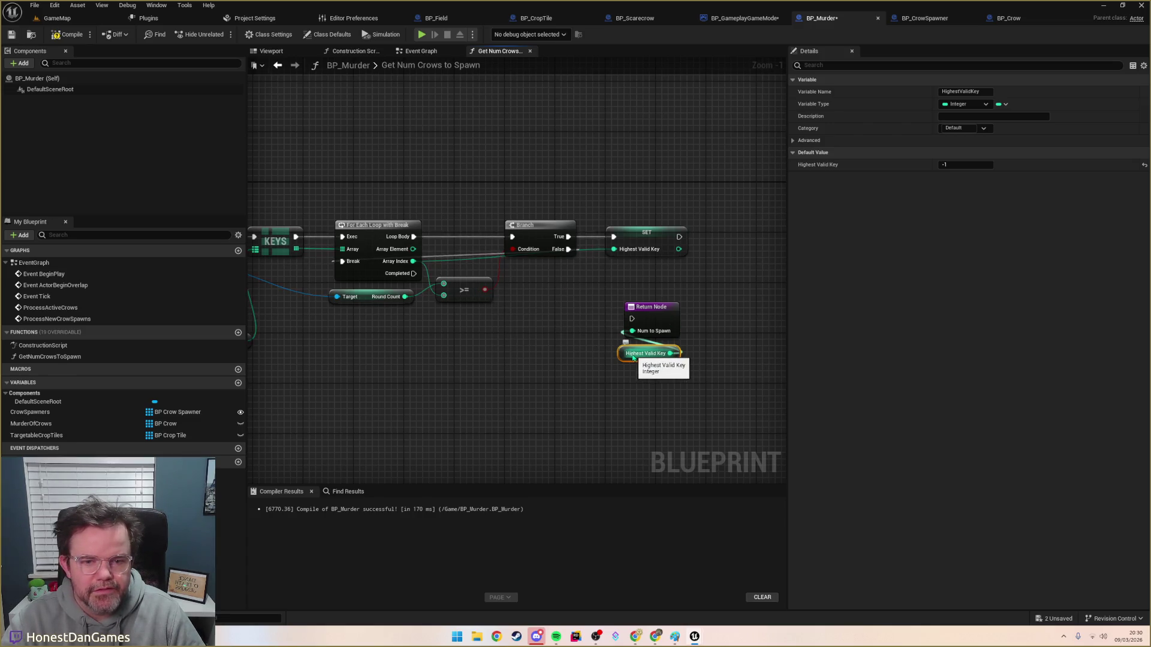
mouse_move(606, 303)
mouse_down()
mouse_move(556, 297)
mouse_move(649, 307)
mouse_up()
click(593, 346)
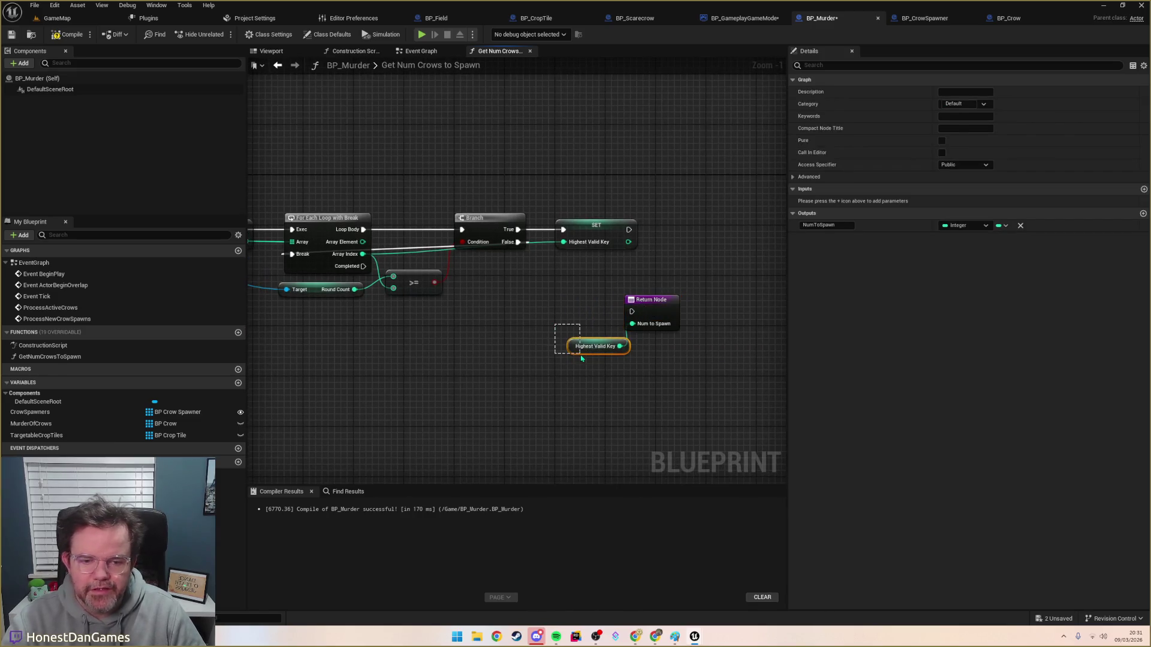
click(442, 341)
drag(441, 342, 539, 331)
Step: Reconnect the Rounds to Crow Limit map to the KEYS node
click(410, 239)
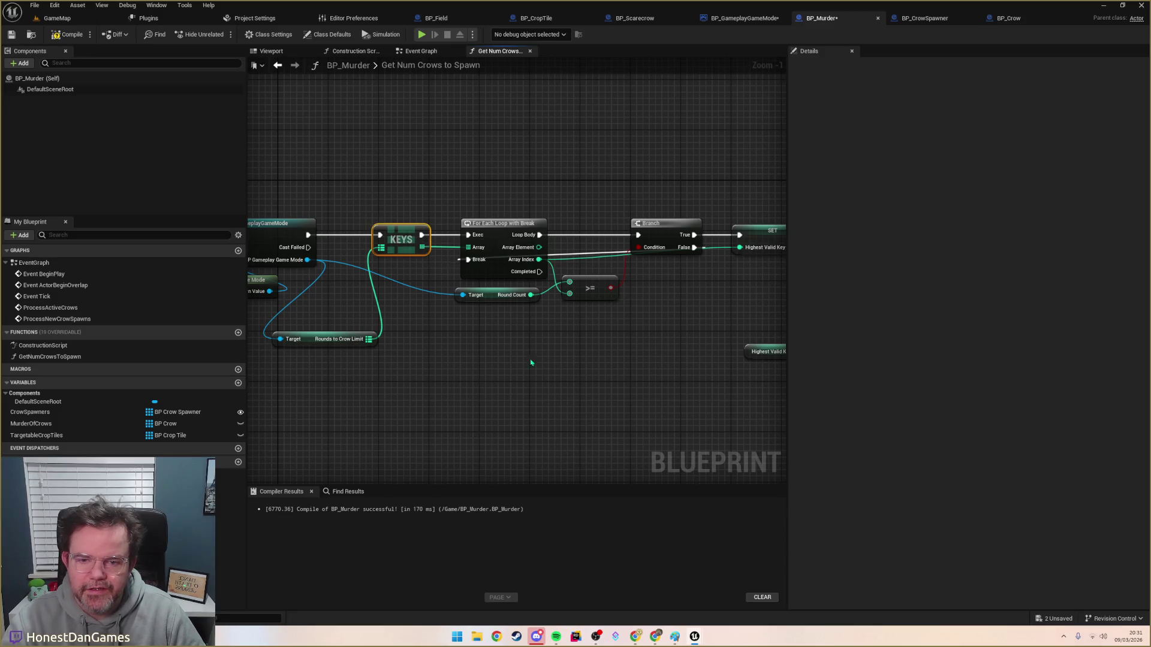
drag(568, 375, 434, 346)
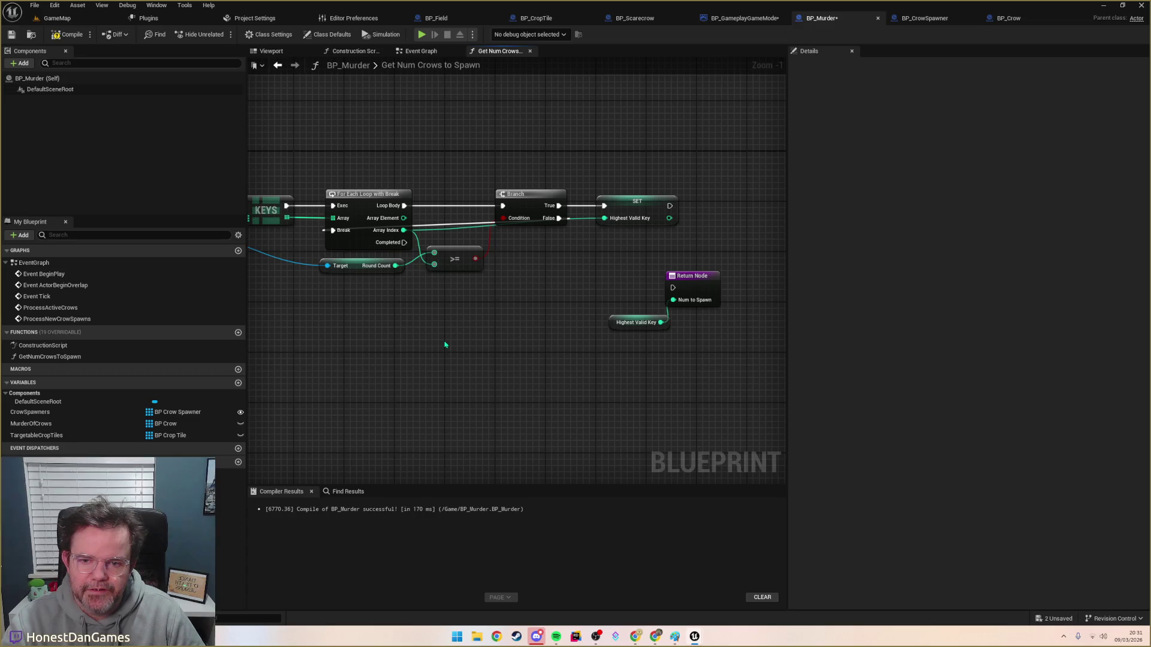
right_click(459, 340)
click(307, 332)
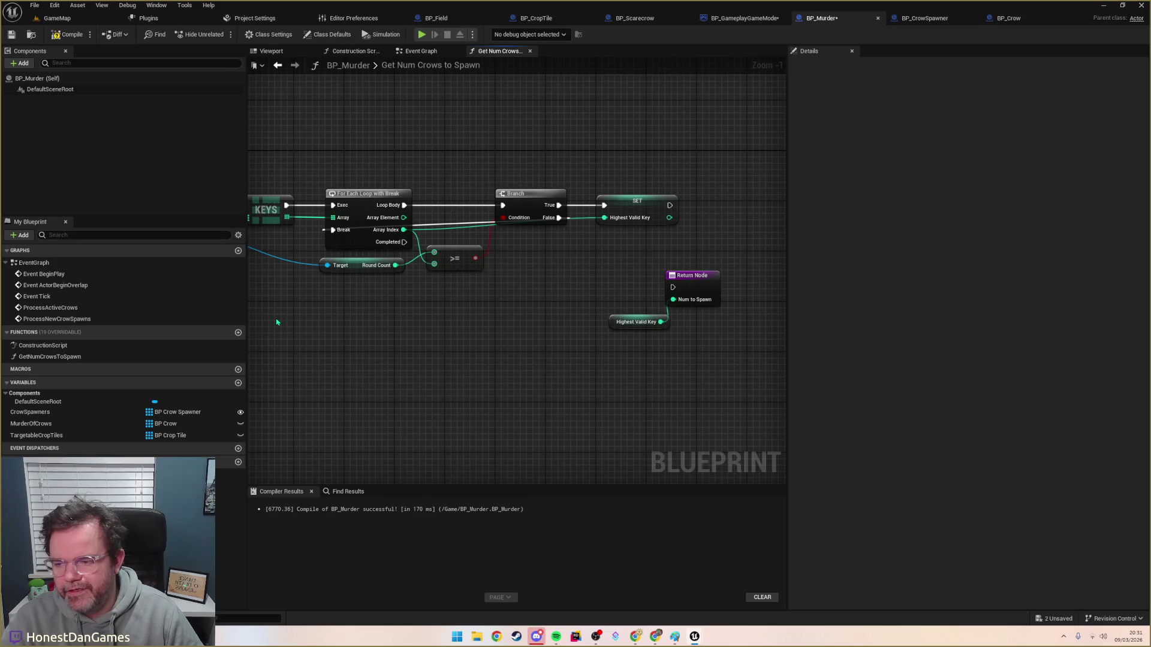
drag(414, 262, 473, 332)
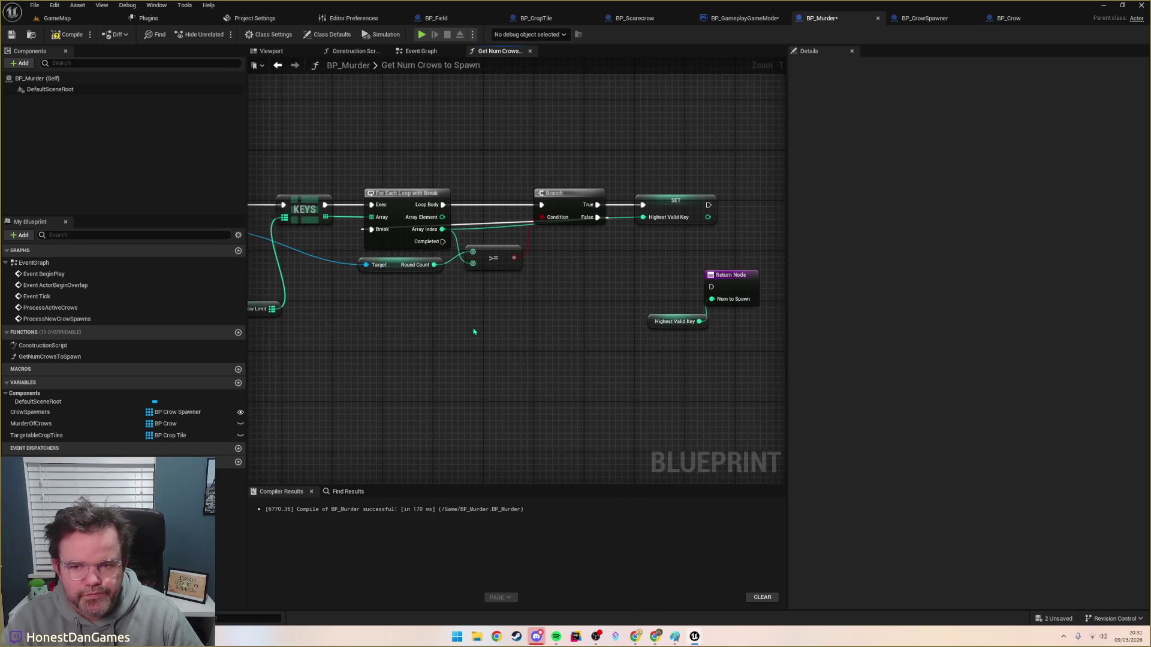
drag(277, 213, 283, 216)
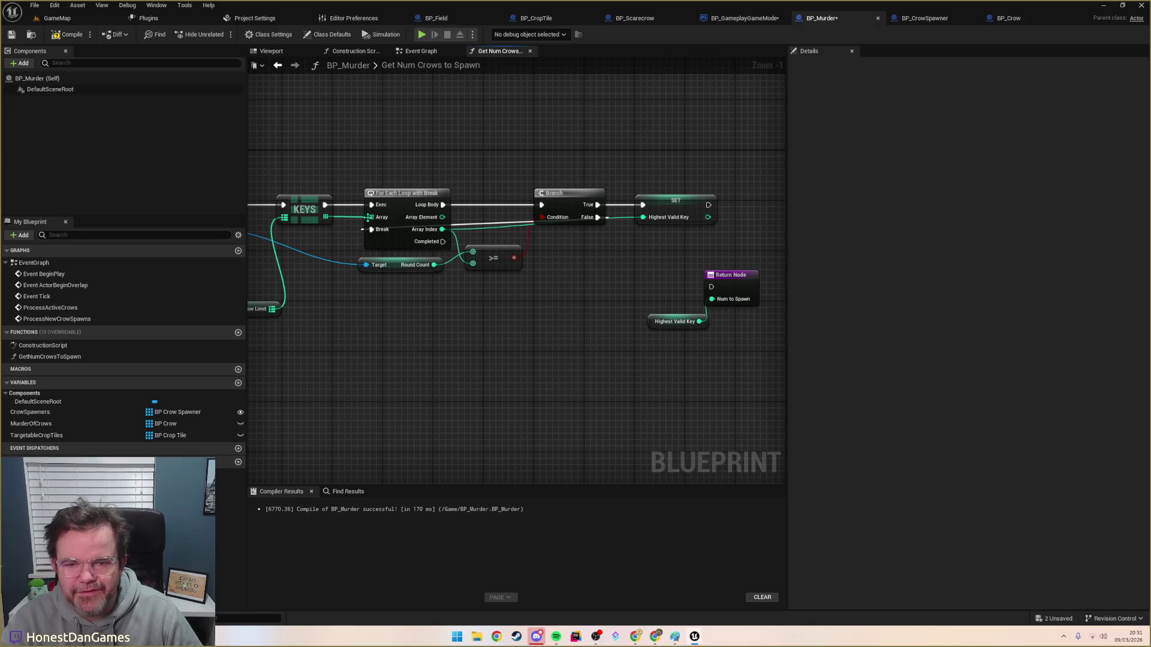
Step: Tuck the Highest Valid Key getter beside the Return Node and add a new local variable
click(654, 320)
drag(659, 322, 702, 322)
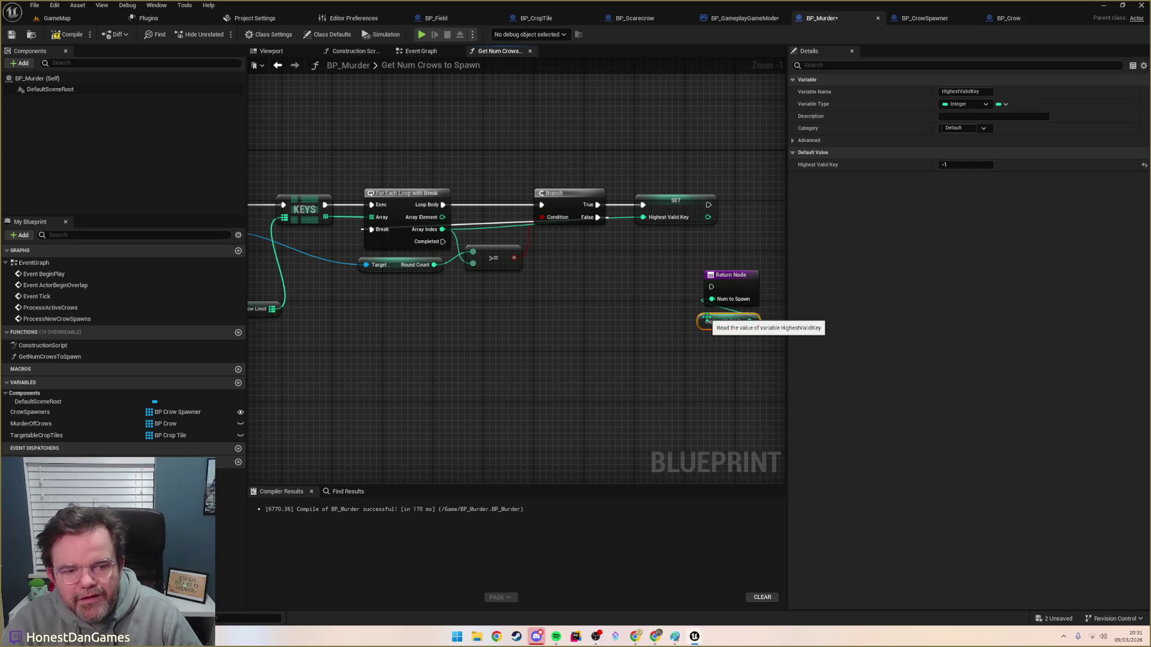
drag(544, 302, 533, 359)
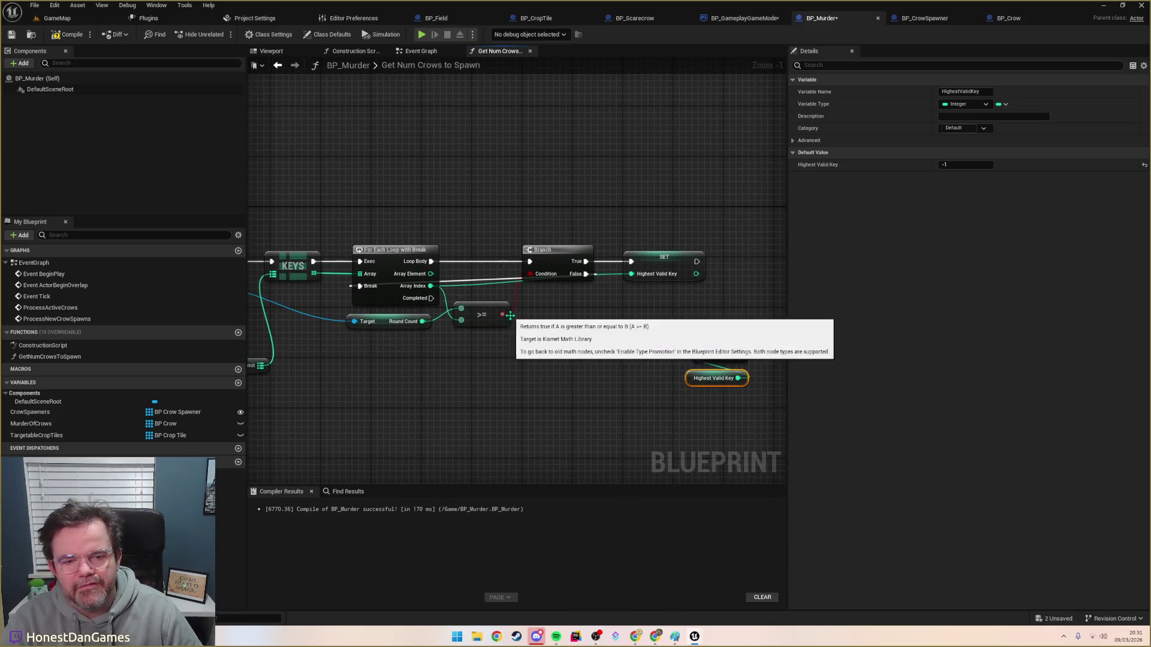
mouse_move(664, 259)
mouse_down()
mouse_move(560, 259)
mouse_move(534, 246)
mouse_move(577, 246)
mouse_up()
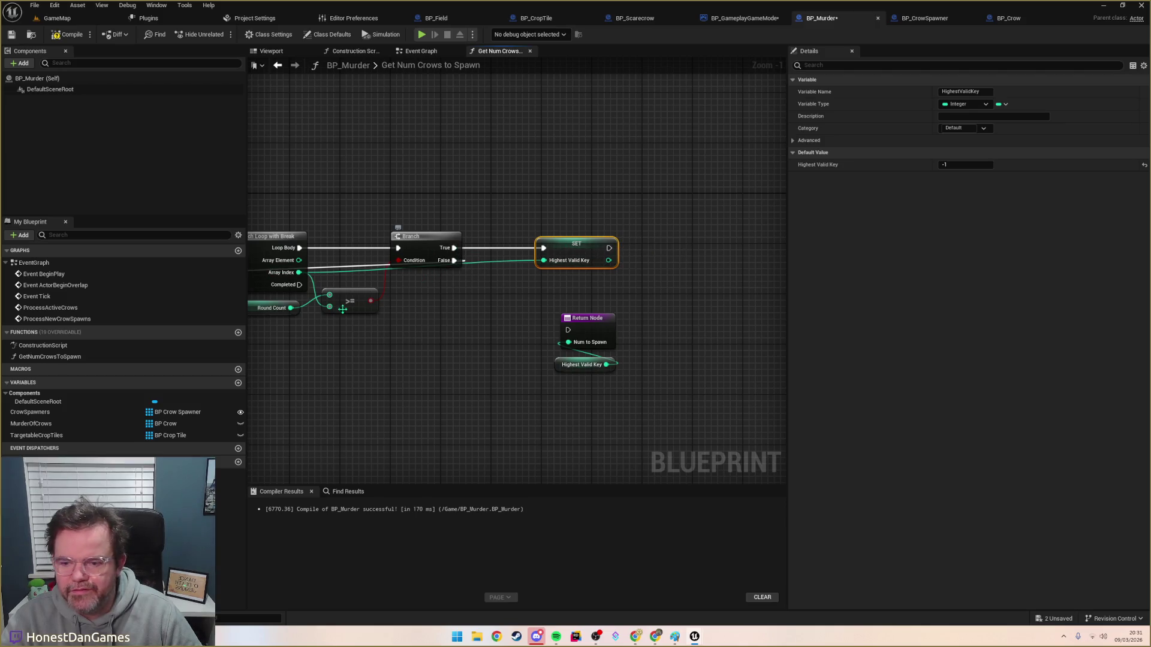
click(239, 463)
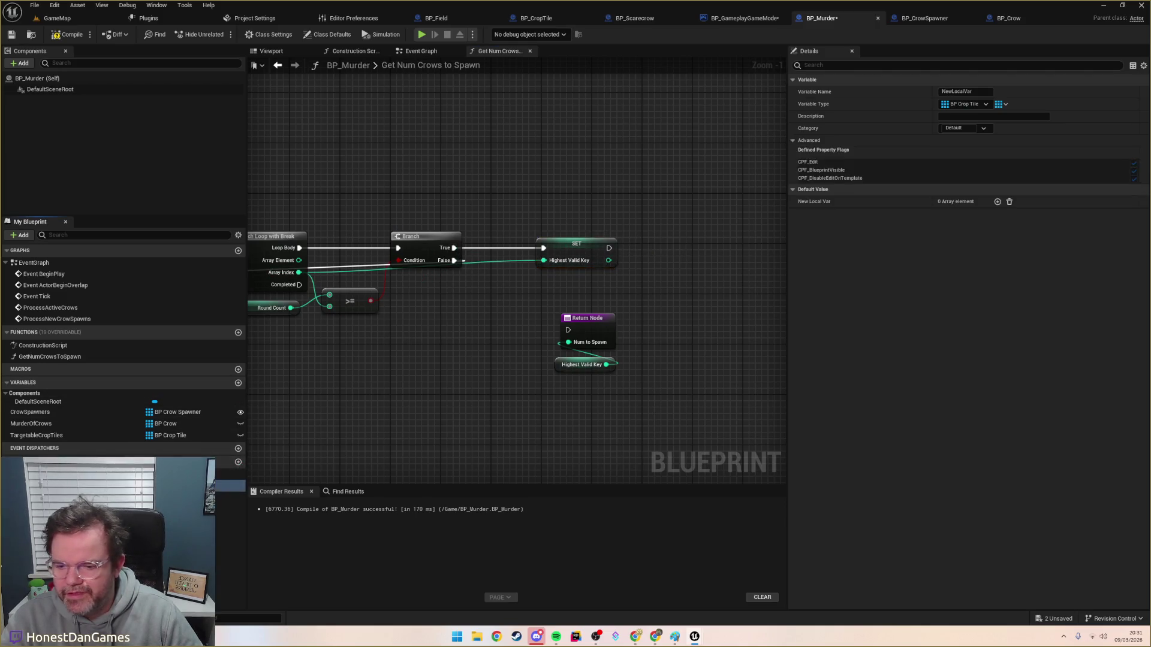
Step: Make the new local variable a Boolean named HasAValidKey and place its setter on the graph
click(168, 486)
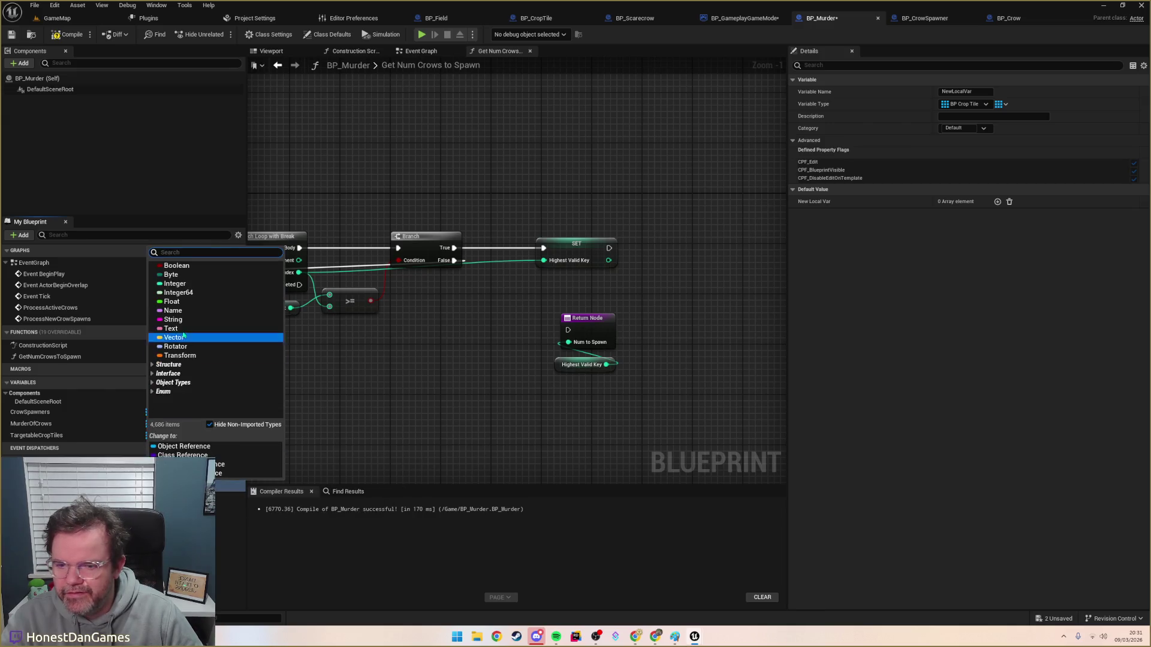
click(179, 268)
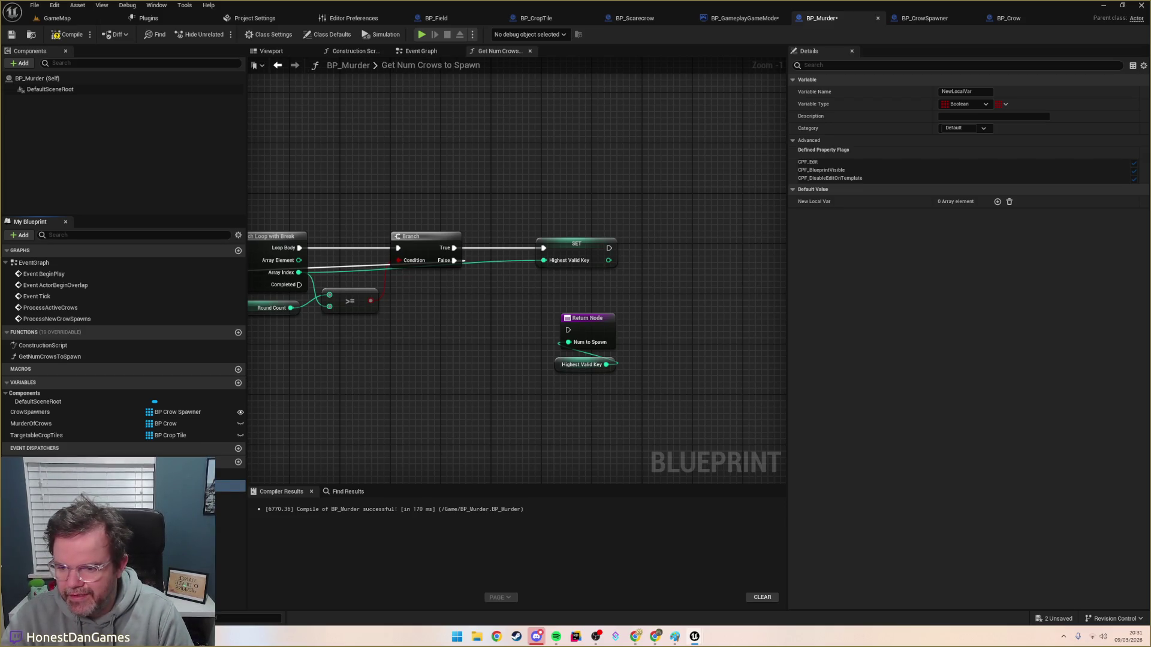
key(Return)
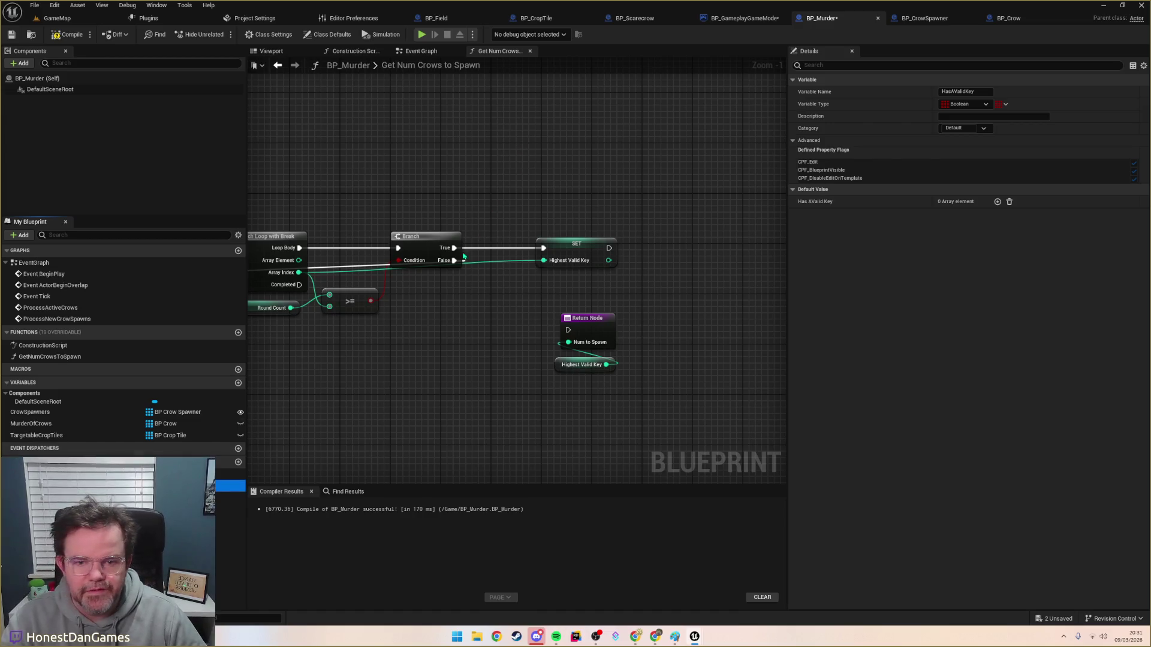
mouse_move(231, 486)
mouse_down()
mouse_move(402, 195)
mouse_move(499, 195)
mouse_up()
mouse_move(622, 387)
mouse_down()
mouse_move(583, 262)
mouse_move(659, 261)
mouse_up()
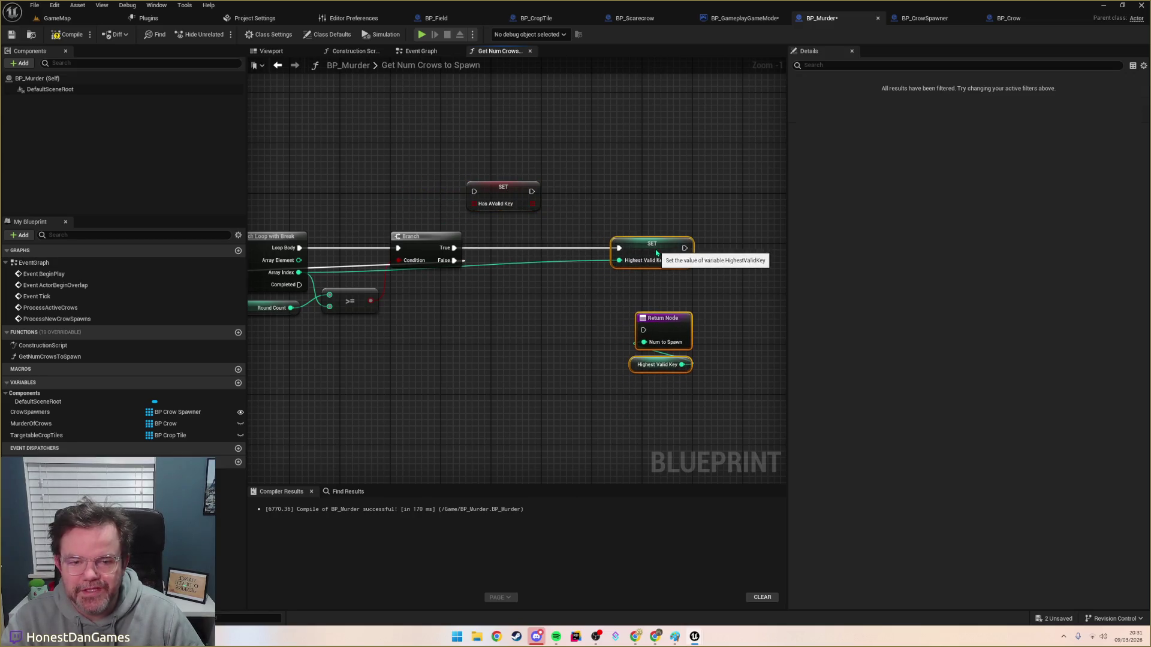
click(495, 295)
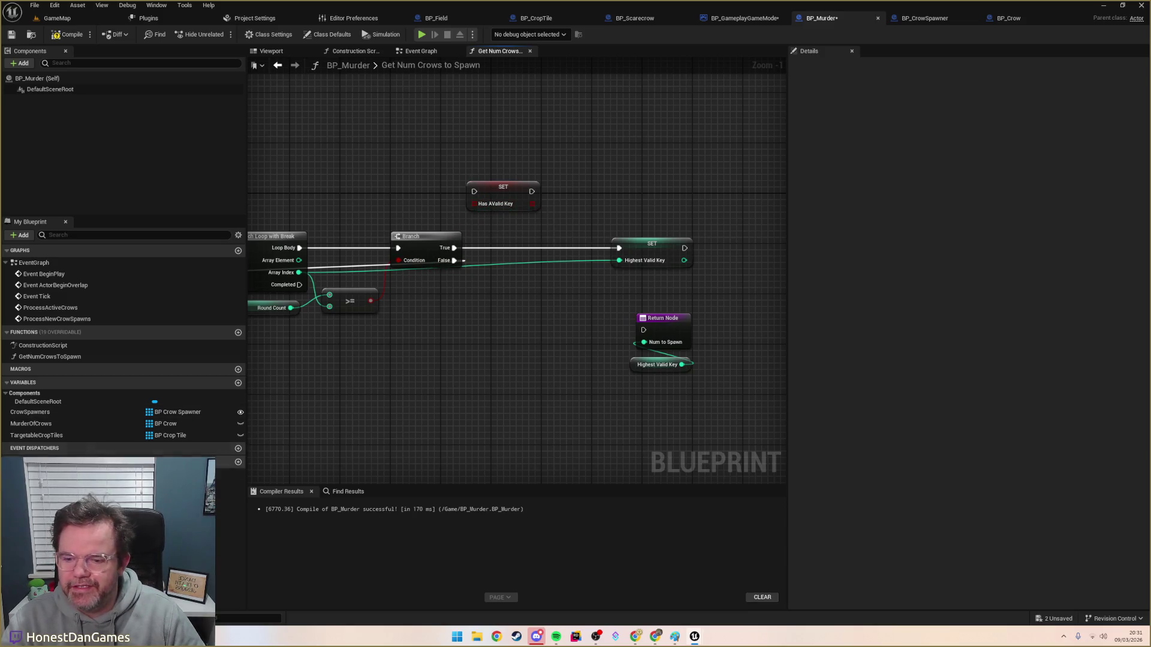
Step: Change HasAValidKey's container type from array to a single Boolean
click(173, 485)
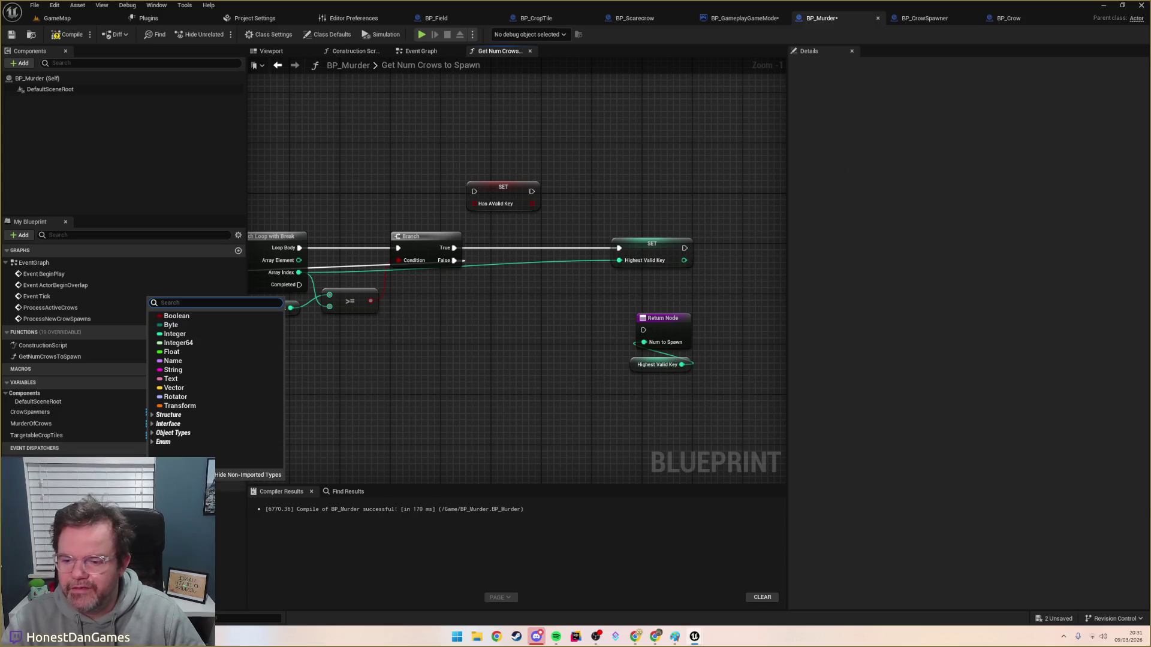
click(230, 486)
click(1005, 104)
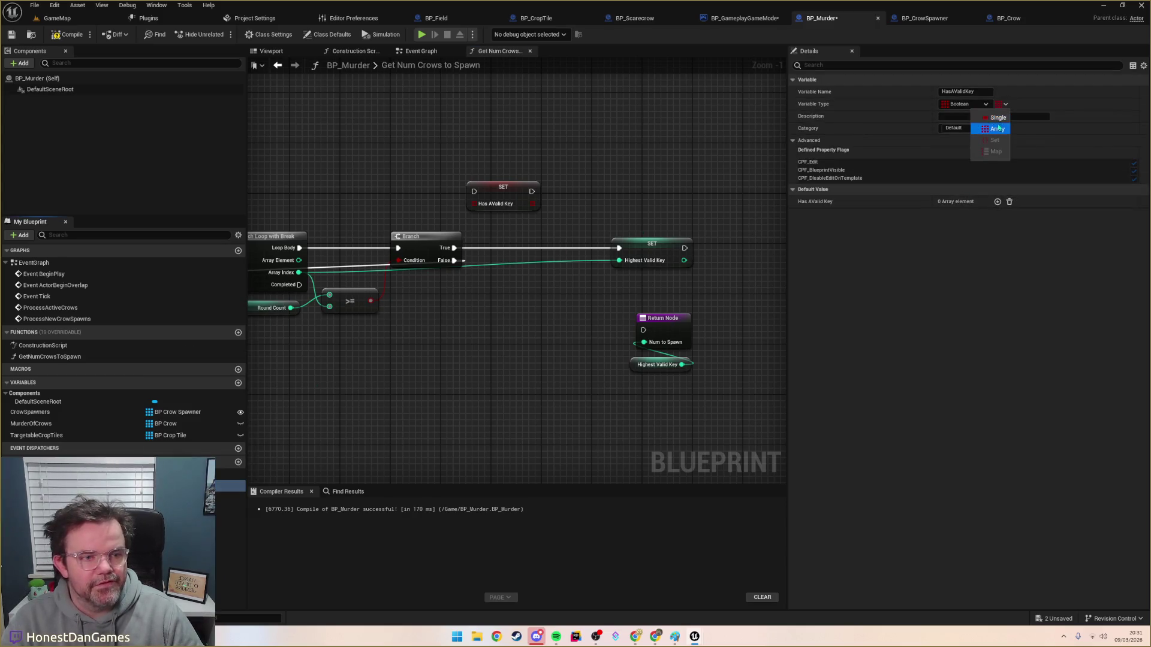
click(998, 129)
click(602, 335)
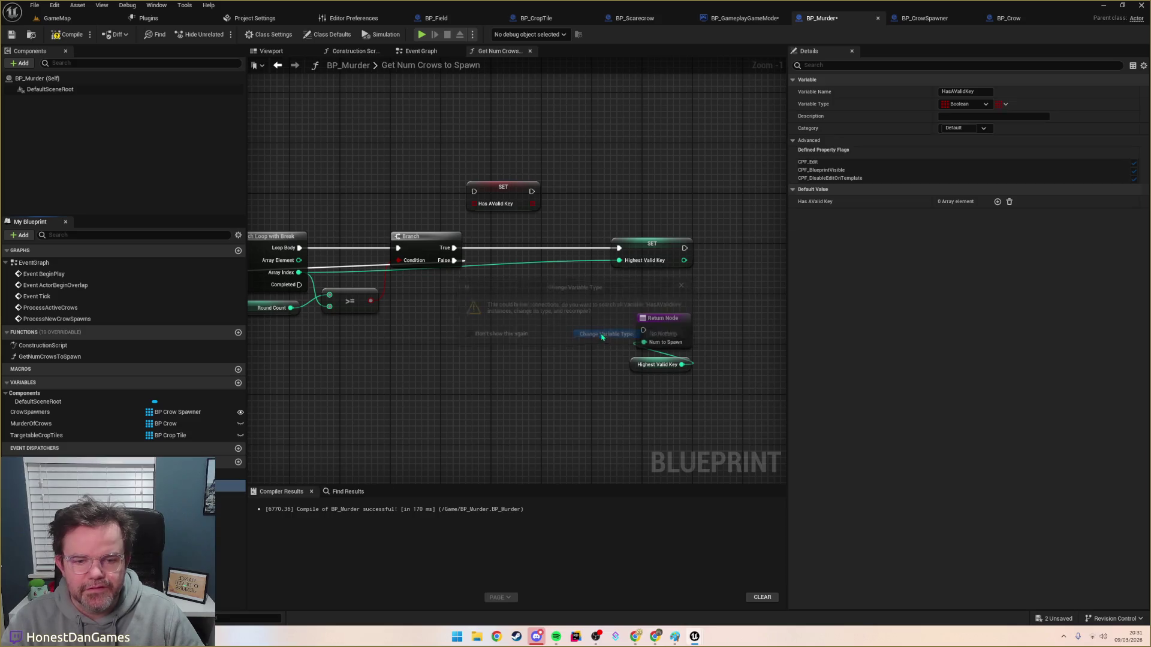
Step: Wire the HasAValidKey setter, ticked true, between Branch True and the Highest Valid Key setter
click(523, 198)
drag(523, 198, 530, 217)
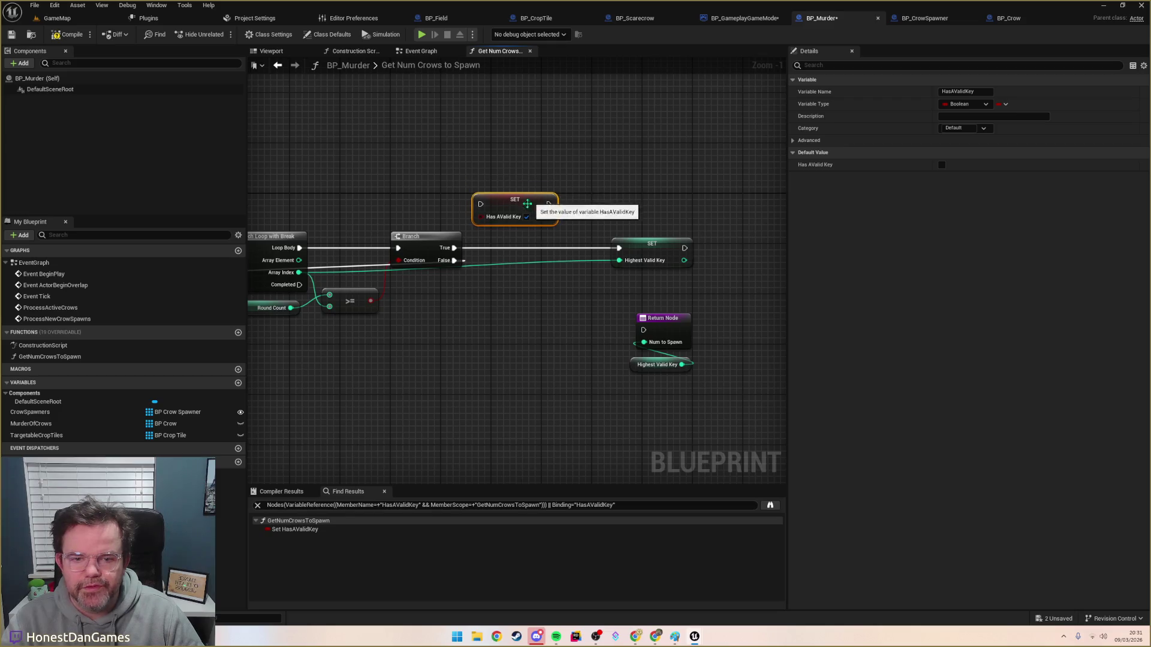
mouse_move(454, 247)
mouse_down()
mouse_move(480, 211)
mouse_move(527, 254)
mouse_move(619, 249)
mouse_up()
click(545, 261)
click(576, 319)
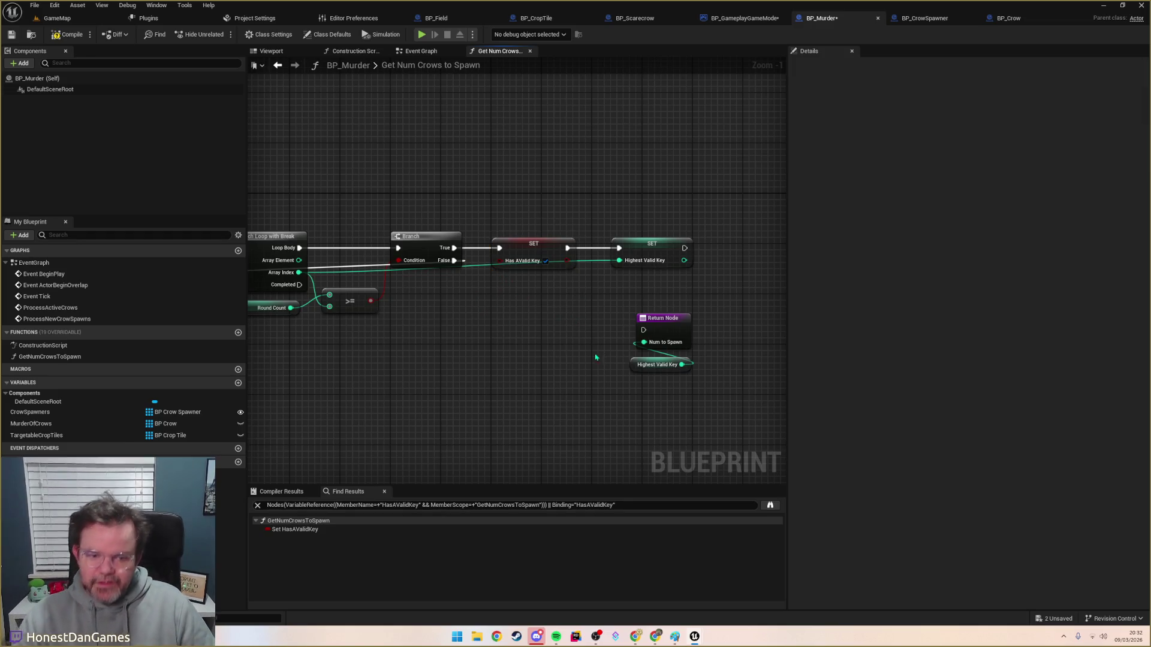
drag(421, 342, 481, 309)
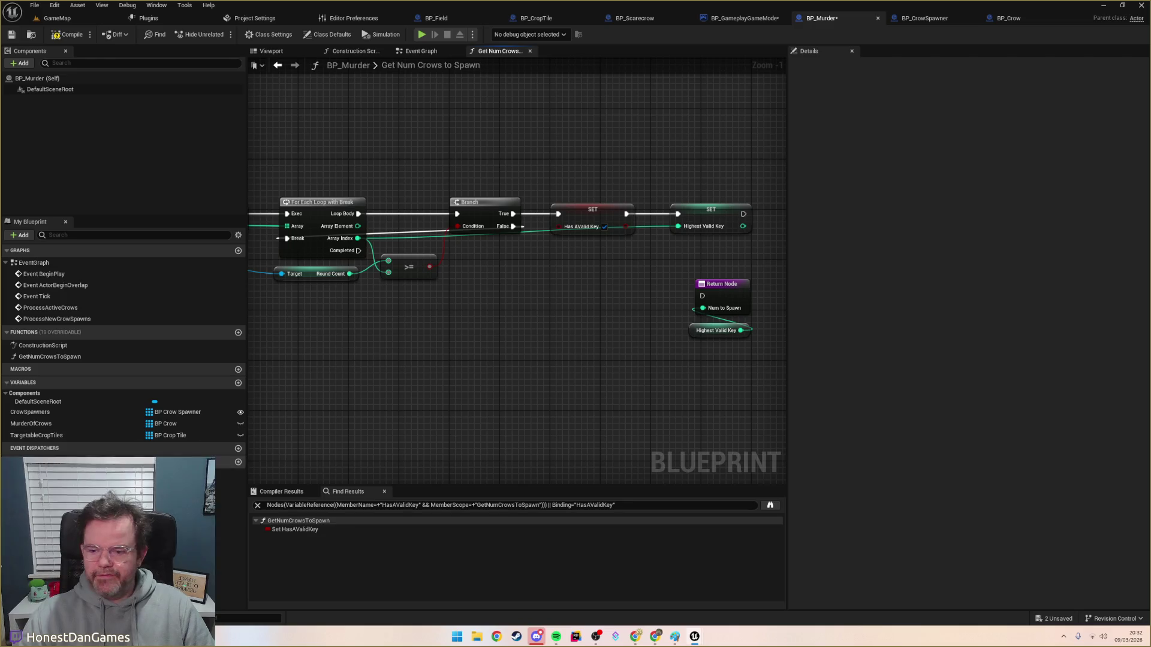
Step: Add a Branch on HasAValidKey after the loop completes
drag(231, 473, 456, 337)
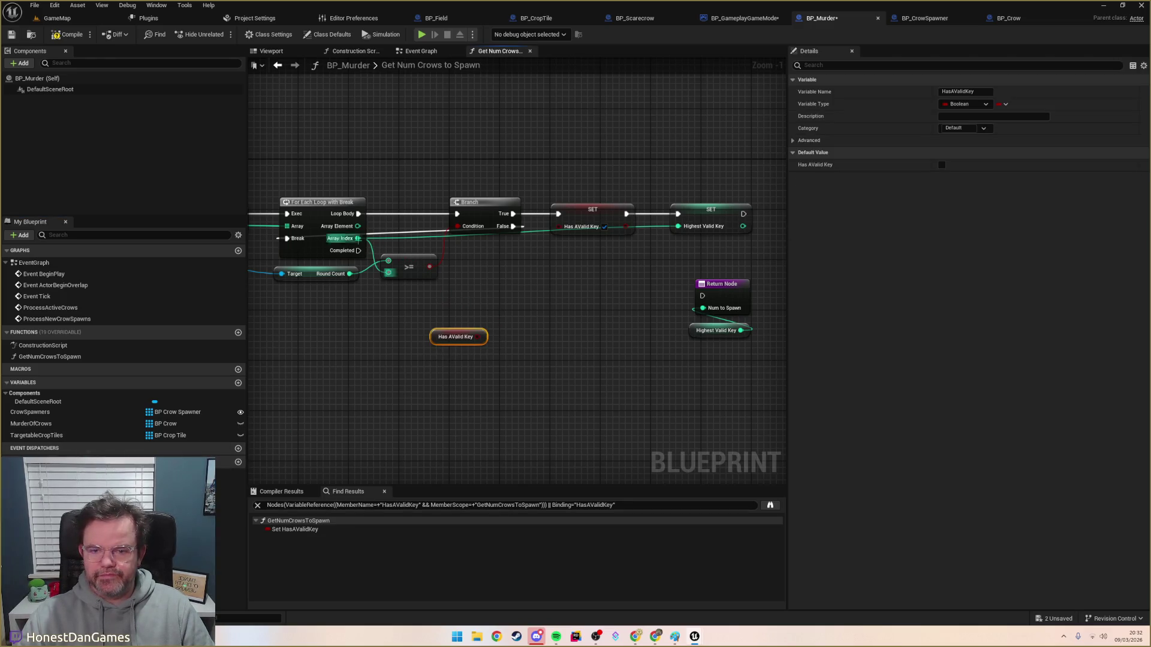
mouse_move(358, 251)
mouse_down()
mouse_move(398, 324)
mouse_move(480, 322)
mouse_move(405, 372)
mouse_up()
text(bra)
key(Return)
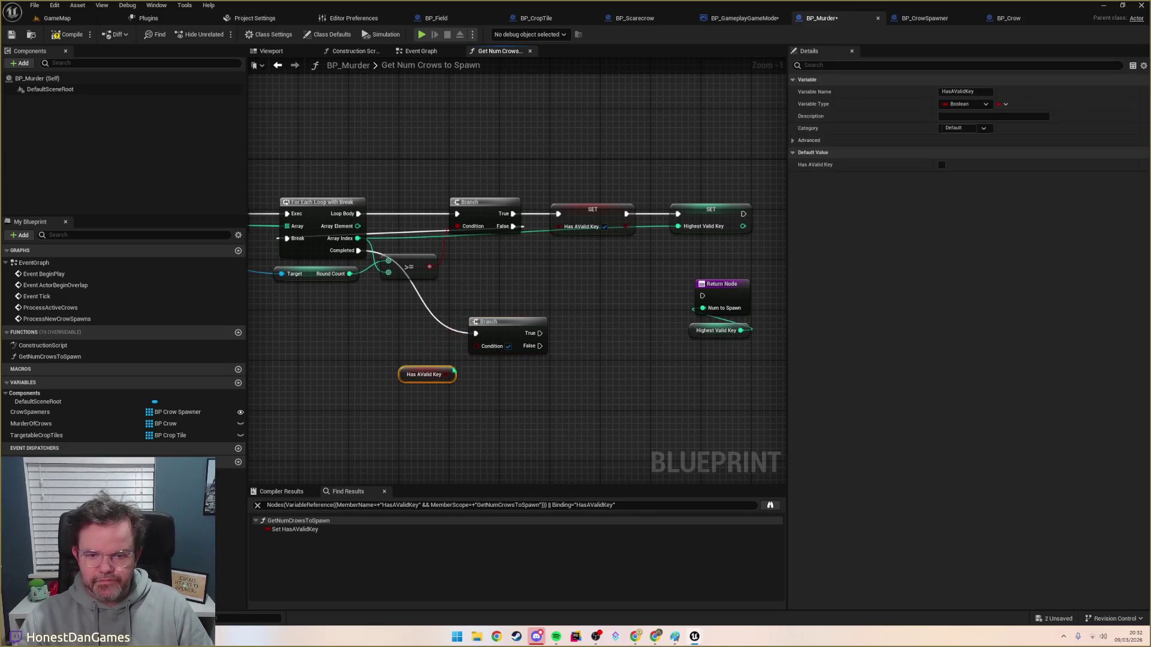
drag(507, 322, 493, 322)
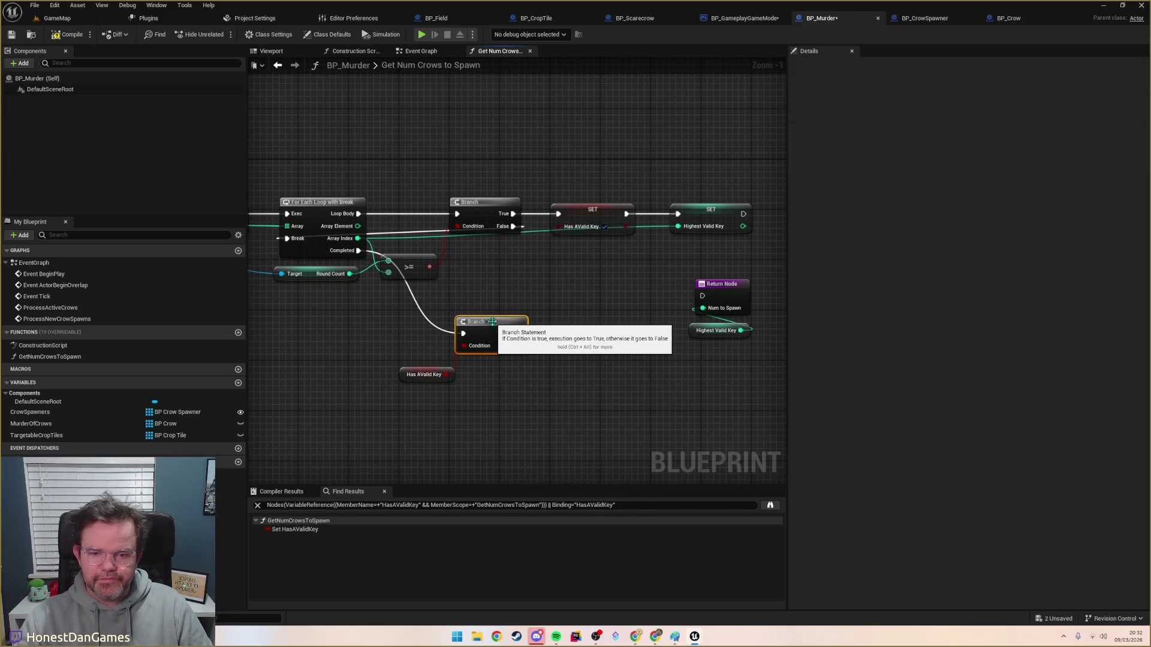
drag(408, 376, 463, 369)
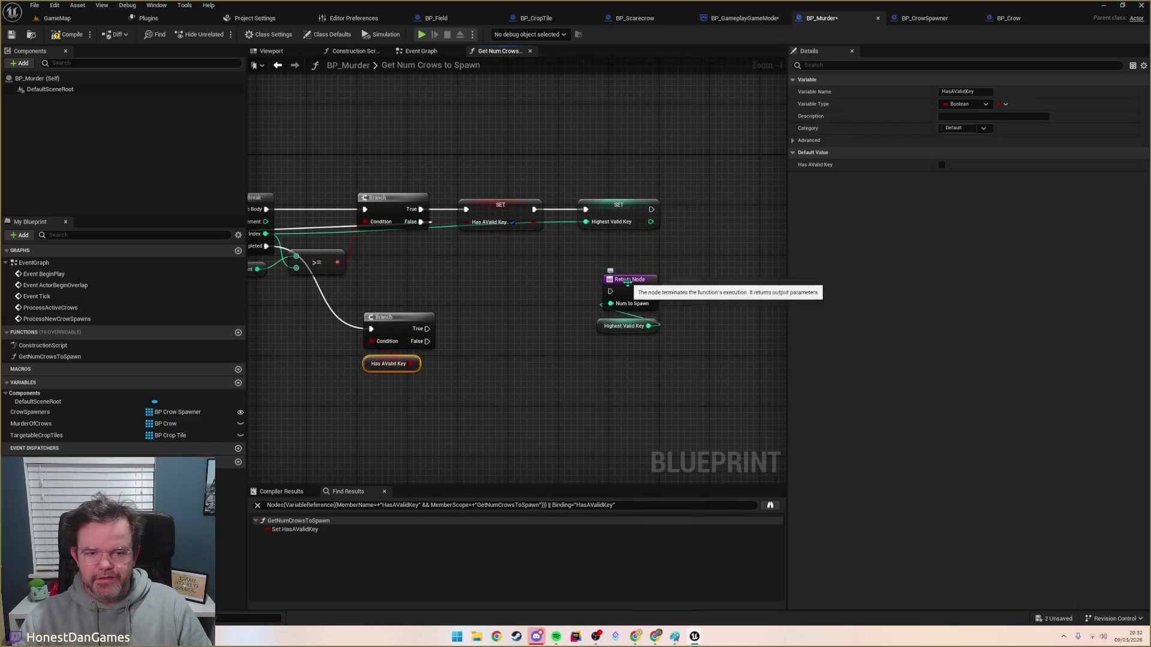
Step: Duplicate the Return Node and connect the new Branch's False output to the copy
click(592, 425)
key(ctrl+v)
drag(594, 423, 612, 393)
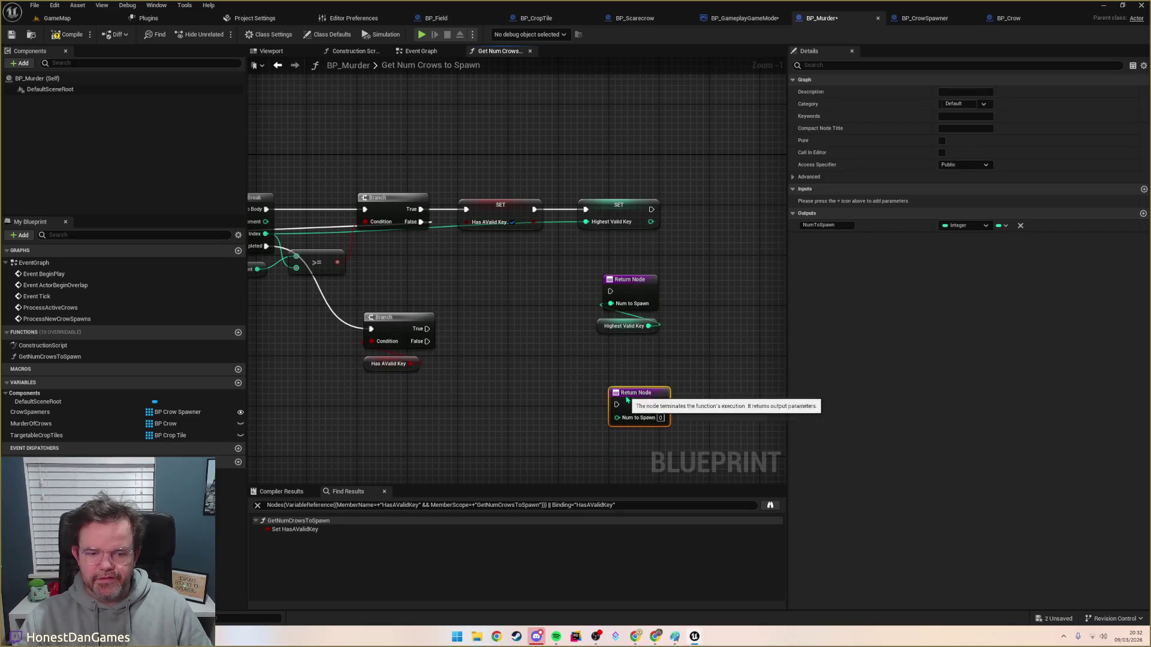
drag(427, 341, 616, 404)
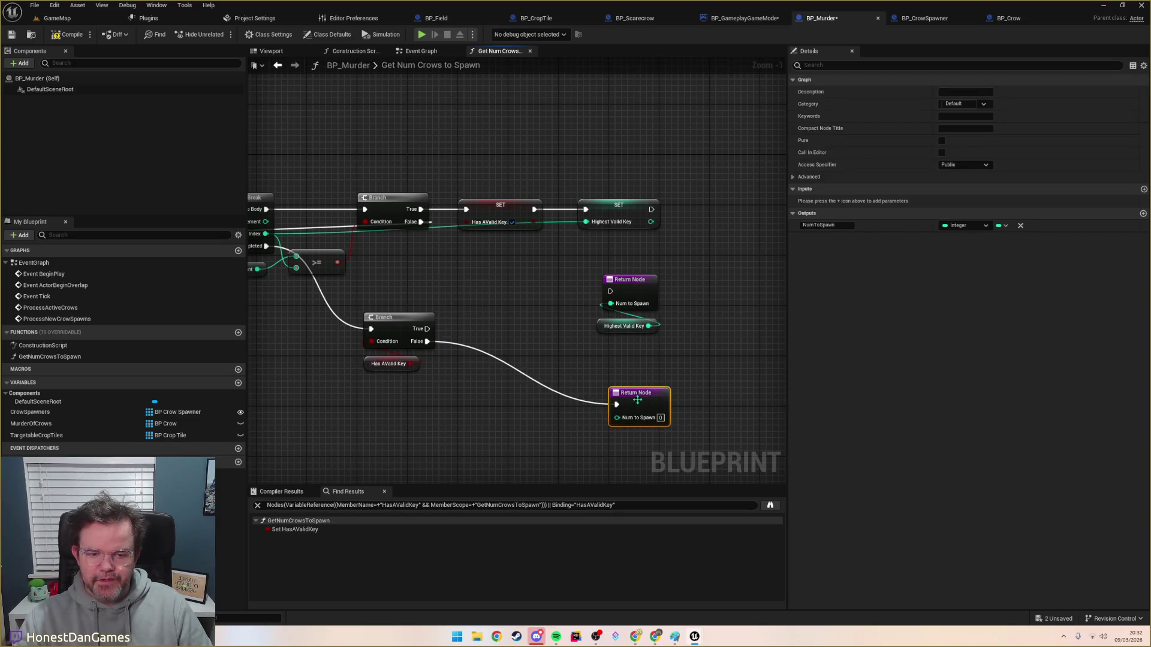
drag(466, 309, 634, 333)
Step: Add a Find node on Rounds to Crow Limit that looks up Highest Valid Key
drag(436, 349, 493, 333)
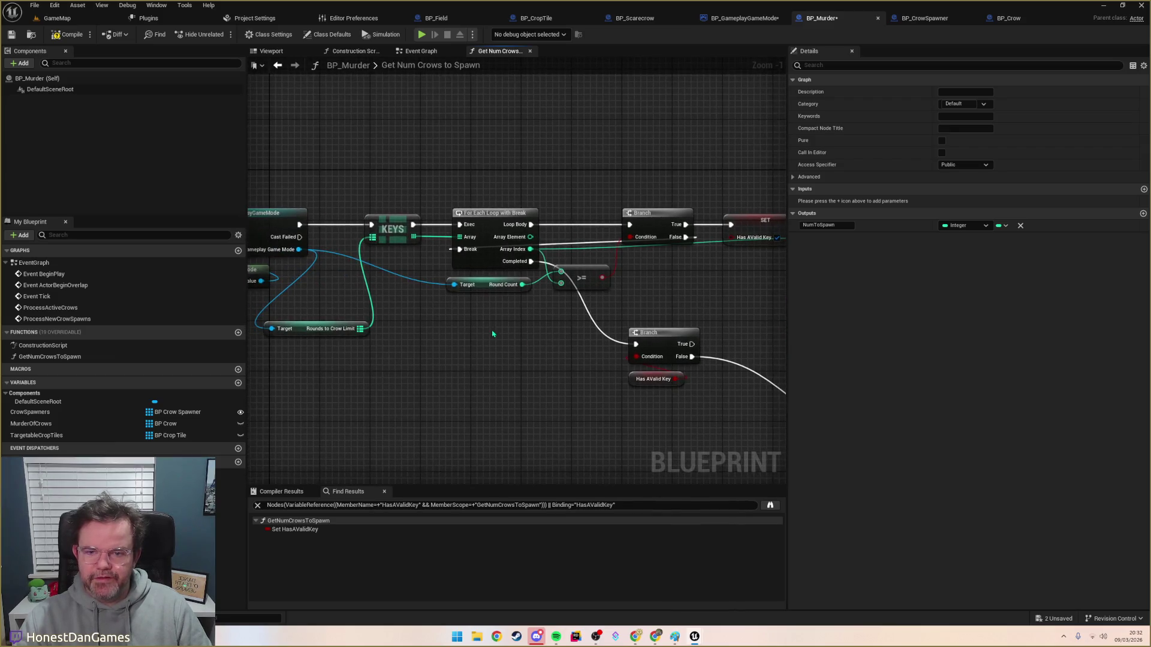
click(345, 328)
mouse_move(381, 339)
mouse_down()
mouse_move(509, 325)
mouse_move(473, 310)
mouse_move(892, 313)
mouse_move(453, 311)
mouse_move(442, 300)
mouse_up()
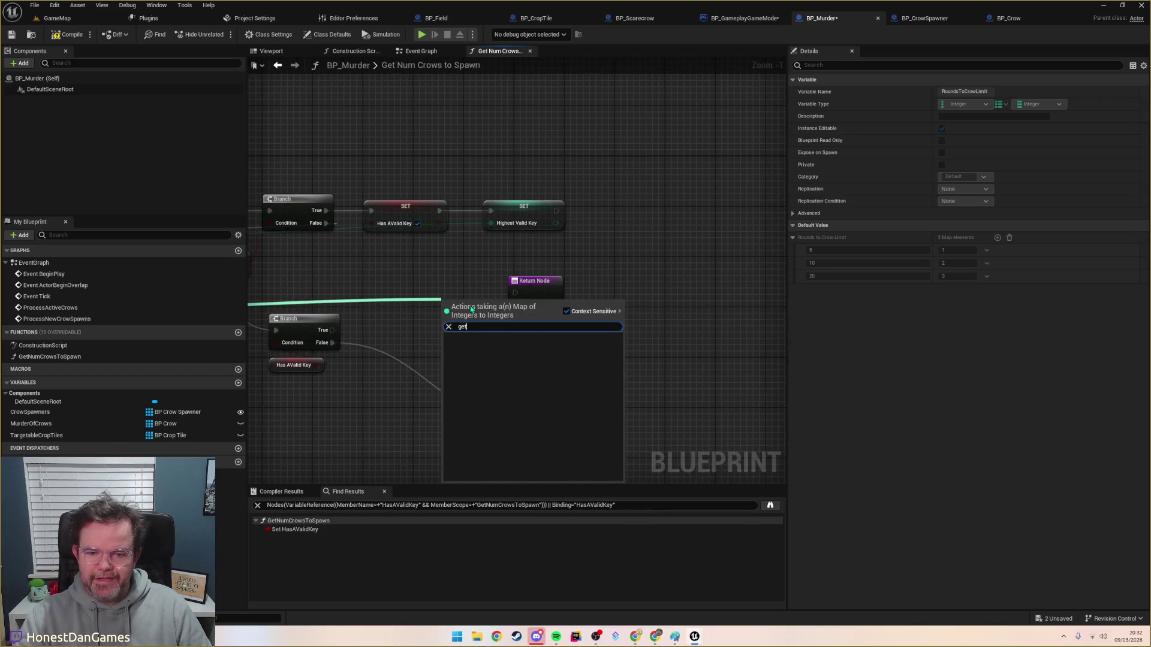
key(Return)
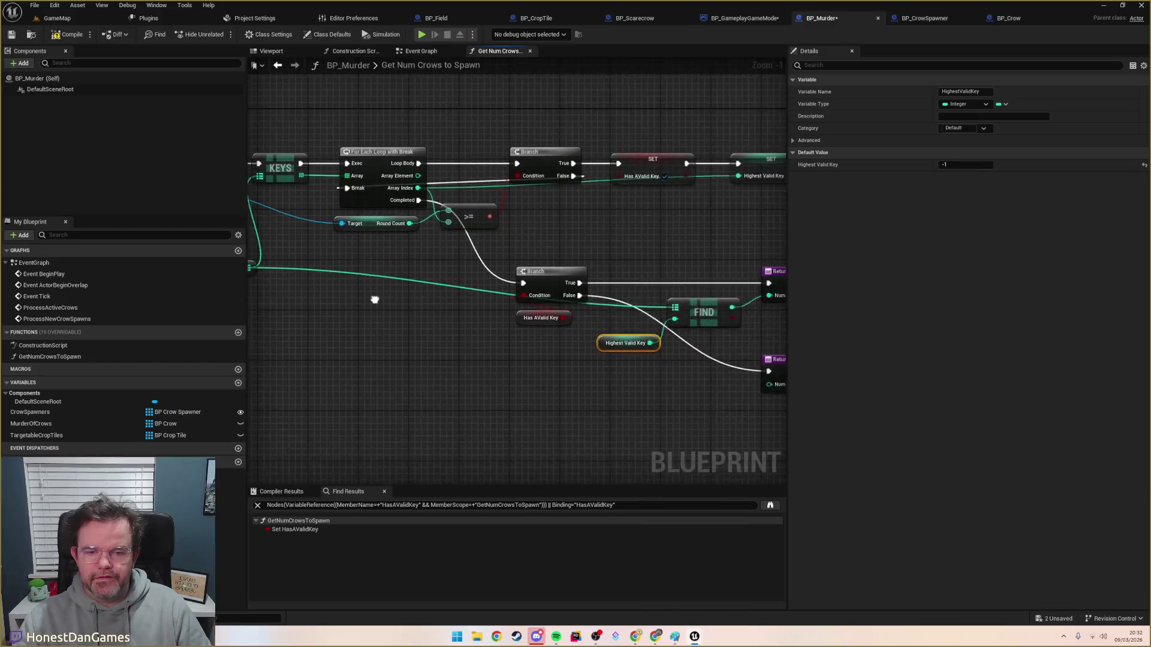
drag(443, 261, 442, 297)
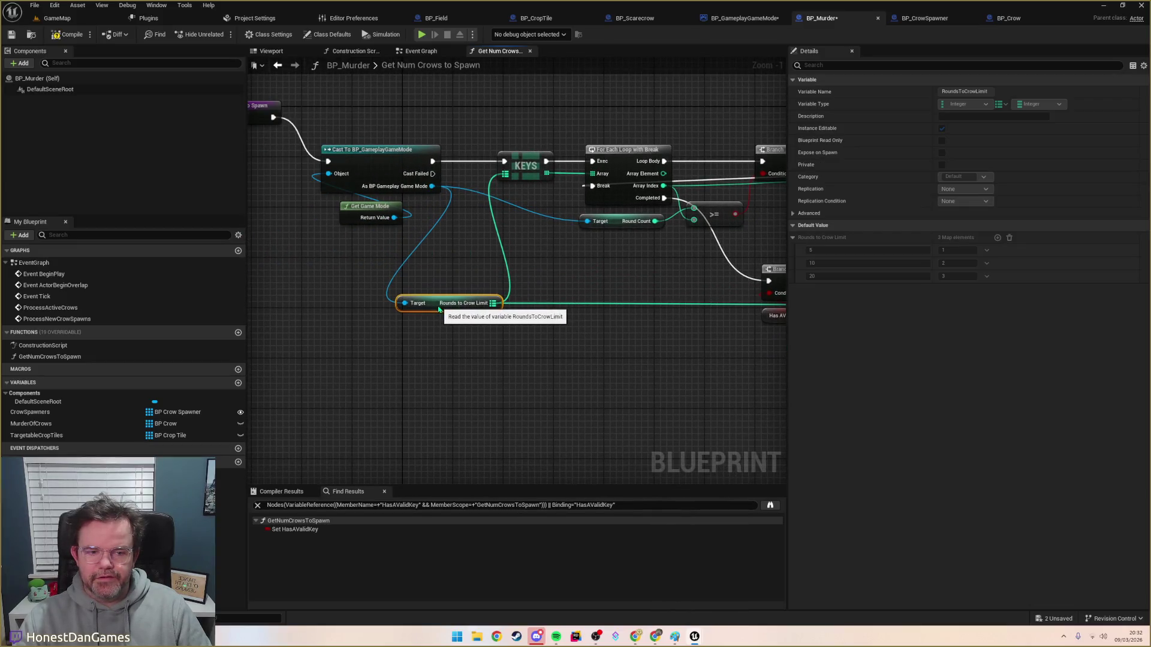
drag(674, 370, 345, 373)
Step: Save BP_Murder
scroll(475, 390, down, 1)
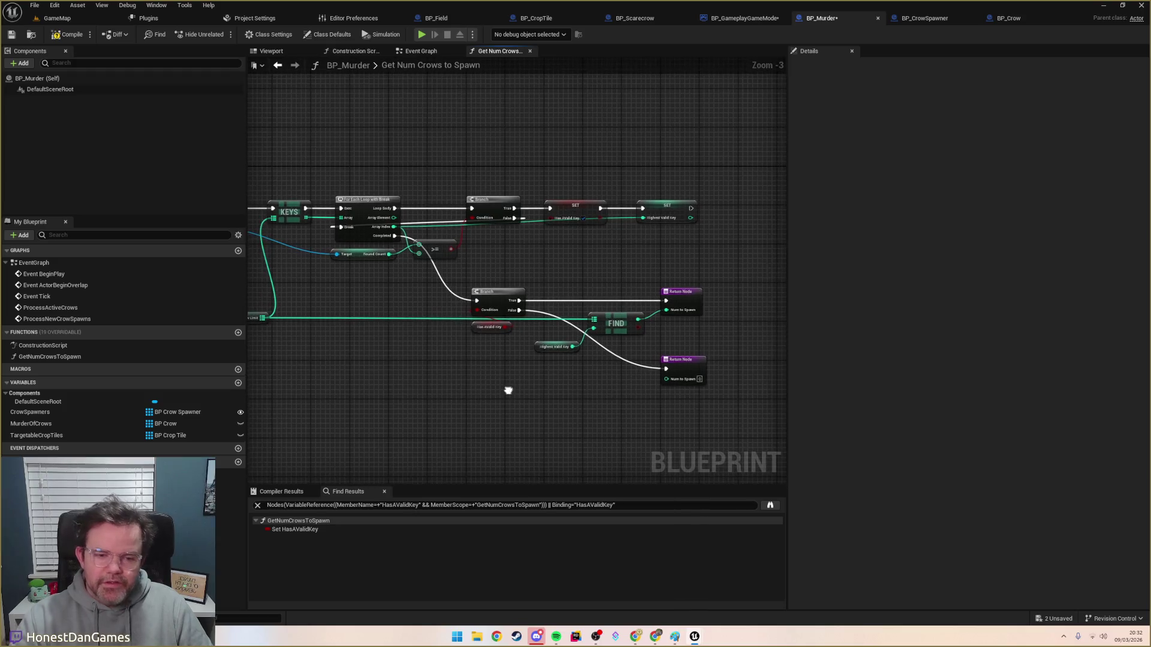
mouse_move(502, 246)
mouse_down()
mouse_move(557, 230)
mouse_move(604, 251)
mouse_move(773, 281)
mouse_up()
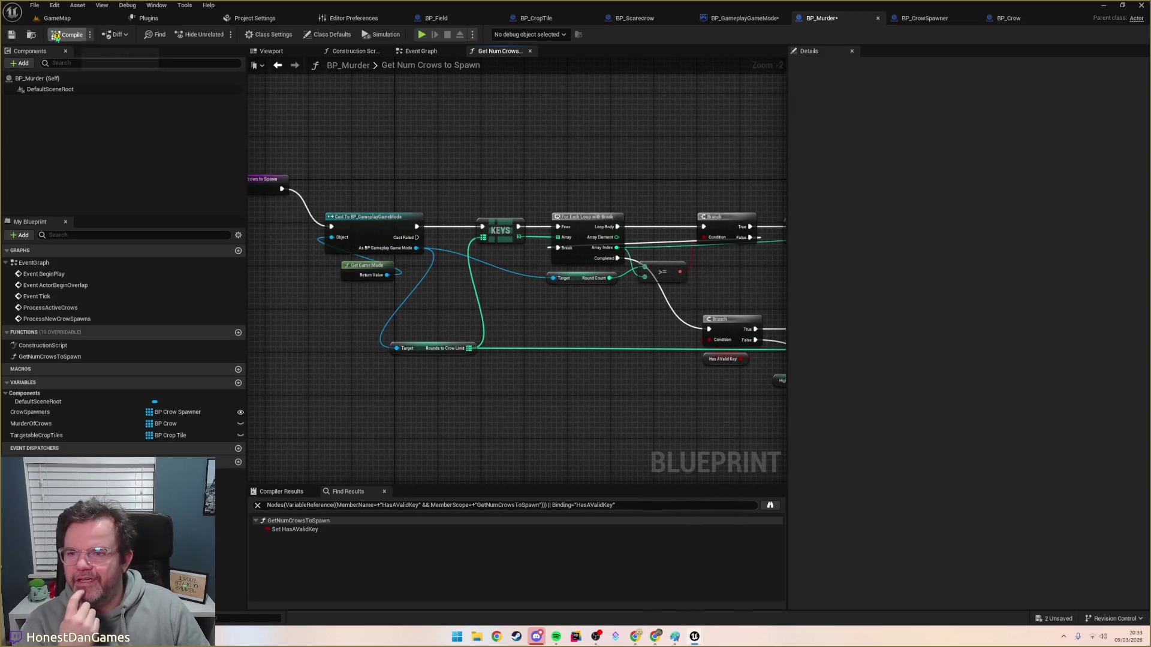
click(11, 34)
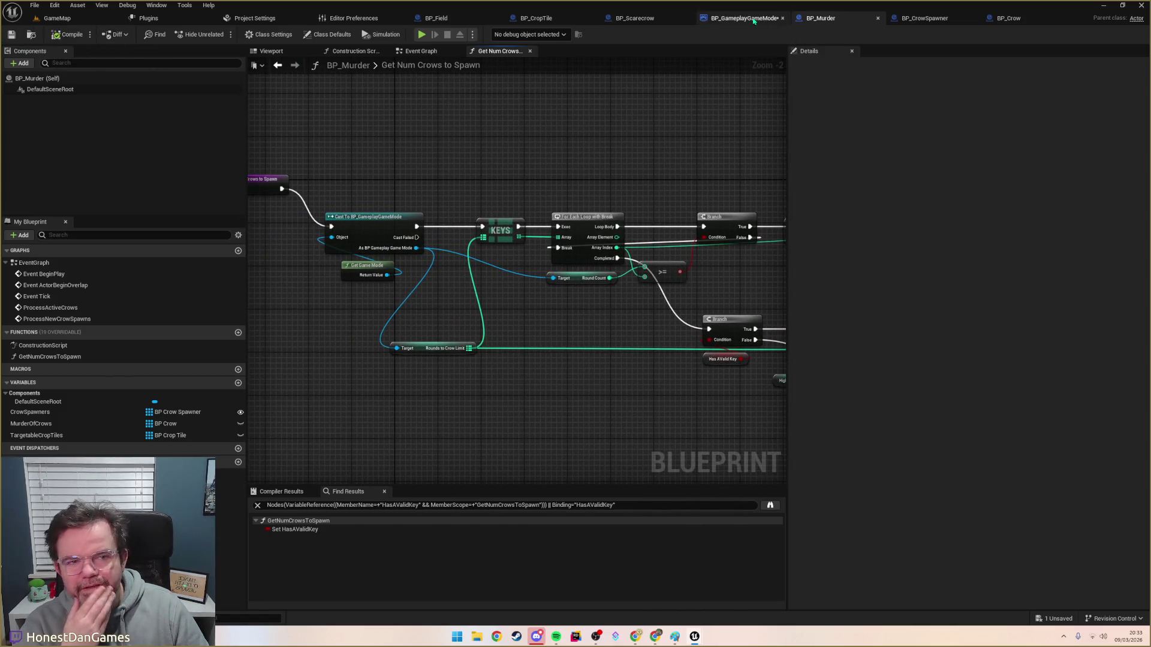
Step: Compile and save BP_GameplayGameMode, then go back to BP_Murder's Event Graph
click(743, 18)
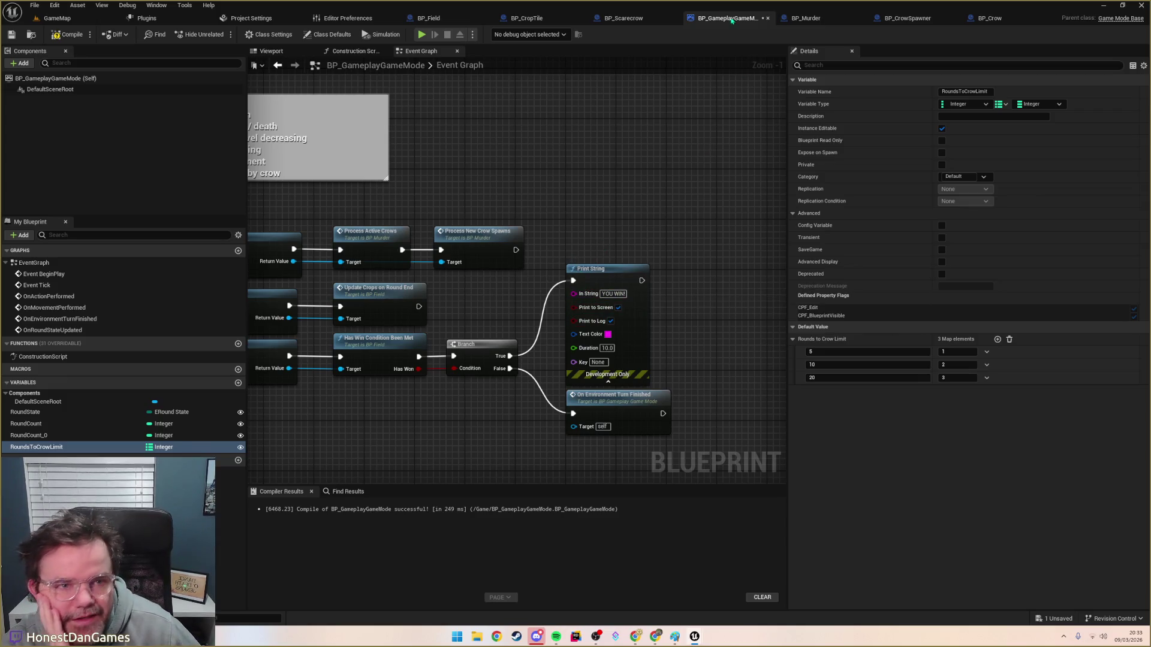
click(68, 34)
click(11, 34)
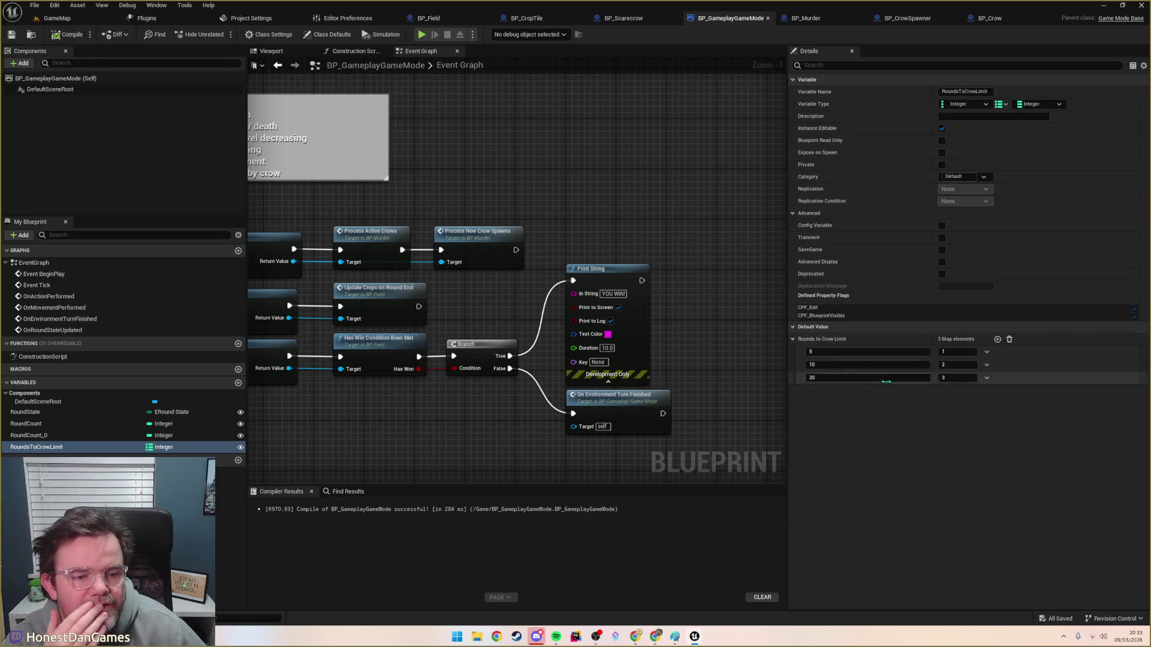
click(809, 18)
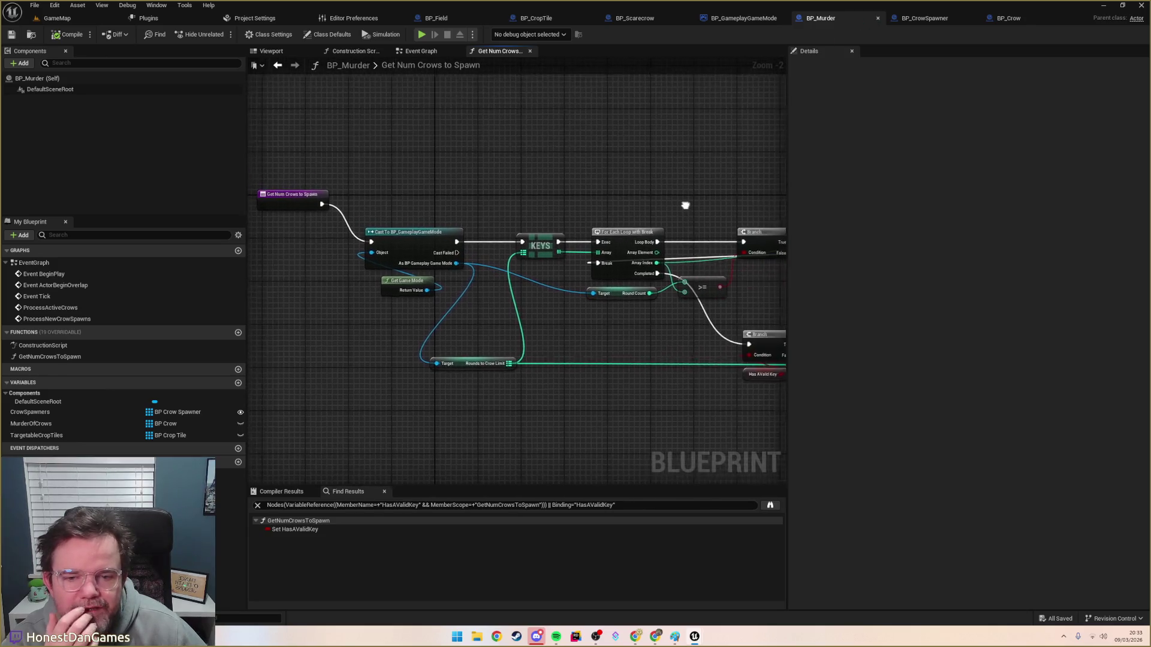
key(alt+Left)
Step: Shift the crow spawner loop nodes right and insert a Get Num Crows To Spawn call after ProcessNewCrowSpawns
scroll(467, 234, up, 4)
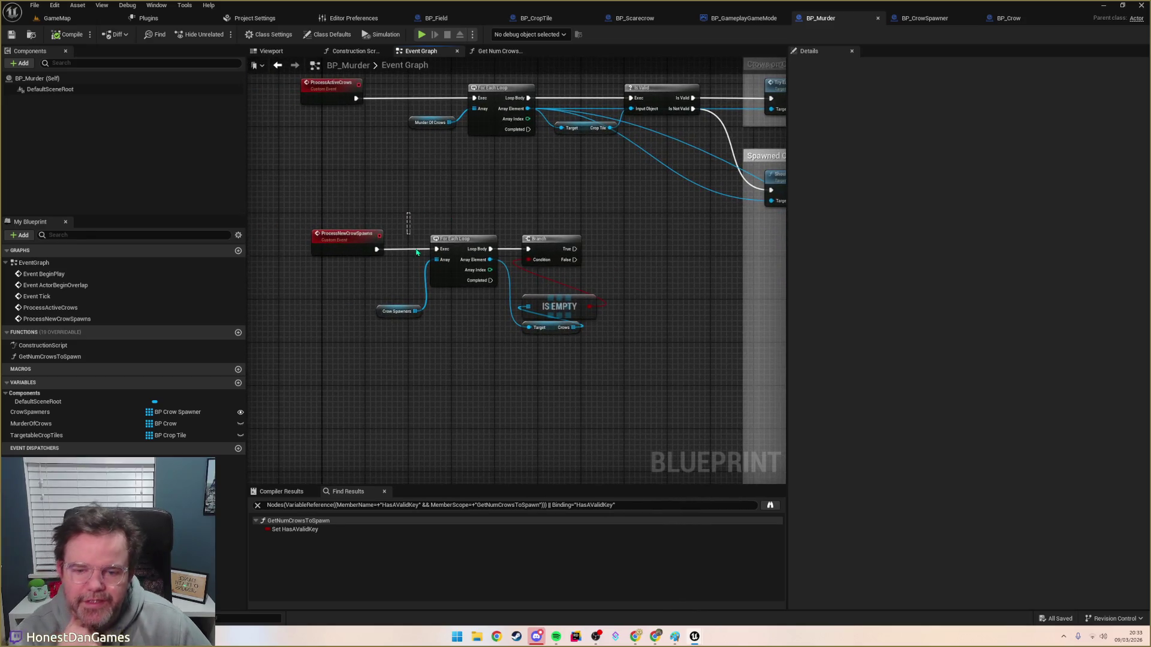
drag(411, 237, 548, 321)
drag(539, 238, 653, 238)
mouse_move(352, 235)
mouse_down()
mouse_move(308, 236)
mouse_move(393, 249)
mouse_move(372, 264)
mouse_move(343, 250)
mouse_up()
key(Escape)
click(345, 342)
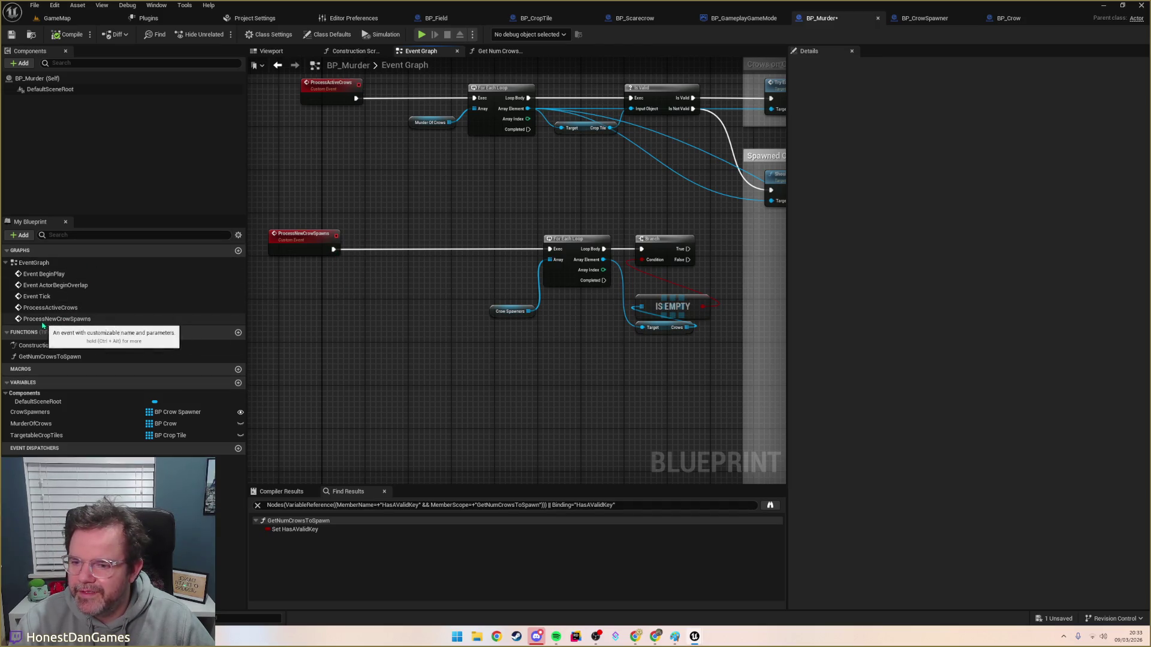
mouse_move(44, 358)
mouse_down()
mouse_move(384, 275)
mouse_move(362, 266)
mouse_move(371, 287)
mouse_move(407, 235)
mouse_up()
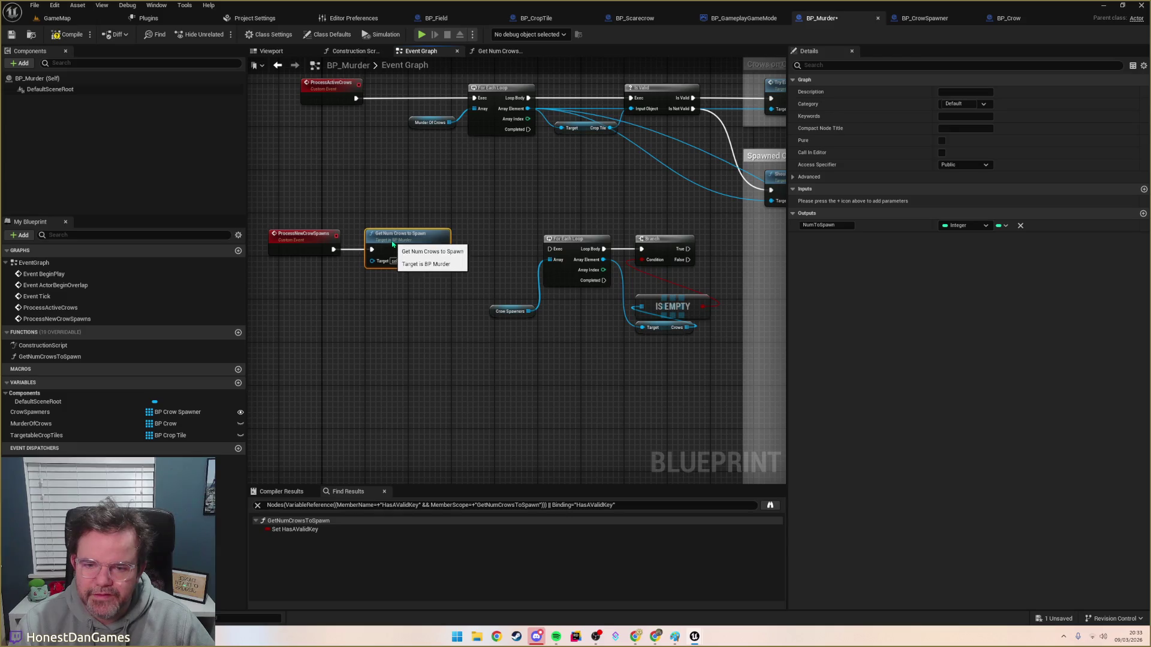
mouse_move(453, 273)
mouse_down()
mouse_move(367, 263)
mouse_move(402, 265)
mouse_up()
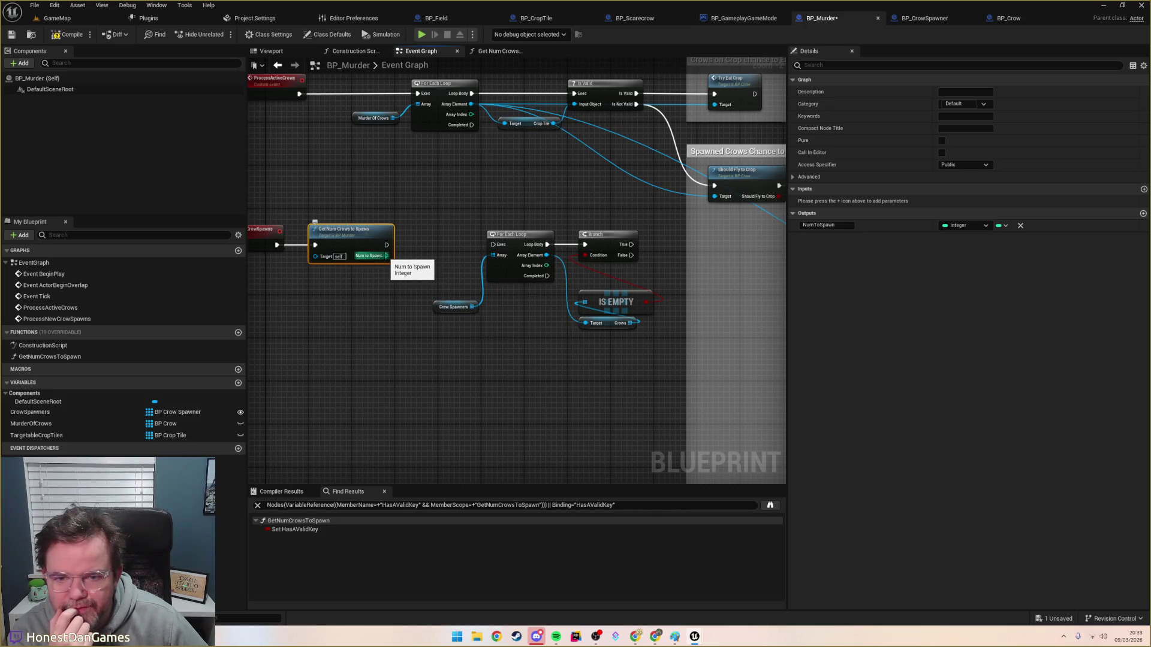
Step: Promote the Num to Spawn output to a variable and rename it NumToTrySpawn
right_click(386, 257)
click(421, 285)
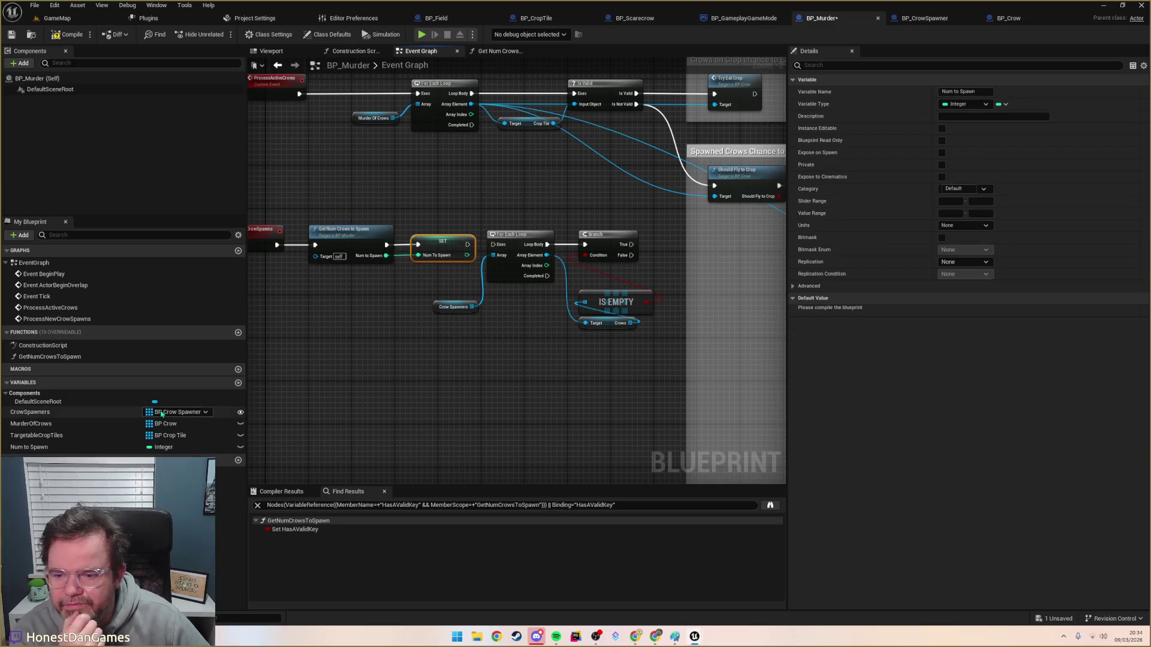
click(59, 448)
click(48, 449)
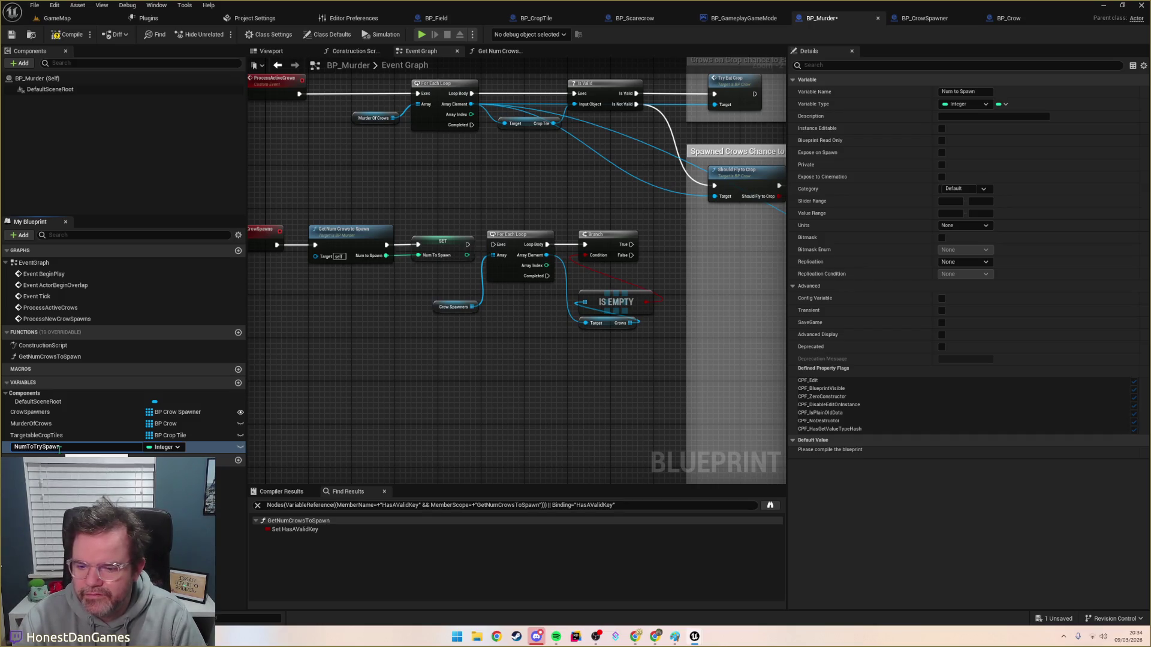
key(Return)
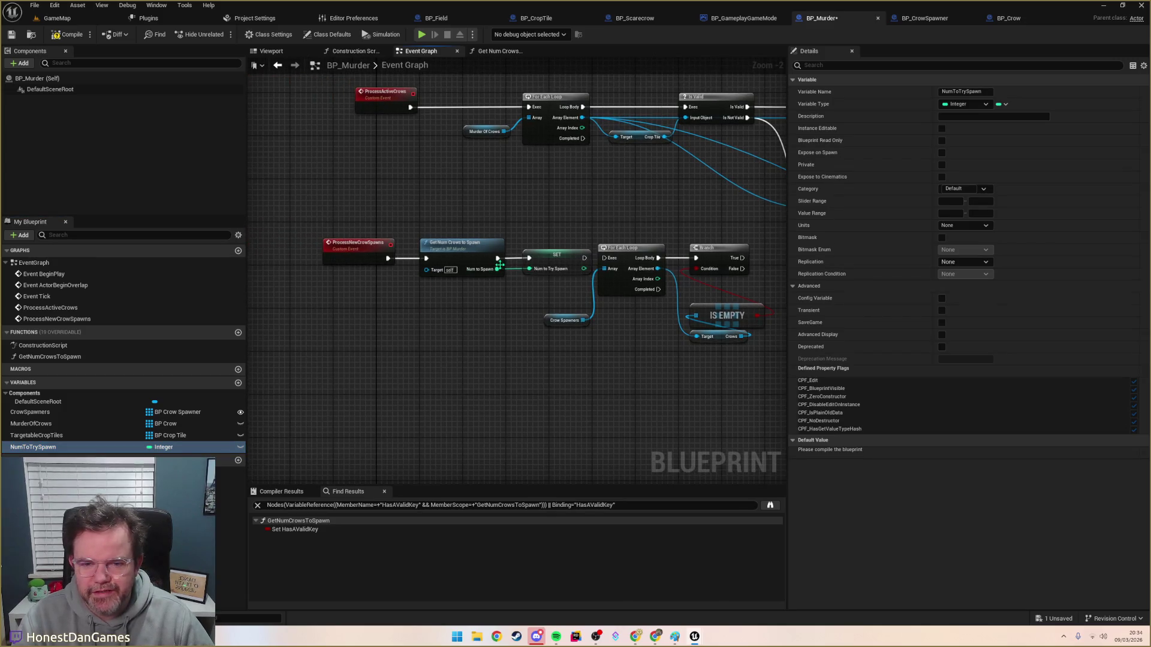
Step: Rearrange the Crow Spawners getter and the loop, Branch and IS EMPTY nodes after the SET node
click(412, 246)
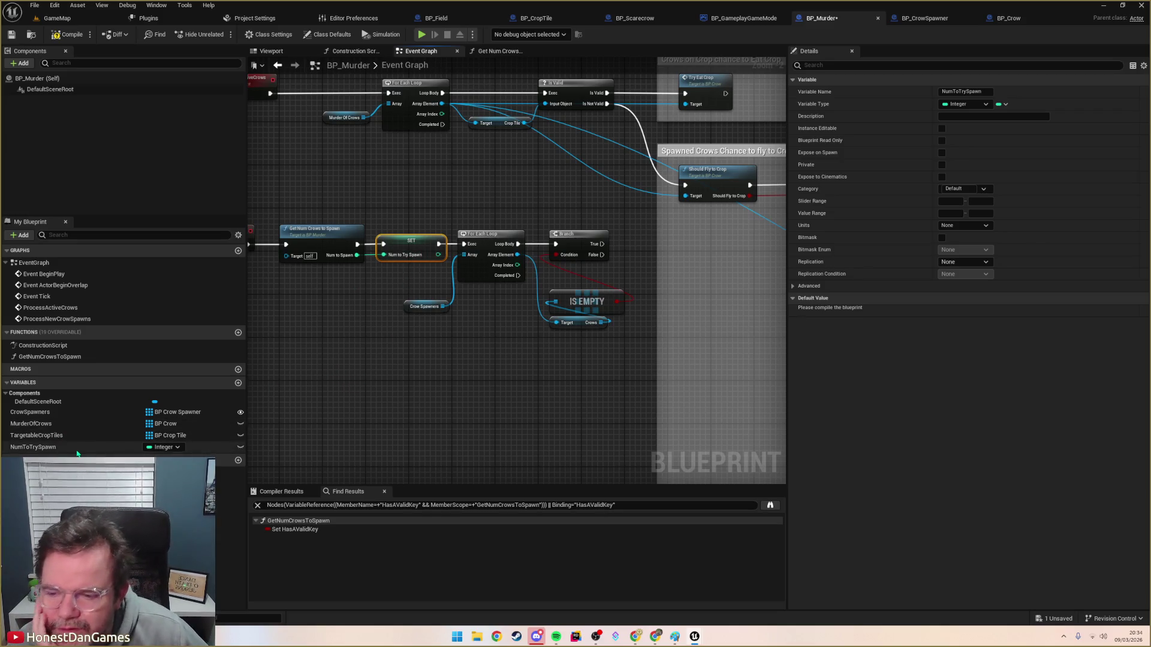
drag(453, 346, 430, 347)
mouse_move(493, 327)
mouse_down()
mouse_move(566, 338)
mouse_move(431, 324)
mouse_up()
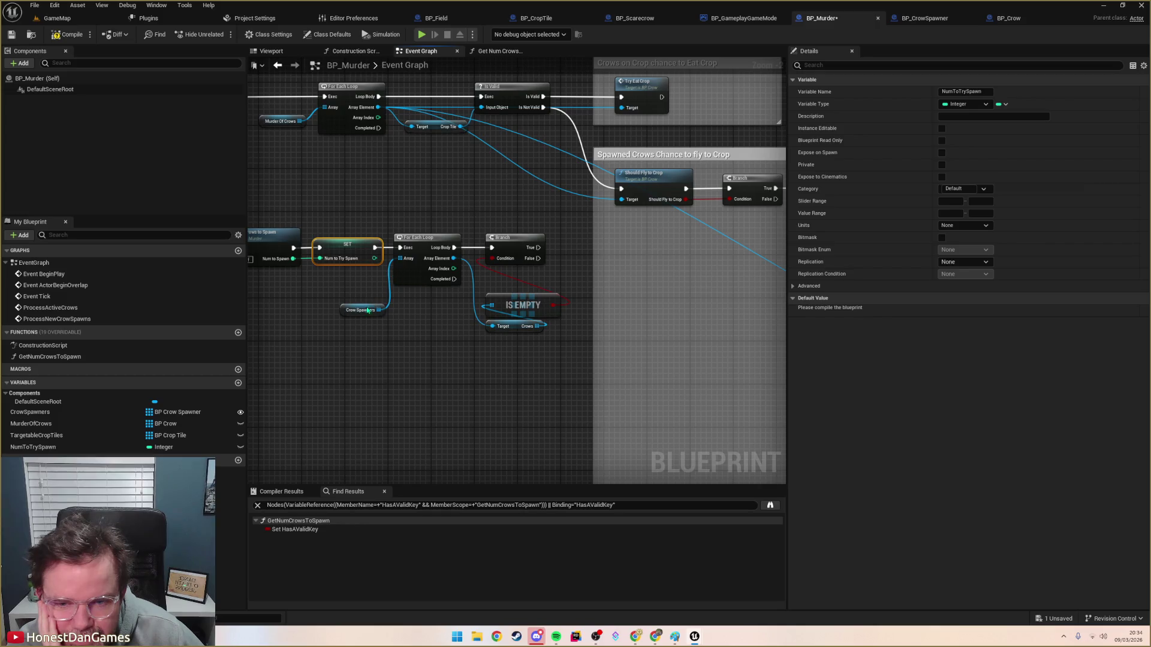
drag(368, 306, 427, 296)
mouse_move(402, 214)
mouse_down()
mouse_move(488, 330)
mouse_move(560, 349)
mouse_up()
drag(429, 241, 477, 243)
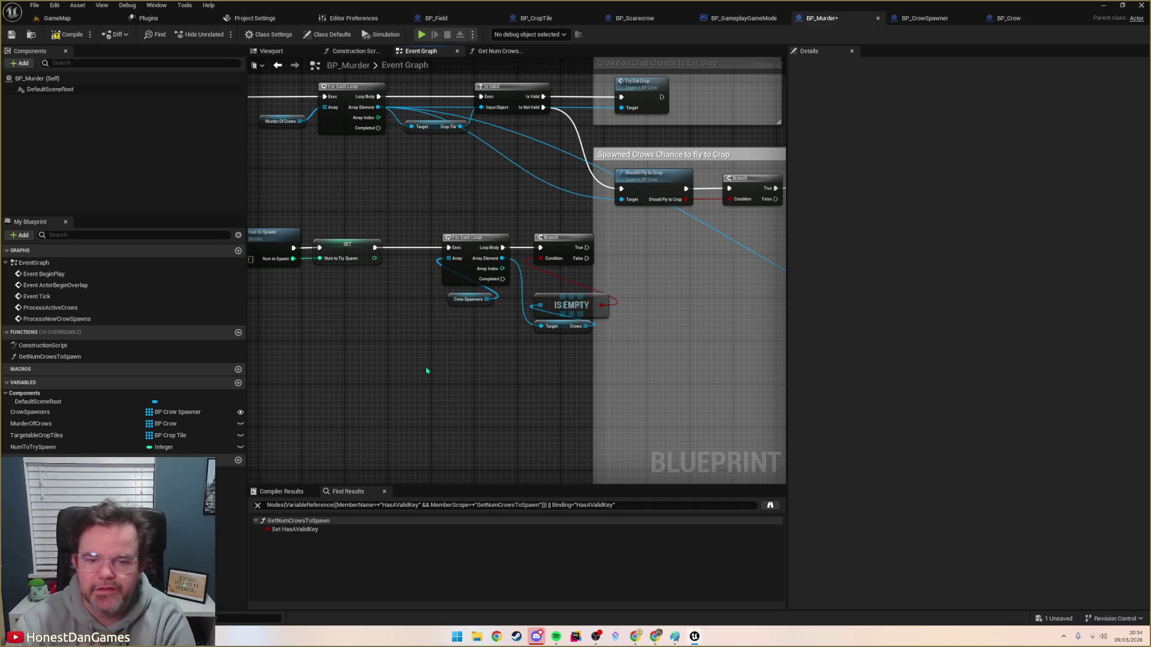
Step: Add a For Each Loop with Break node above the old Crow Spawners loop
drag(528, 218, 601, 361)
click(466, 239)
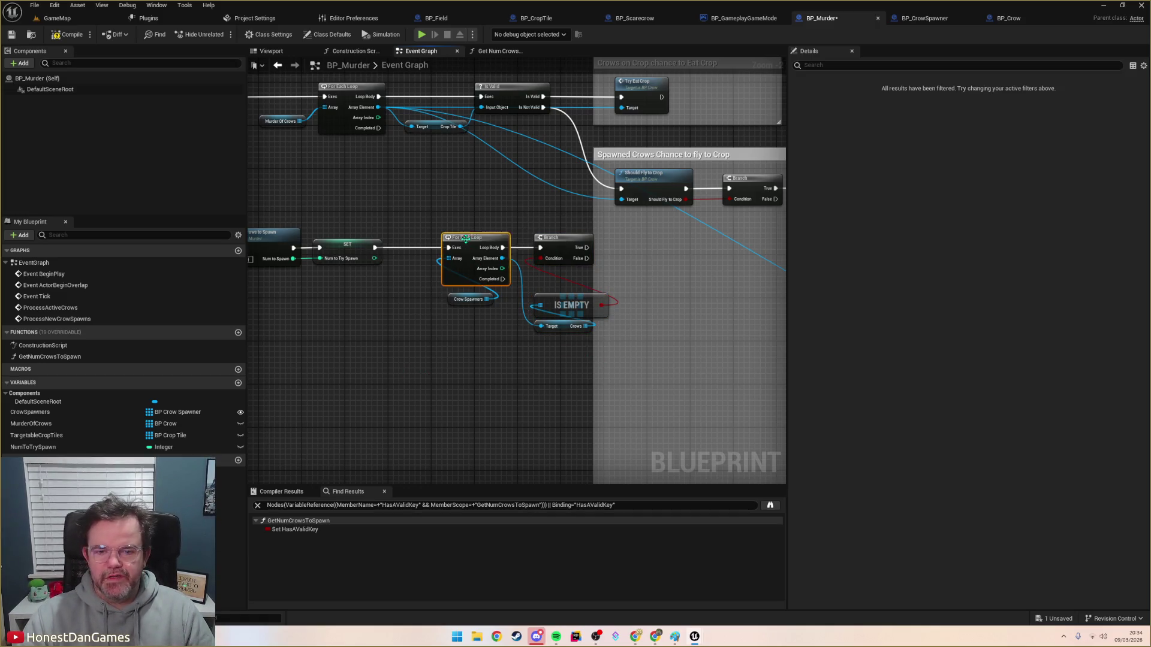
right_click(435, 200)
text(foreachwith)
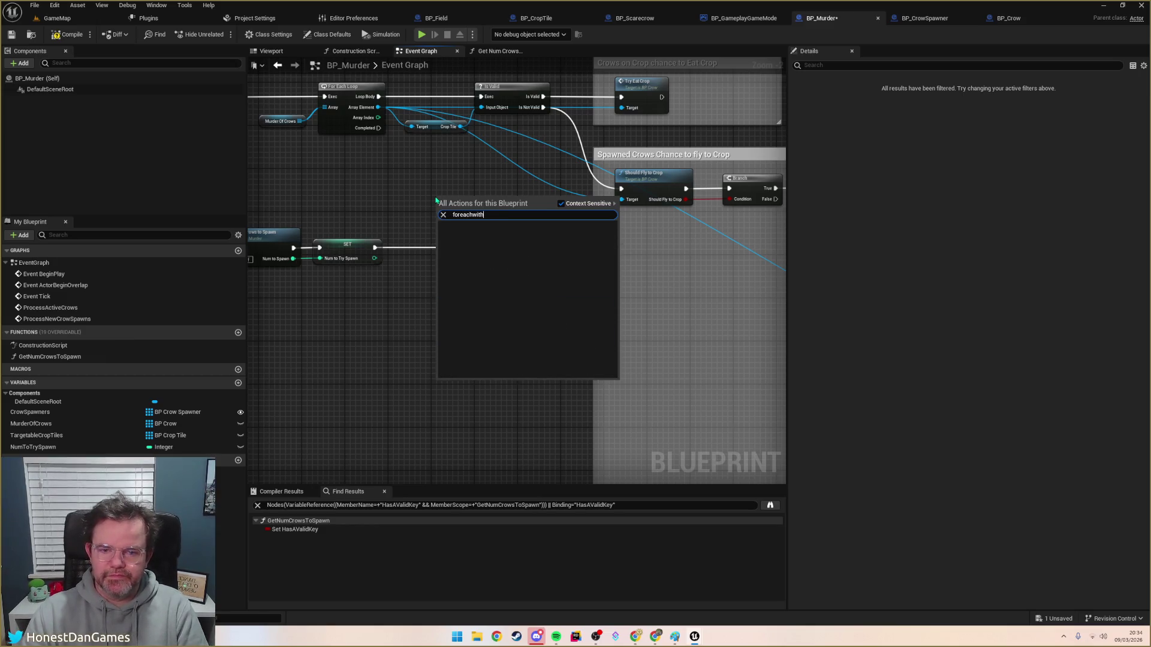
key(BackSpace)
key(BackSpace)
key(Down)
key(Return)
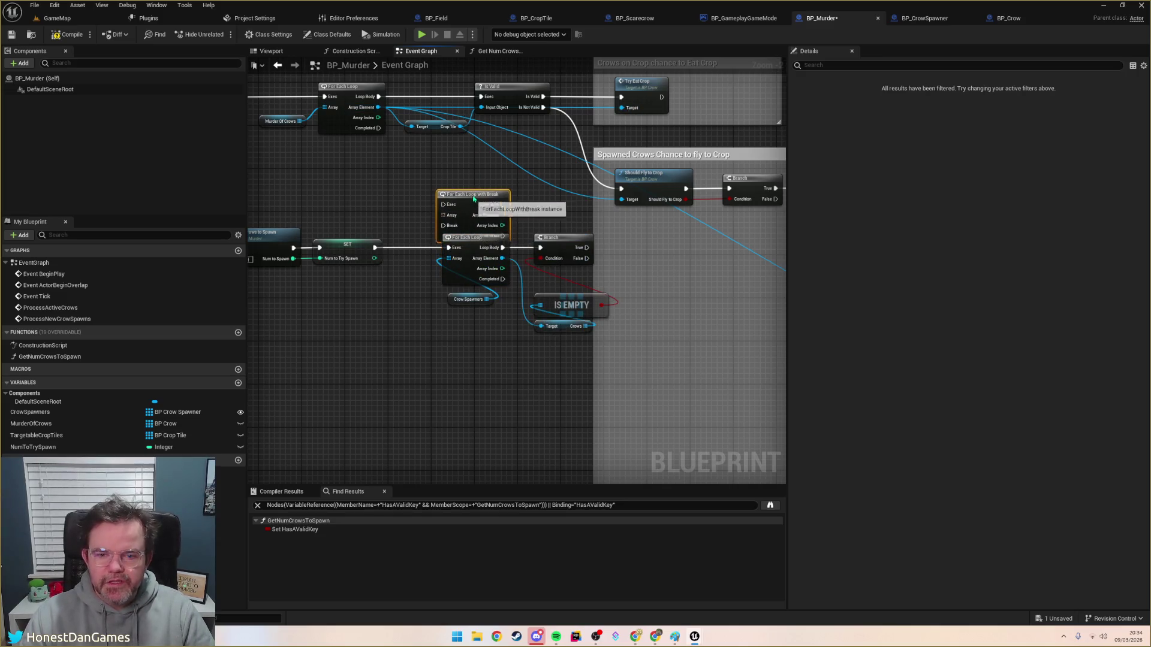
drag(473, 202, 483, 192)
Step: Move the array, SET execution, Array Element and Loop Body wires to the new loop and delete the old one
mouse_move(486, 299)
mouse_down()
mouse_move(449, 238)
mouse_move(450, 207)
mouse_up()
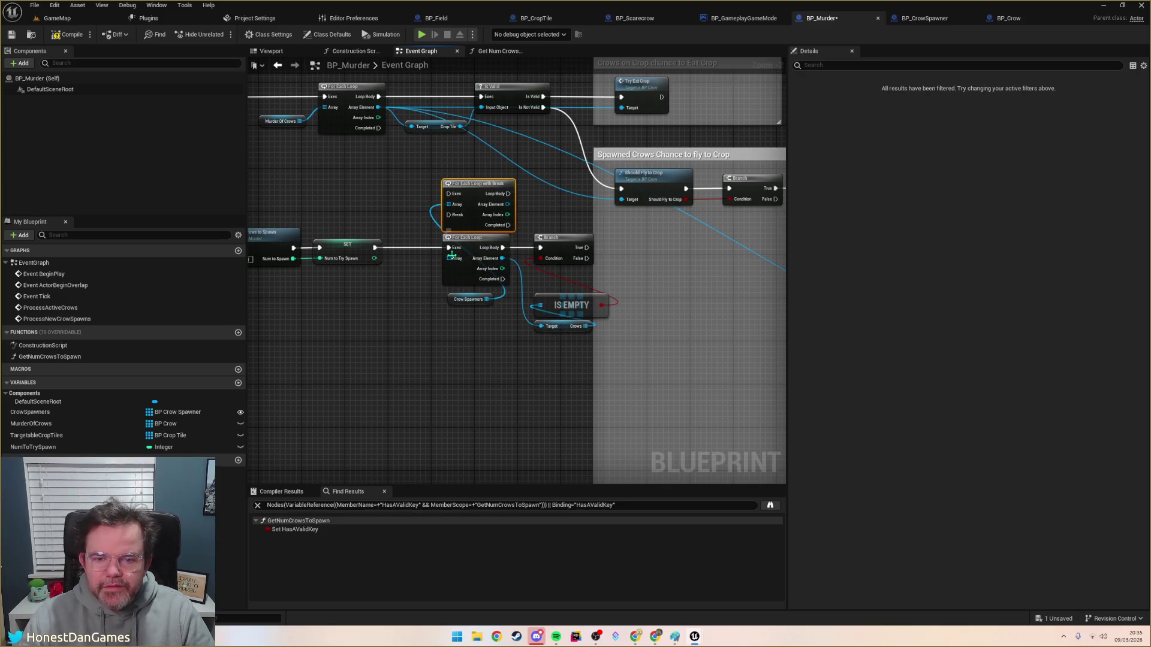
drag(449, 248, 450, 193)
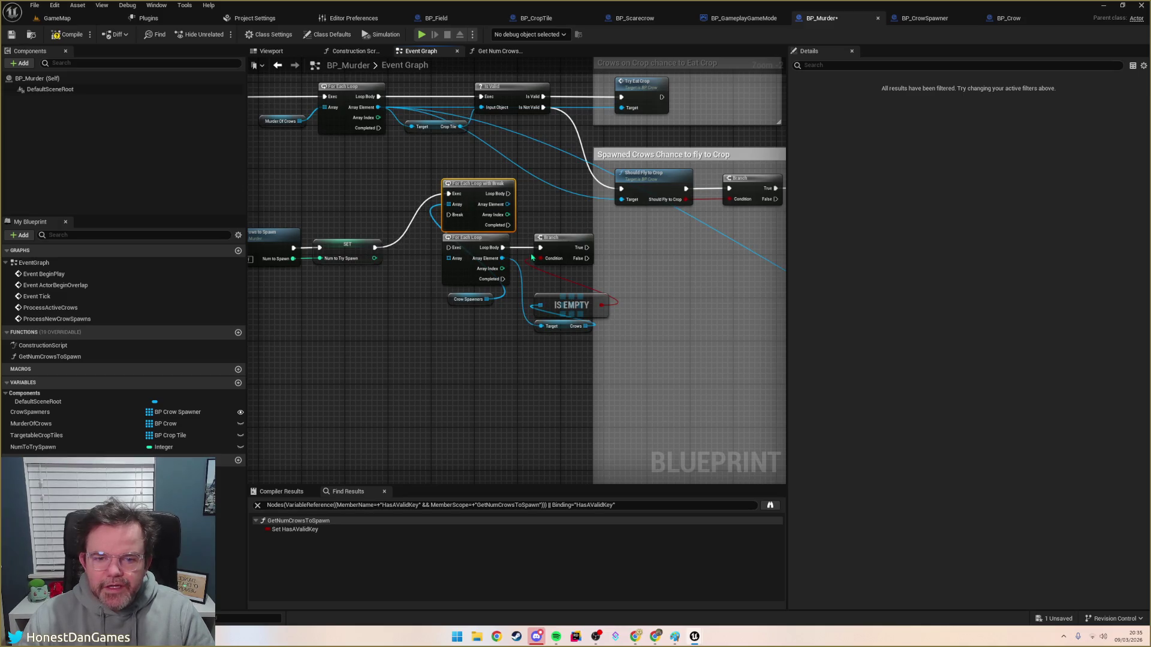
drag(502, 258, 507, 204)
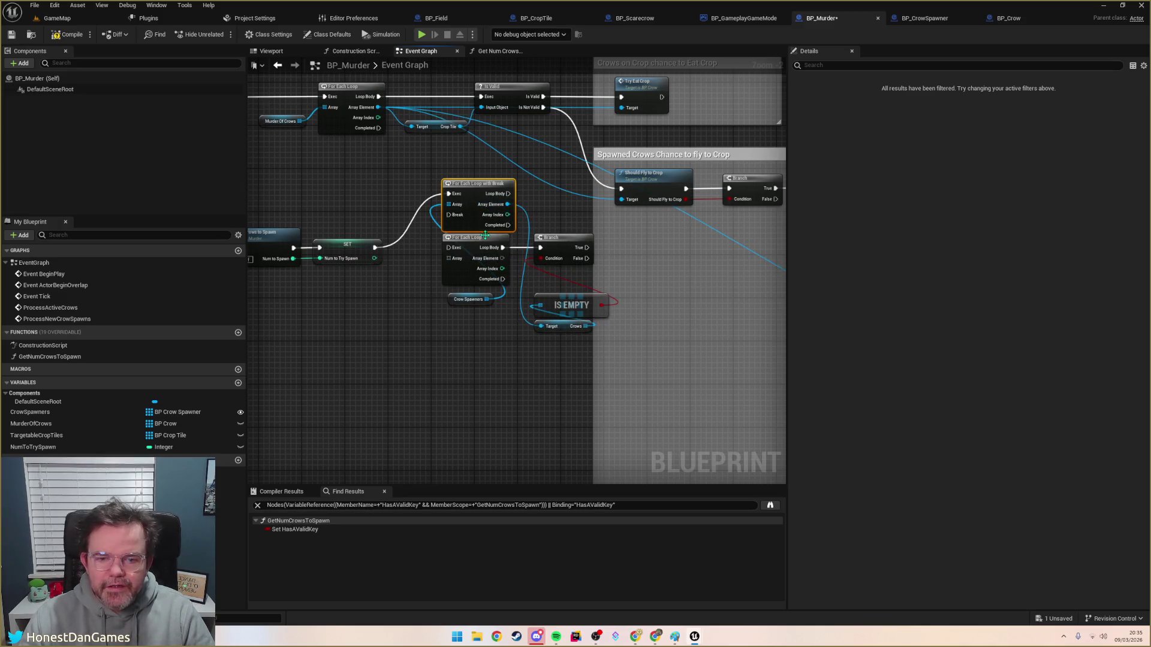
mouse_move(482, 244)
mouse_down()
mouse_move(426, 351)
mouse_move(435, 336)
mouse_up()
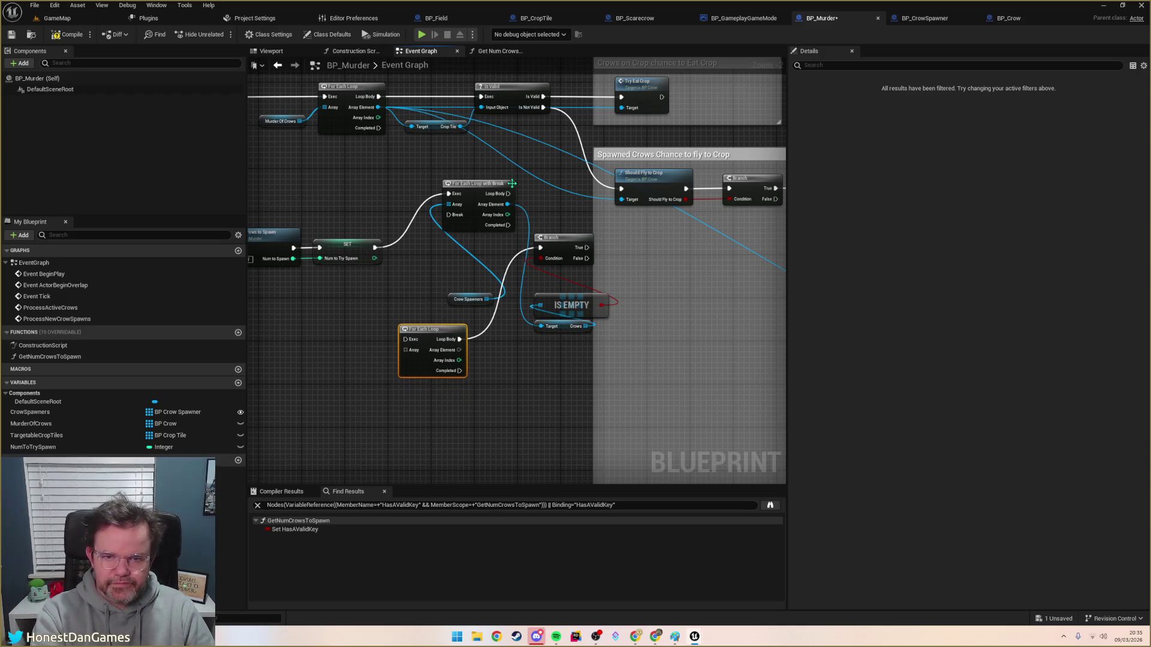
drag(507, 193, 541, 247)
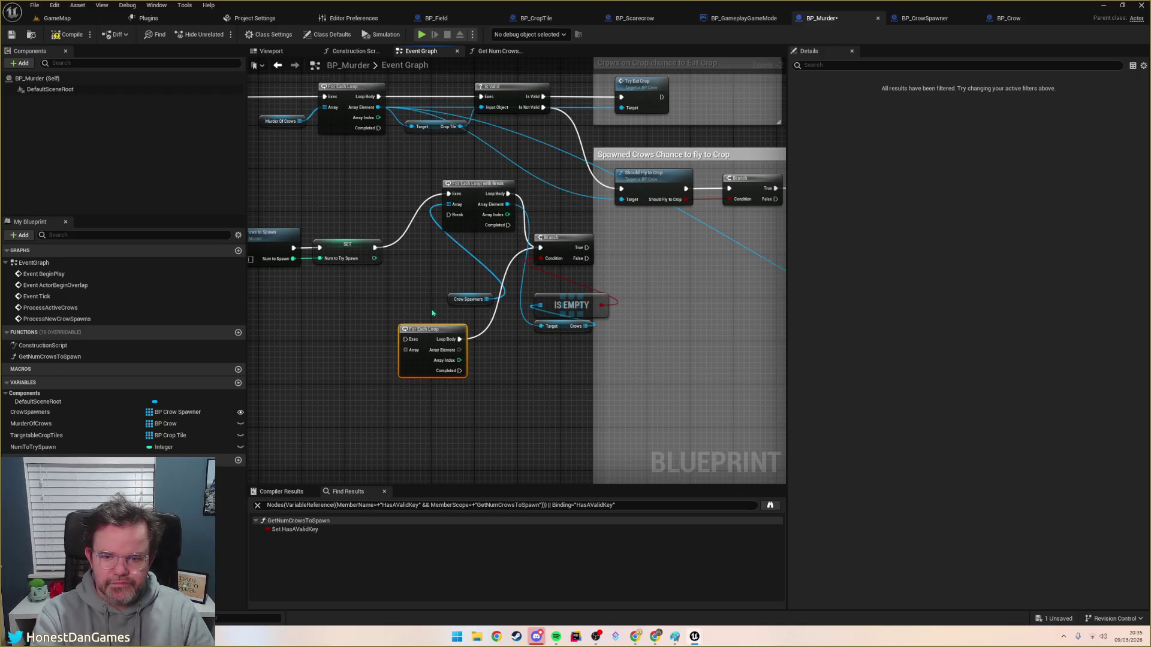
key(Delete)
drag(468, 190, 446, 244)
click(456, 302)
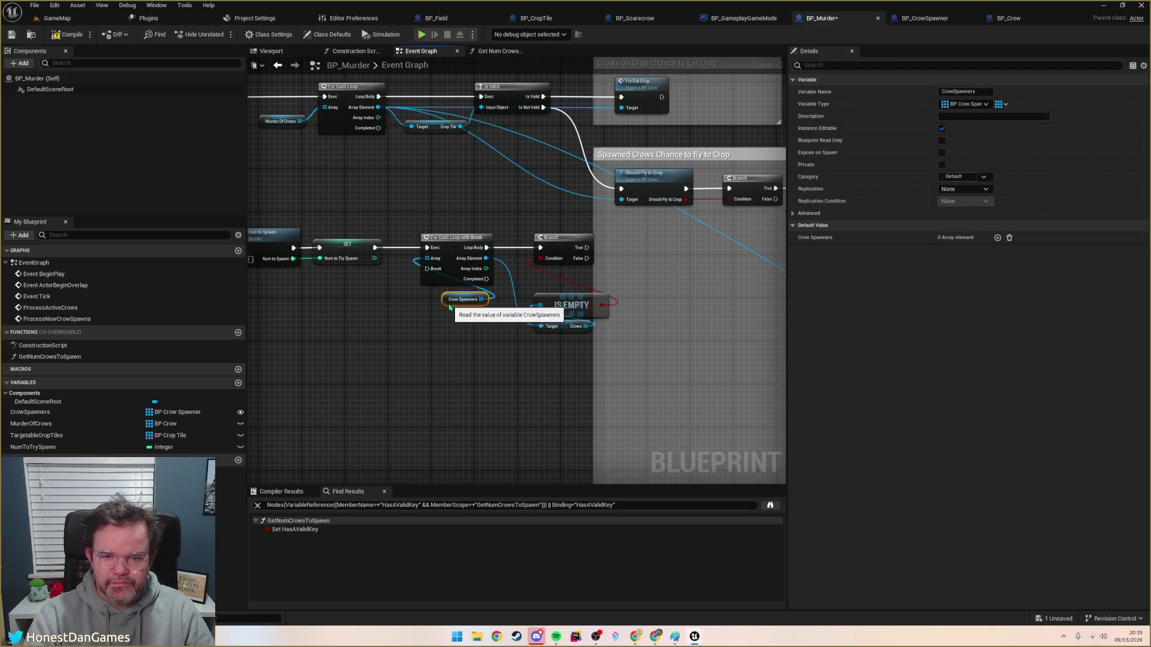
Step: Move the Branch and IS EMPTY nodes right to make room
mouse_move(496, 351)
mouse_down()
mouse_move(448, 354)
mouse_move(408, 338)
mouse_move(540, 312)
mouse_up()
scroll(409, 338, down, 1)
click(441, 256)
ctrl+click(436, 308)
click(515, 359)
drag(516, 360, 622, 369)
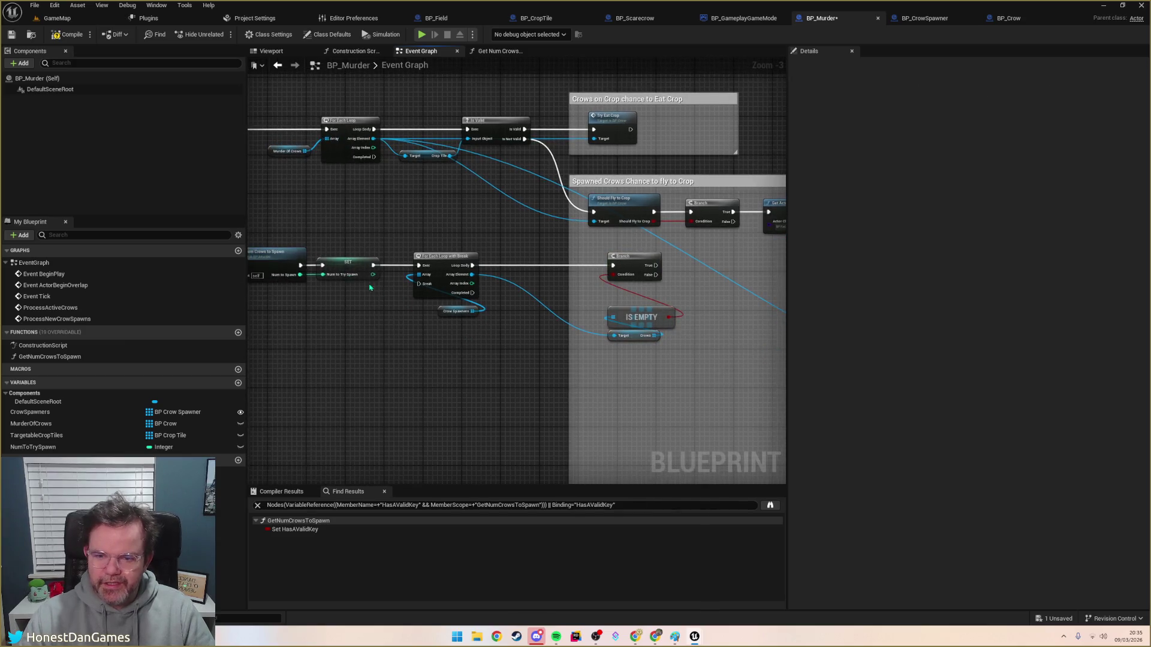
drag(372, 308, 414, 312)
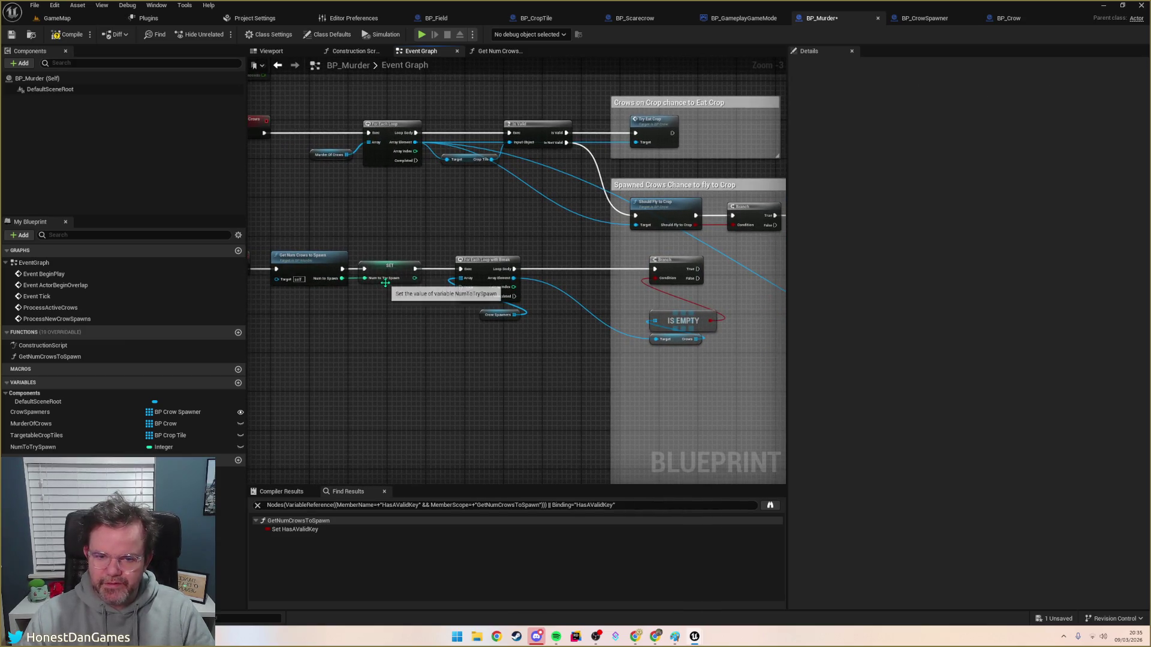
Step: Add a NumToTrySpawn == 0 check feeding a new Branch
mouse_move(43, 453)
mouse_down()
mouse_move(528, 360)
mouse_move(497, 347)
mouse_move(566, 384)
mouse_up()
text(==)
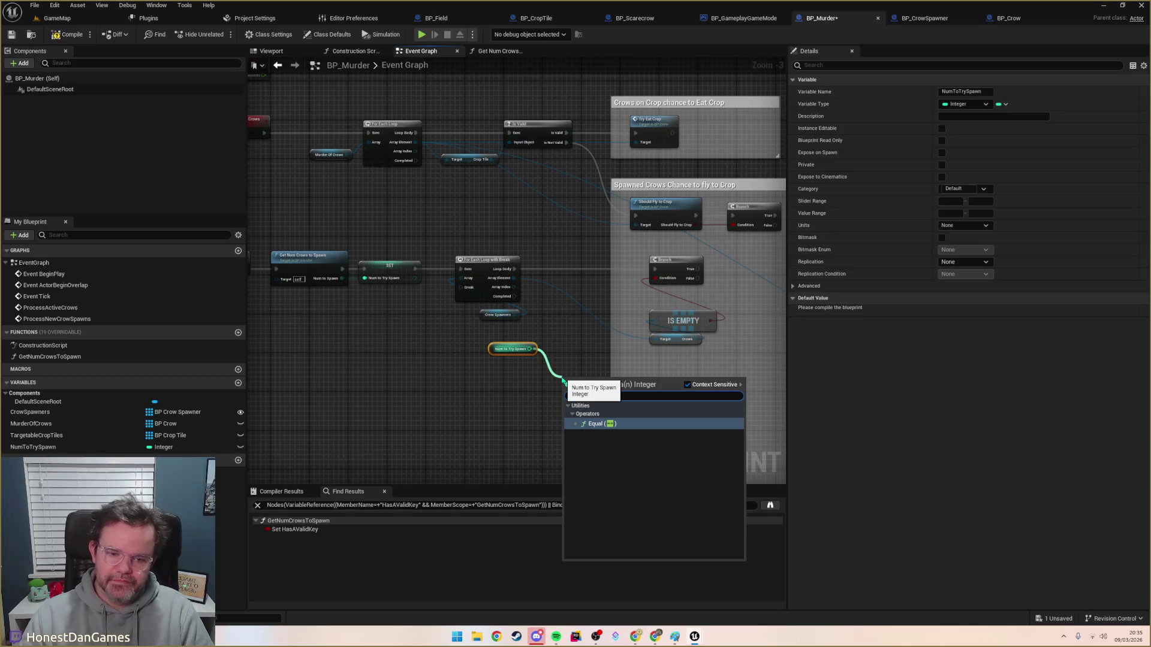
key(Return)
scroll(597, 394, up, 3)
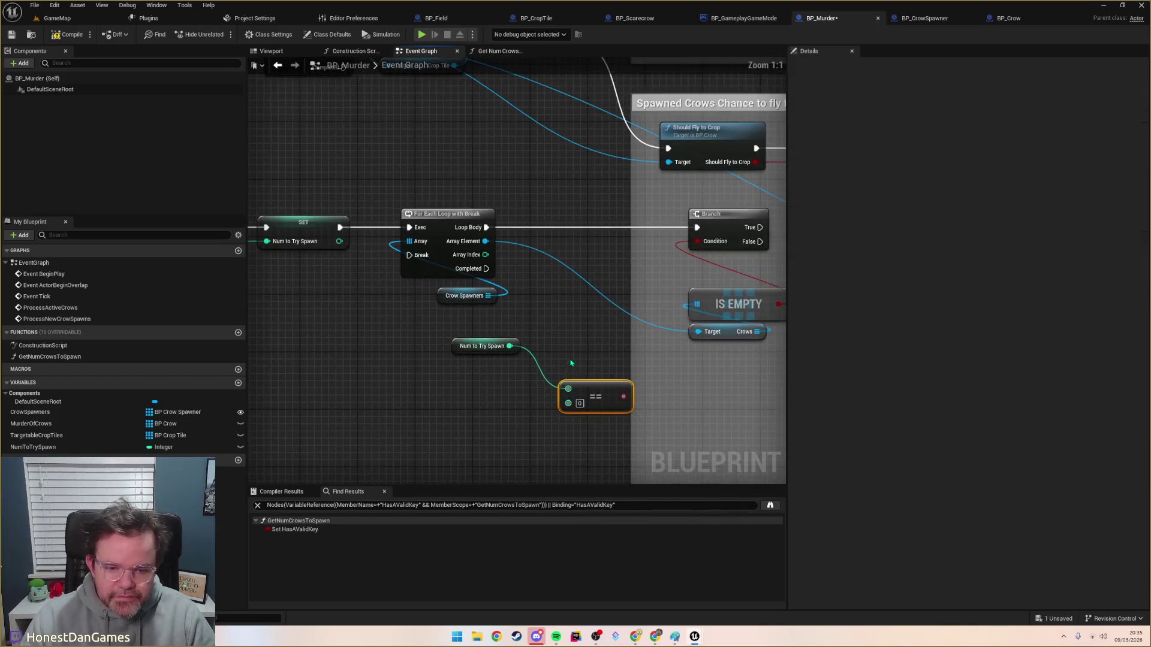
mouse_move(597, 394)
mouse_down()
mouse_move(560, 389)
mouse_move(615, 385)
mouse_move(625, 291)
mouse_move(574, 337)
mouse_move(544, 344)
mouse_up()
text(branch)
key(Return)
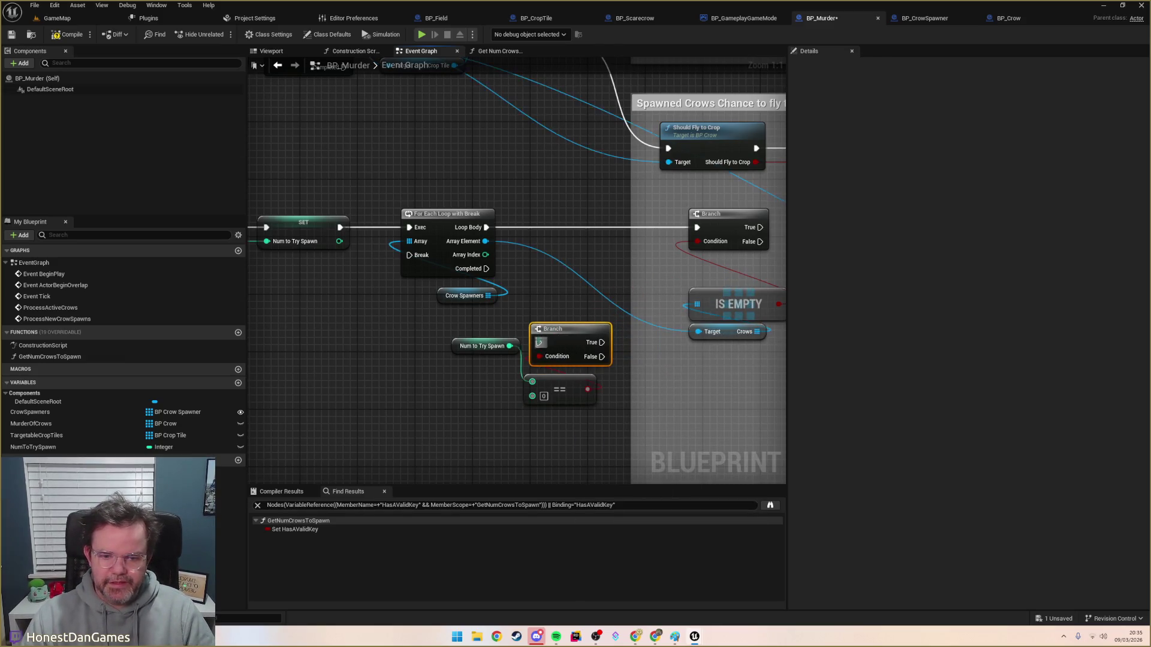
Step: Connect the loop's Loop Body to the new Branch and arrange it beside the loop
drag(460, 348, 532, 420)
mouse_move(477, 231)
mouse_down()
mouse_move(529, 354)
mouse_move(528, 258)
mouse_move(400, 258)
mouse_up()
mouse_move(560, 349)
mouse_down()
mouse_move(543, 269)
mouse_move(558, 237)
mouse_move(571, 253)
mouse_up()
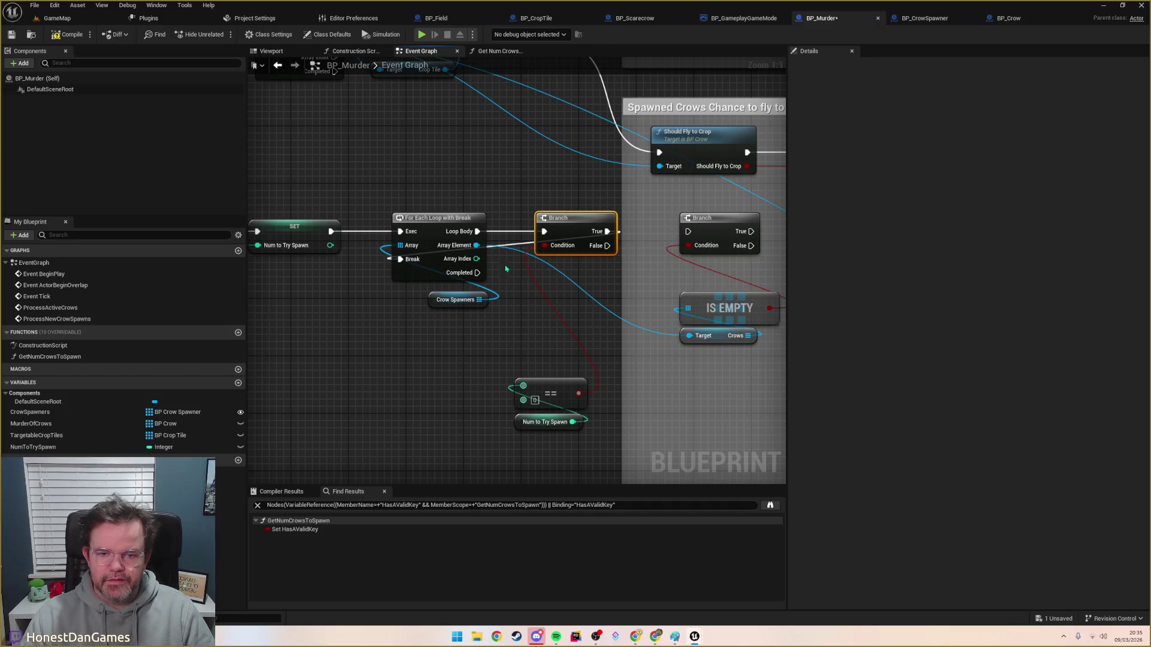
click(557, 396)
Step: Move the == and NumToTrySpawn nodes beside the loop, and shift the Branch and IS EMPTY nodes left
ctrl+click(548, 422)
mouse_move(565, 400)
mouse_down()
mouse_move(587, 286)
mouse_move(446, 306)
mouse_up()
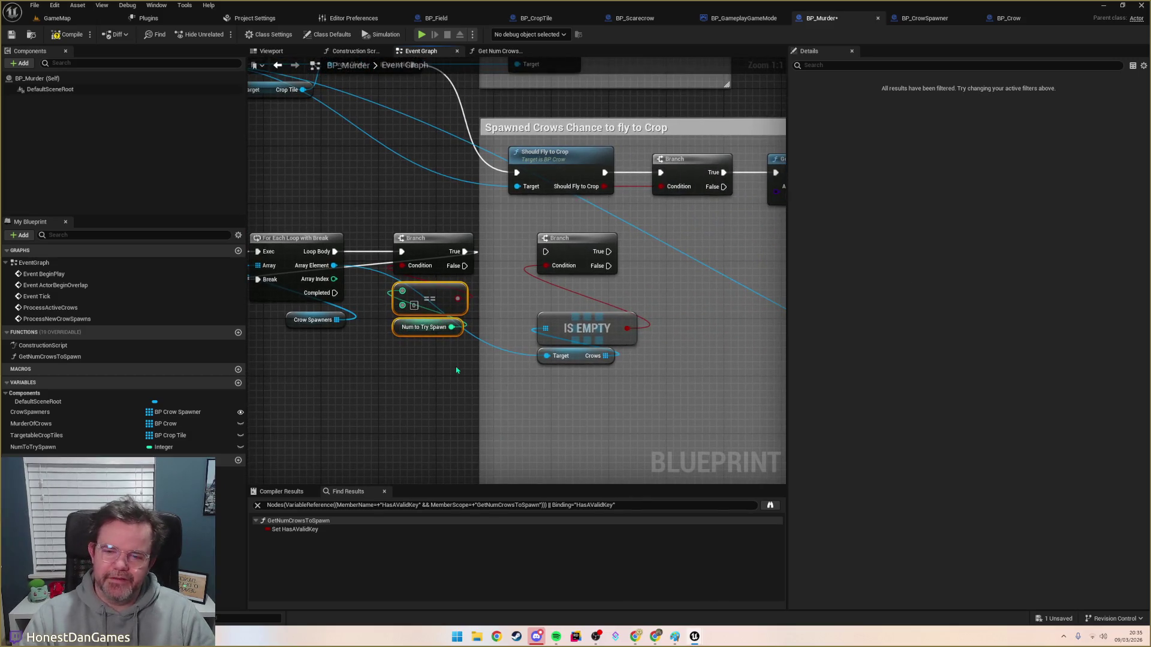
drag(343, 208, 387, 207)
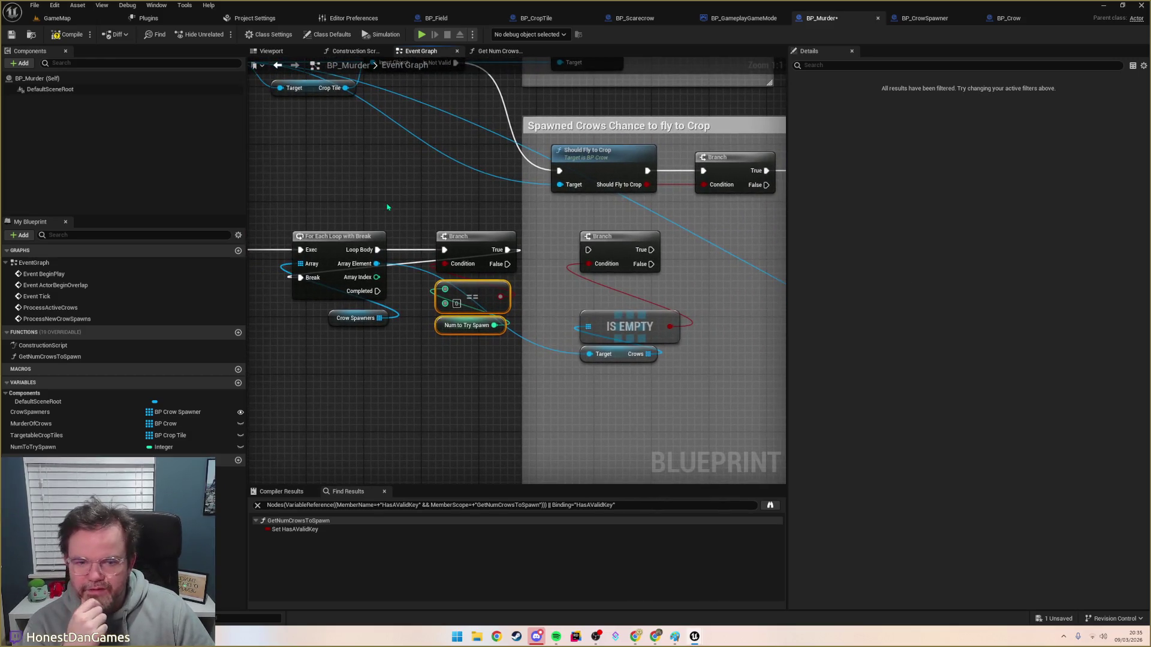
drag(540, 277, 465, 268)
drag(474, 220, 575, 371)
mouse_move(531, 238)
mouse_down()
mouse_move(572, 239)
mouse_move(509, 238)
mouse_move(629, 326)
mouse_move(435, 242)
mouse_move(604, 292)
mouse_move(417, 273)
mouse_move(483, 240)
mouse_move(516, 252)
mouse_up()
click(606, 331)
mouse_move(531, 338)
mouse_down()
mouse_move(655, 388)
mouse_move(630, 383)
mouse_up()
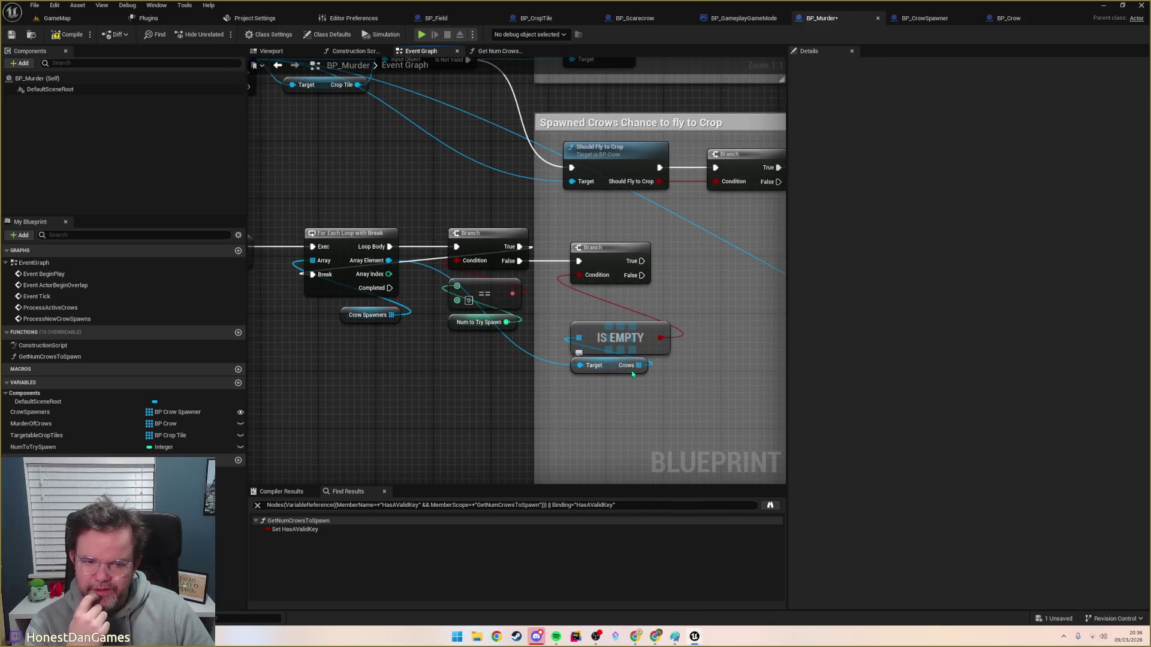
drag(632, 373, 617, 359)
drag(414, 387, 595, 399)
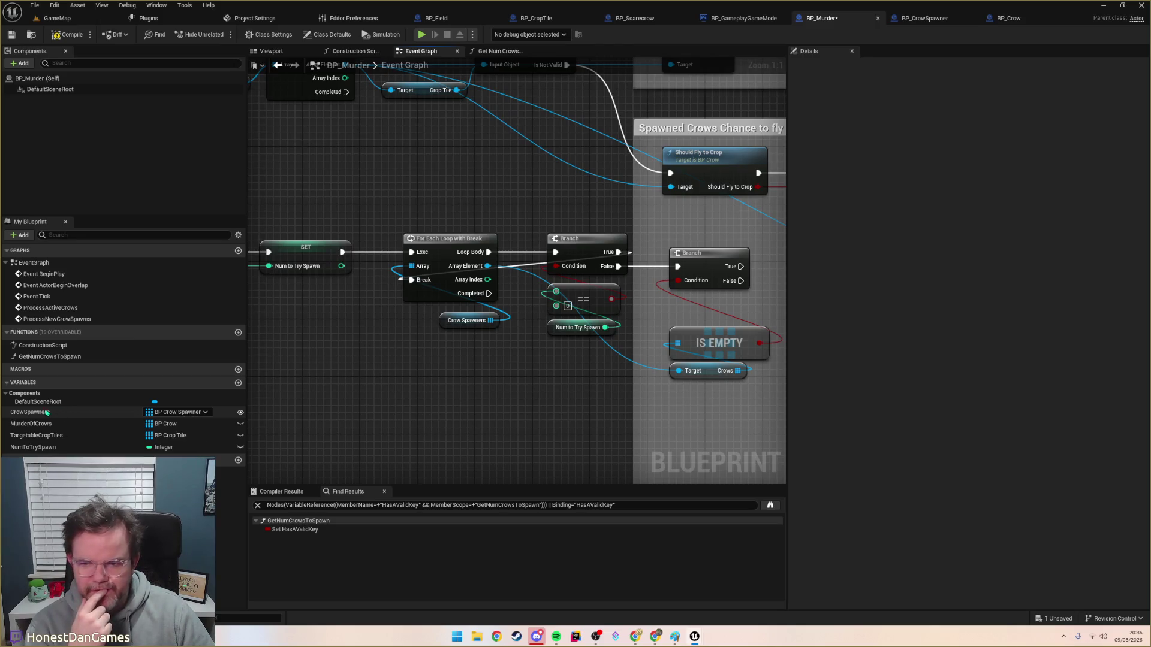
Step: Add a trial Crow Spawners getter with an IS EMPTY node, then delete both
mouse_move(48, 412)
mouse_down()
mouse_move(665, 410)
mouse_move(676, 344)
mouse_move(678, 358)
mouse_move(90, 423)
mouse_move(696, 418)
mouse_up()
click(657, 420)
text(is empty)
key(Return)
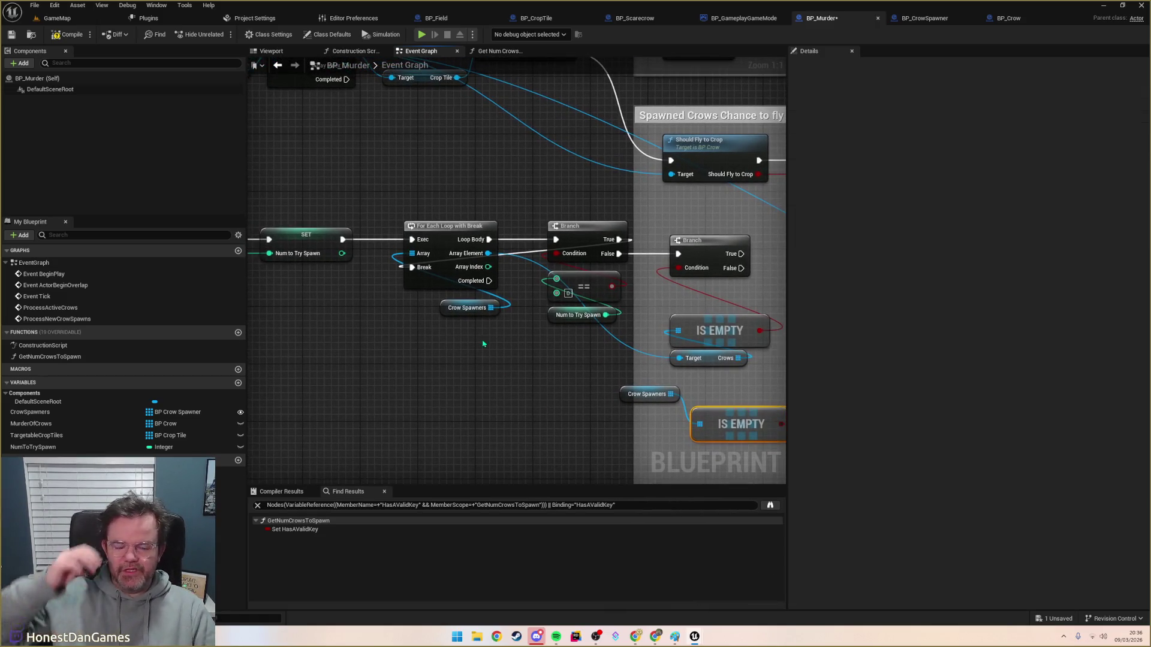
mouse_move(540, 362)
mouse_down()
mouse_move(592, 398)
mouse_move(767, 461)
mouse_up()
key(Delete)
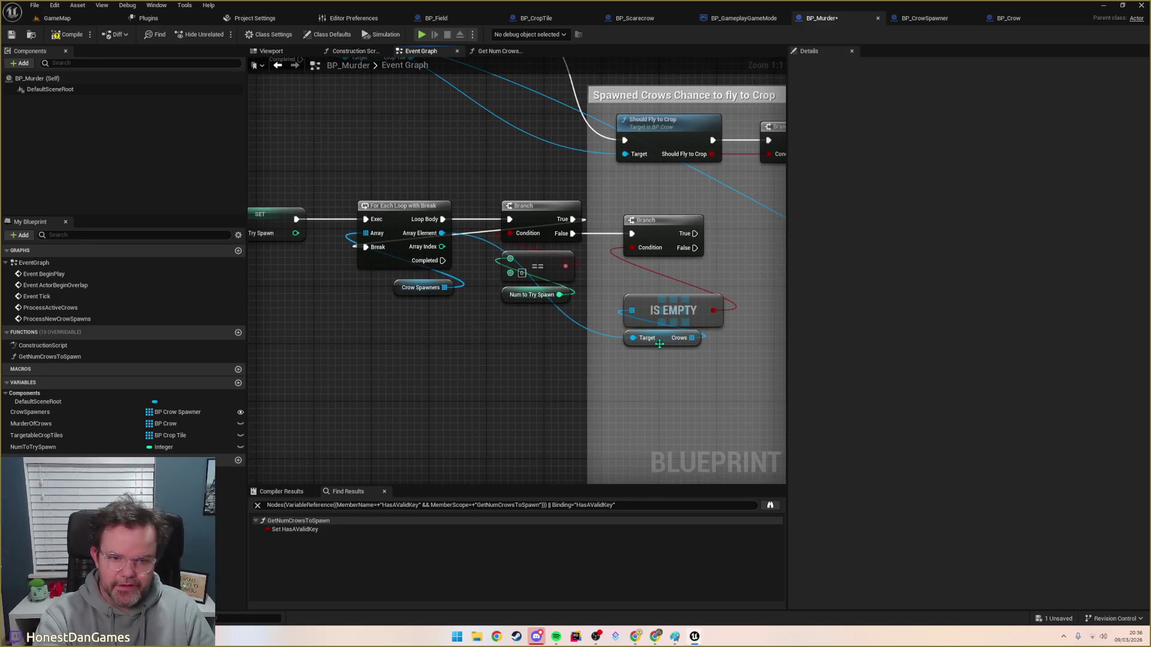
Step: Zoom out to review the loop, both crow processing chains and the Spawned Crows comment
drag(675, 377, 588, 434)
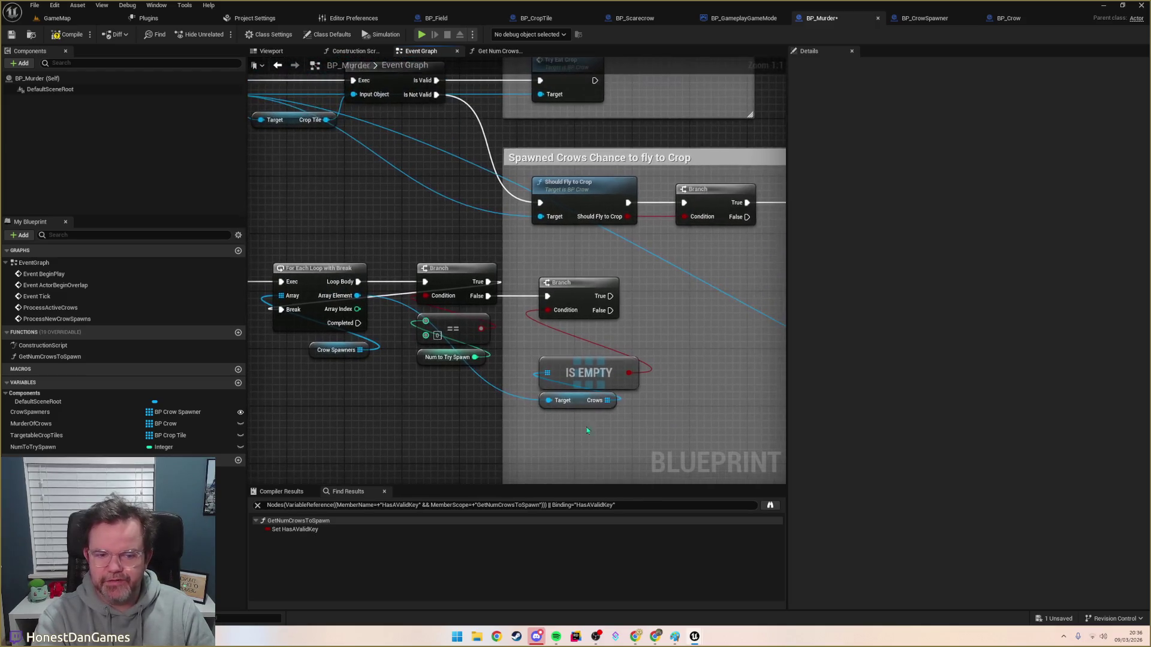
drag(640, 352, 516, 352)
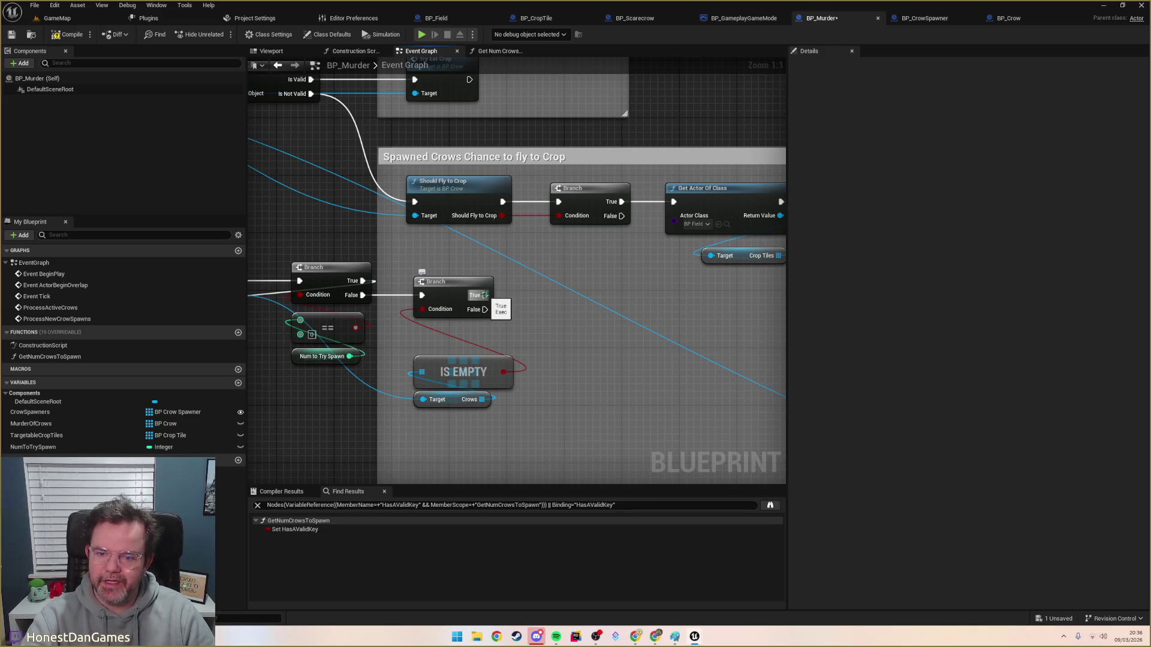
mouse_move(508, 316)
mouse_down()
mouse_move(663, 329)
mouse_move(743, 298)
mouse_move(737, 290)
mouse_up()
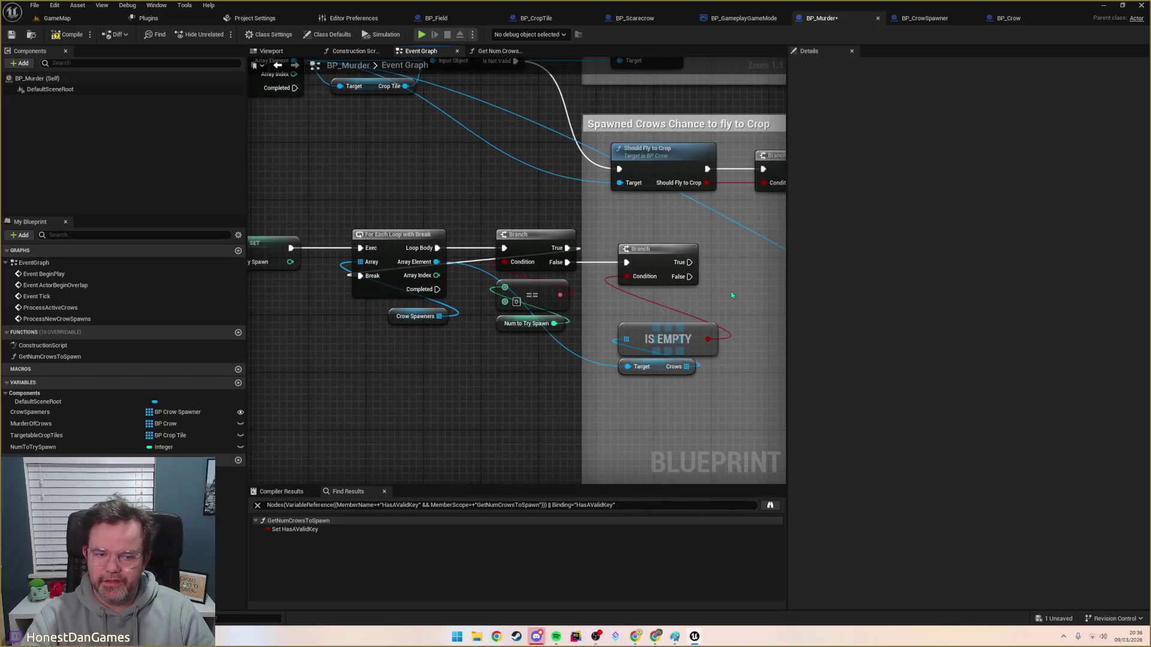
scroll(708, 304, down, 2)
drag(401, 323, 621, 363)
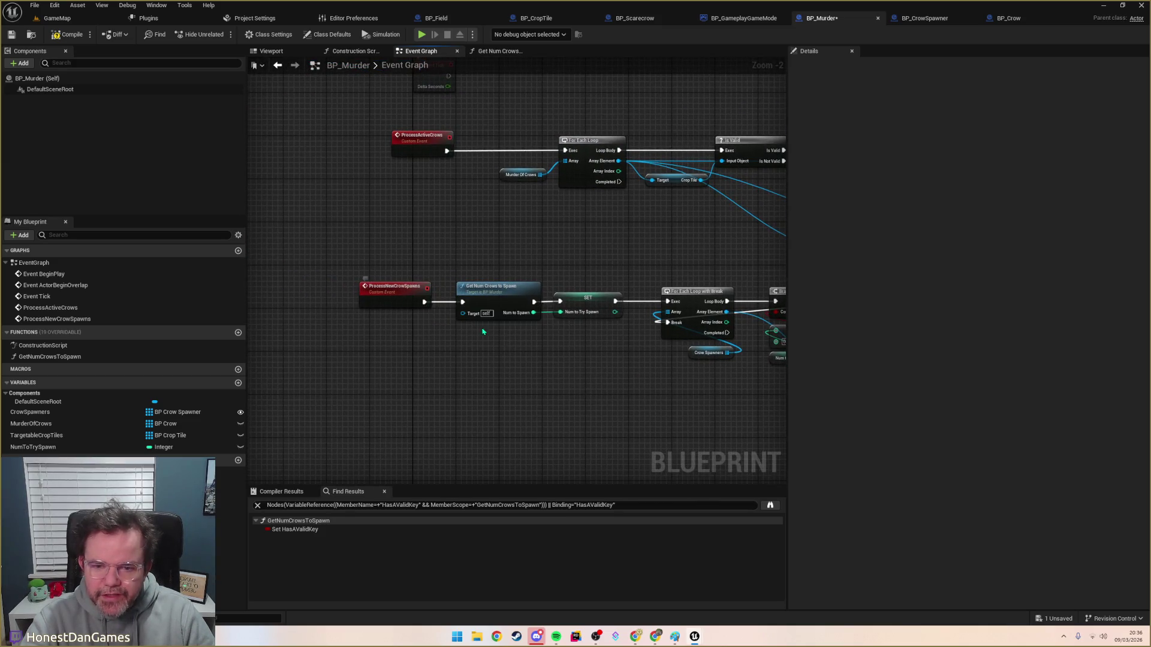
drag(470, 326, 96, 273)
scroll(441, 377, down, 3)
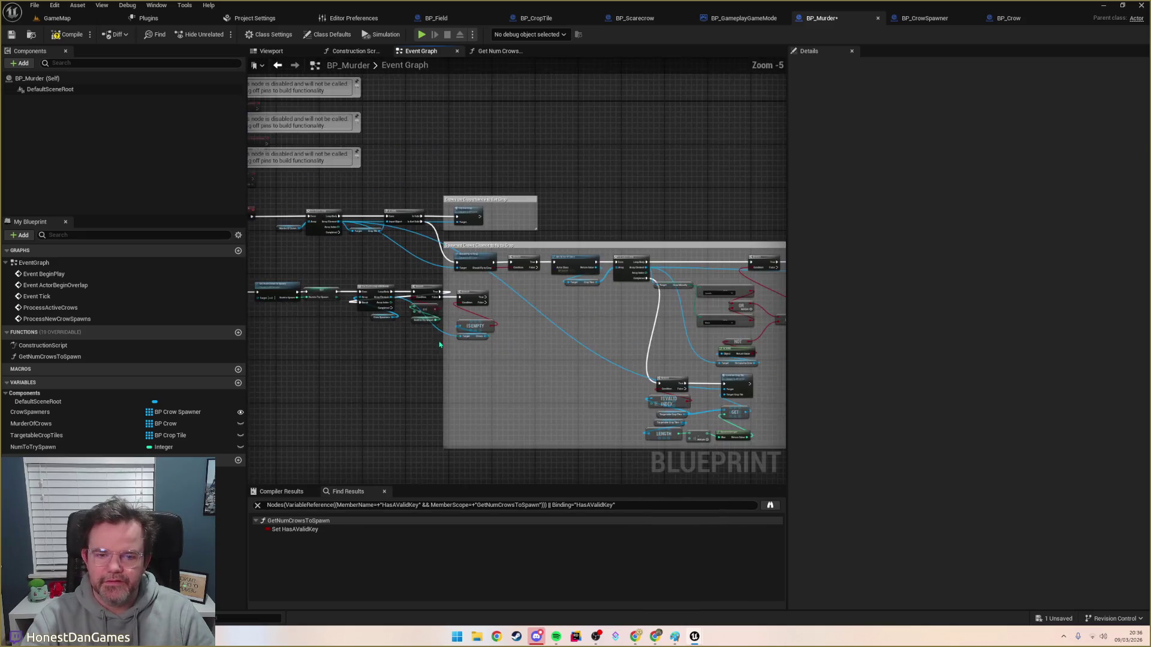
scroll(578, 361, up, 3)
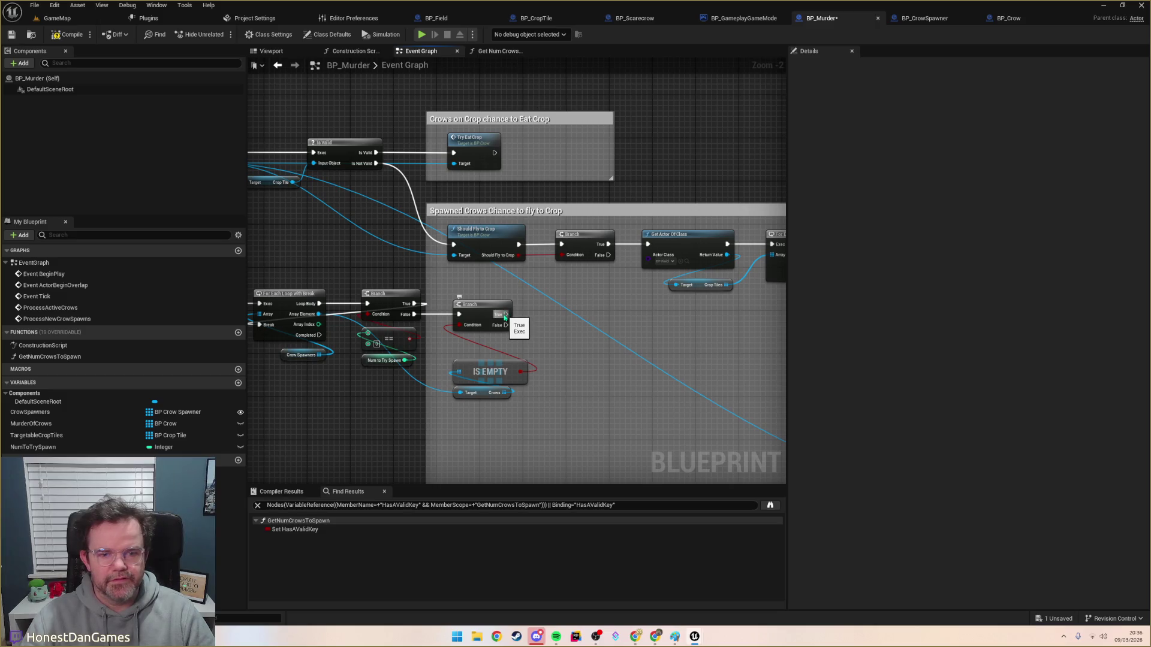
Step: Search the crow spawner's actions for spawn and initialise functions, and check BP_CrowSpawner's events
mouse_move(495, 333)
mouse_down()
mouse_move(569, 316)
mouse_move(547, 302)
mouse_move(518, 308)
mouse_up()
drag(345, 294, 569, 322)
text(spawn)
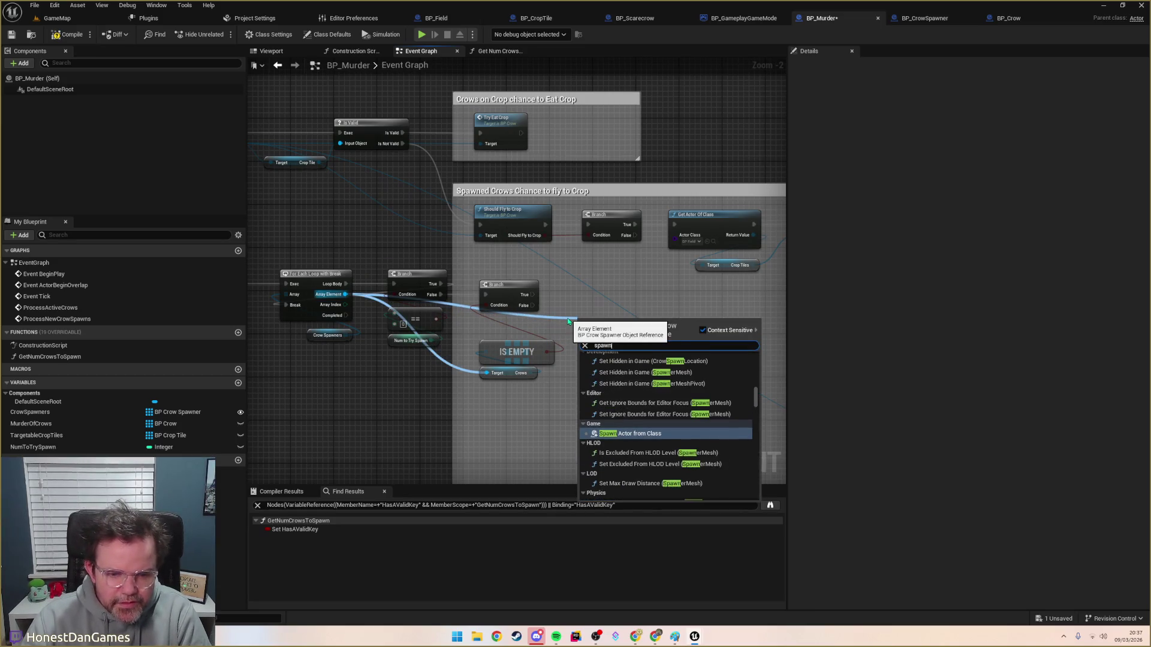
key(BackSpace)
key(BackSpace)
key(BackSpace)
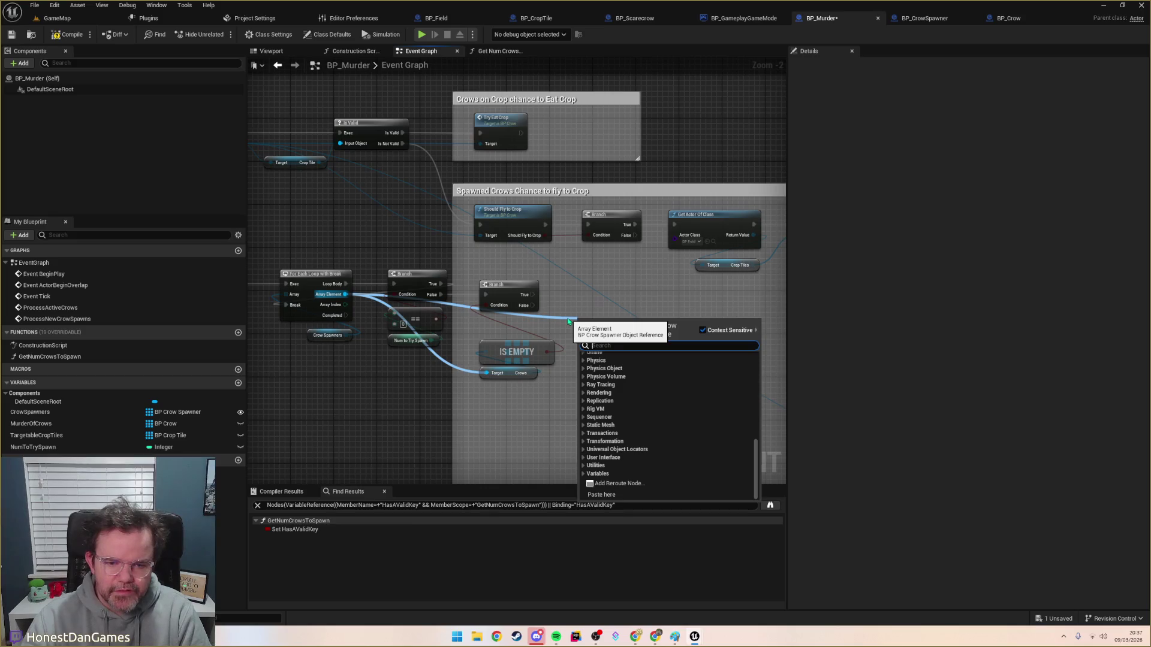
text(Ini)
key(BackSpace)
key(BackSpace)
key(BackSpace)
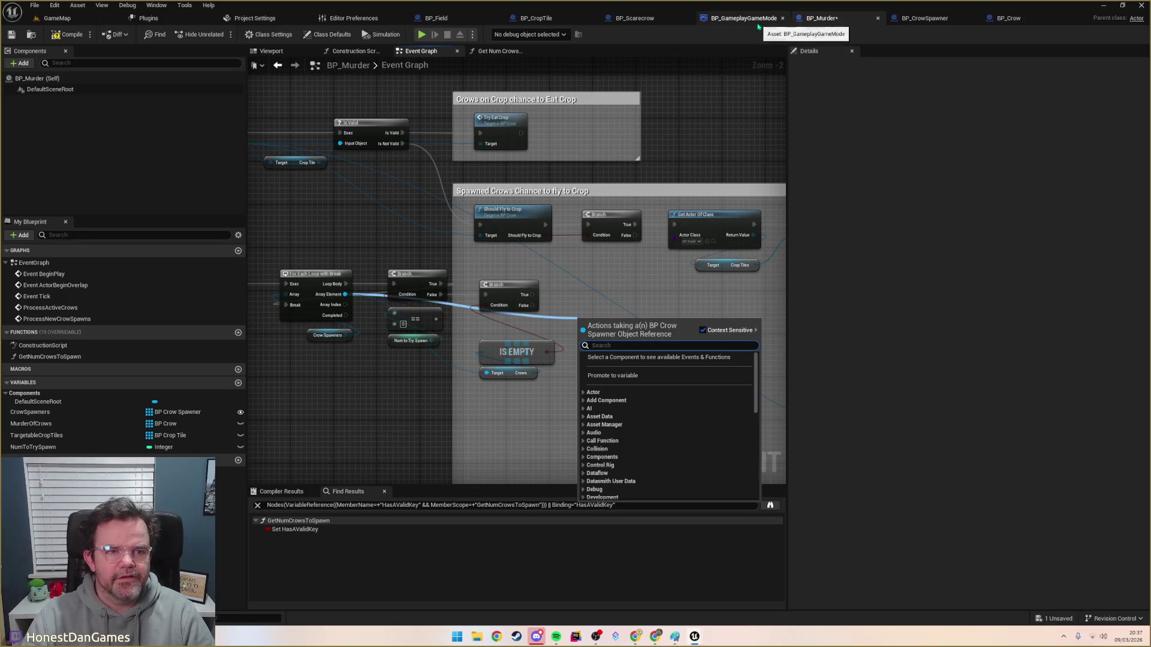
click(925, 18)
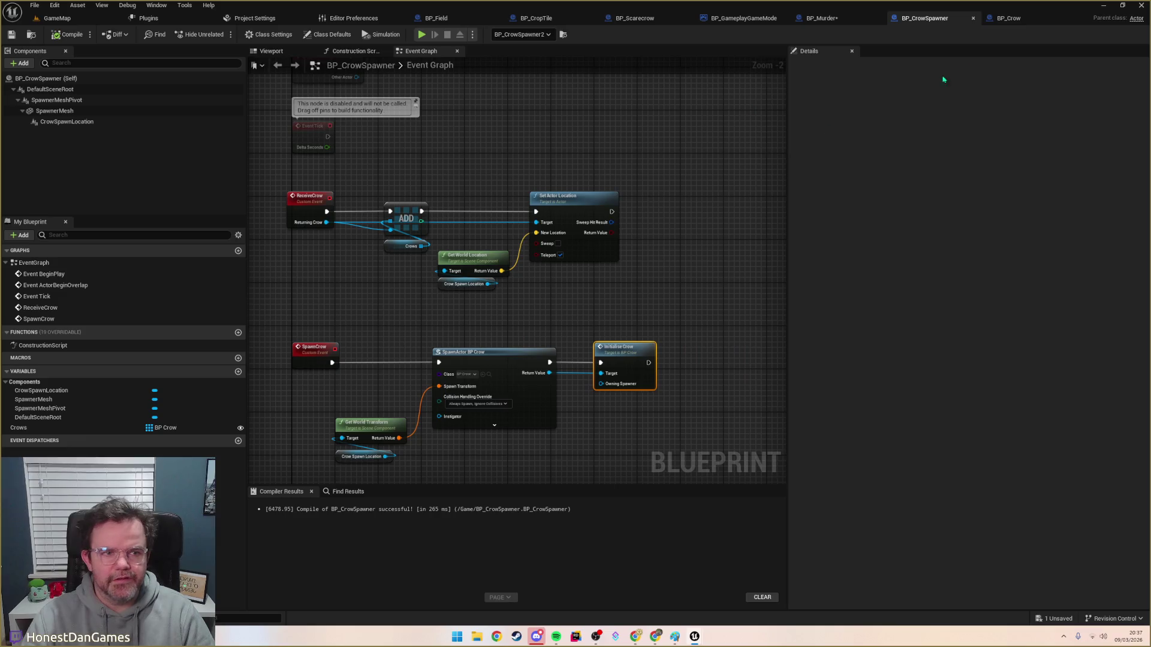
click(822, 18)
Step: Add a Spawn Crow node off the IS EMPTY Branch's True path and position it
mouse_move(535, 298)
mouse_down()
mouse_move(591, 298)
mouse_move(363, 315)
mouse_move(547, 339)
mouse_move(591, 327)
mouse_up()
text(spawn crow)
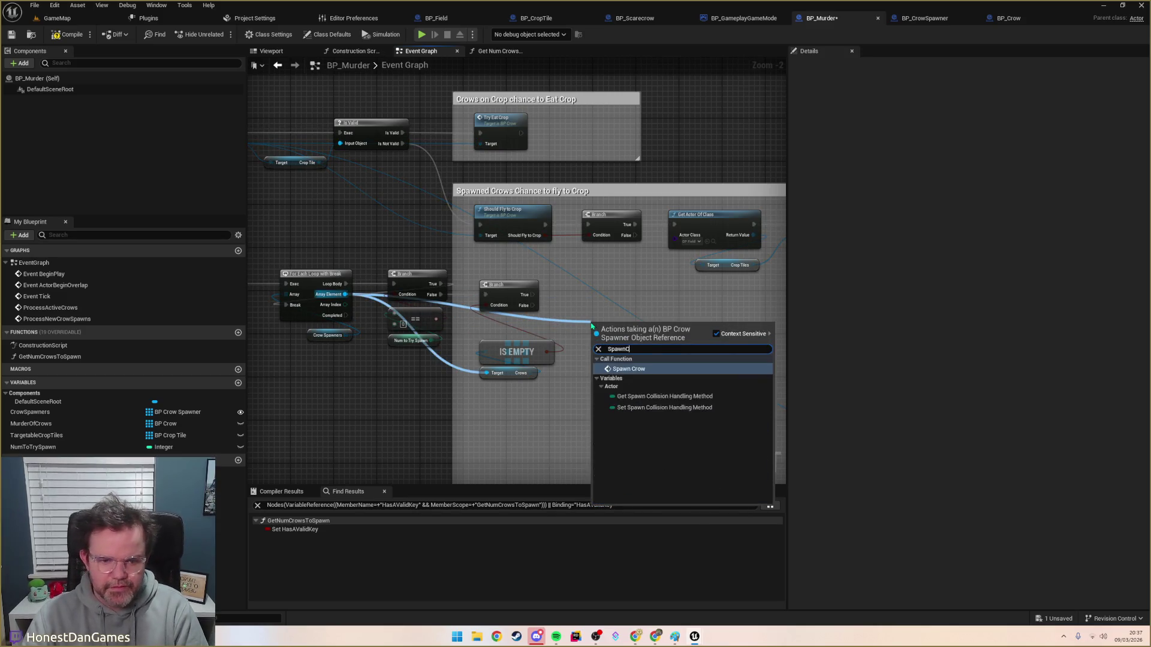
key(Return)
mouse_move(593, 321)
mouse_down()
mouse_move(576, 283)
mouse_move(576, 300)
mouse_up()
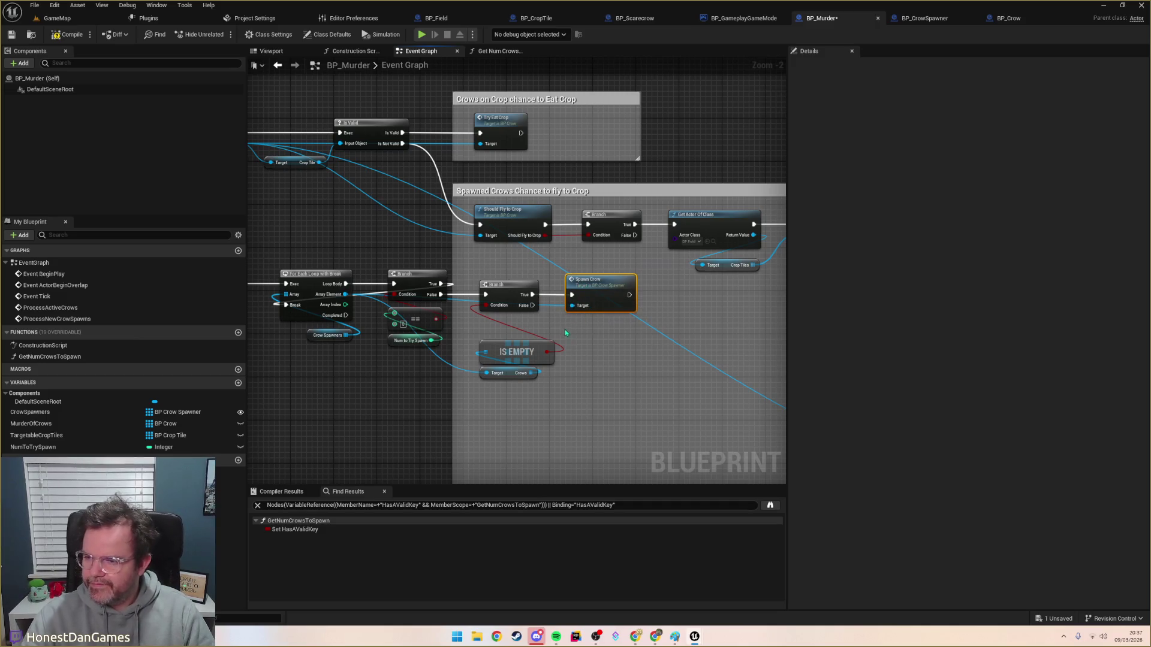
mouse_move(536, 307)
mouse_down()
mouse_move(624, 344)
mouse_move(634, 375)
mouse_move(609, 354)
mouse_move(657, 328)
mouse_up()
text(init)
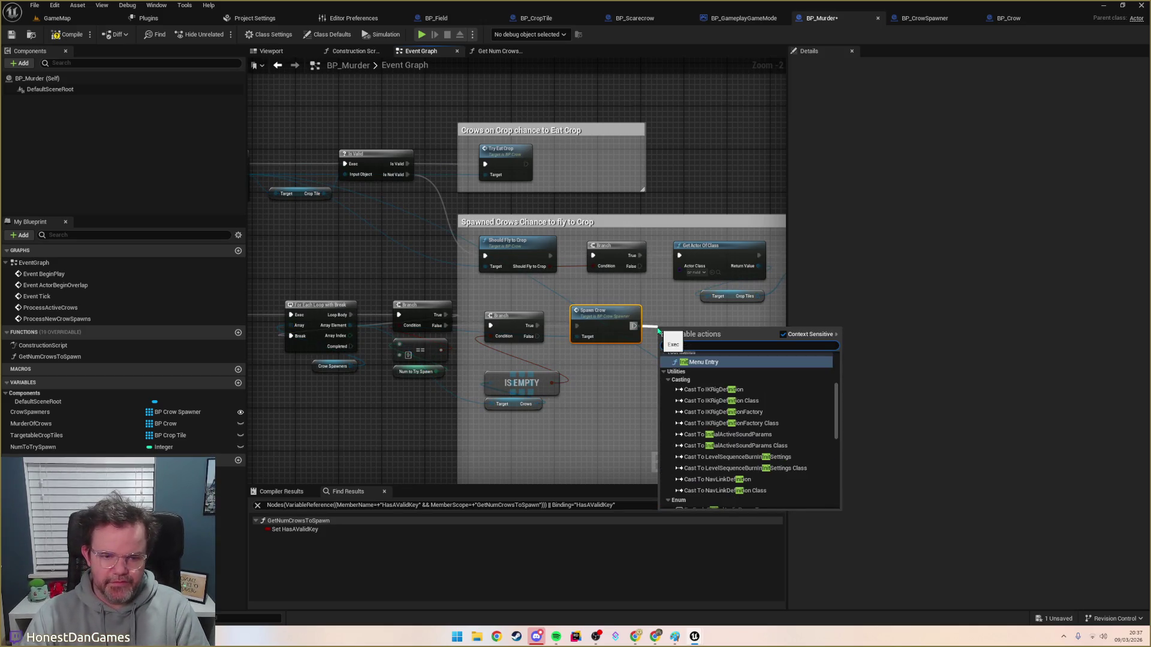
text(ialise)
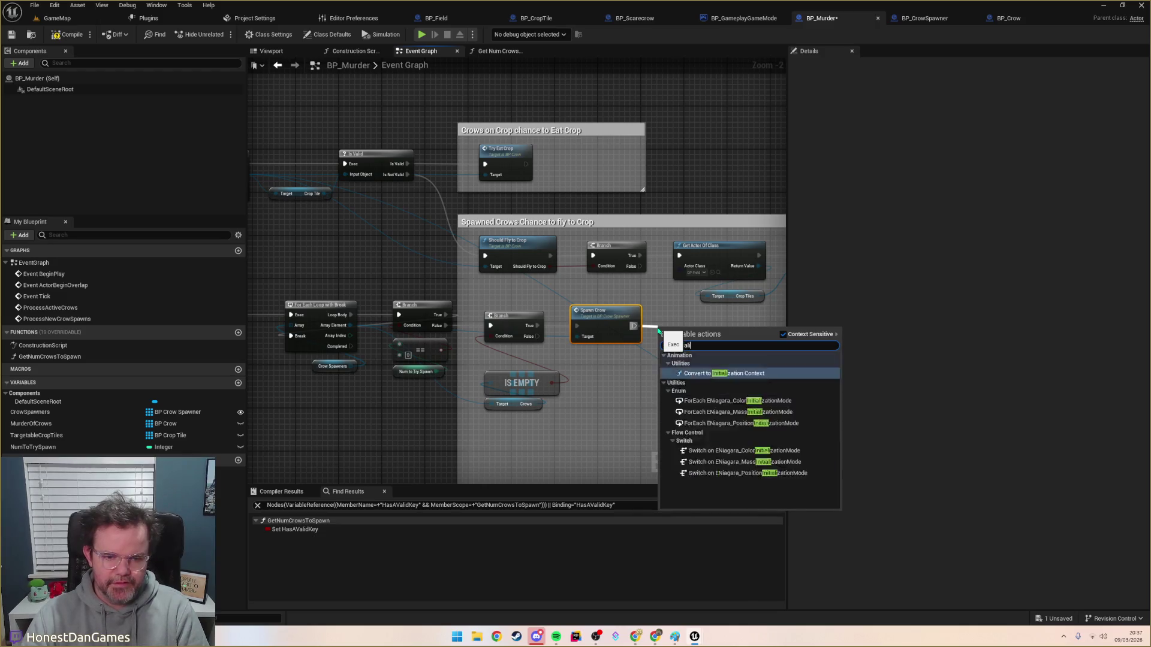
key(BackSpace)
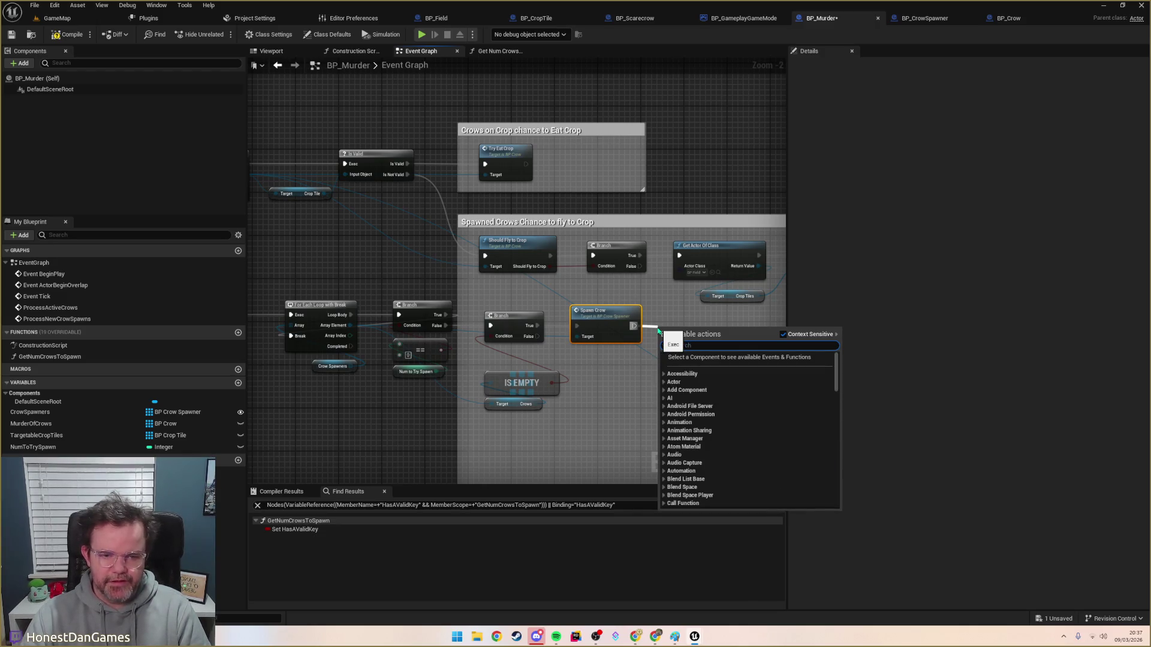
key(Escape)
key(ctrl+shift+f)
text(init)
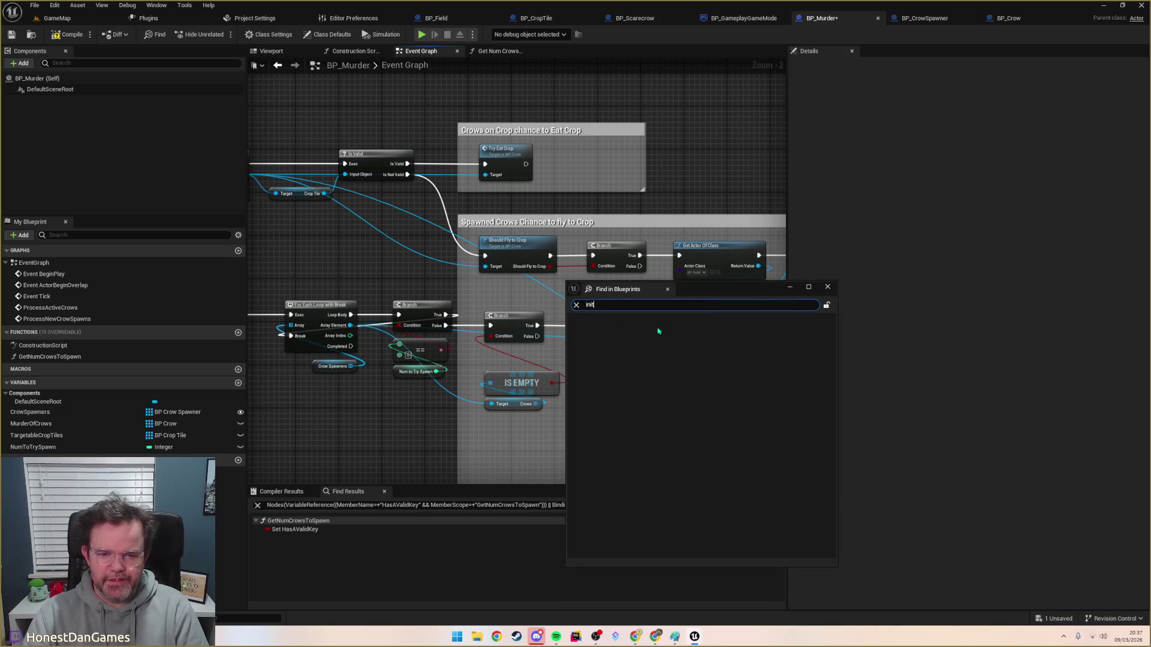
text(w)
key(Return)
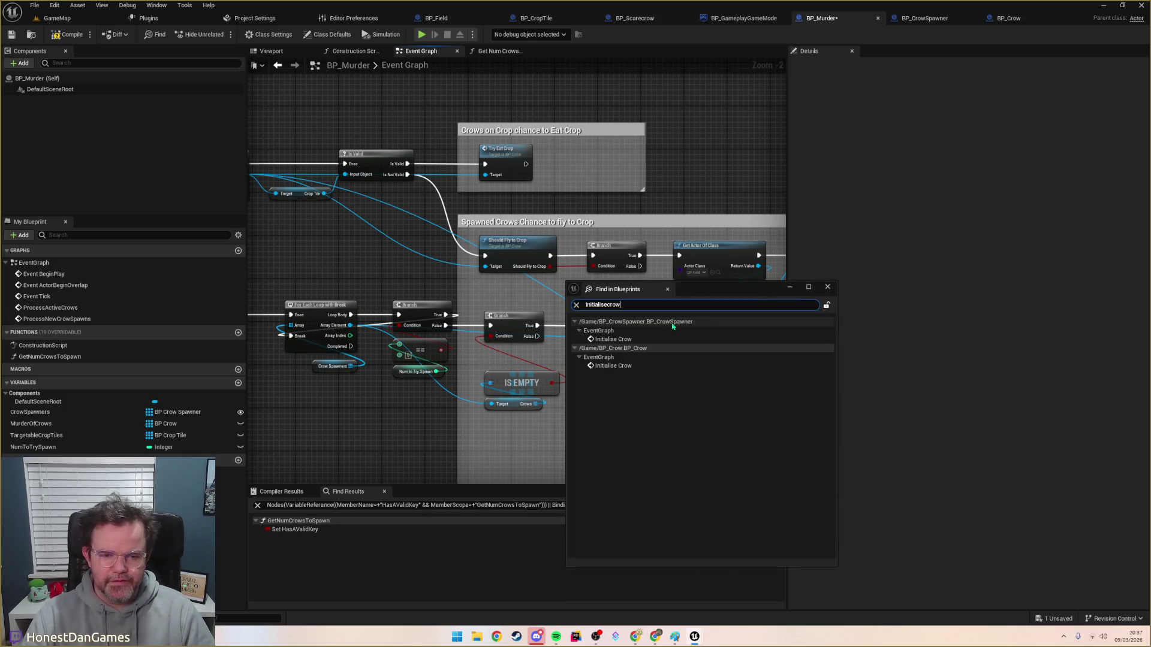
click(619, 366)
double_click(620, 366)
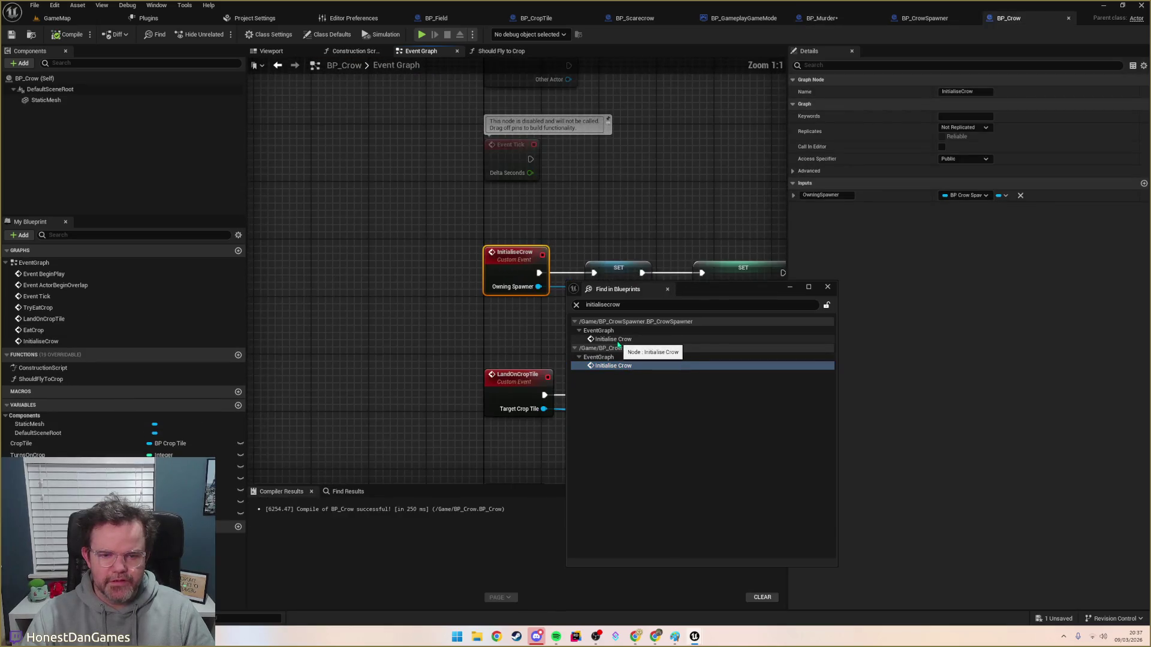
double_click(618, 340)
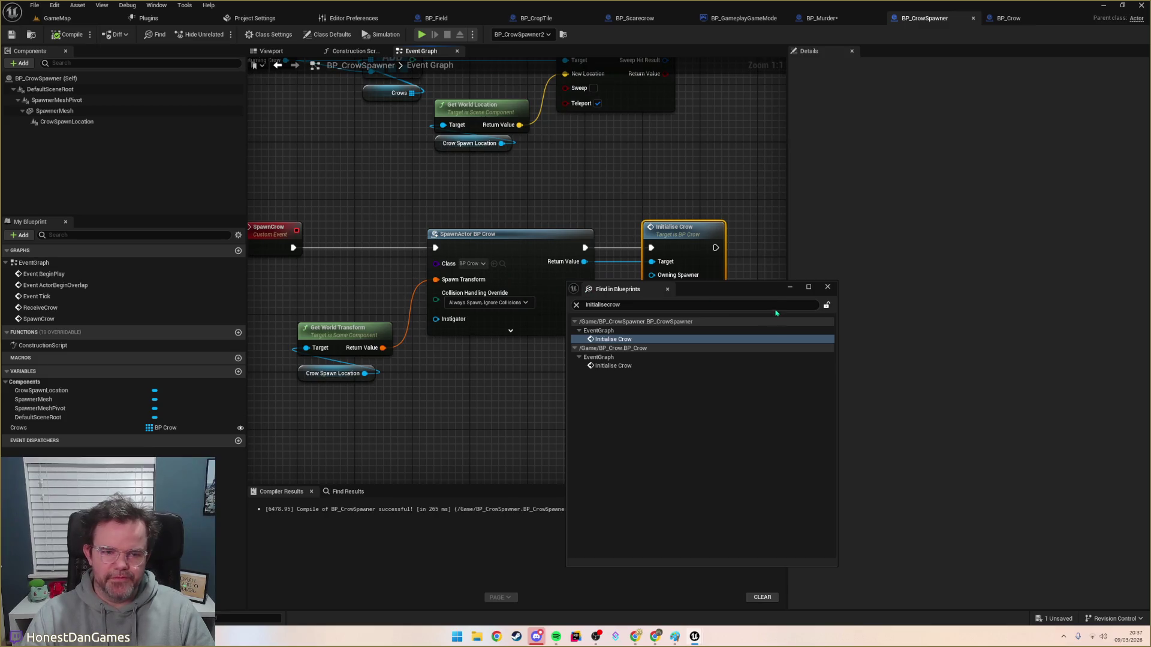
click(828, 287)
scroll(660, 339, down, 2)
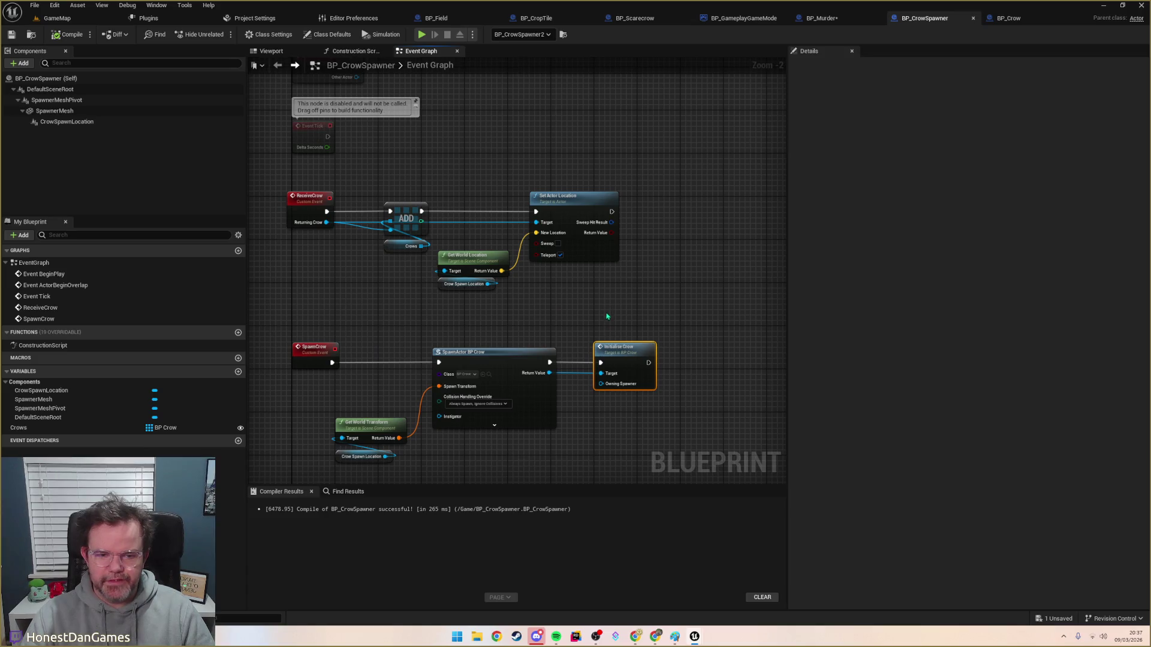
click(822, 18)
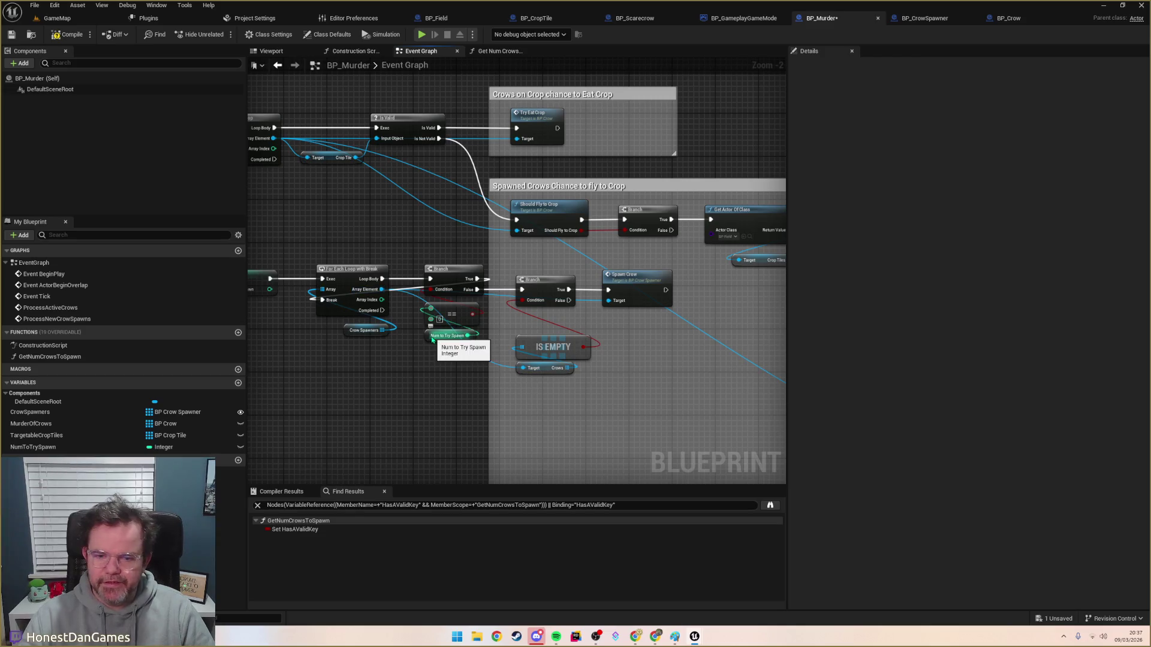
Step: Duplicate the NumToTrySpawn getter and add an == operator node from it after Spawn Crow
click(470, 336)
key(ctrl+v)
mouse_move(713, 342)
mouse_down()
mouse_move(723, 294)
mouse_move(689, 291)
mouse_move(710, 290)
mouse_up()
text(==)
key(Return)
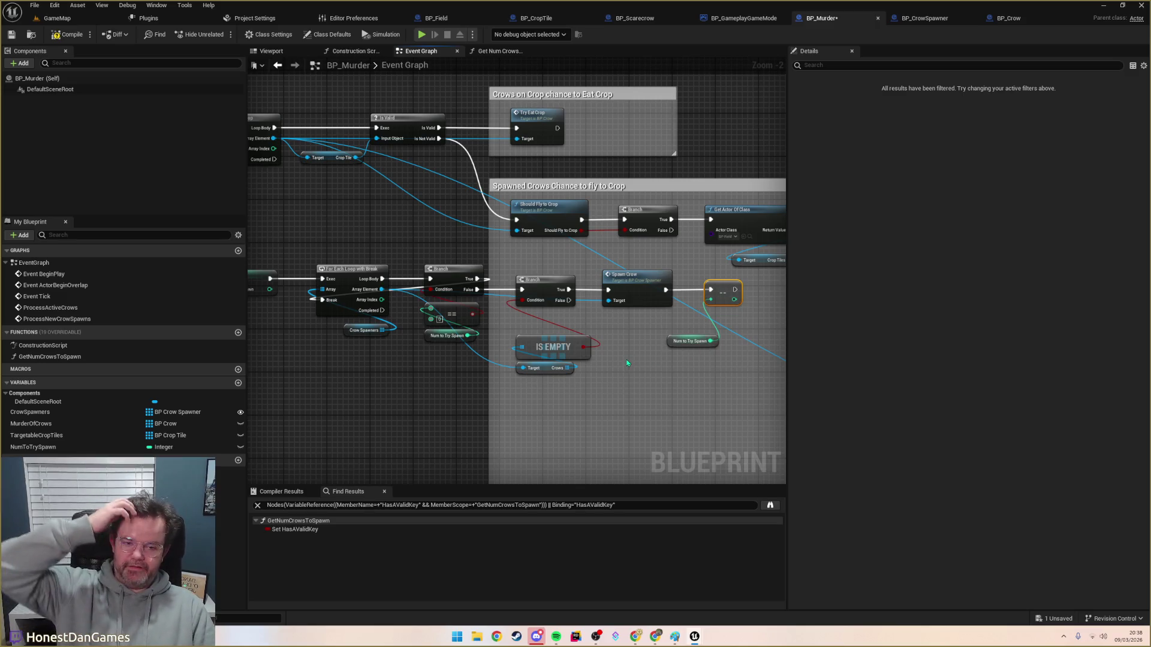
drag(671, 342, 699, 323)
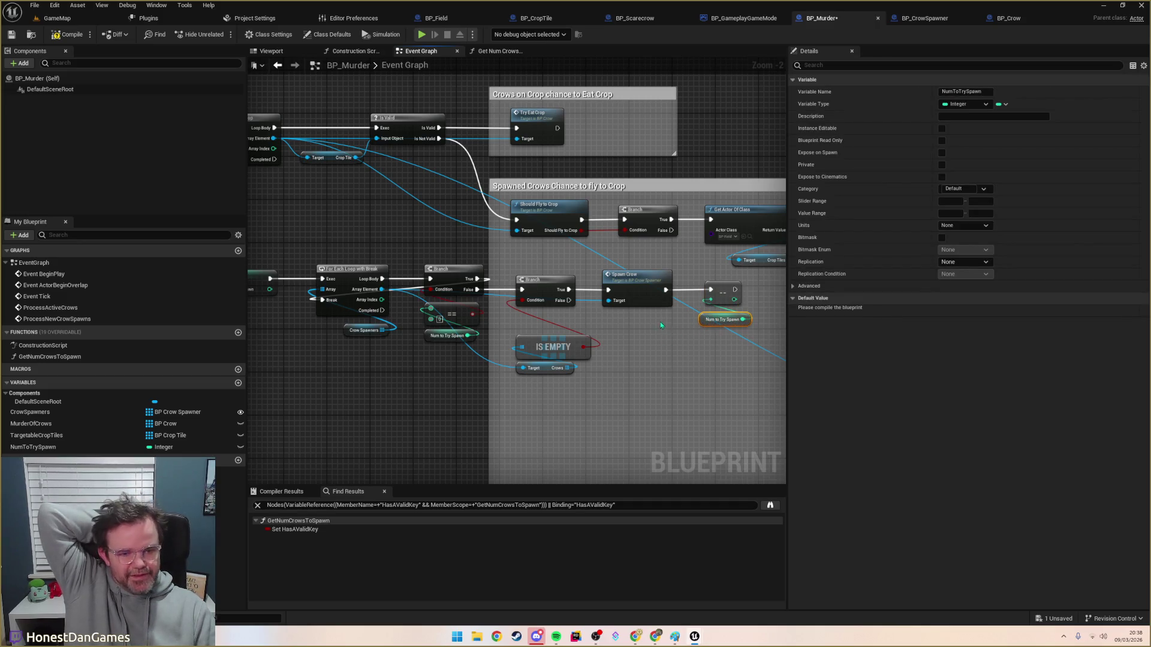
Step: Wrap the For Each Loop and Crow Spawners nodes in a comment titled 'Choose one in random in future'
drag(658, 411, 765, 381)
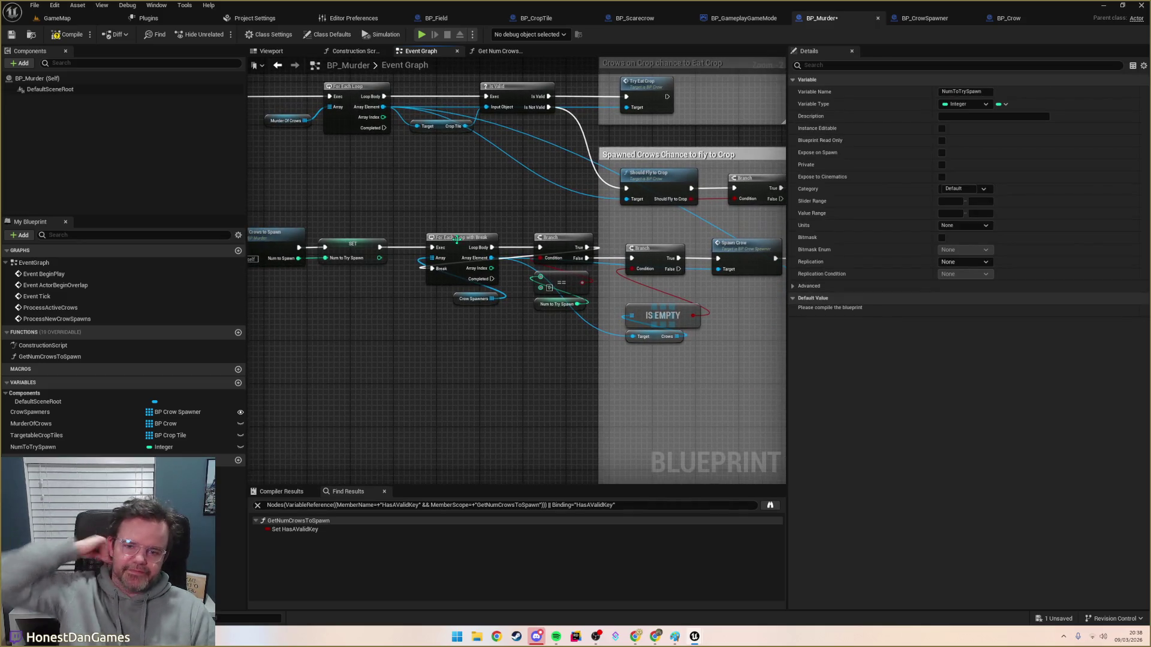
drag(408, 226, 513, 323)
key(c)
text(Choose one in random in)
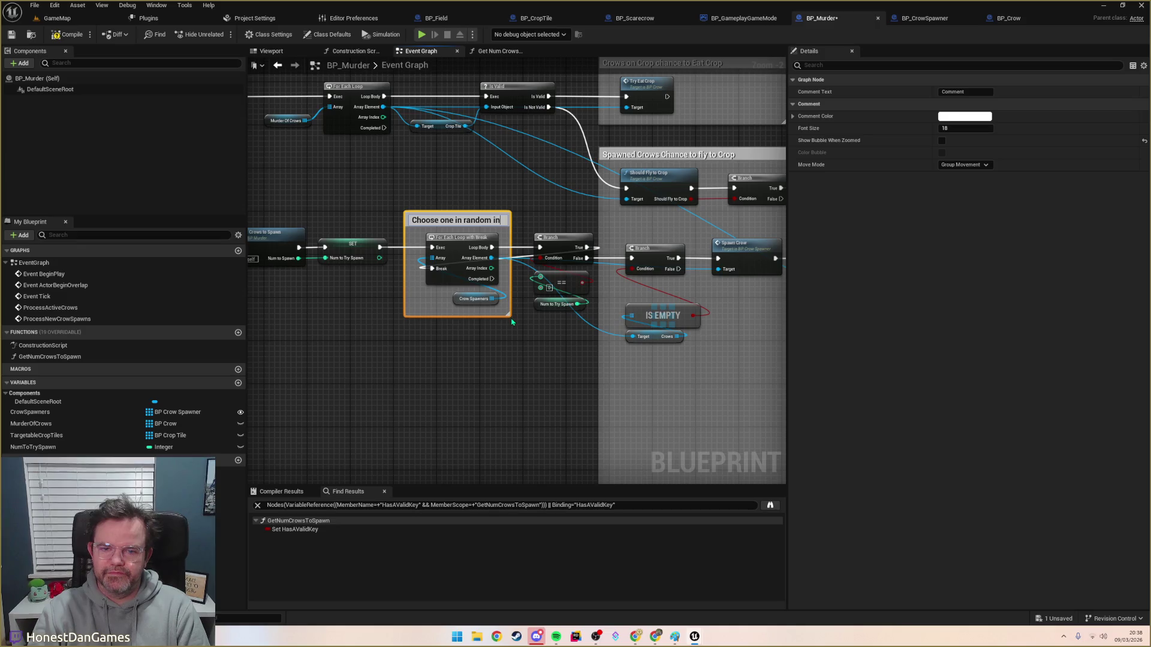
text(future)
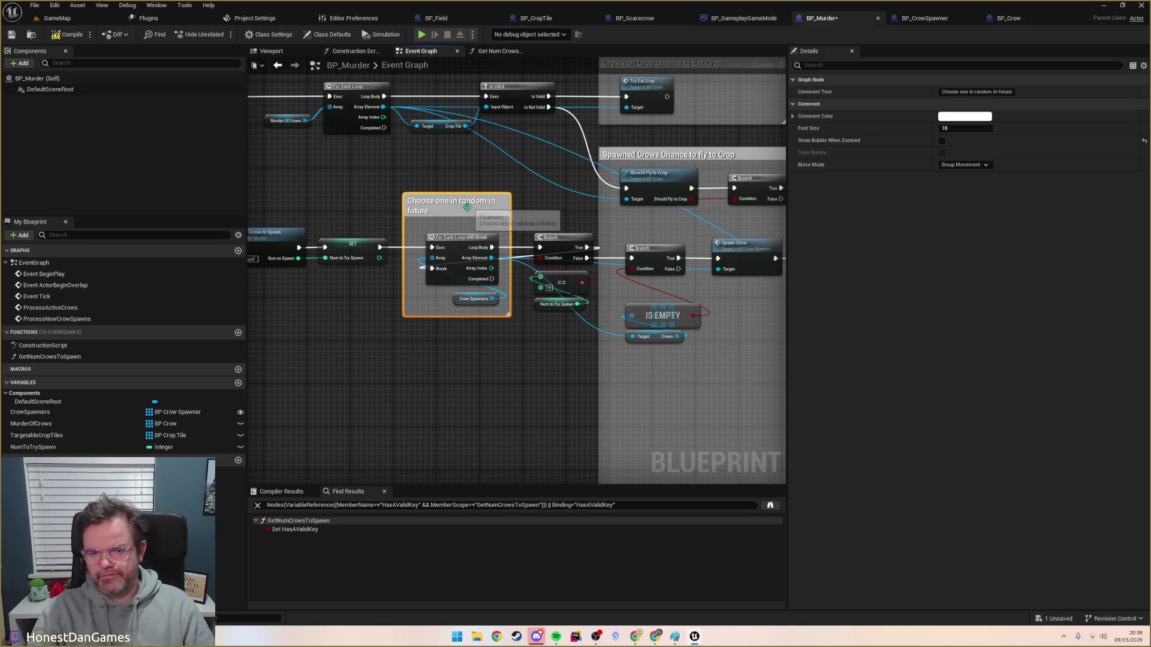
click(466, 205)
Step: Review the Spawn Crow branch and new comment, then save BP_Murder
drag(564, 345, 365, 349)
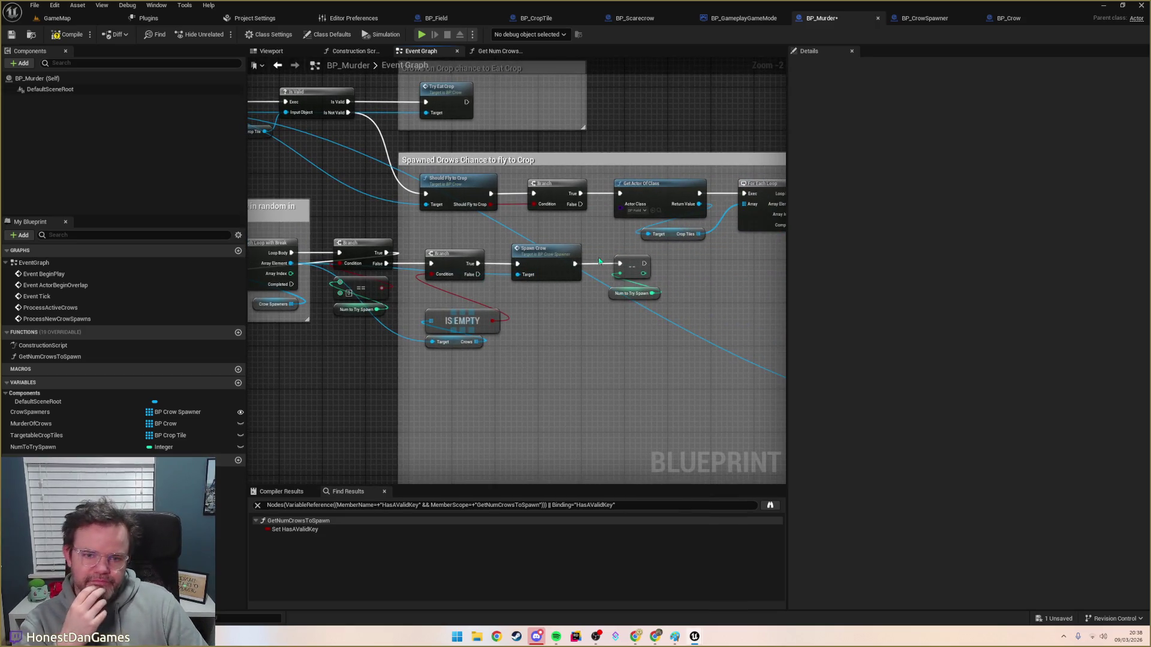
drag(540, 303, 525, 364)
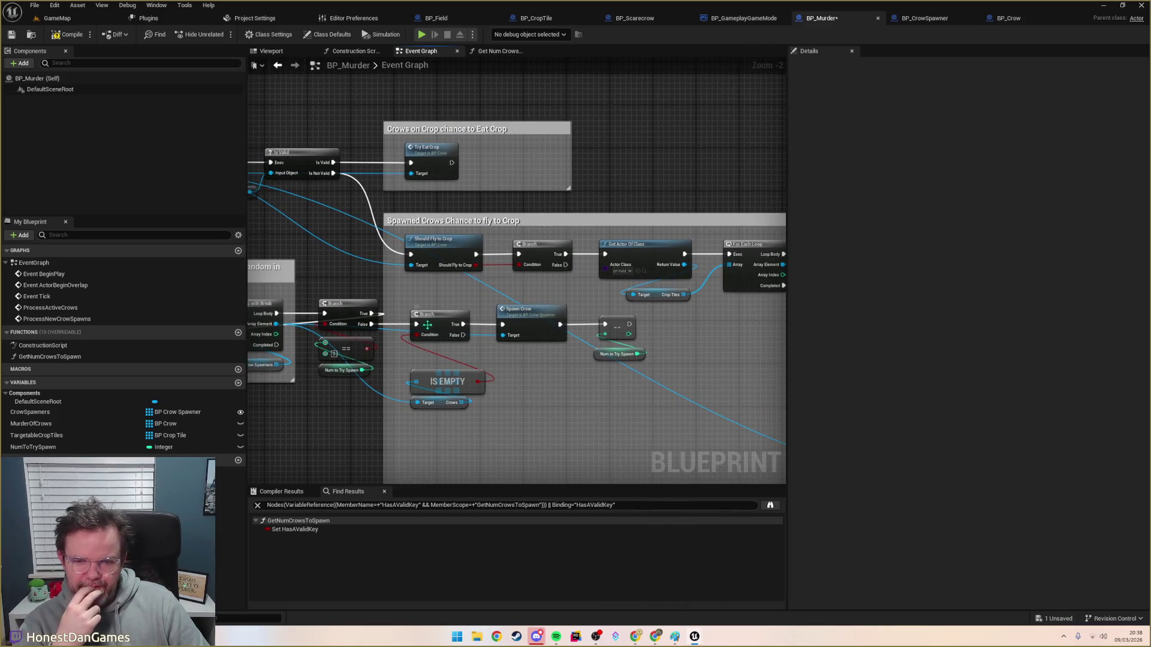
drag(591, 384, 658, 374)
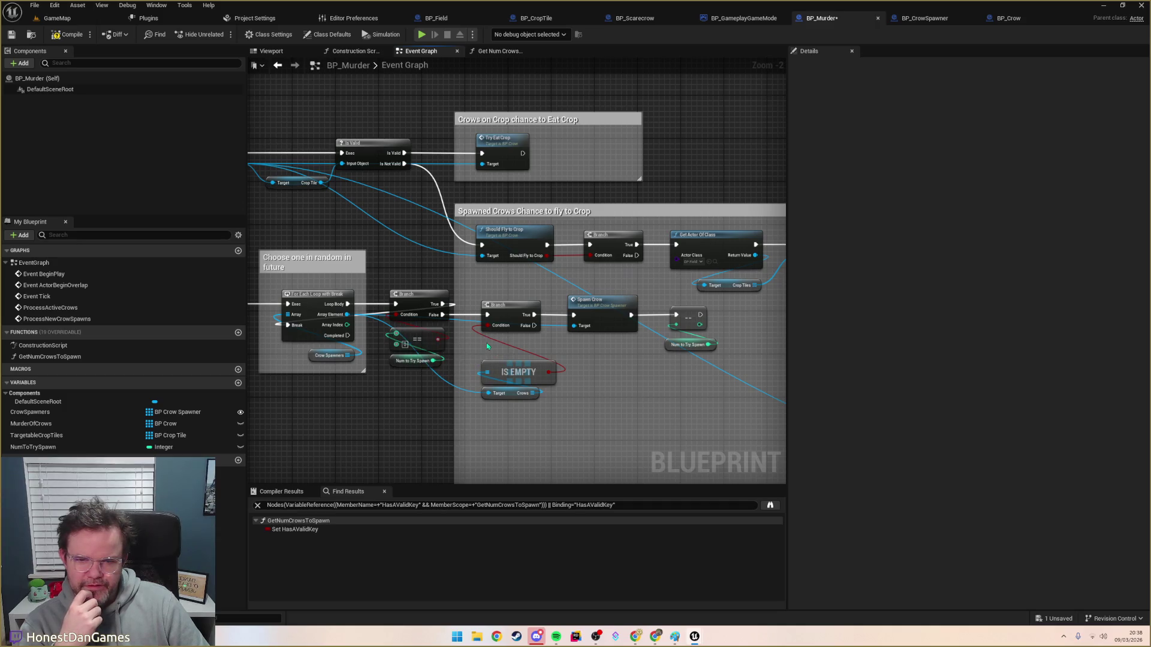
mouse_move(488, 362)
mouse_down()
mouse_move(249, 279)
mouse_move(441, 333)
mouse_move(773, 372)
mouse_move(275, 295)
mouse_move(458, 374)
mouse_up()
scroll(712, 367, down, 1)
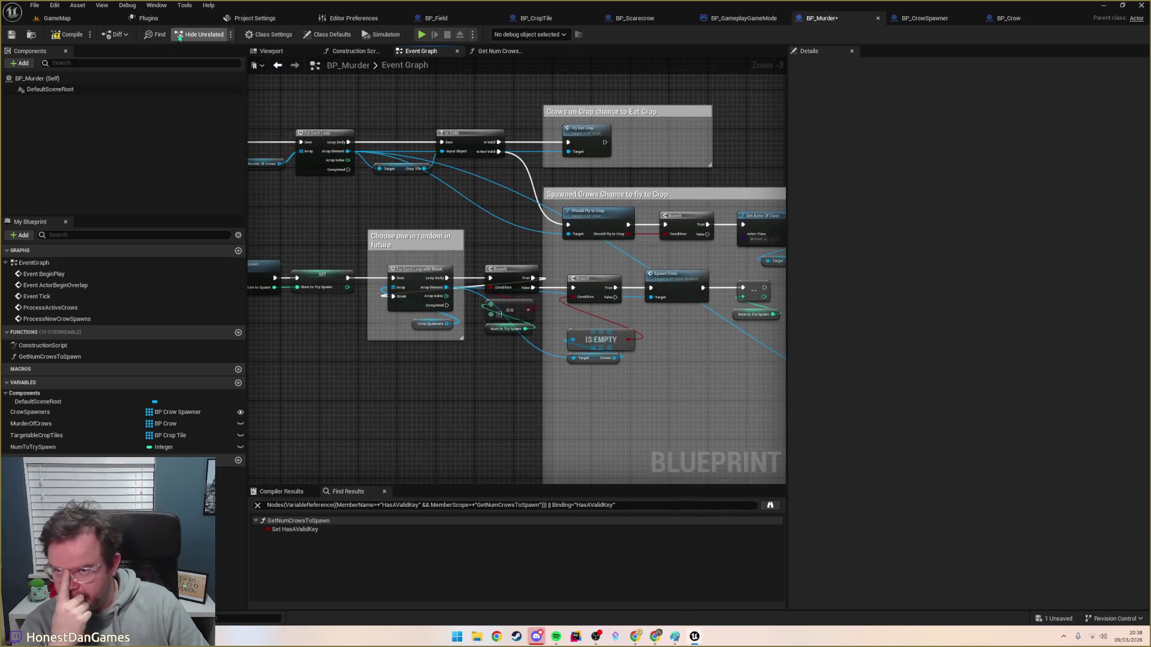
click(11, 35)
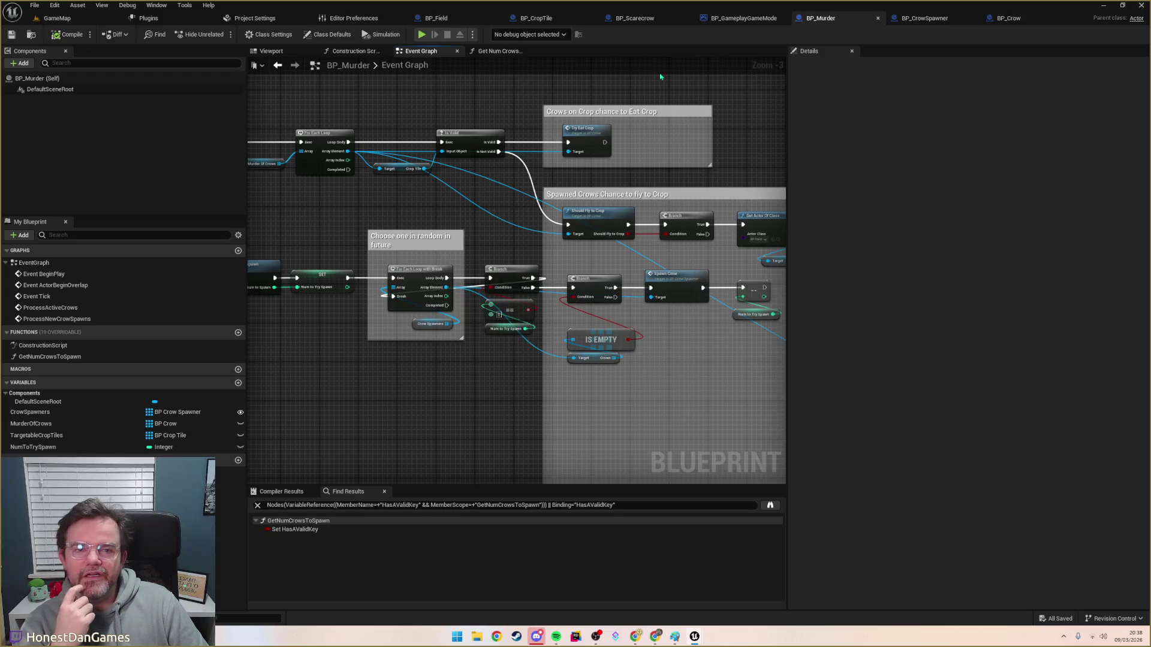
click(742, 18)
Step: Jump to where Process New Crow Spawns is defined and look over the nodes above it
scroll(607, 202, down, 3)
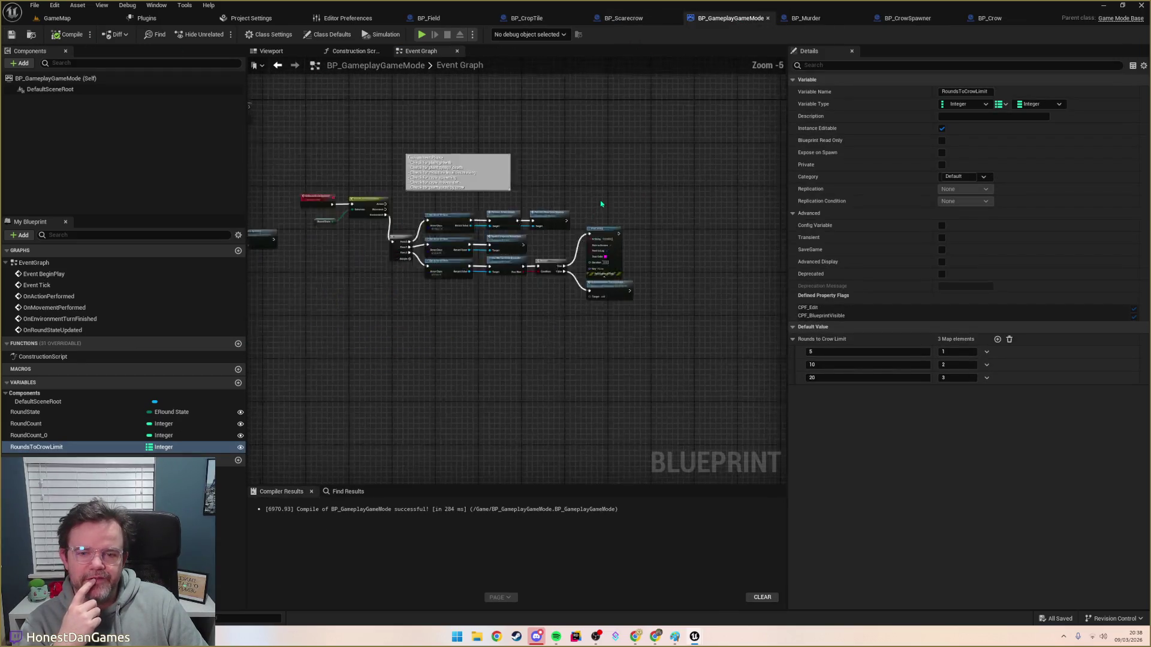
scroll(628, 224, up, 2)
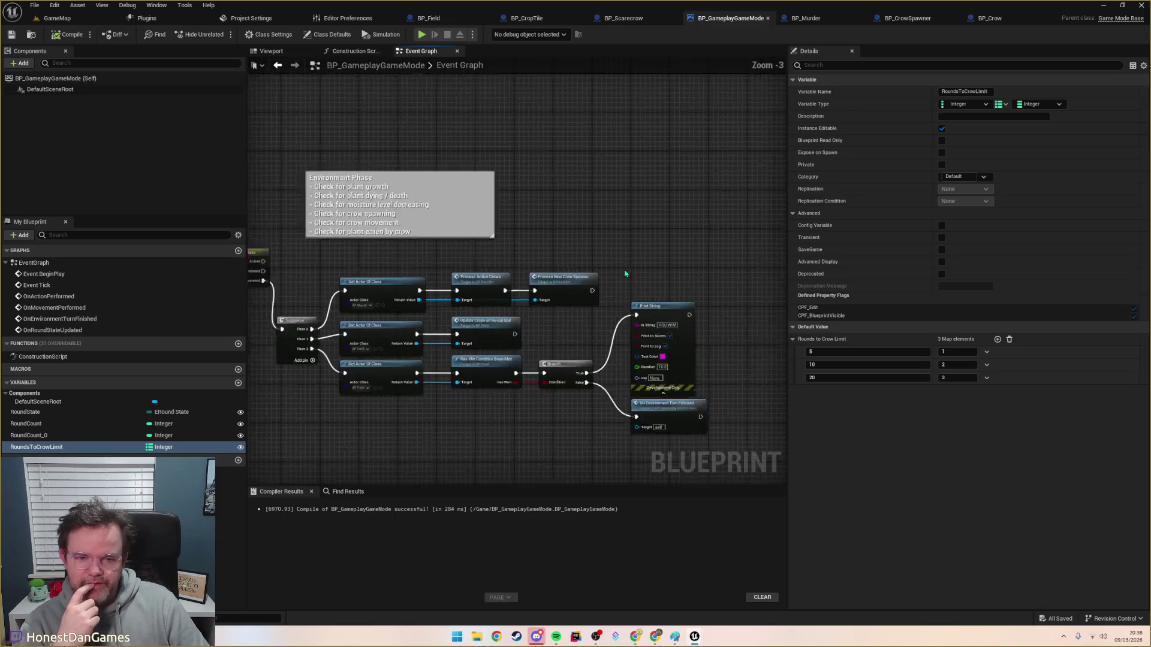
double_click(552, 283)
scroll(632, 312, down, 3)
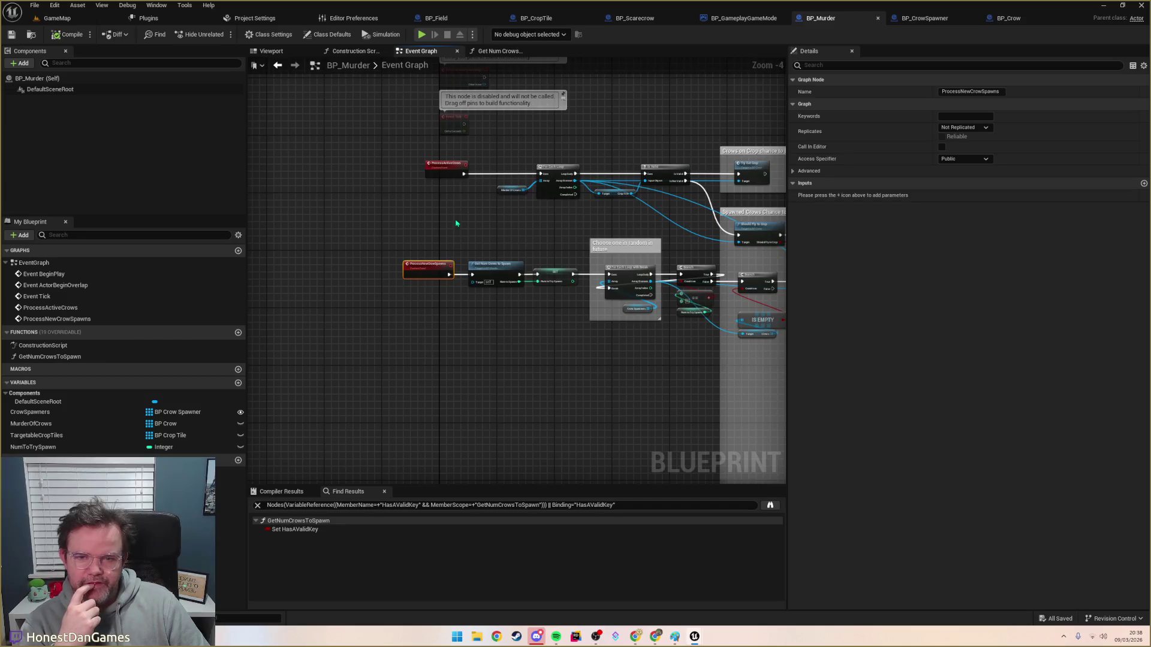
drag(454, 195, 379, 294)
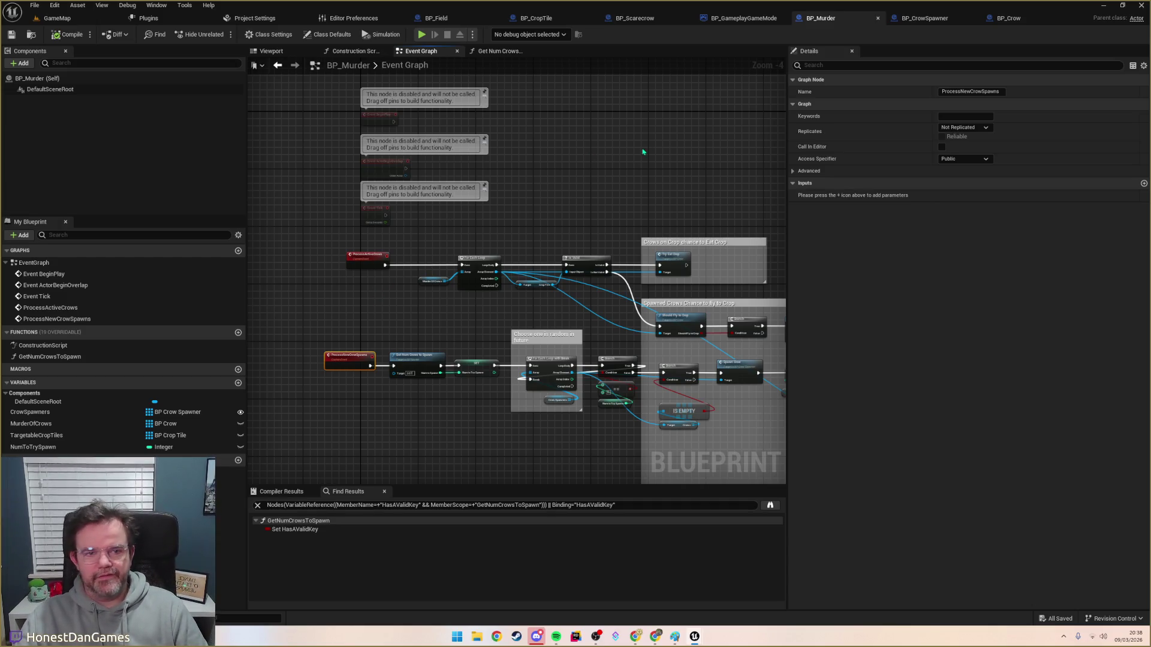
scroll(599, 178, up, 1)
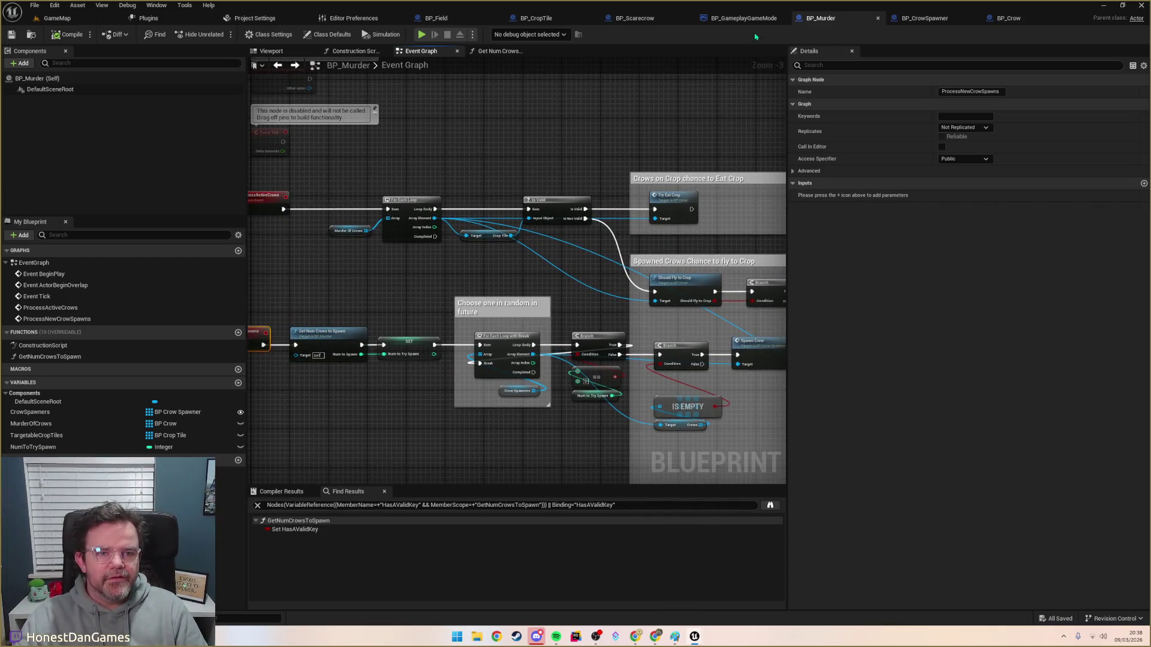
Step: From BP_GameplayGameMode, jump into BP_Murder's ProcessActiveCrows and ProcessNewCrowSpawns events
click(760, 22)
drag(484, 292, 538, 269)
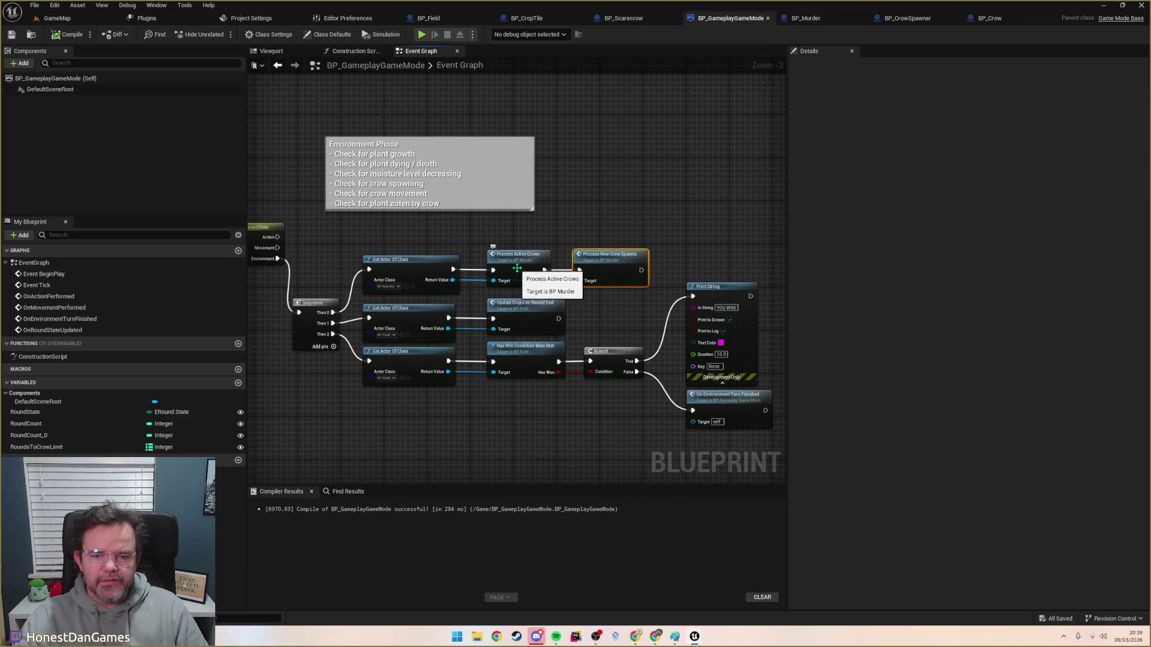
click(522, 261)
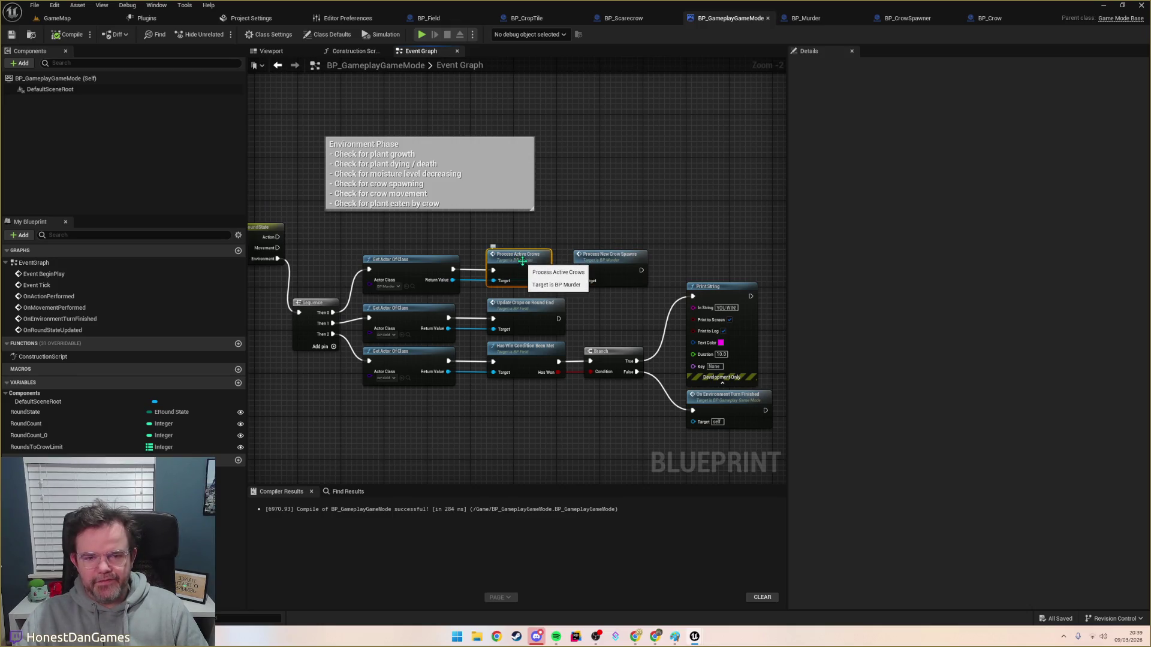
double_click(522, 261)
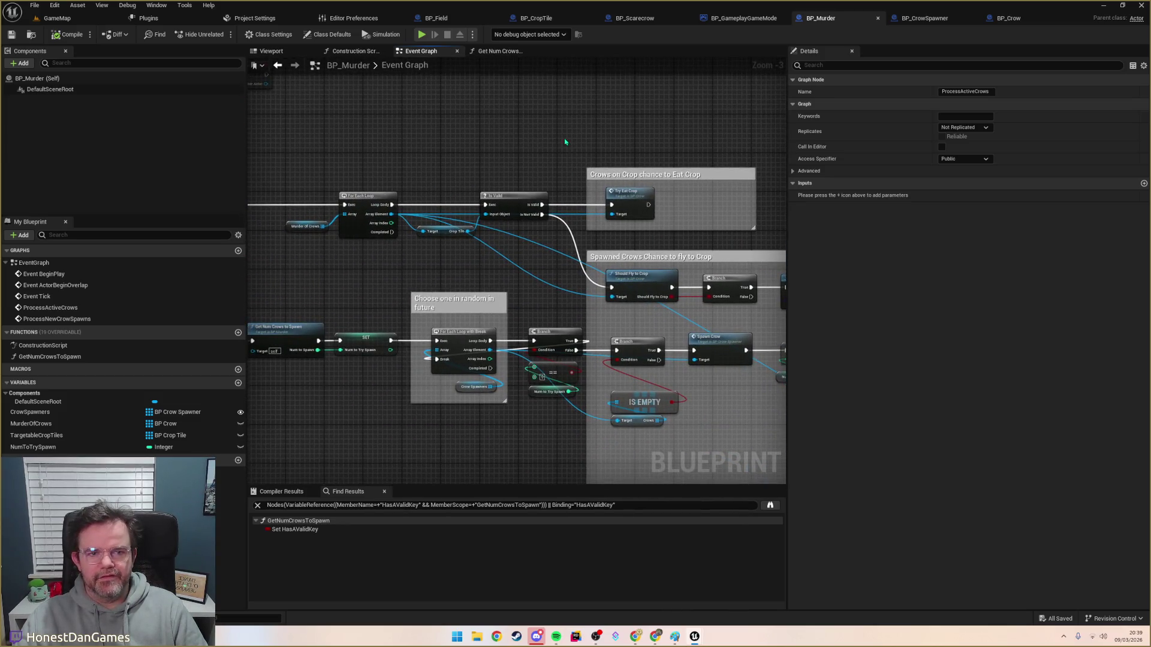
key(alt+Left)
click(743, 18)
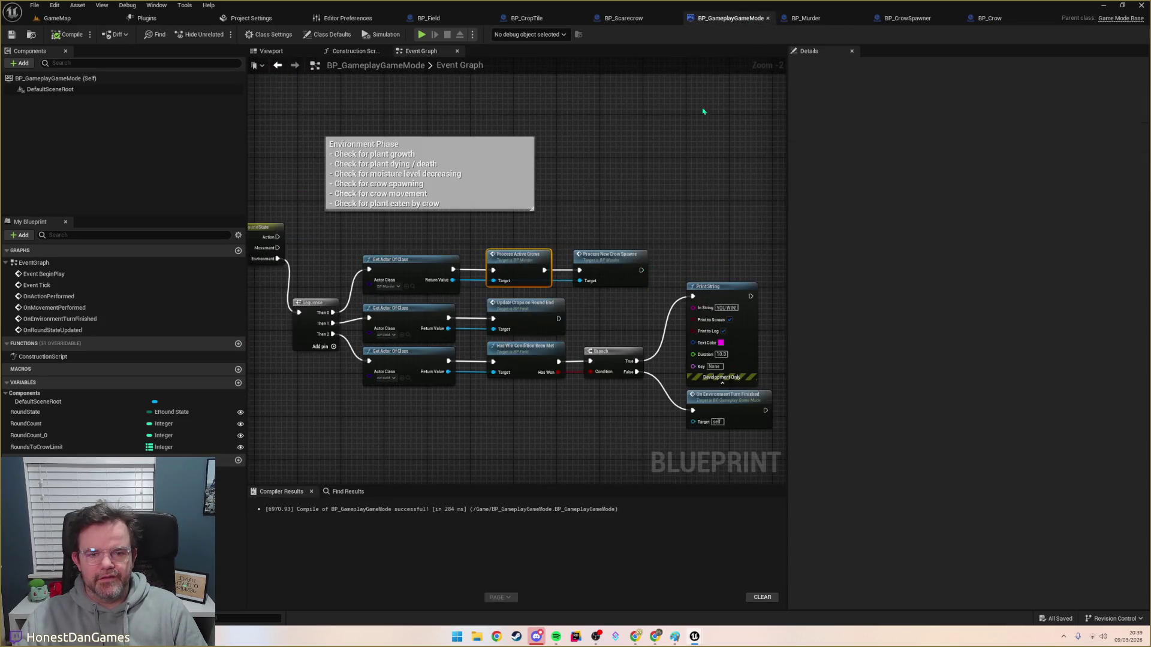
double_click(592, 196)
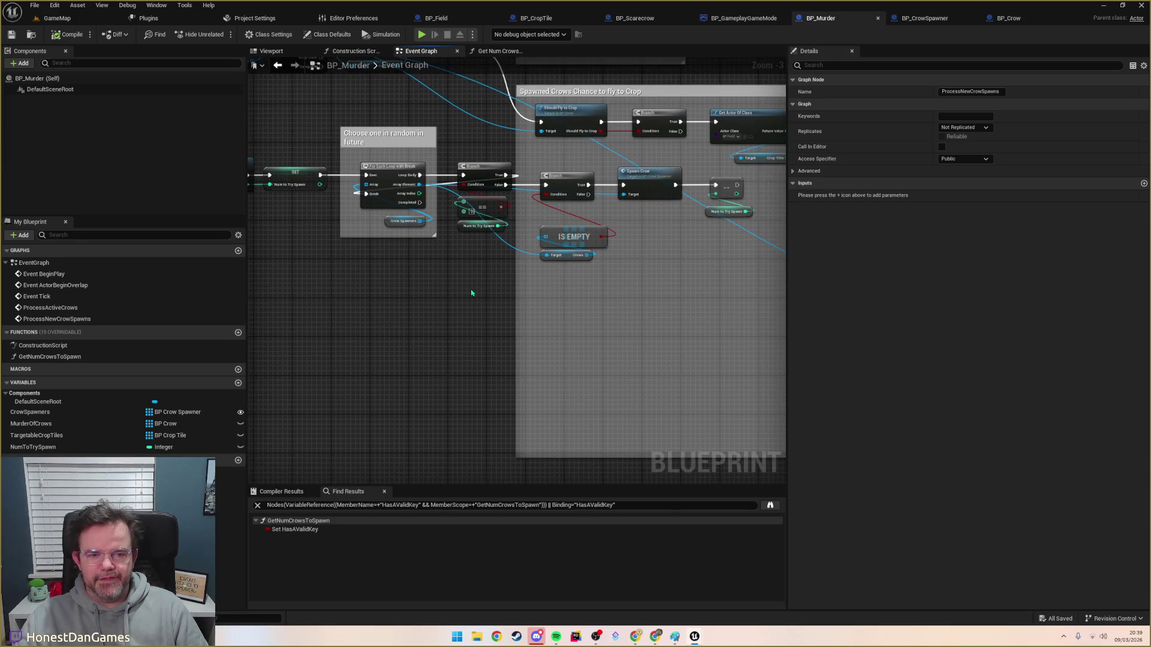
Step: Survey BP_Murder's spawn chain and disabled Event Tick, then open BP_Crow's TryEatCrop event
mouse_move(336, 282)
mouse_down()
mouse_move(406, 275)
mouse_move(749, 395)
mouse_up()
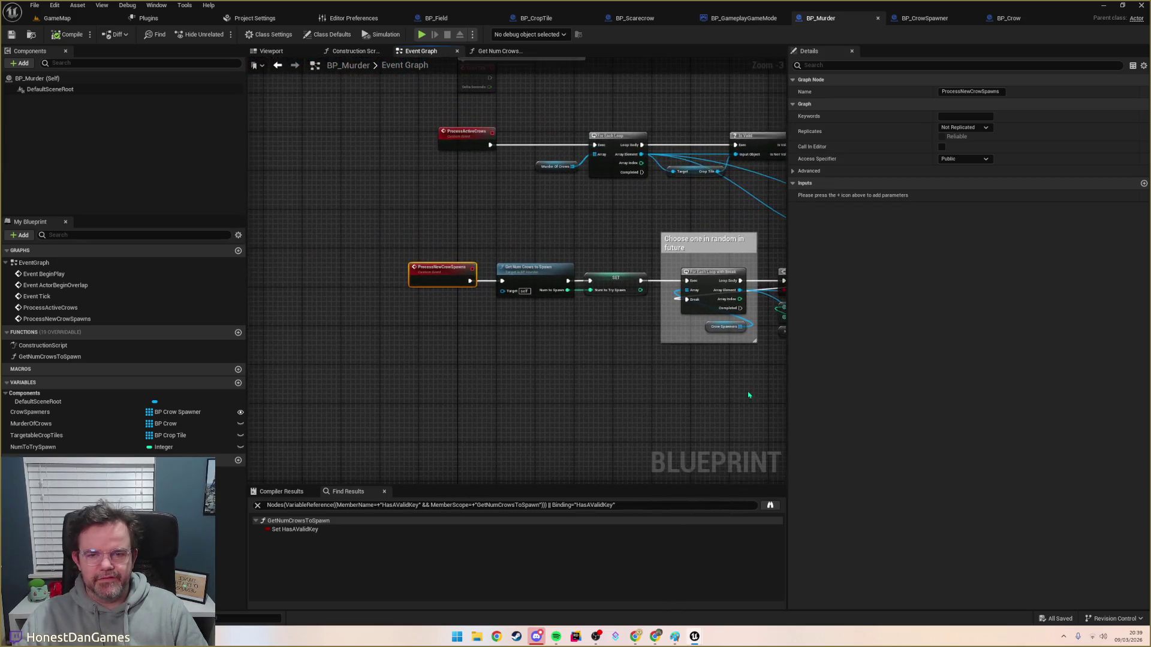
click(570, 347)
scroll(570, 346, down, 4)
drag(486, 348, 324, 318)
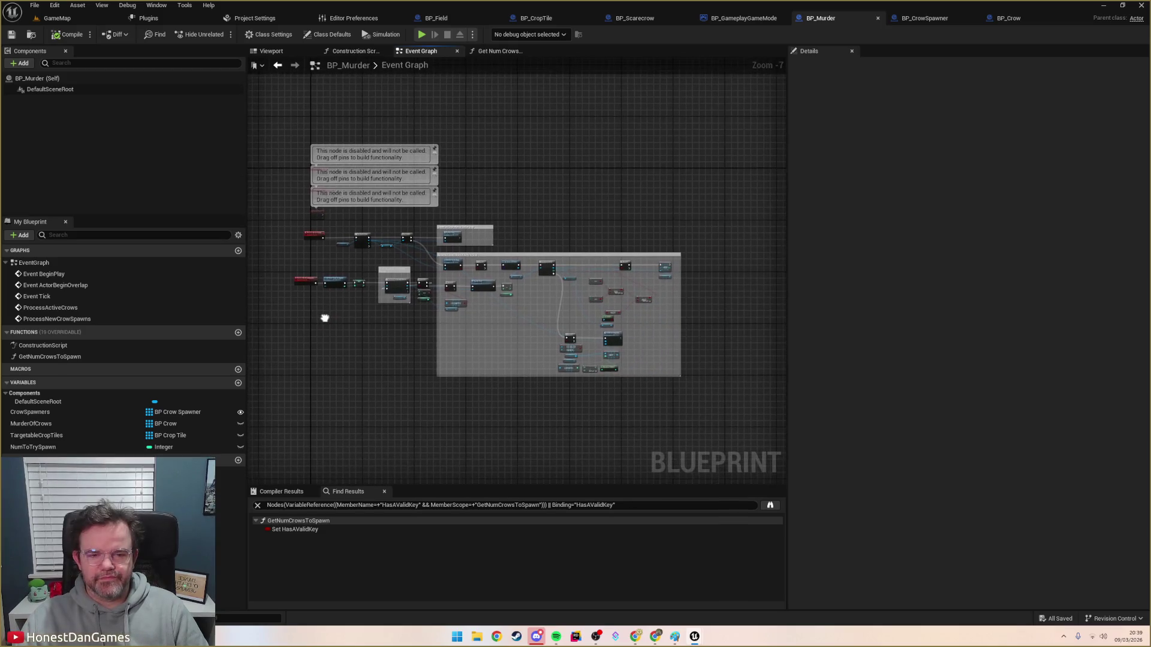
scroll(407, 316, up, 4)
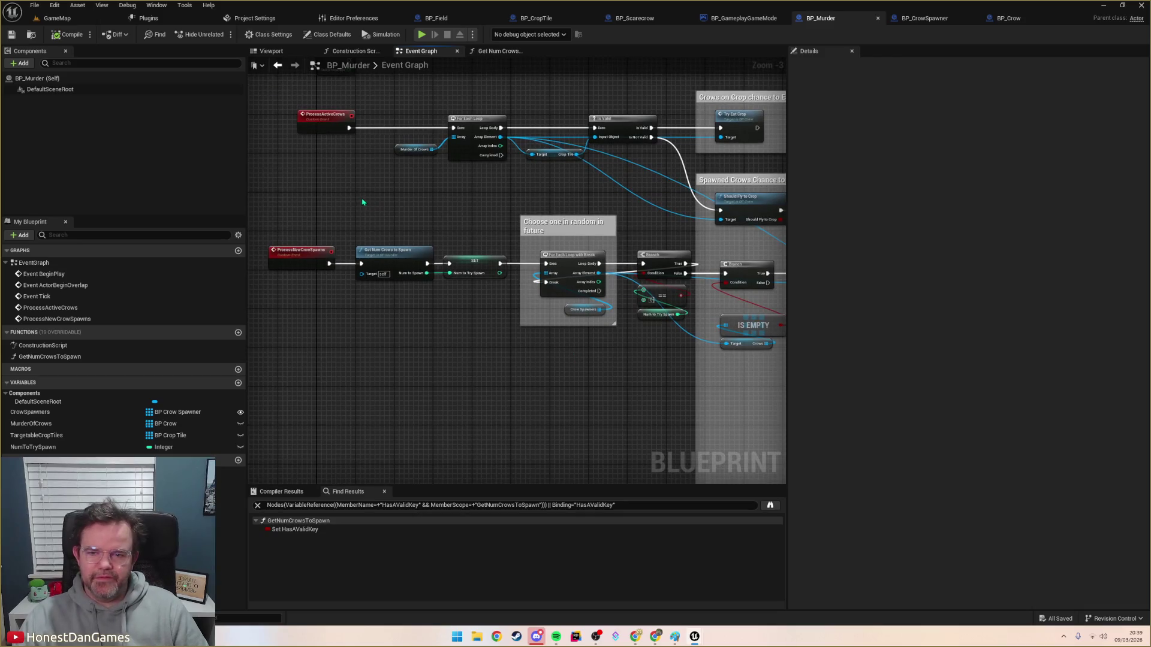
drag(373, 201, 378, 274)
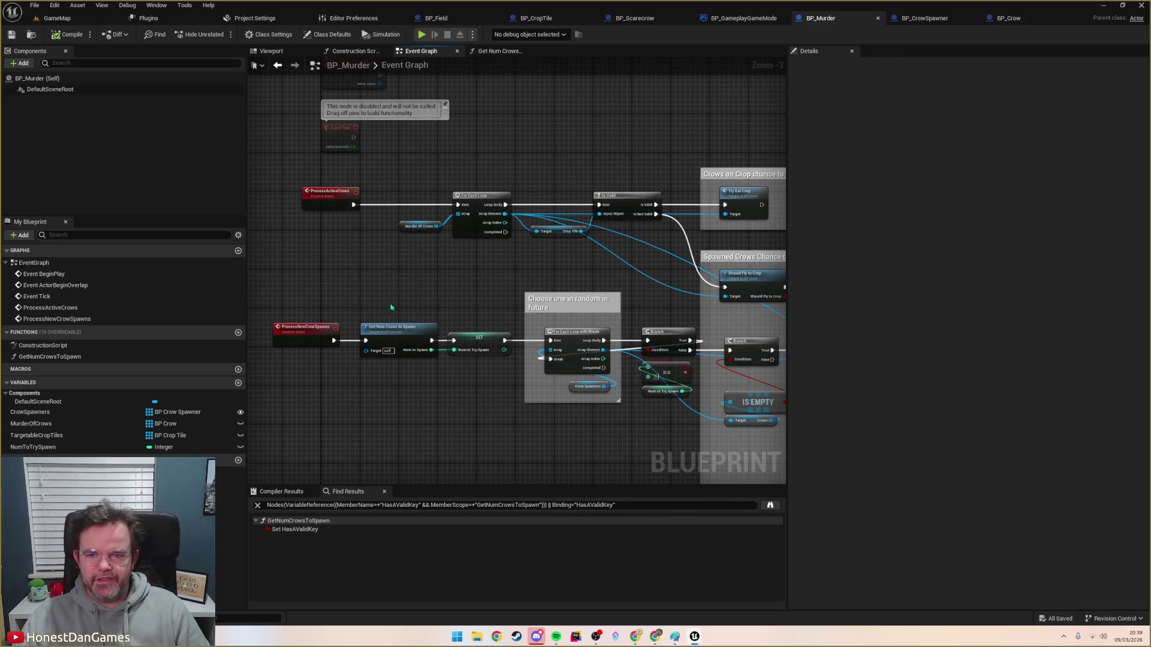
mouse_move(337, 196)
mouse_down()
mouse_move(347, 260)
mouse_move(322, 269)
mouse_up()
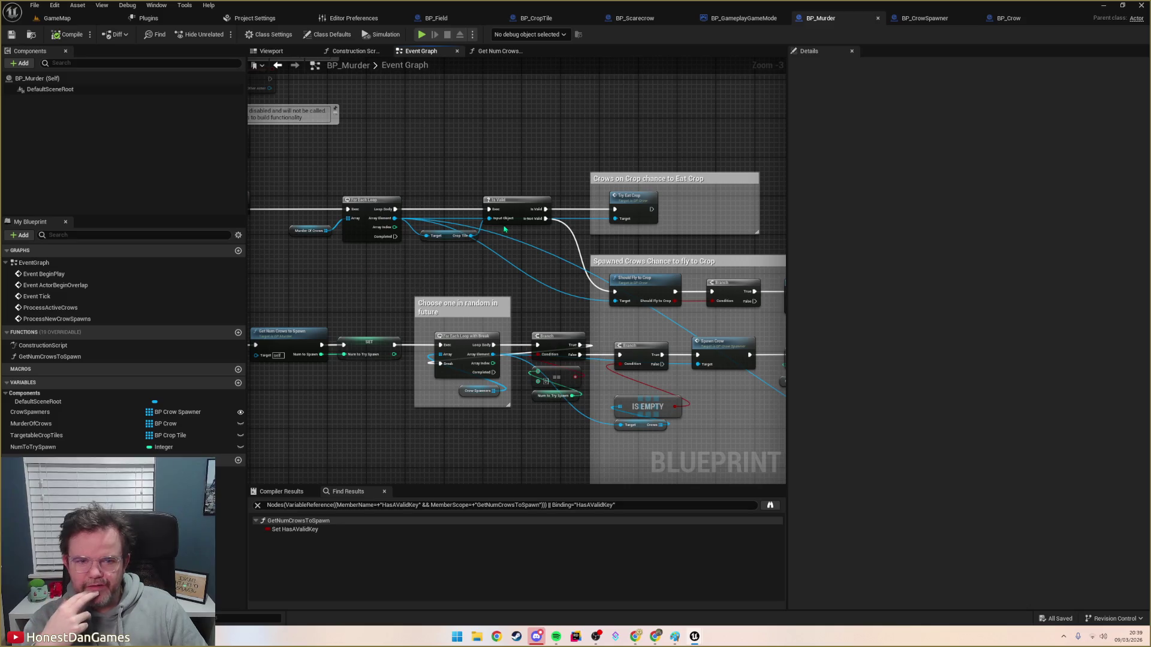
mouse_move(511, 239)
mouse_down()
mouse_move(550, 249)
mouse_move(246, 262)
mouse_move(421, 268)
mouse_up()
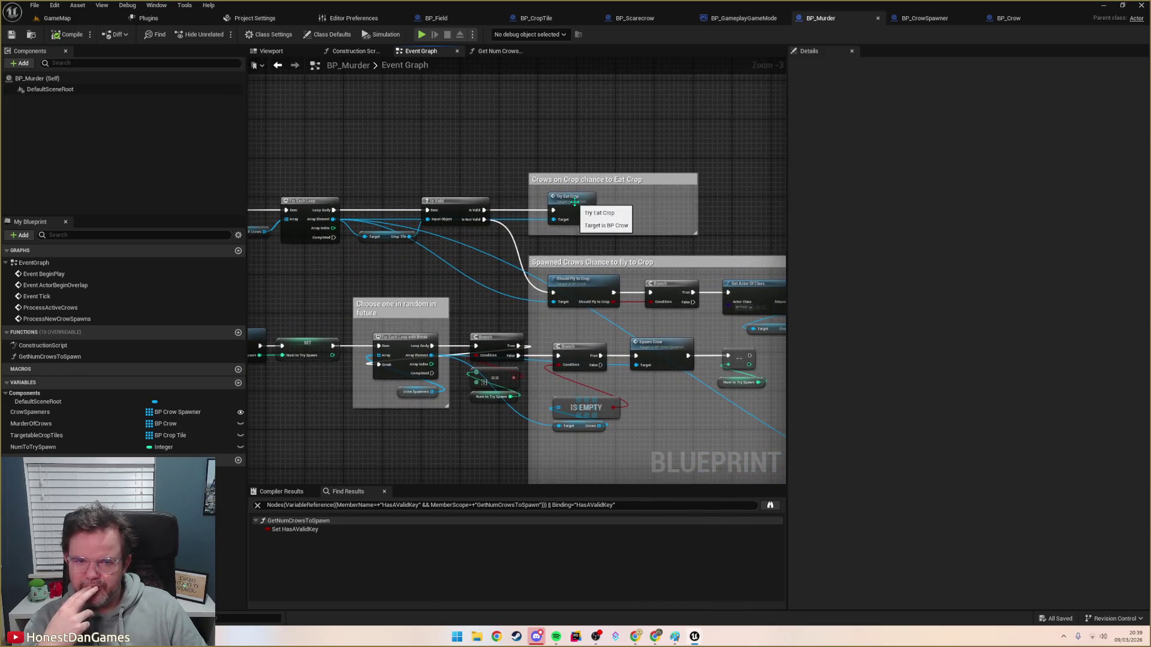
double_click(575, 206)
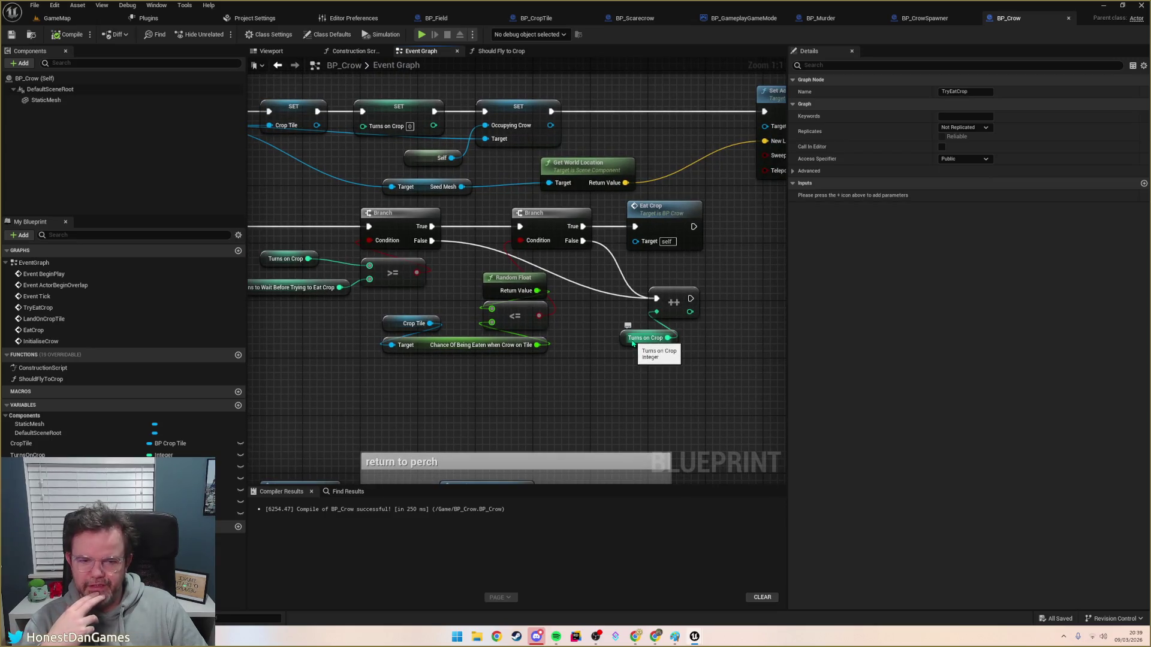
Step: Look over BP_Crow's InitialiseCrow, LandOnCropTile and TryEatCrop events
scroll(661, 261, down, 1)
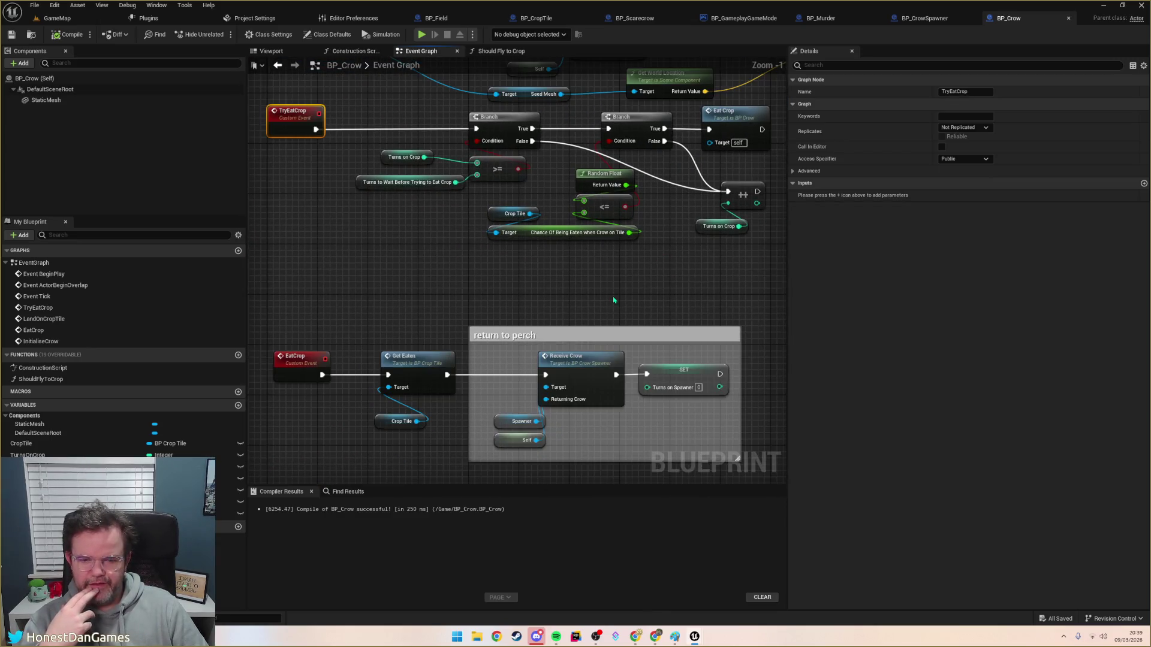
mouse_move(609, 286)
mouse_down()
mouse_move(606, 326)
mouse_move(578, 359)
mouse_move(502, 342)
mouse_up()
scroll(606, 326, down, 2)
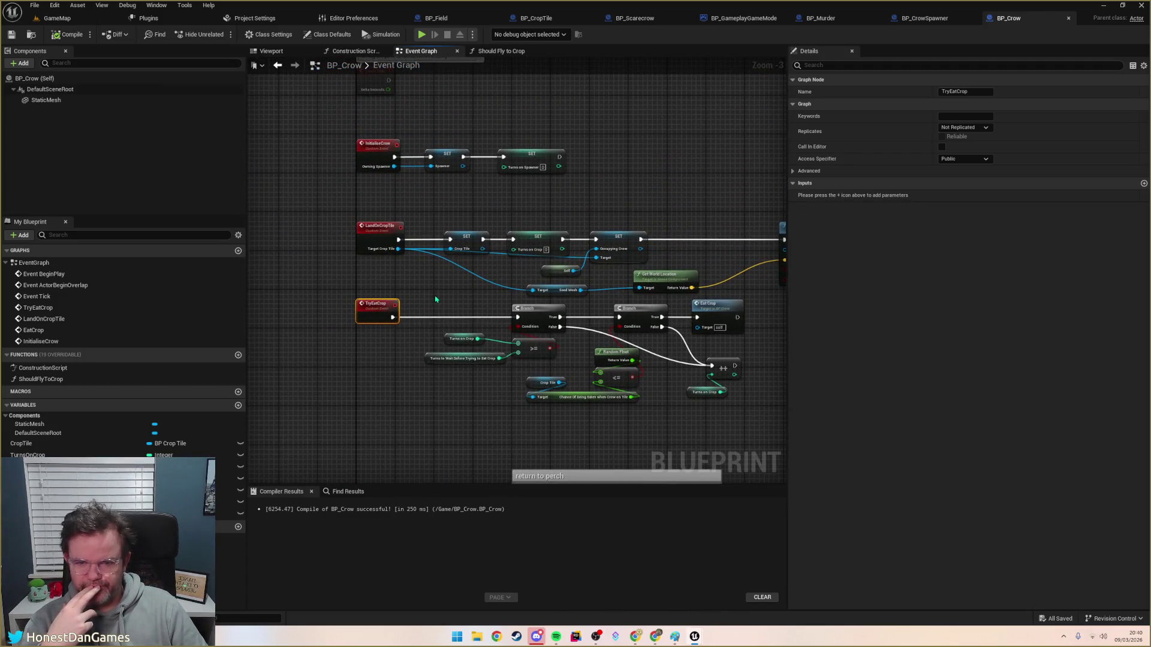
scroll(436, 299, up, 3)
mouse_move(574, 347)
mouse_down()
mouse_move(494, 305)
mouse_move(468, 253)
mouse_up()
scroll(469, 253, down, 5)
scroll(469, 253, up, 2)
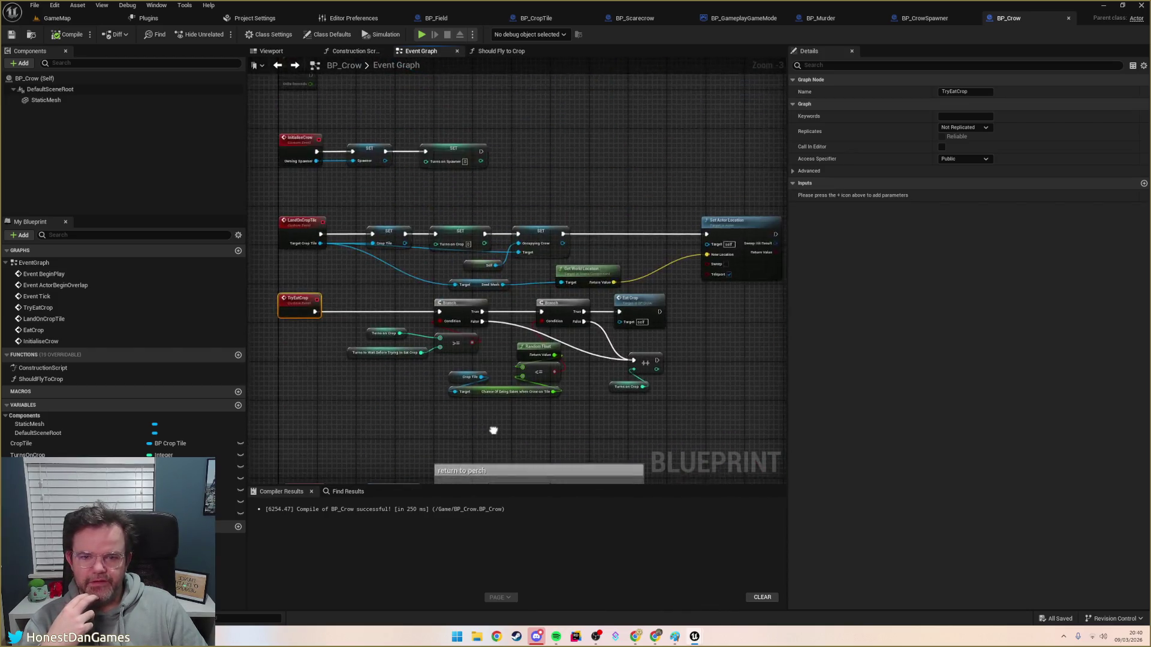
Step: Jump from BP_GameplayGameMode to BP_Murder's crow processing events and follow the Spawned Crows logic
click(807, 18)
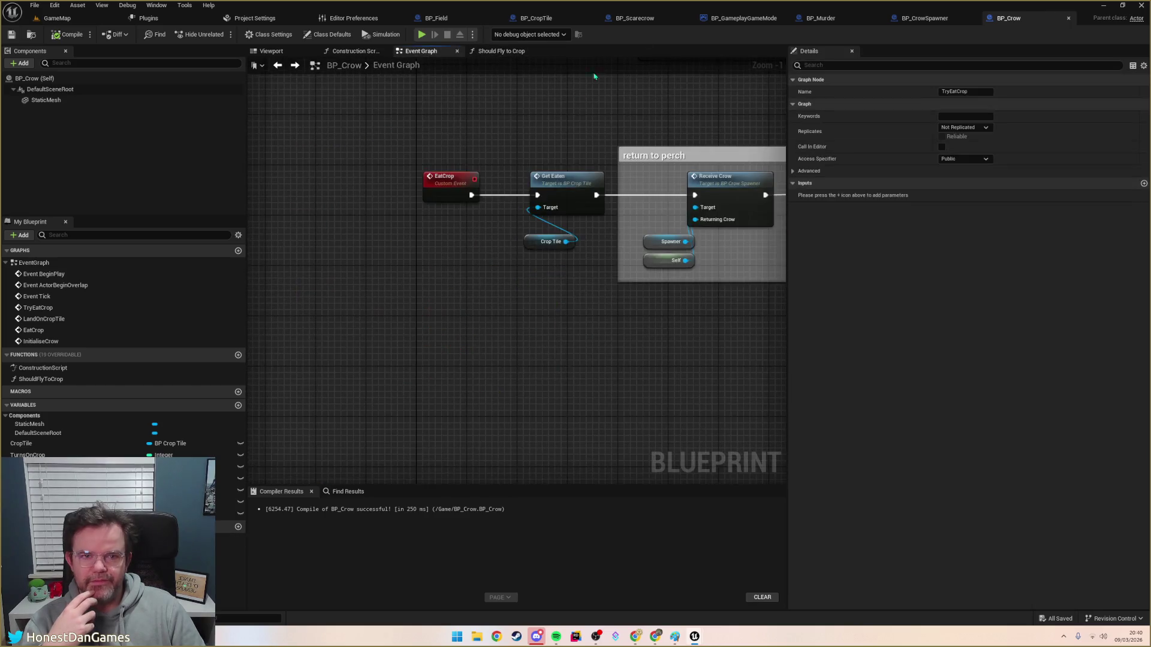
click(732, 18)
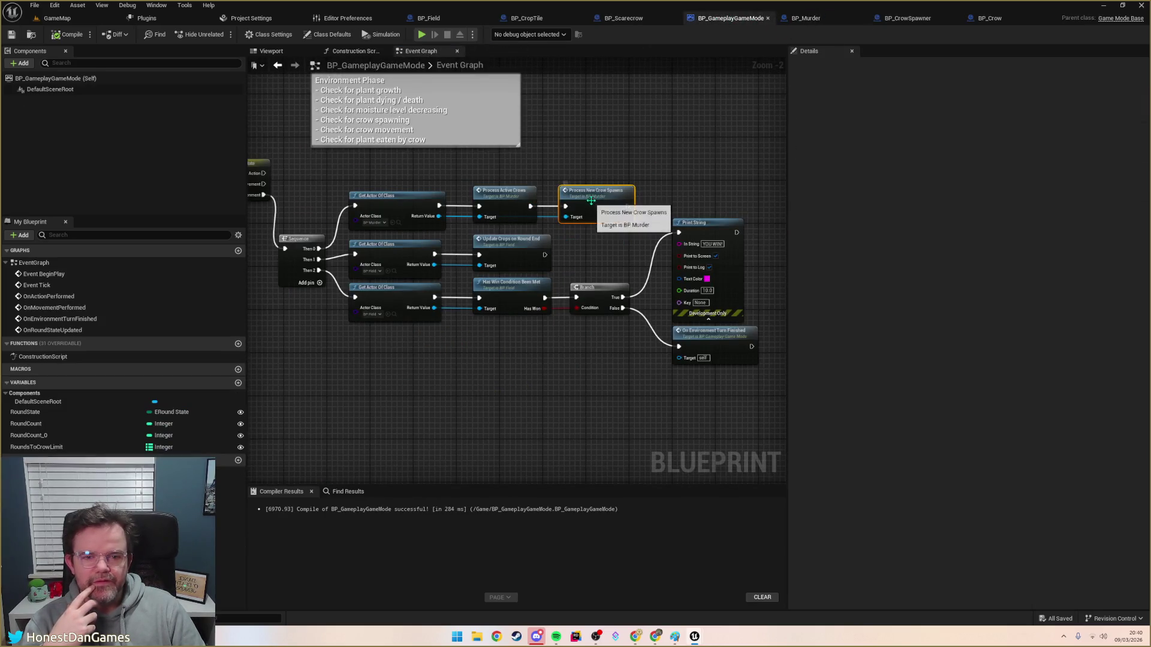
double_click(503, 190)
drag(627, 269, 422, 234)
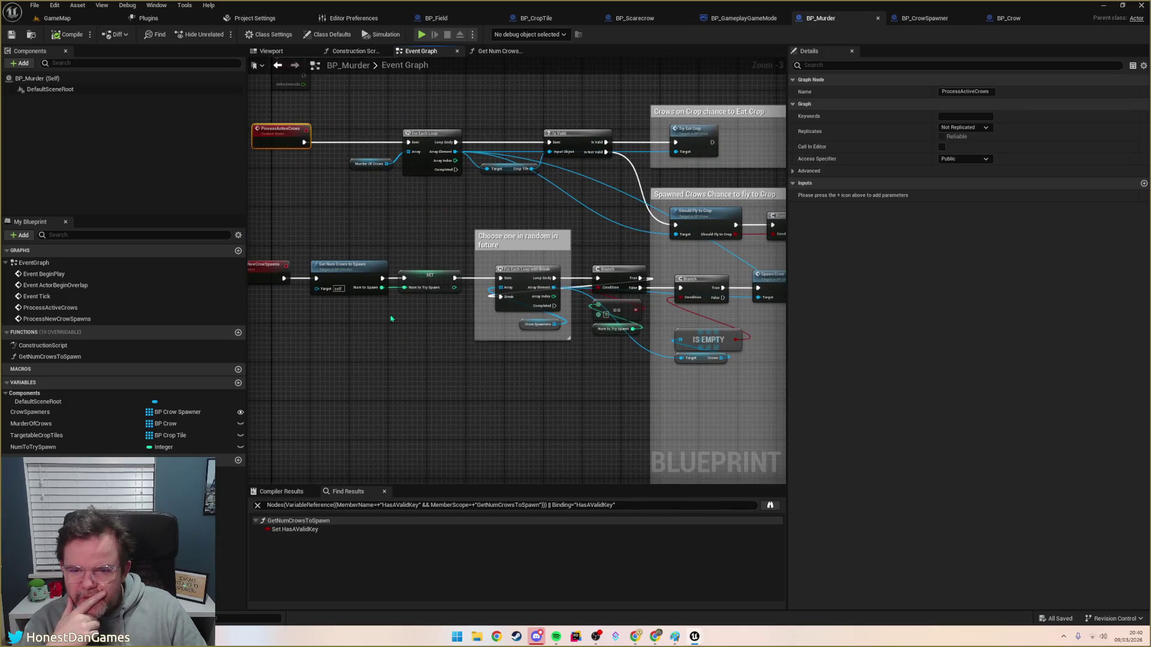
mouse_move(452, 318)
mouse_down()
mouse_move(336, 367)
mouse_move(482, 216)
mouse_up()
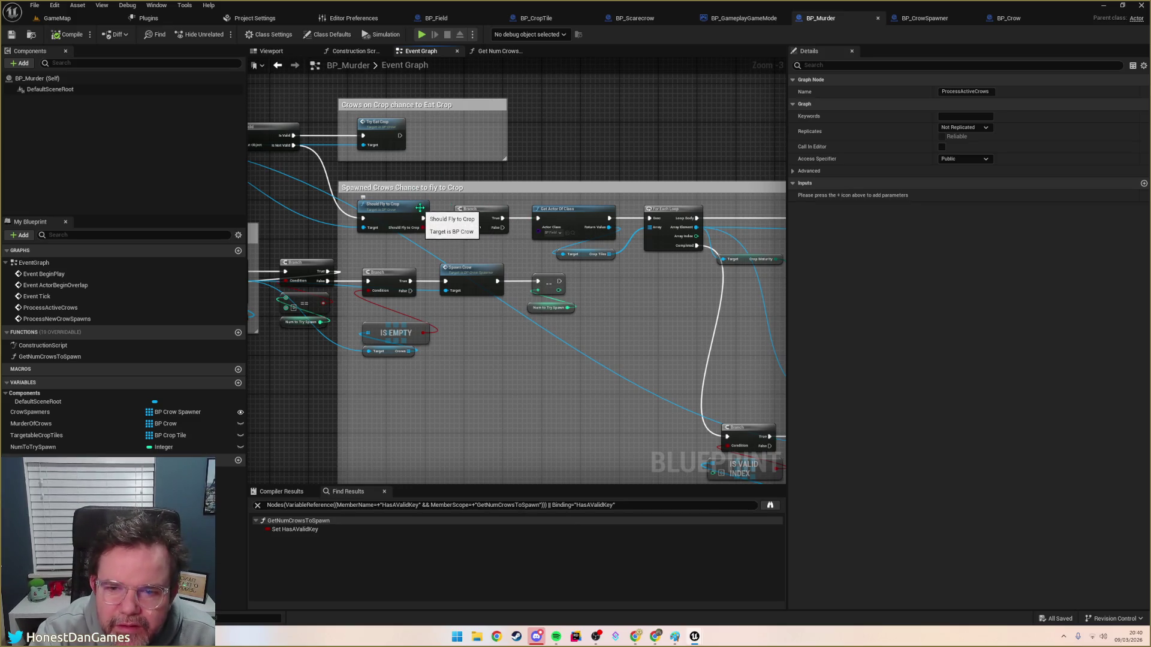
drag(582, 287, 335, 284)
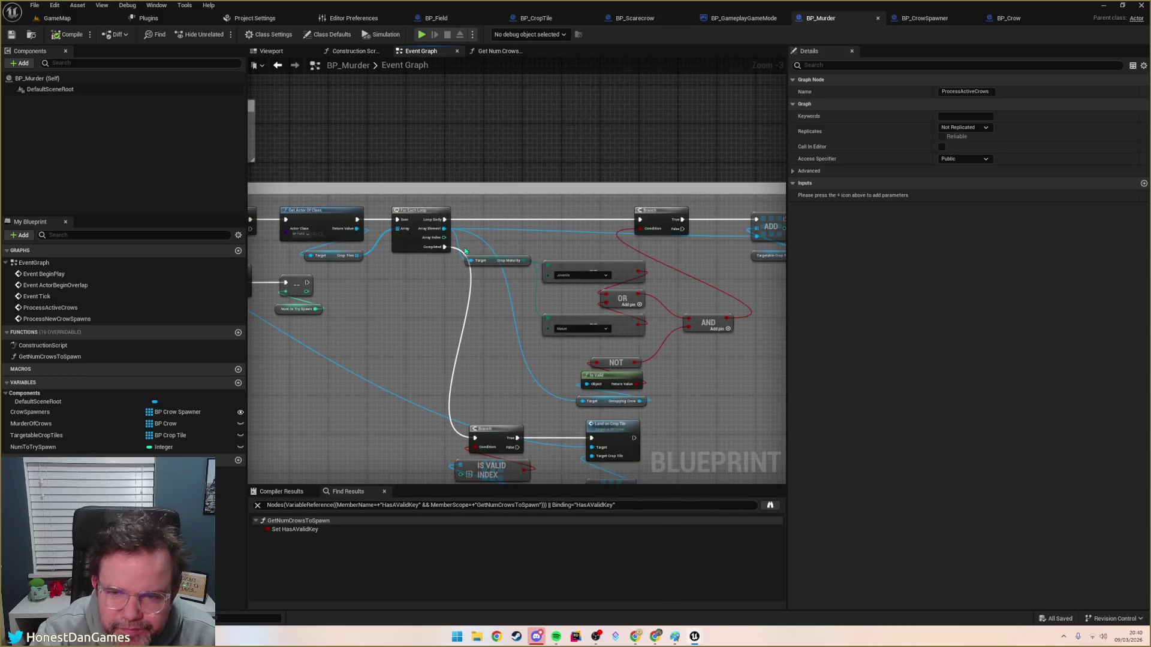
scroll(466, 252, down, 3)
scroll(492, 238, up, 3)
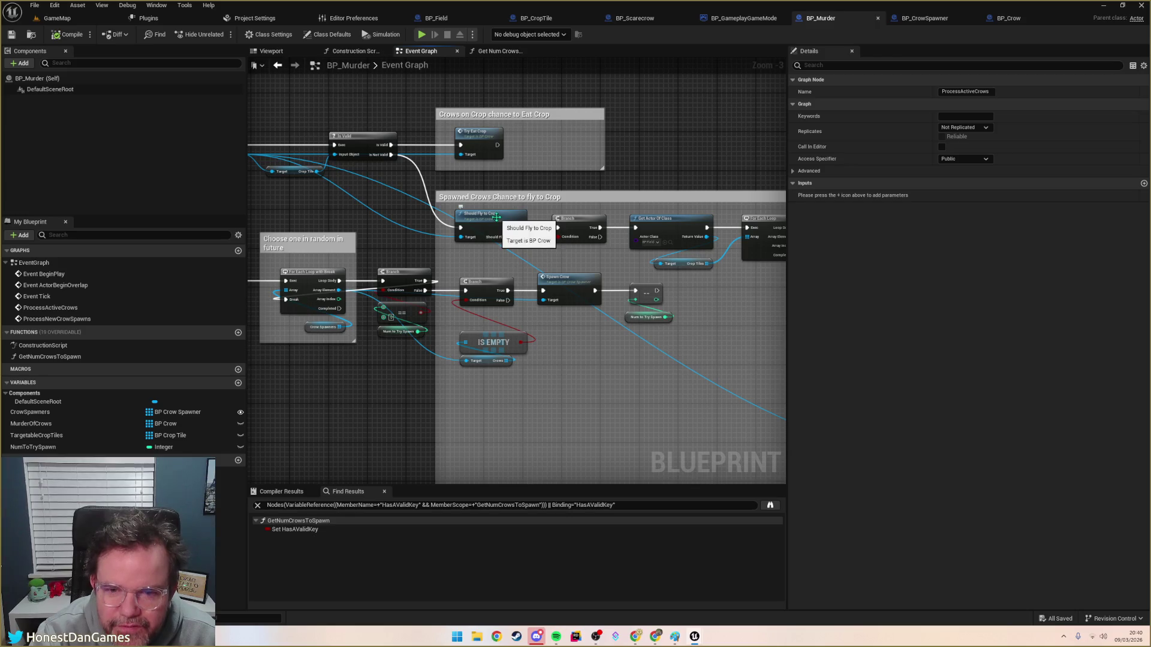
Step: Inspect the crow's Should Fly to Crop function, then return to BP_Murder's event graph
double_click(481, 220)
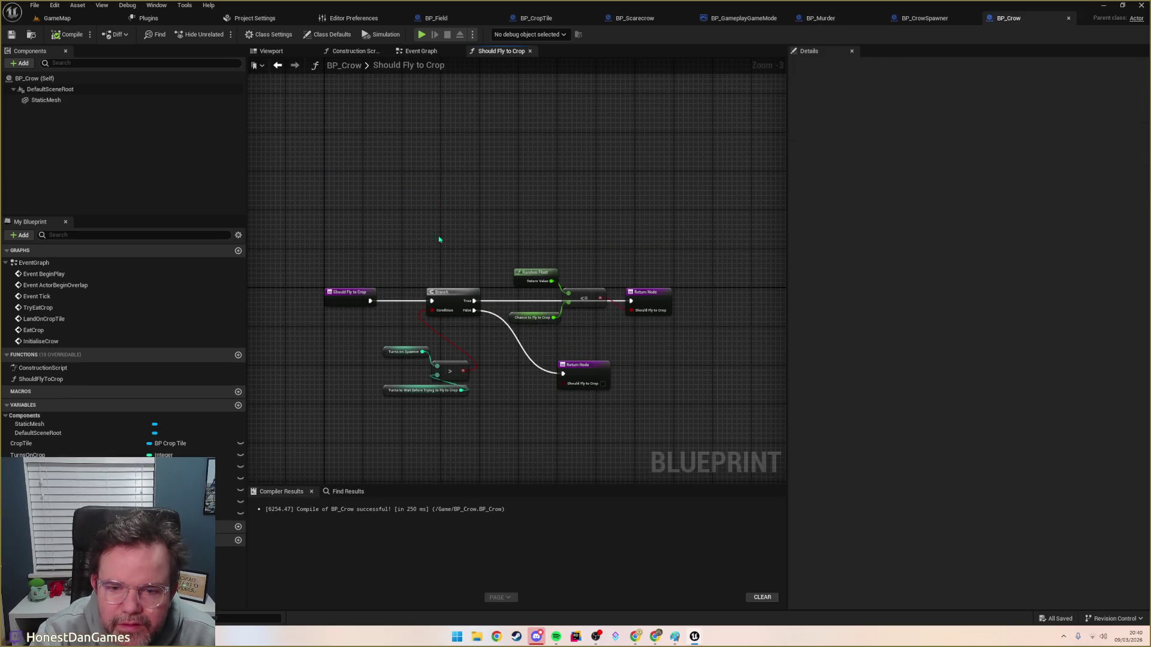
scroll(444, 237, up, 3)
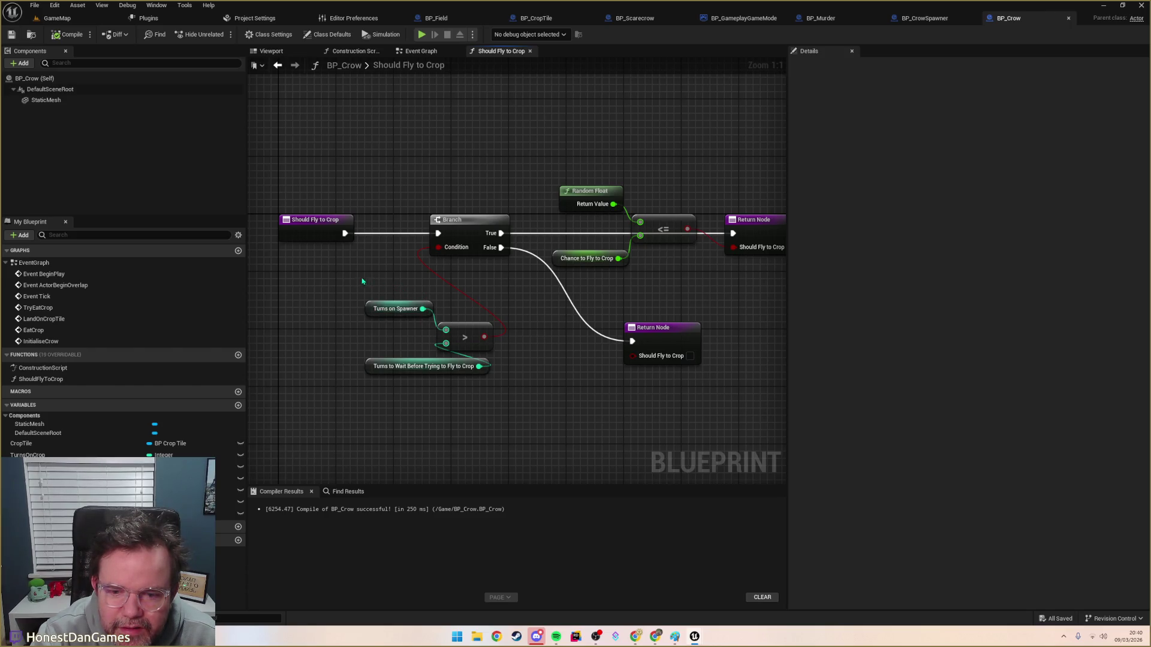
key(alt+Left)
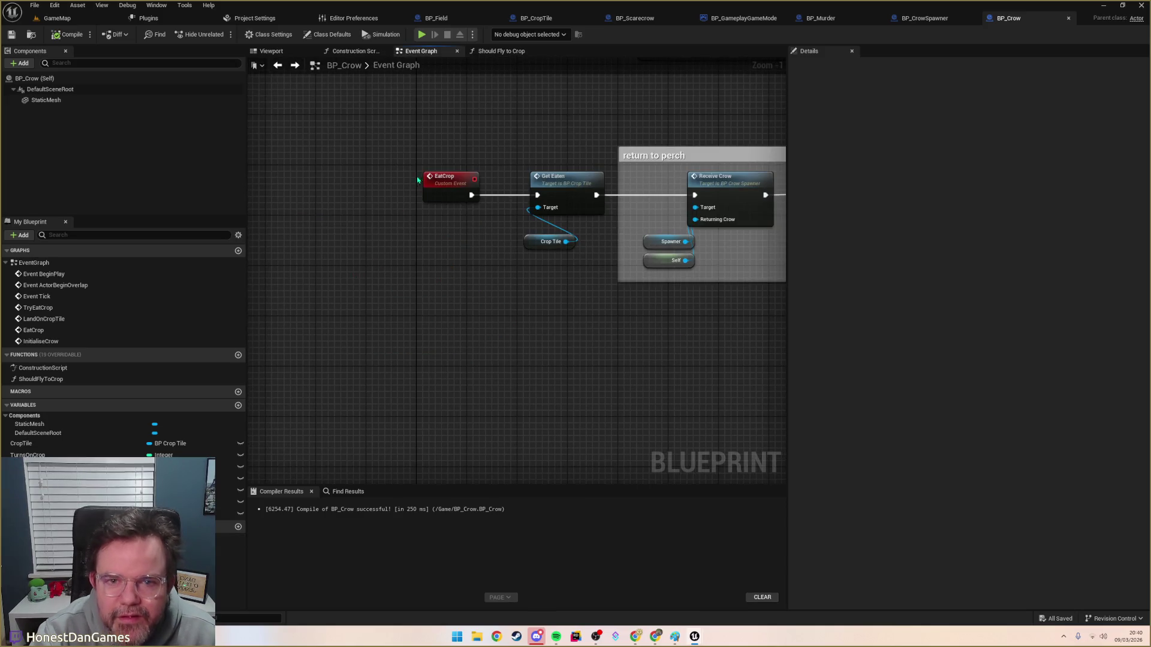
key(alt+Left)
scroll(438, 240, down, 6)
scroll(417, 210, up, 3)
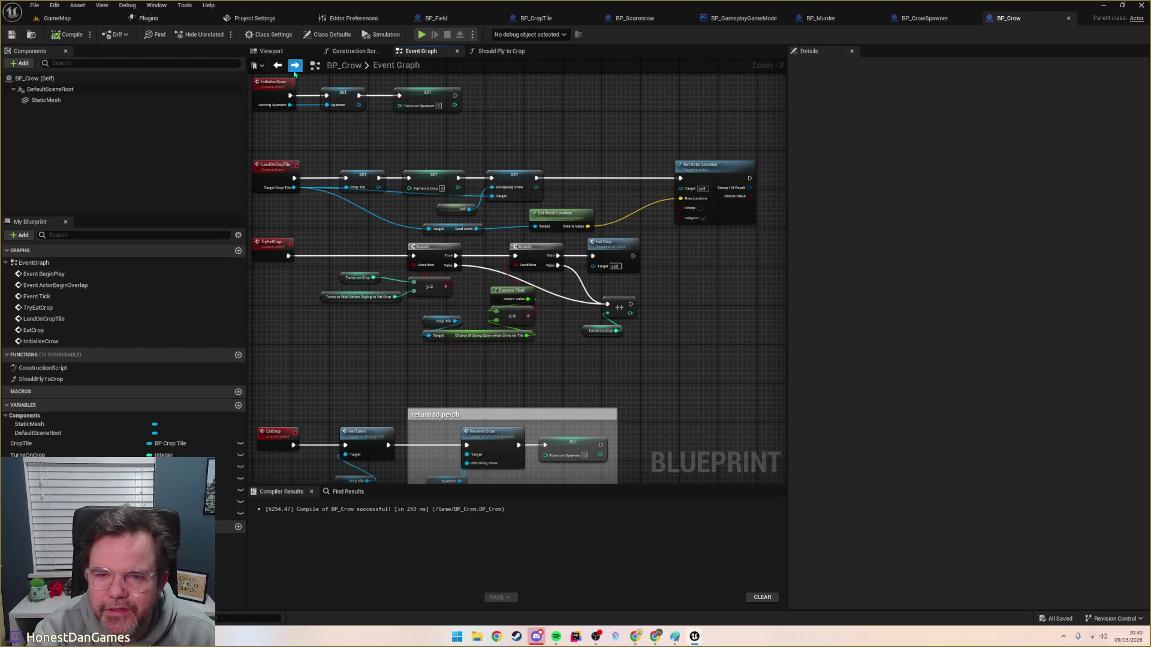
drag(384, 150, 419, 179)
click(743, 18)
click(820, 18)
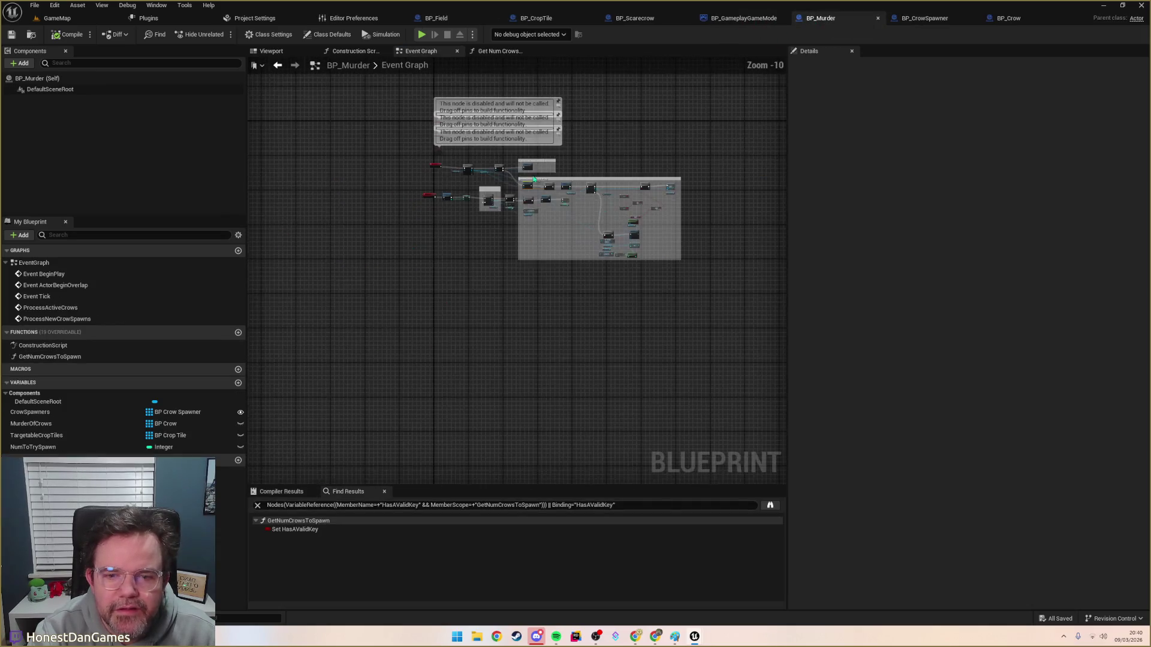
scroll(456, 312, up, 6)
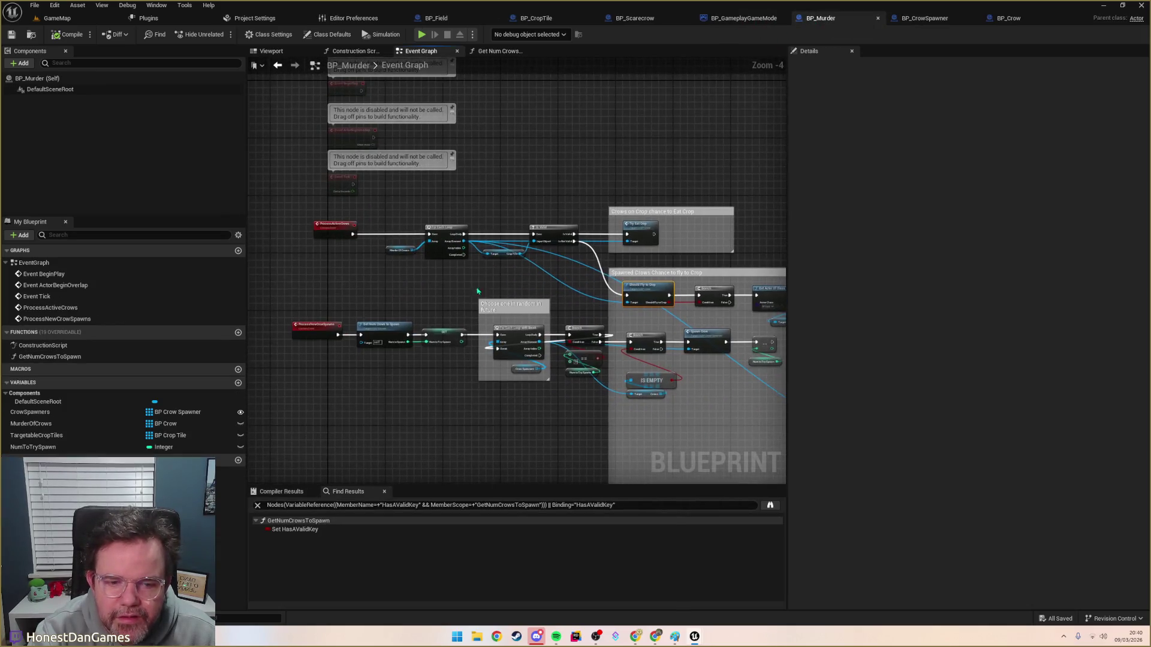
scroll(472, 292, up, 1)
mouse_move(471, 292)
mouse_down()
mouse_move(444, 278)
mouse_move(615, 266)
mouse_move(591, 260)
mouse_move(610, 252)
mouse_up()
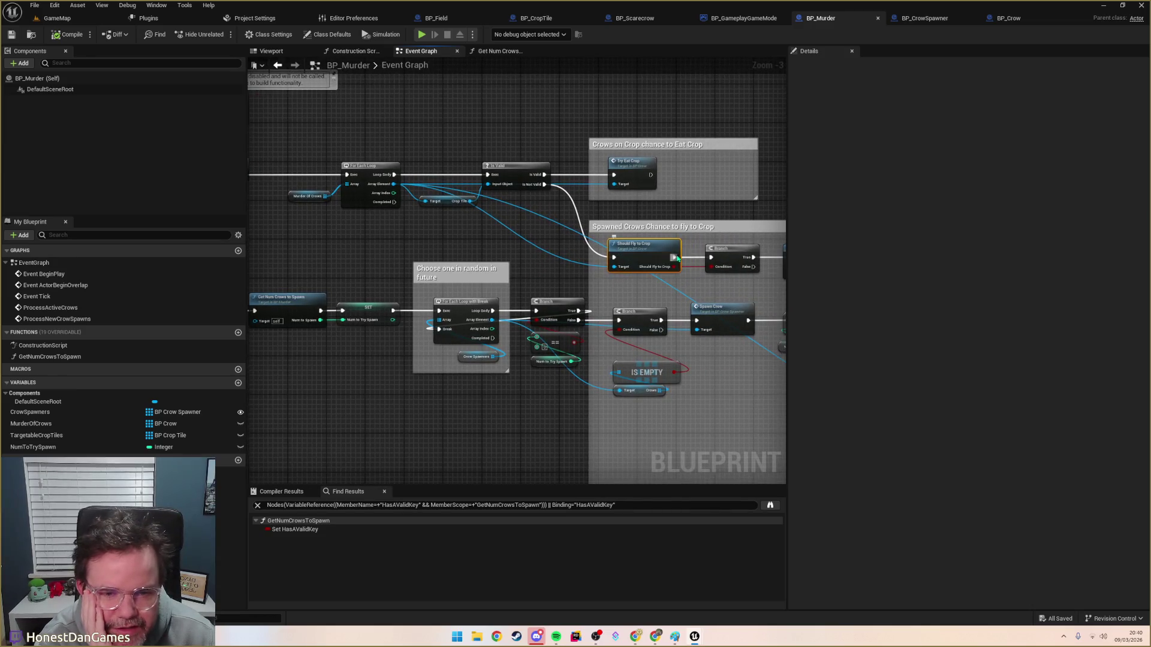
drag(665, 285, 418, 292)
mouse_move(523, 285)
mouse_down()
mouse_move(392, 284)
mouse_move(385, 253)
mouse_move(331, 223)
mouse_move(330, 239)
mouse_move(442, 259)
mouse_move(441, 199)
mouse_move(516, 250)
mouse_move(760, 303)
mouse_move(779, 295)
mouse_move(722, 299)
mouse_up()
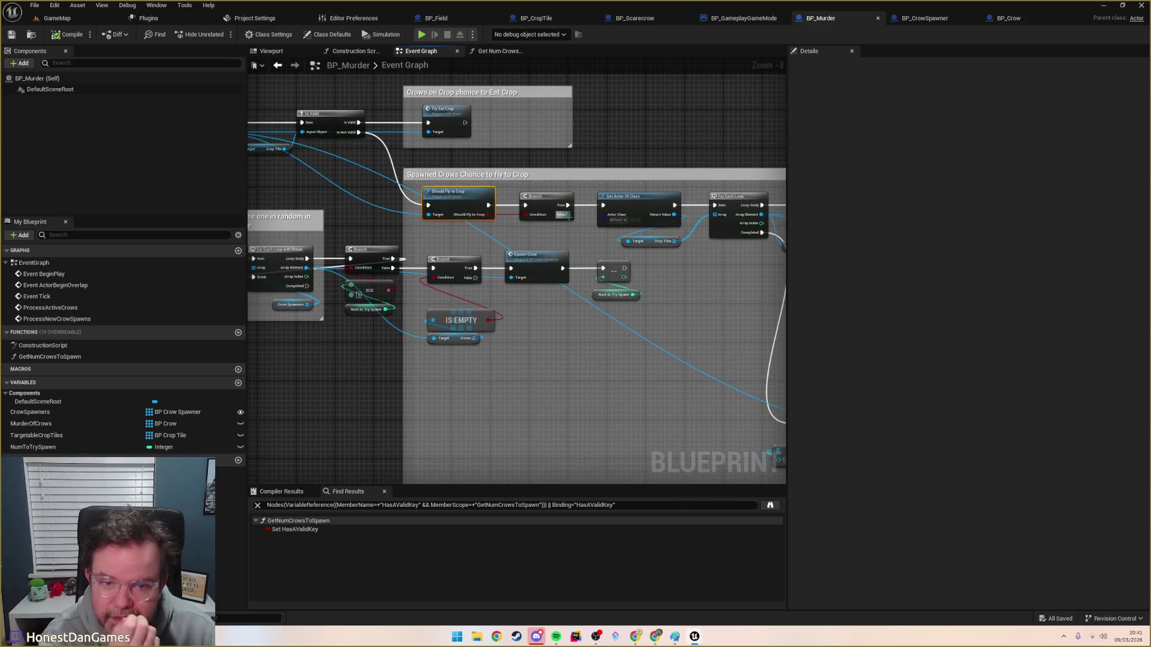
Step: Add a Get Turns on Spawner node from the For Each Loop's Array Element
drag(507, 232, 603, 254)
mouse_move(305, 156)
mouse_down()
mouse_move(455, 216)
mouse_move(531, 264)
mouse_move(603, 263)
mouse_up()
text(turnsOn)
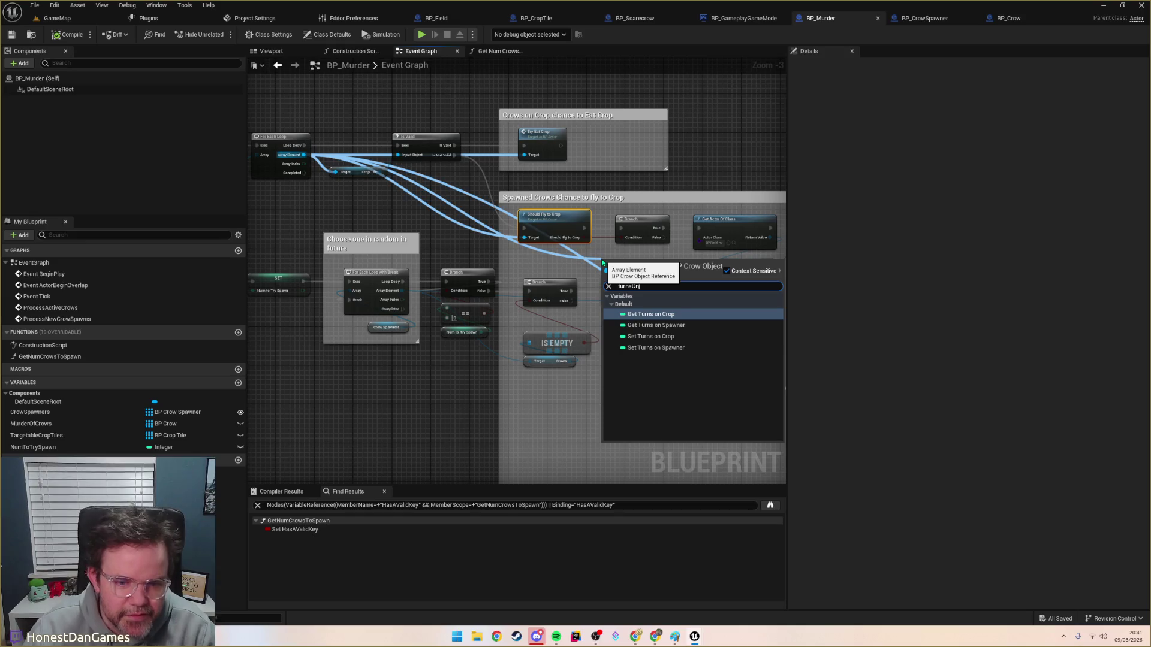
key(Down)
key(Down)
key(Up)
key(Up)
key(Down)
key(Return)
Step: Feed Turns on Spawner into a new ++ increment node and tidy its position
drag(670, 264, 691, 268)
text(+)
mouse_move(689, 265)
mouse_down()
mouse_move(705, 264)
mouse_move(552, 226)
mouse_up()
scroll(552, 227, down, 1)
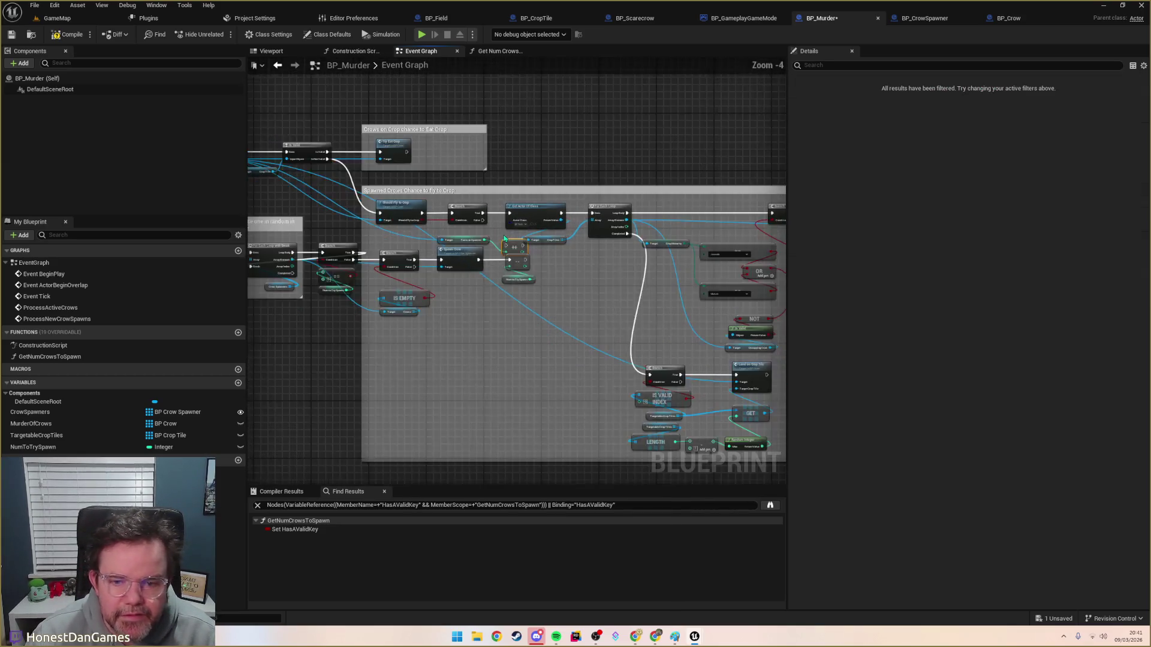
drag(488, 303, 609, 298)
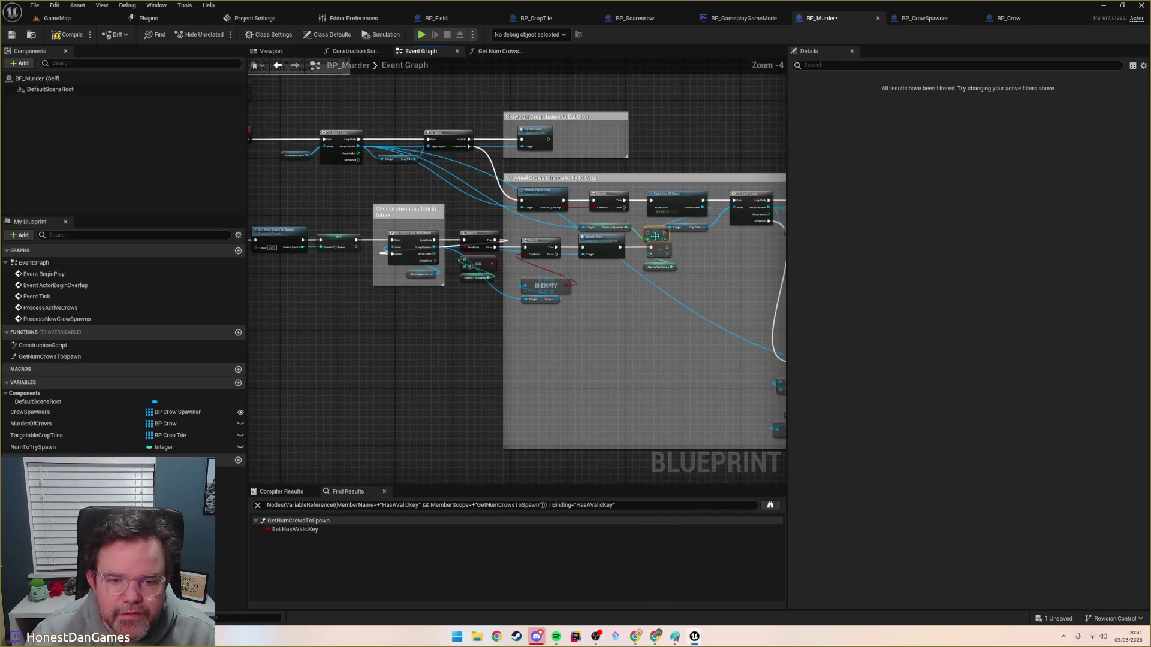
drag(656, 233, 640, 223)
scroll(573, 290, down, 1)
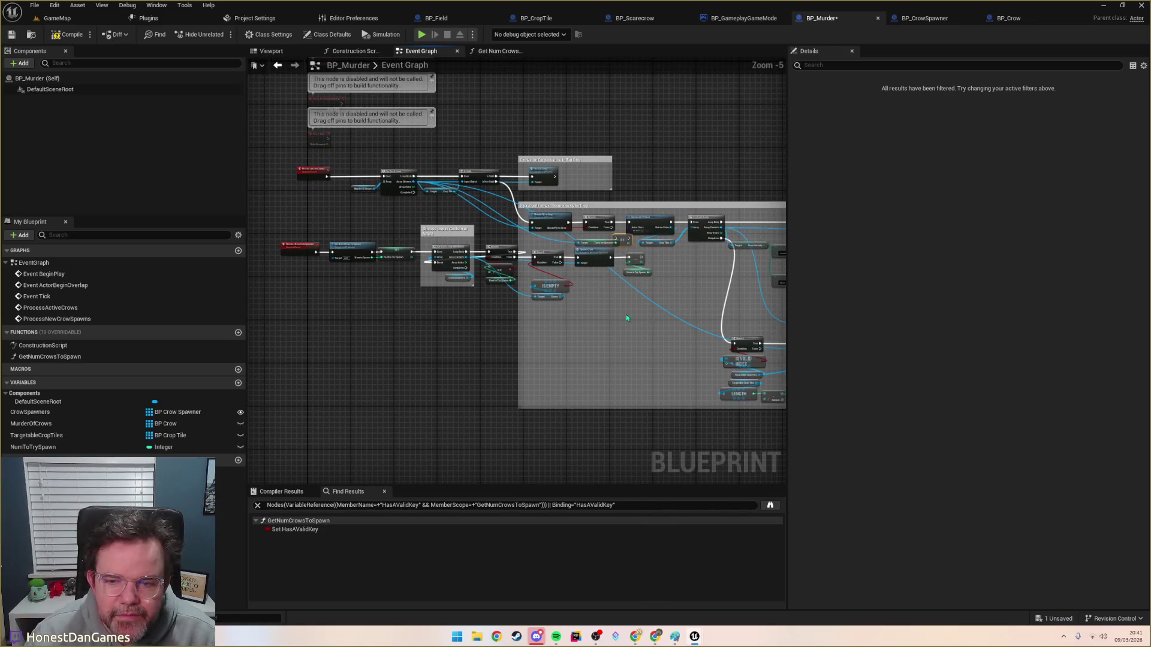
mouse_move(592, 305)
mouse_down()
mouse_move(376, 245)
mouse_move(285, 246)
mouse_up()
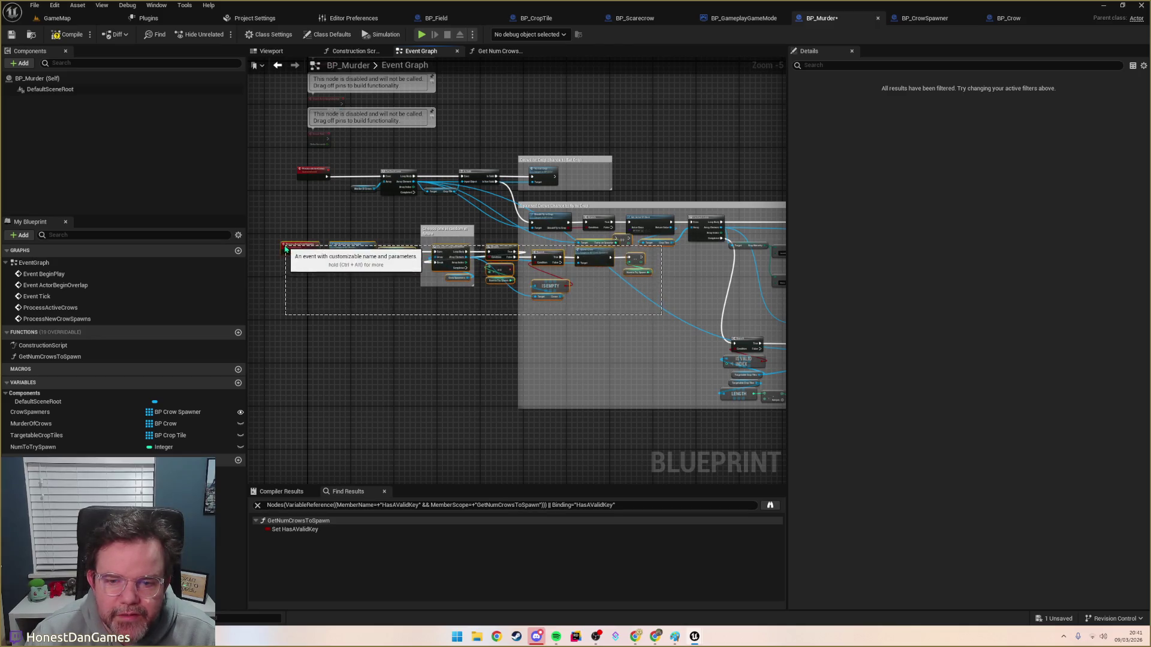
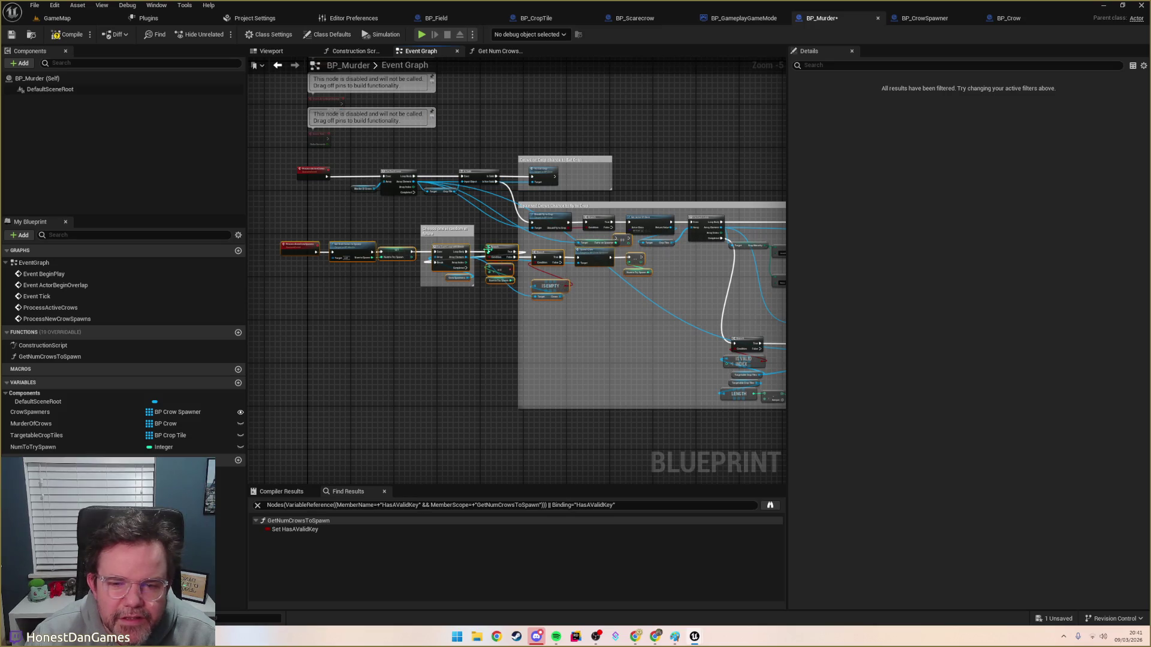
Step: Move the lower node row up beside the disabled-node notes in BP_Murder's Event Graph
mouse_move(466, 236)
mouse_down()
mouse_move(466, 302)
mouse_move(468, 282)
mouse_up()
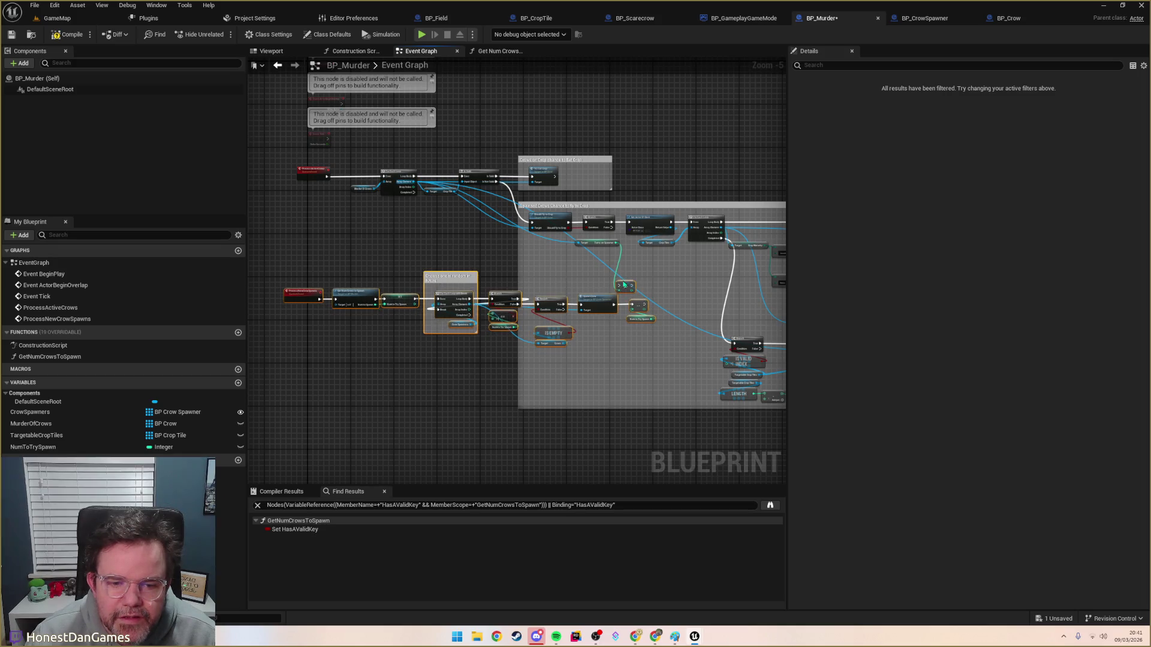
scroll(519, 311, down, 2)
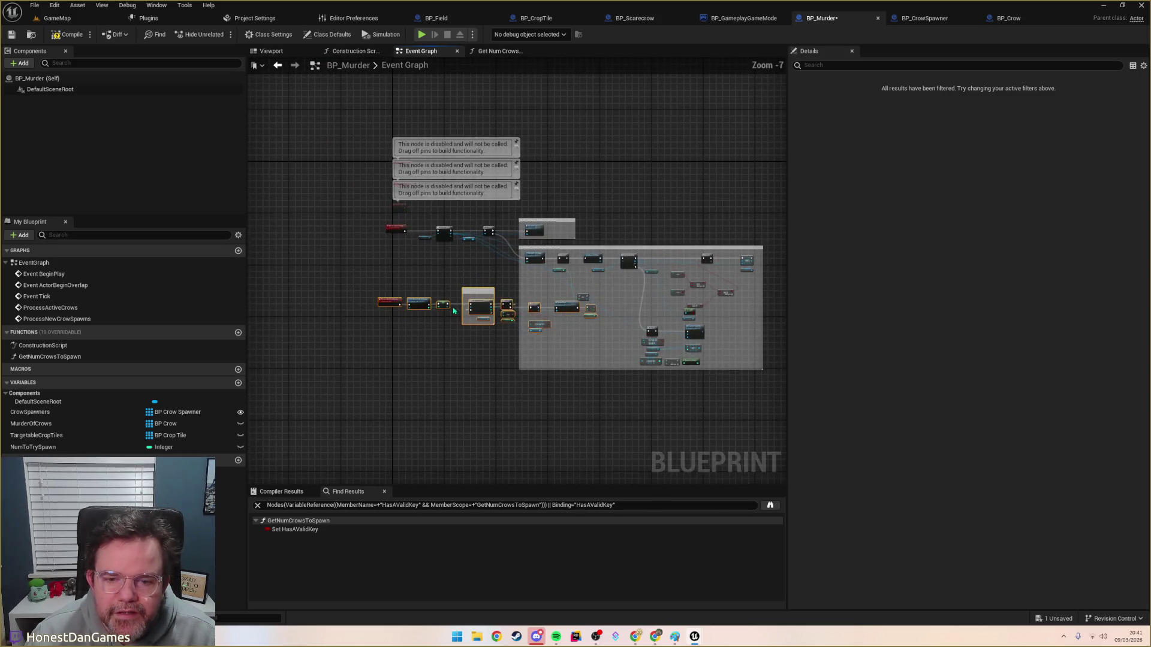
drag(472, 307, 624, 195)
click(496, 282)
Step: Raise the reroute node and tuck the ++ increment node beside it near the Spawned Crows block
scroll(519, 300, up, 4)
mouse_move(646, 480)
mouse_down()
mouse_move(626, 351)
mouse_move(639, 247)
mouse_move(490, 299)
mouse_move(540, 303)
mouse_up()
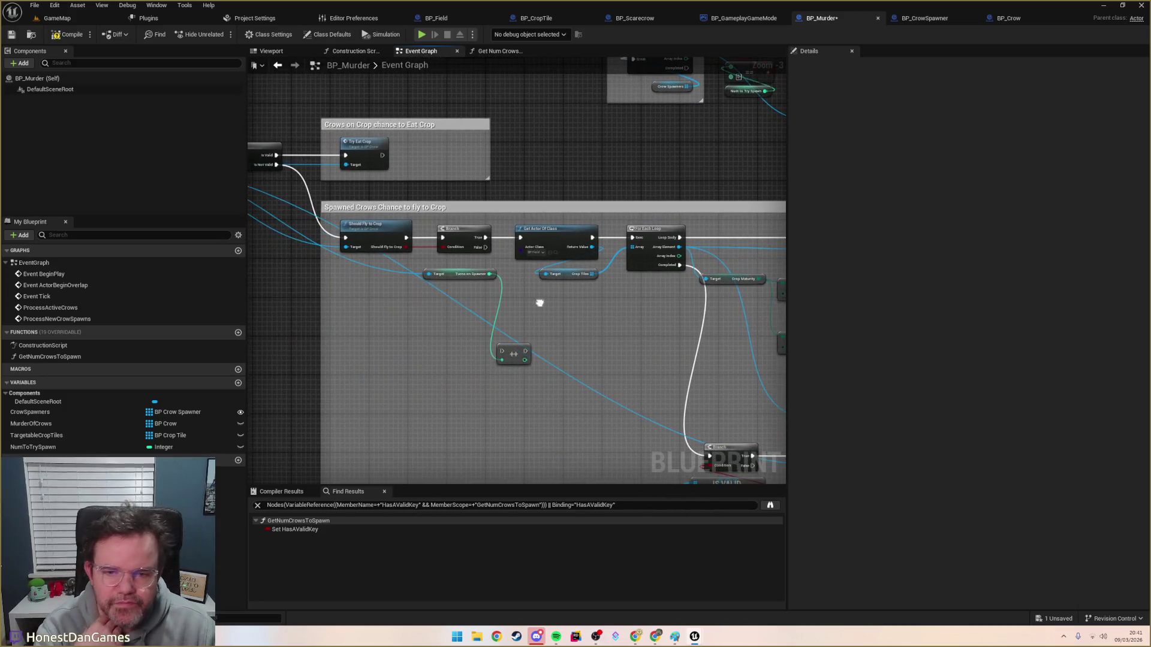
mouse_move(513, 352)
mouse_down()
mouse_move(537, 308)
mouse_move(510, 298)
mouse_up()
mouse_move(491, 252)
mouse_down()
mouse_move(502, 302)
mouse_move(492, 253)
mouse_move(507, 259)
mouse_move(503, 299)
mouse_move(478, 294)
mouse_up()
click(525, 316)
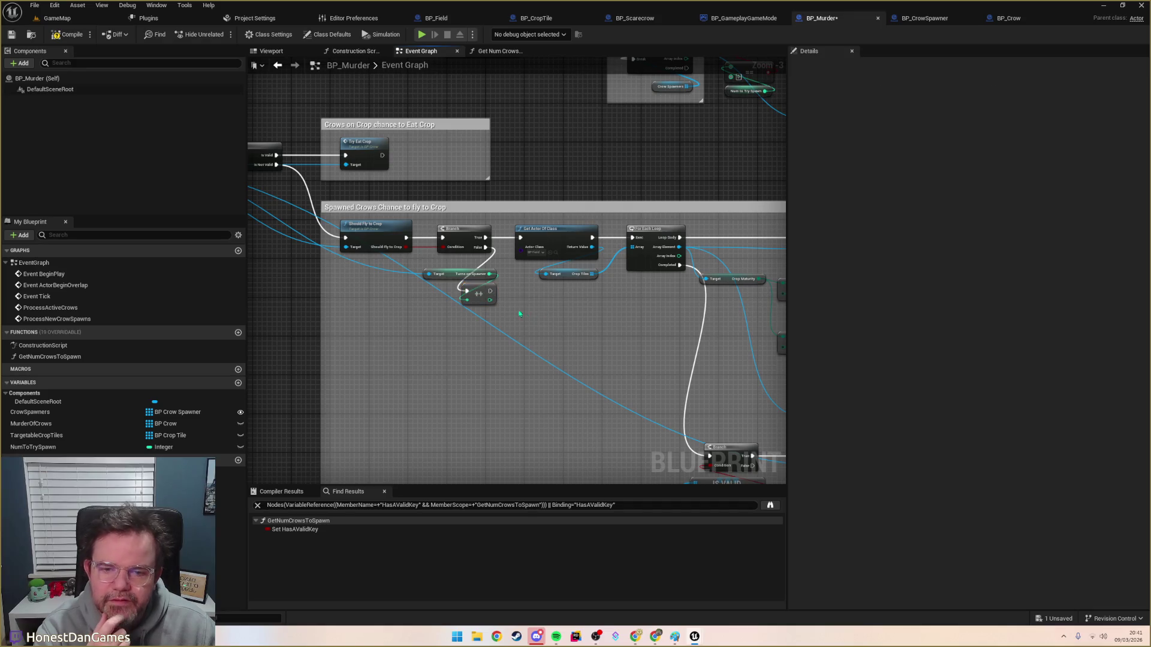
Step: Paste the Turns on Spawner ++ nodes and wire the Branch False output into the increment
drag(570, 327, 349, 310)
drag(359, 231, 421, 251)
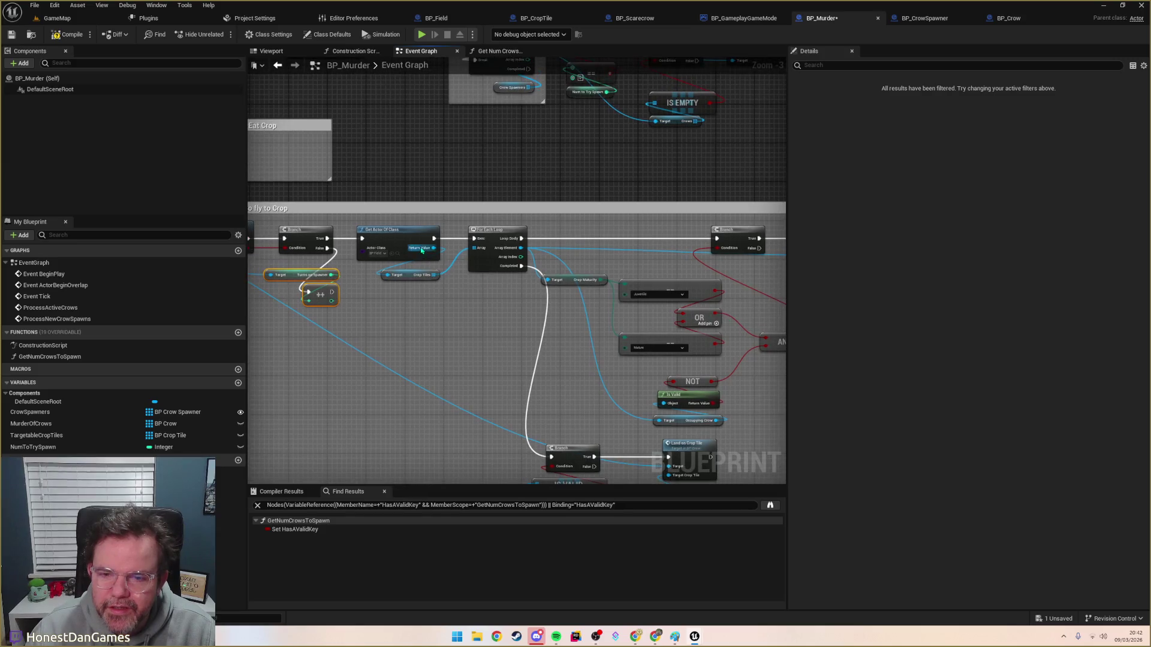
mouse_move(491, 259)
mouse_down()
mouse_move(452, 246)
mouse_move(398, 85)
mouse_up()
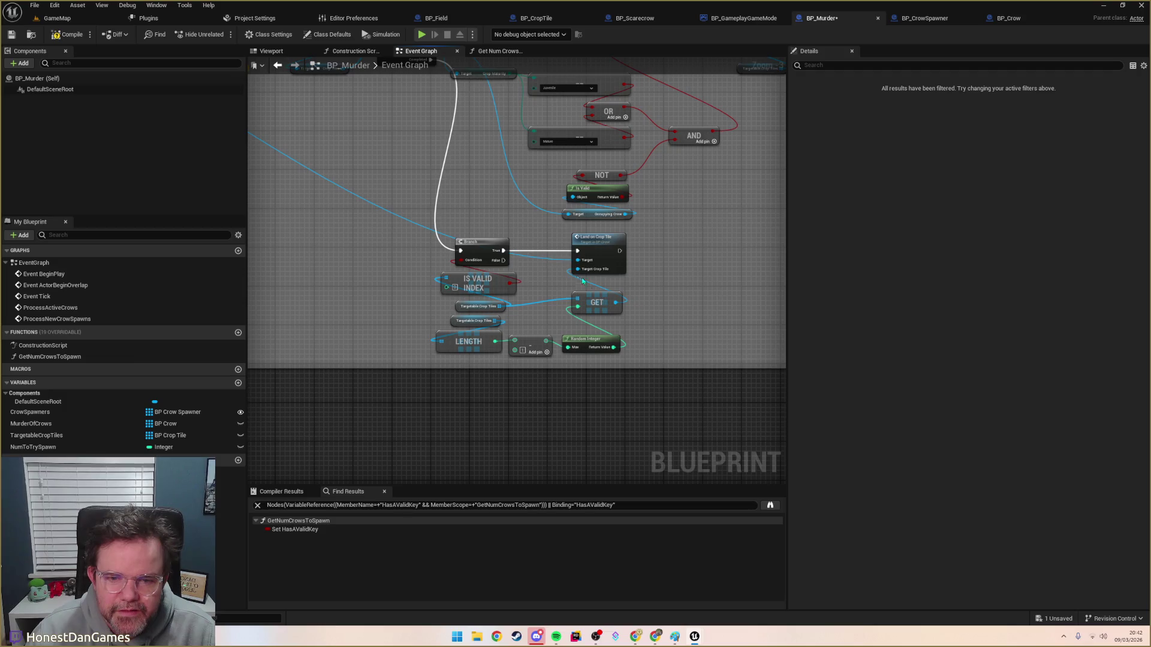
mouse_move(529, 270)
mouse_down()
mouse_move(598, 320)
mouse_move(599, 303)
mouse_move(544, 251)
mouse_up()
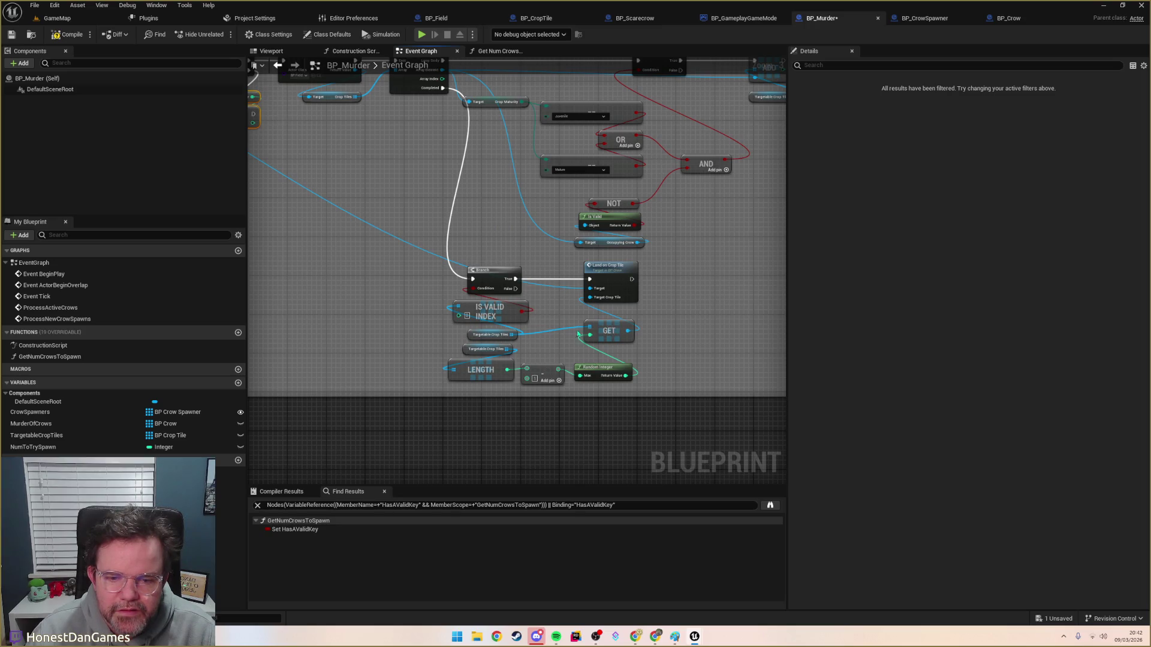
mouse_move(513, 289)
mouse_down()
mouse_move(669, 325)
mouse_move(680, 340)
mouse_move(692, 332)
mouse_up()
key(ctrl+v)
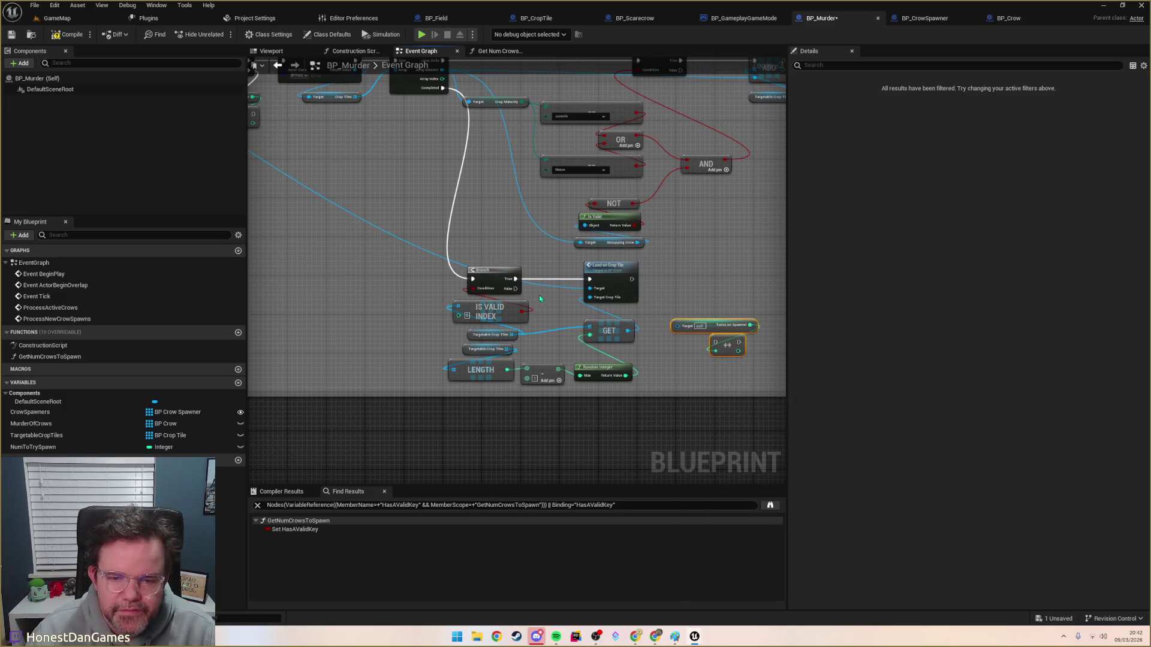
mouse_move(519, 292)
mouse_down()
mouse_move(752, 352)
mouse_move(716, 342)
mouse_up()
Step: Keep the Turns on Spawner getter and wire the For Each Loop's Array Element into its Target
click(714, 324)
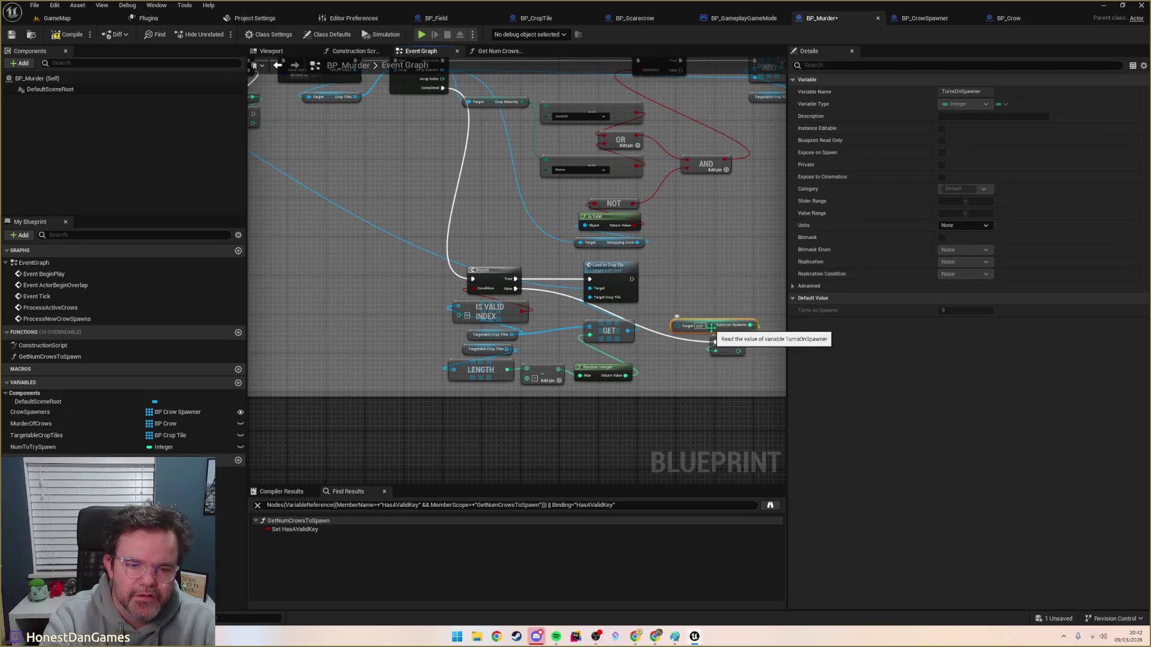
key(Delete)
mouse_move(36, 447)
mouse_down()
mouse_move(419, 389)
mouse_move(687, 310)
mouse_up()
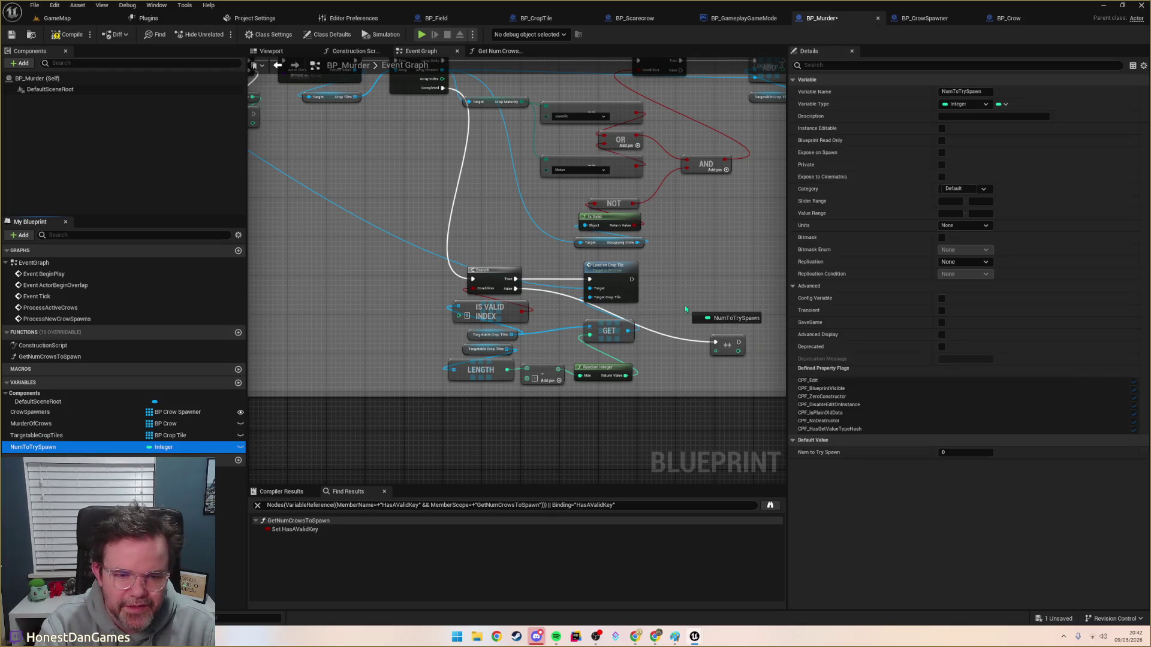
click(706, 292)
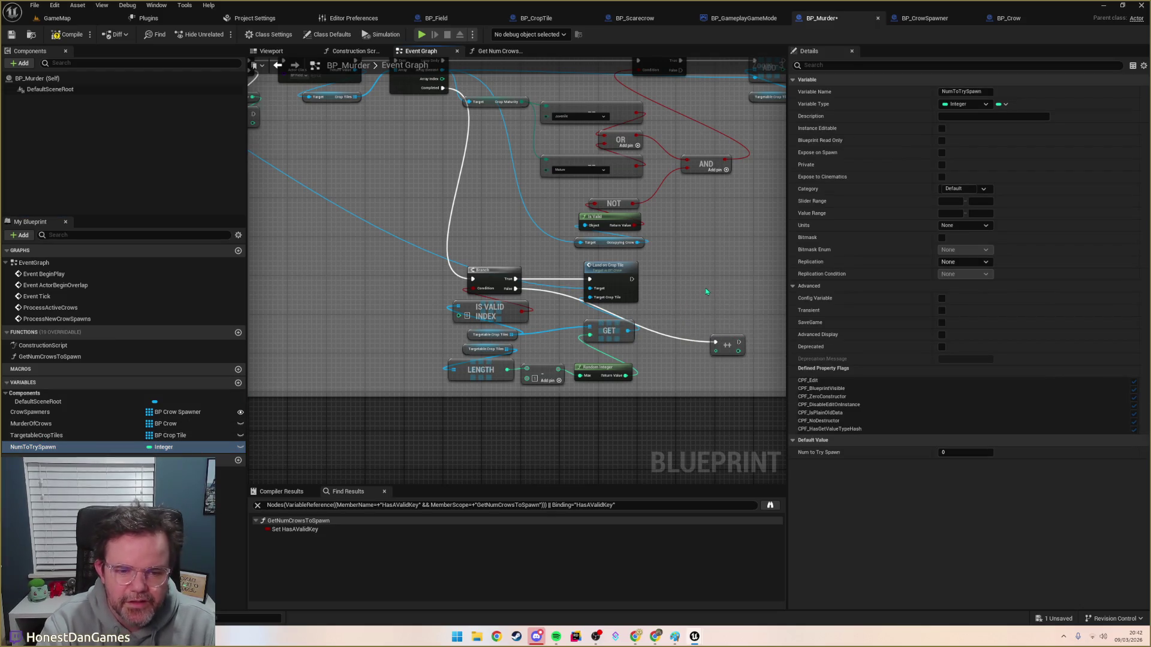
key(ctrl+z)
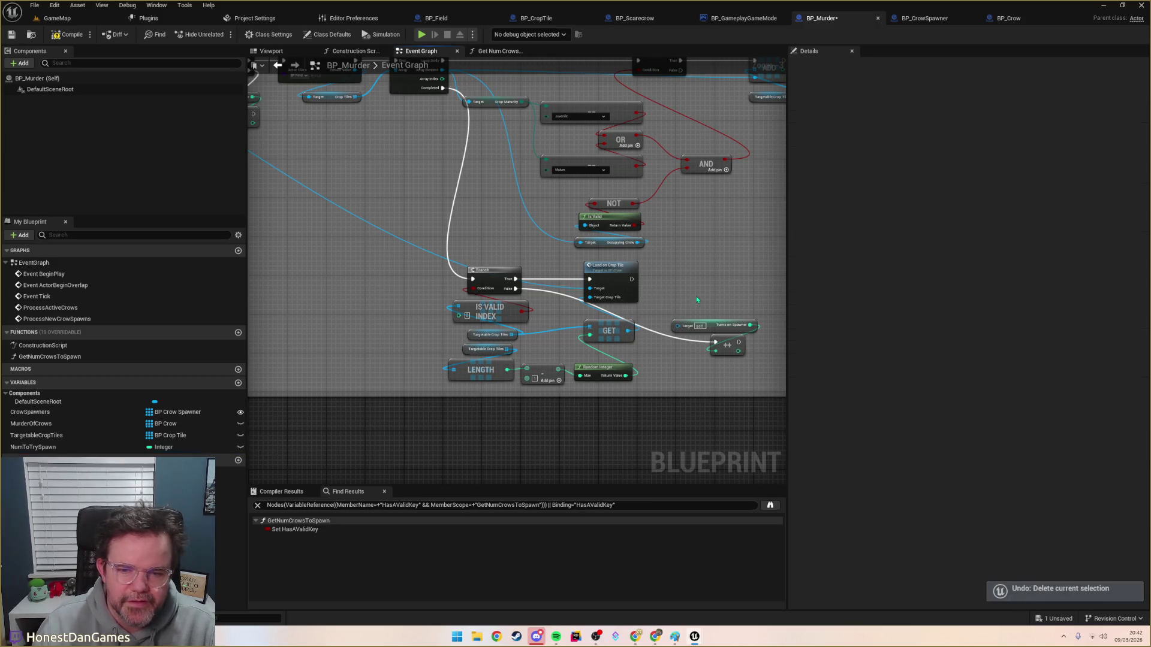
scroll(695, 300, down, 3)
scroll(477, 281, up, 2)
mouse_move(430, 225)
mouse_down()
mouse_move(496, 256)
mouse_move(468, 202)
mouse_up()
mouse_move(402, 167)
mouse_down()
mouse_move(925, 413)
mouse_move(420, 462)
mouse_move(489, 463)
mouse_move(570, 233)
mouse_move(606, 227)
mouse_up()
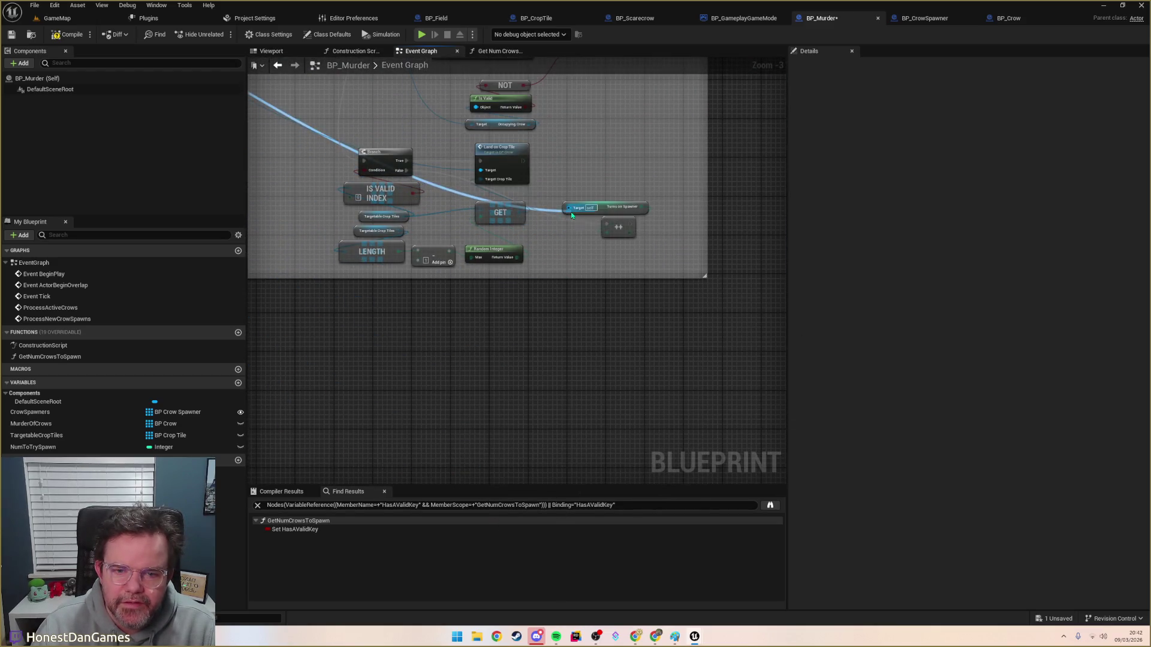
Step: Place IS VALID INDEX left of the Branch and wire Targetable Crop Tiles into GET's array input
scroll(540, 286, down, 3)
scroll(617, 298, up, 3)
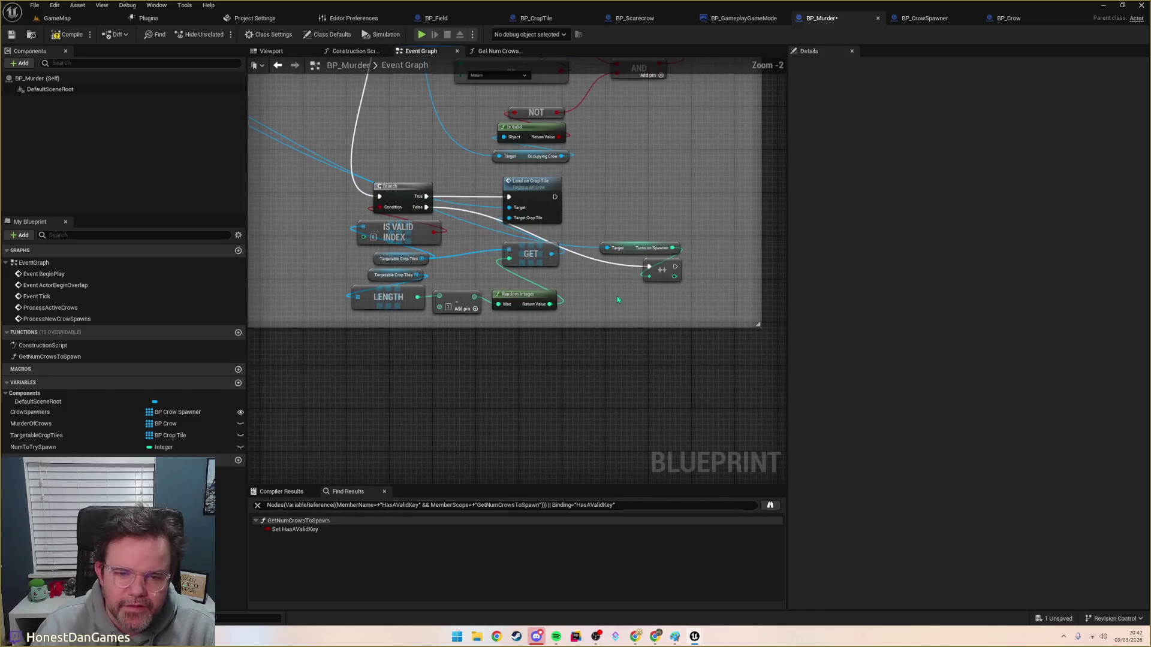
scroll(629, 312, up, 1)
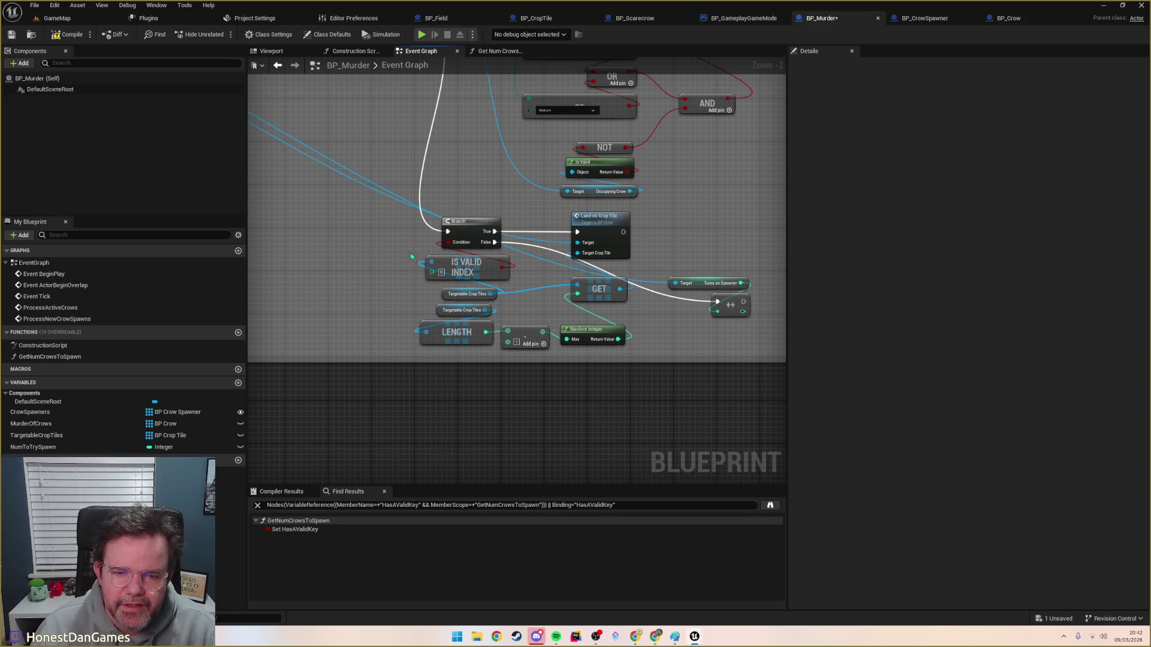
mouse_move(610, 288)
mouse_down()
mouse_move(555, 298)
mouse_move(572, 299)
mouse_up()
click(430, 330)
drag(430, 330, 447, 335)
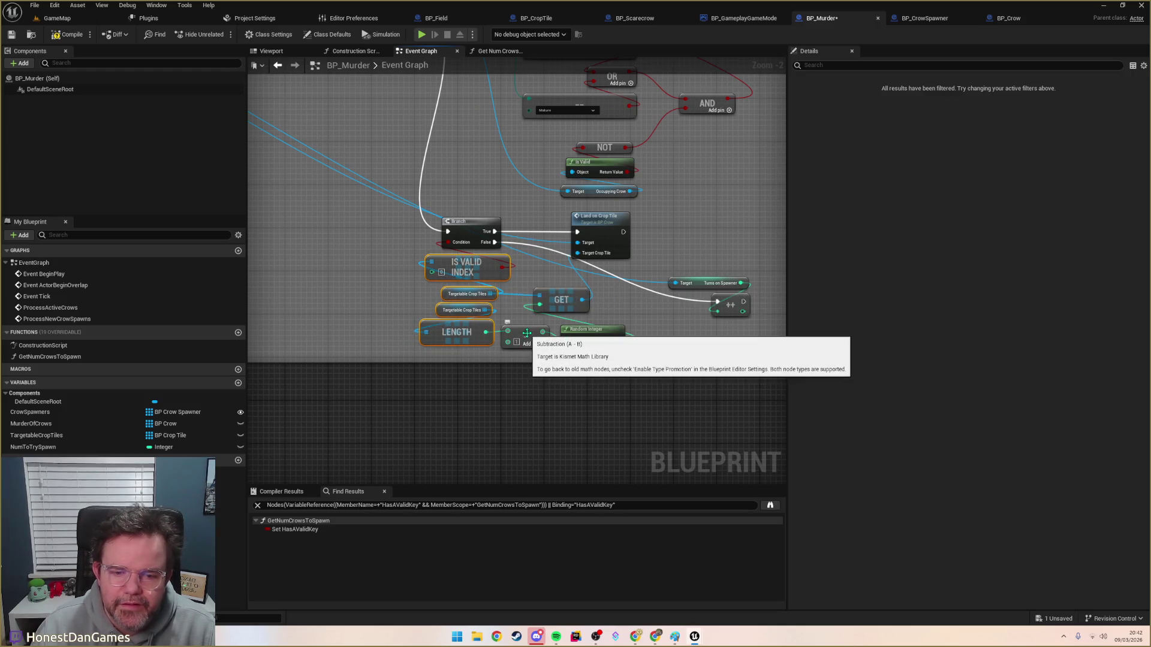
click(399, 268)
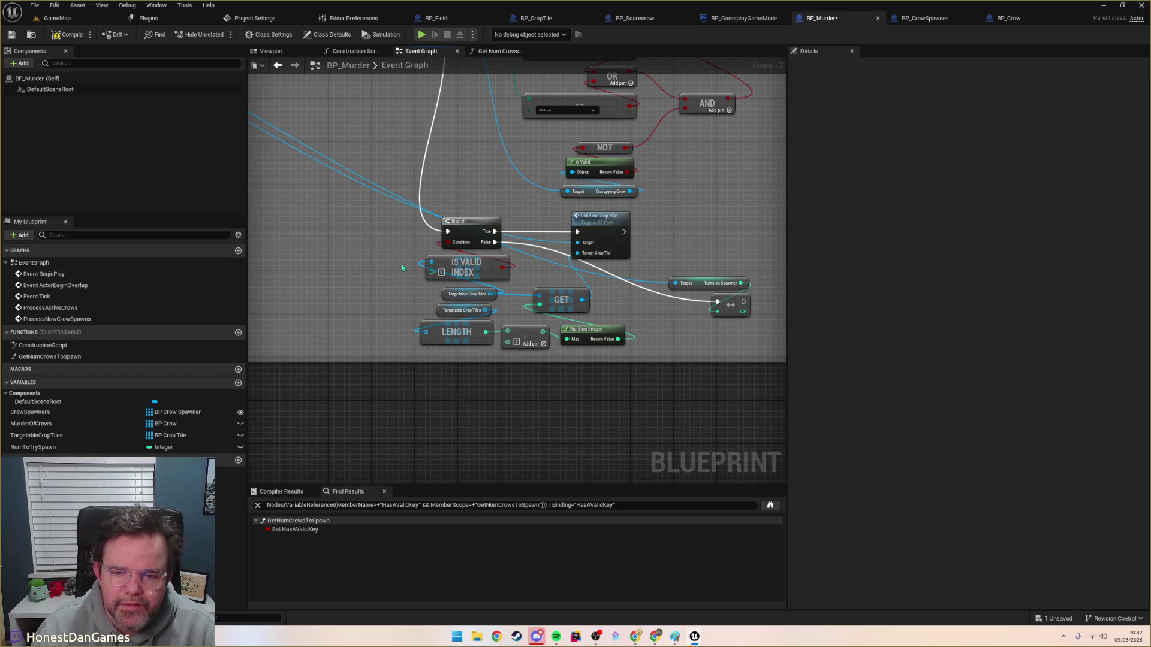
mouse_move(448, 273)
mouse_down()
mouse_move(429, 257)
mouse_move(434, 246)
mouse_up()
drag(446, 291, 355, 263)
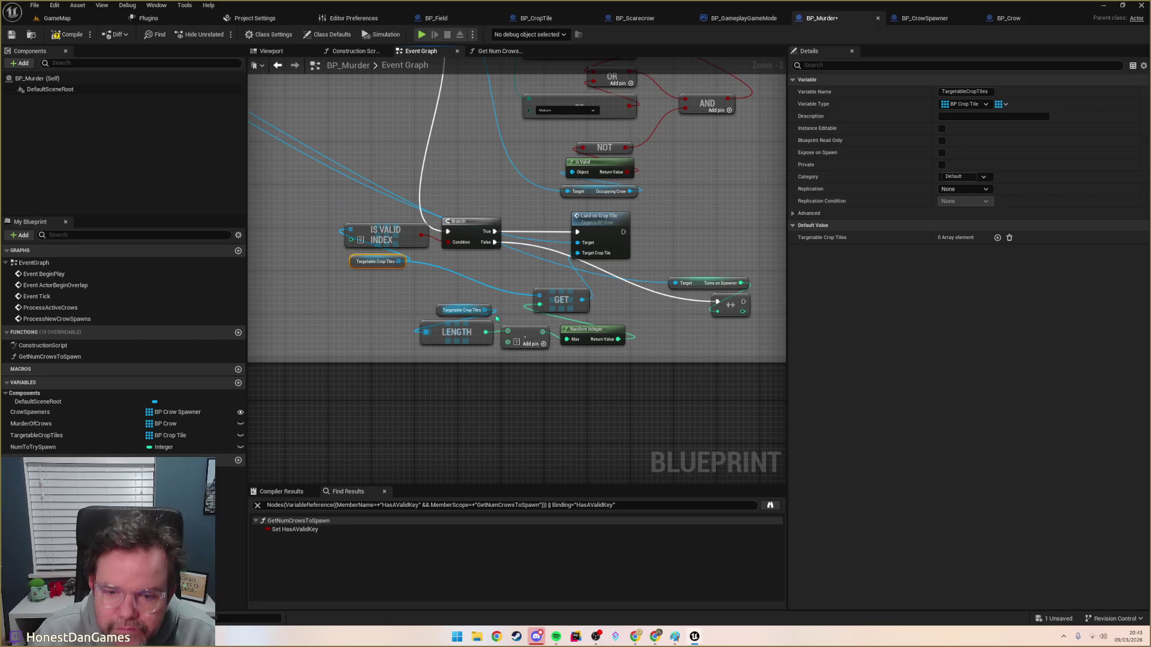
mouse_move(486, 315)
mouse_down()
mouse_move(540, 304)
mouse_move(522, 344)
mouse_move(471, 380)
mouse_move(473, 362)
mouse_up()
click(443, 292)
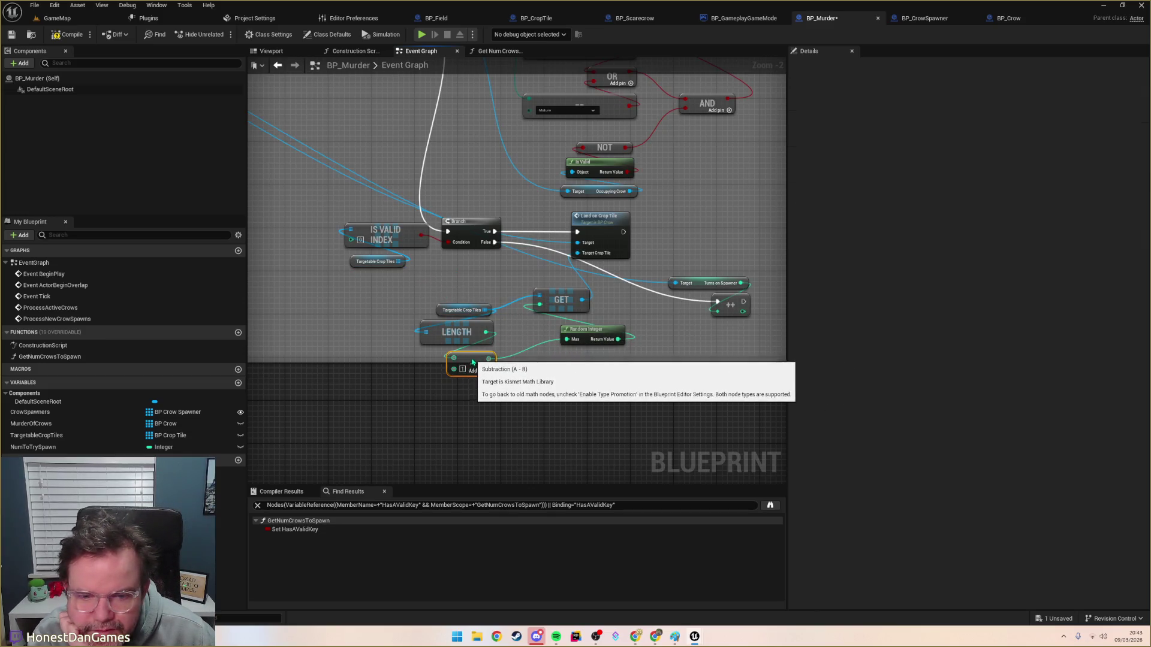
Step: Regroup the GET, LENGTH, subtract and Random Integer nodes into a neat block
mouse_move(589, 337)
mouse_down()
mouse_move(557, 363)
mouse_move(459, 389)
mouse_up()
drag(565, 293, 538, 309)
drag(396, 285, 564, 429)
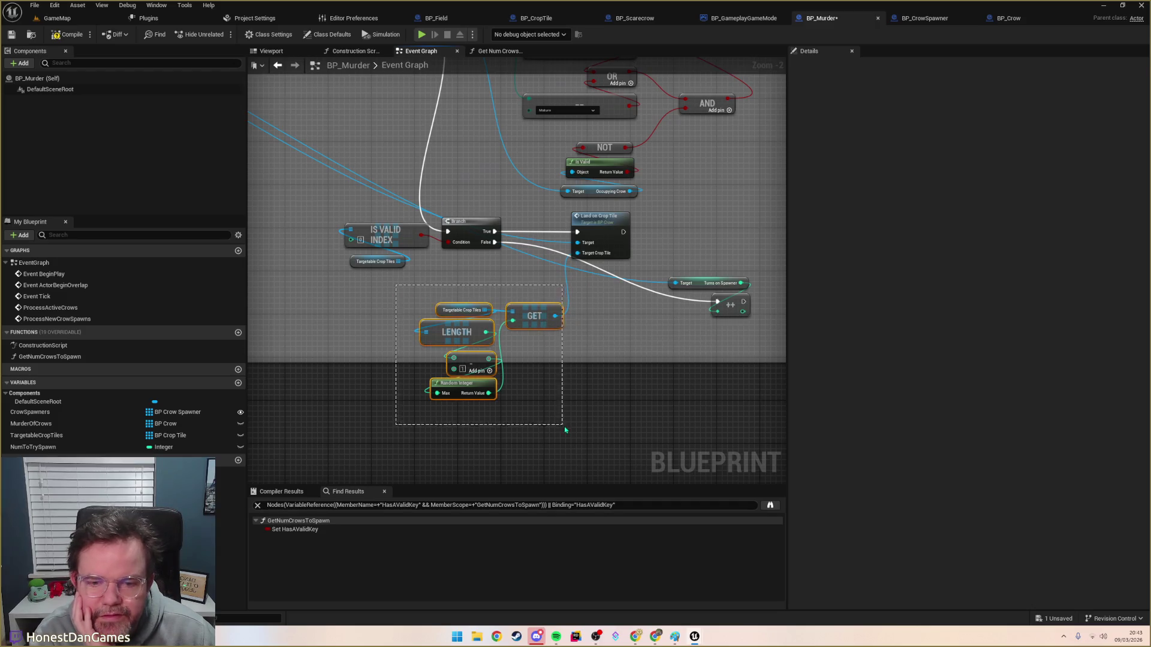
mouse_move(536, 314)
mouse_down()
mouse_move(545, 278)
mouse_move(540, 329)
mouse_move(479, 304)
mouse_move(557, 311)
mouse_up()
click(652, 305)
Step: Compile the BP_Murder blueprint with the whole Spawned Crows block in view
drag(668, 337, 599, 368)
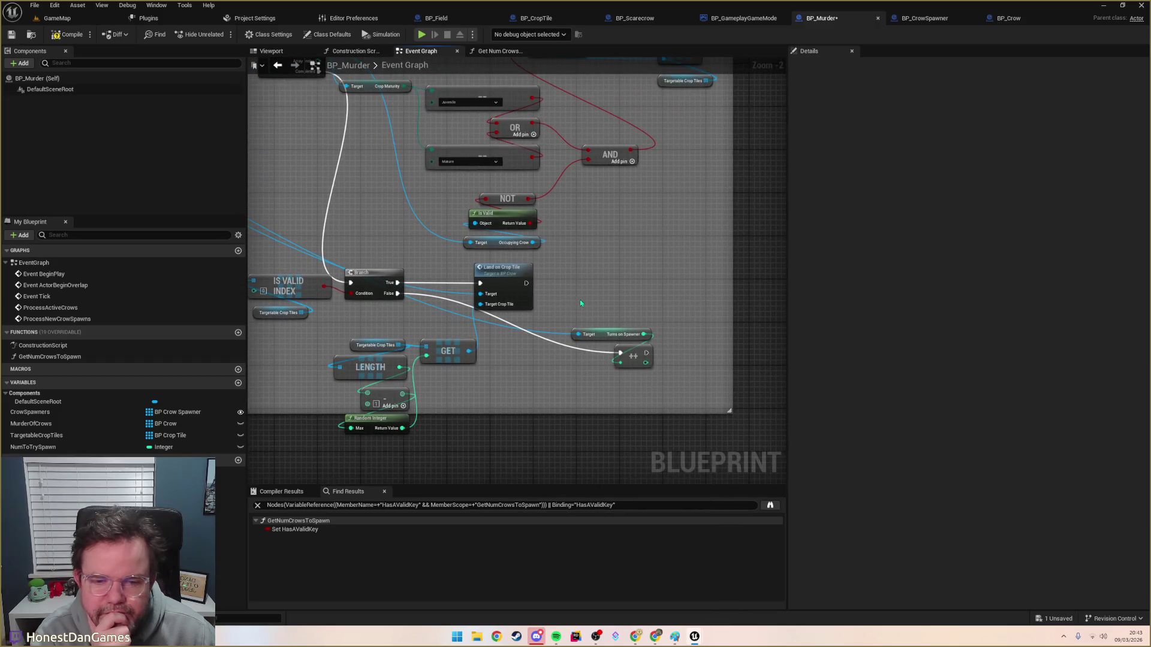
drag(579, 303, 699, 318)
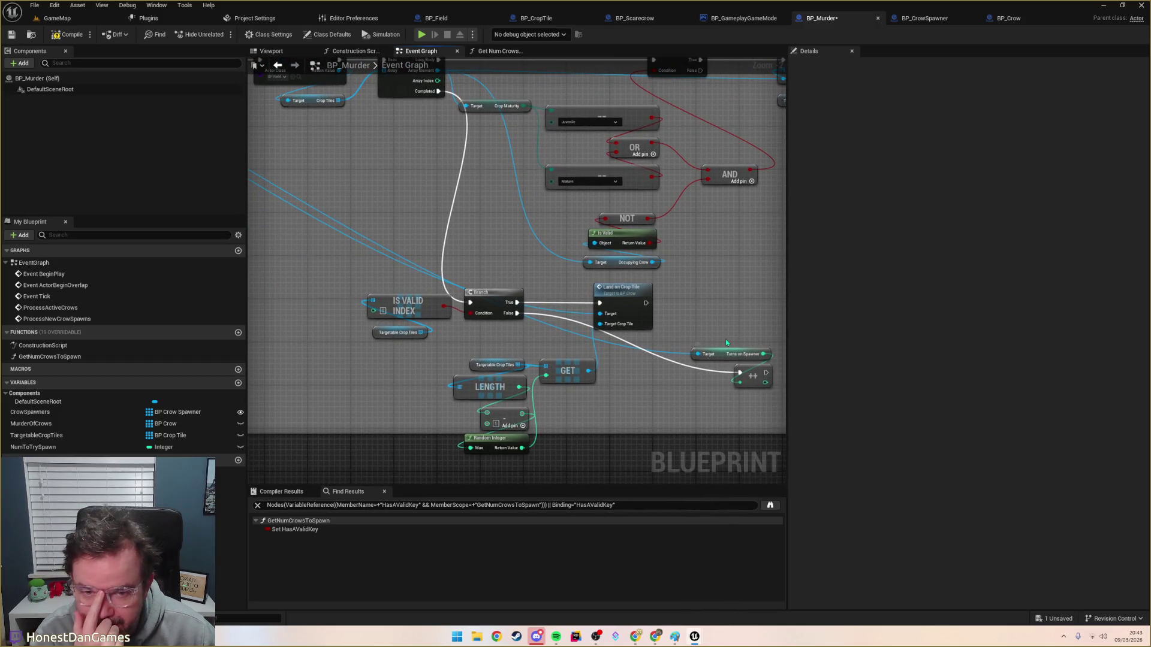
scroll(655, 339, down, 6)
scroll(577, 314, up, 2)
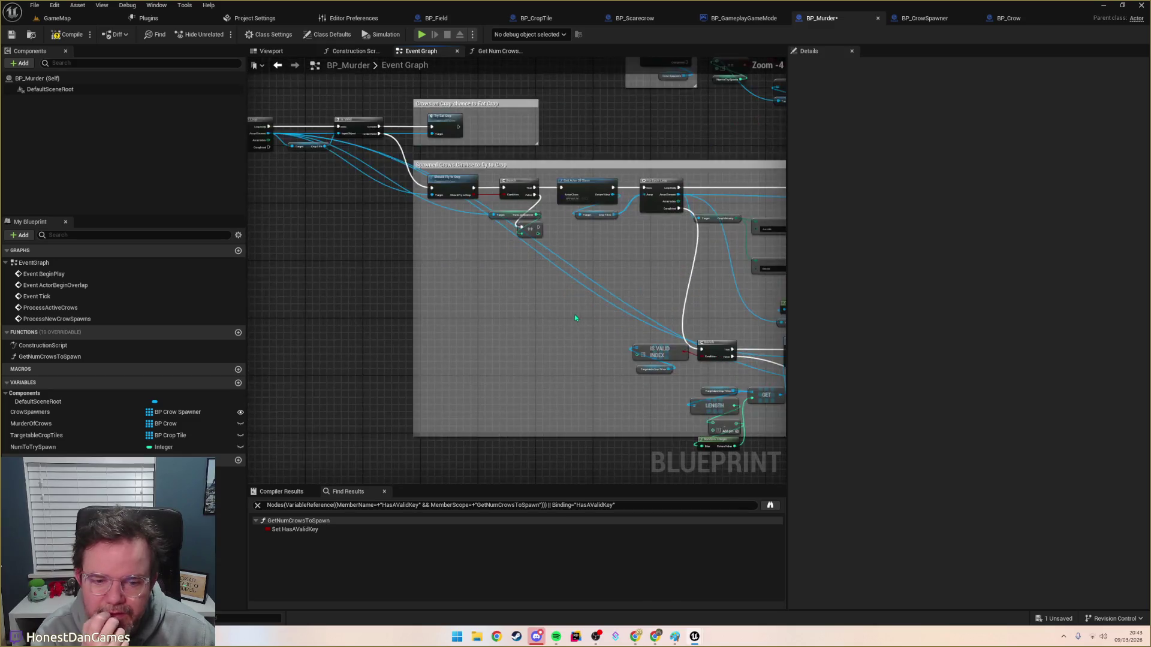
mouse_move(530, 338)
mouse_down()
mouse_move(514, 465)
mouse_move(375, 357)
mouse_move(349, 356)
mouse_move(595, 362)
mouse_up()
click(70, 35)
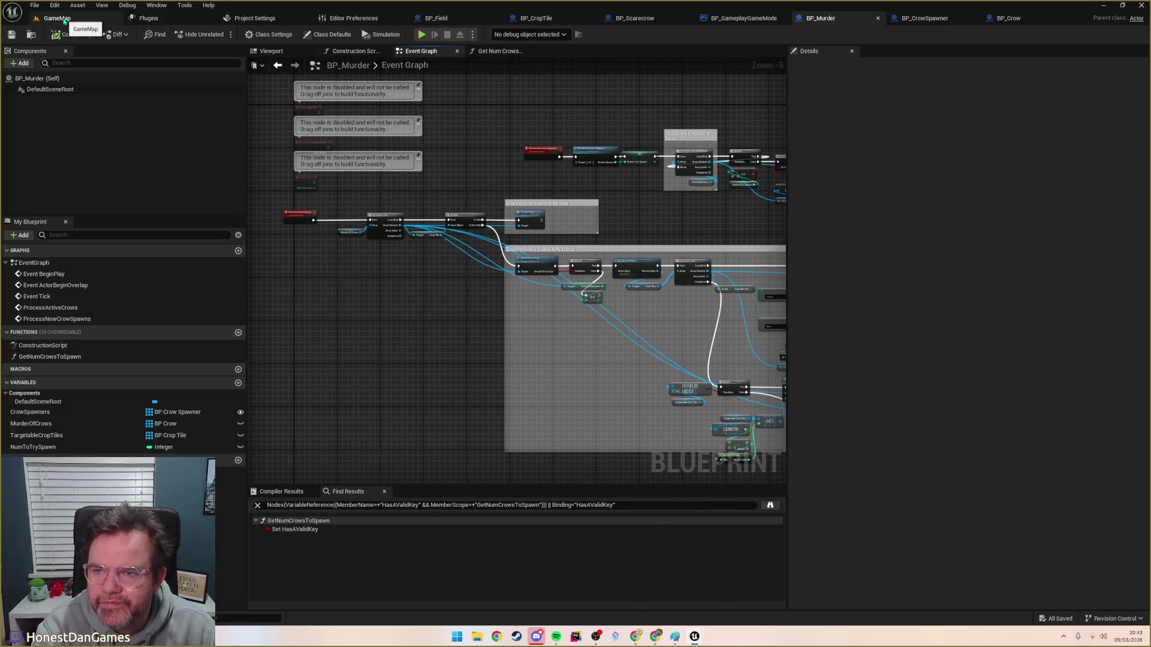
Step: Start playing GameMap and move the pawn onto the board and several squares right
click(59, 18)
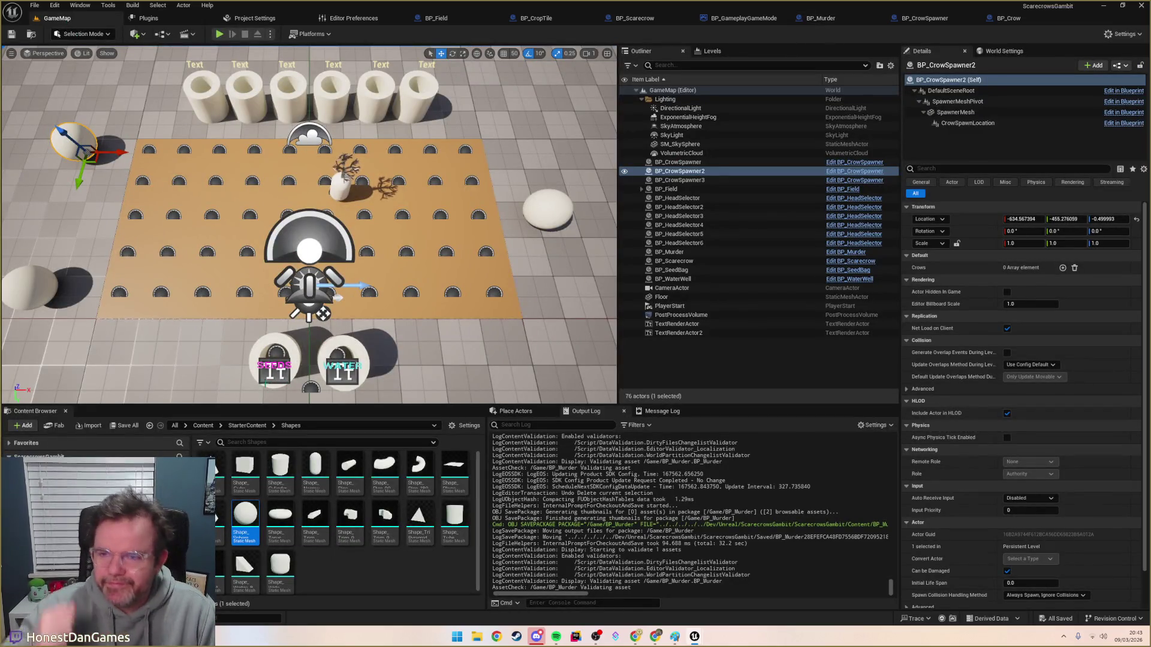
click(219, 35)
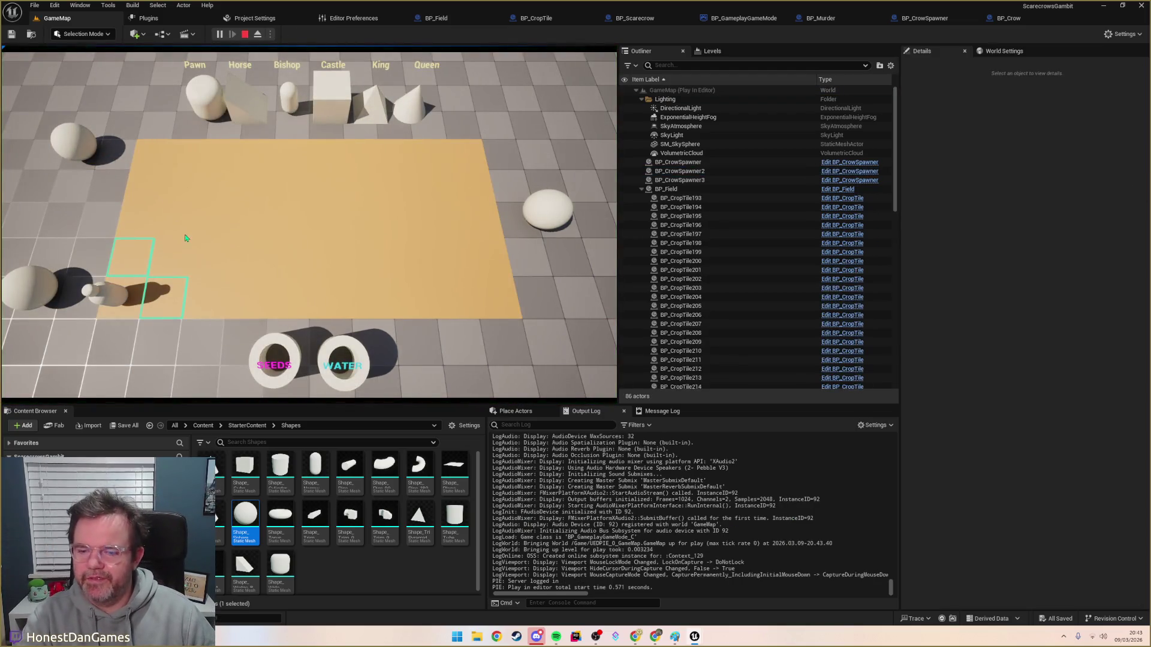
click(161, 308)
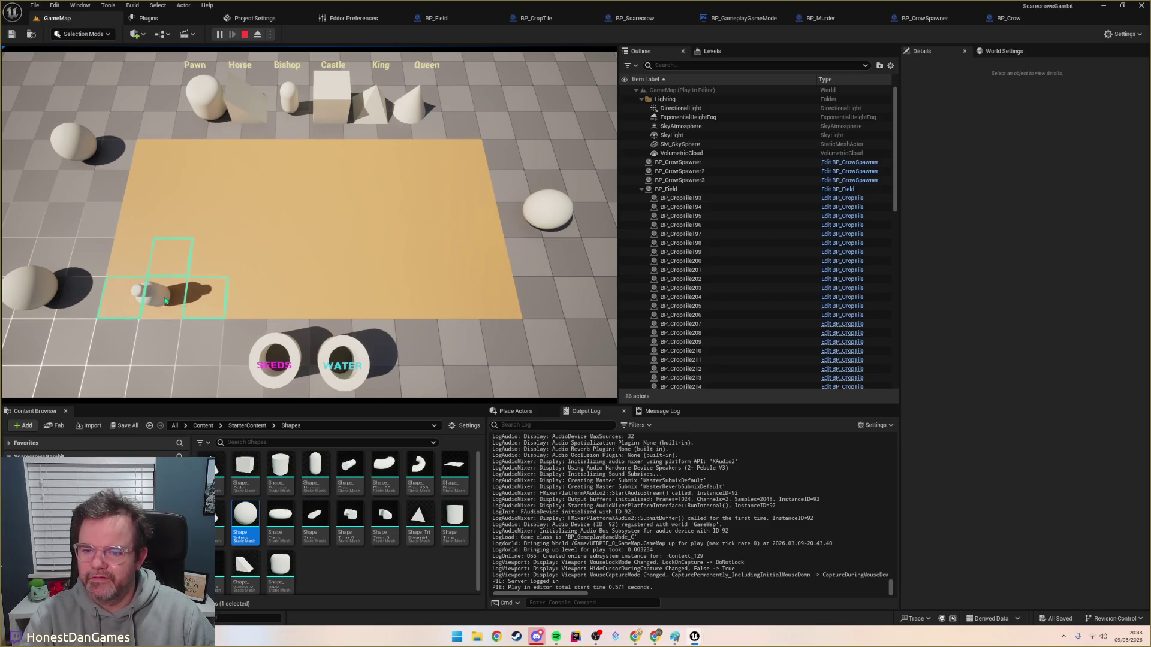
click(194, 301)
click(232, 301)
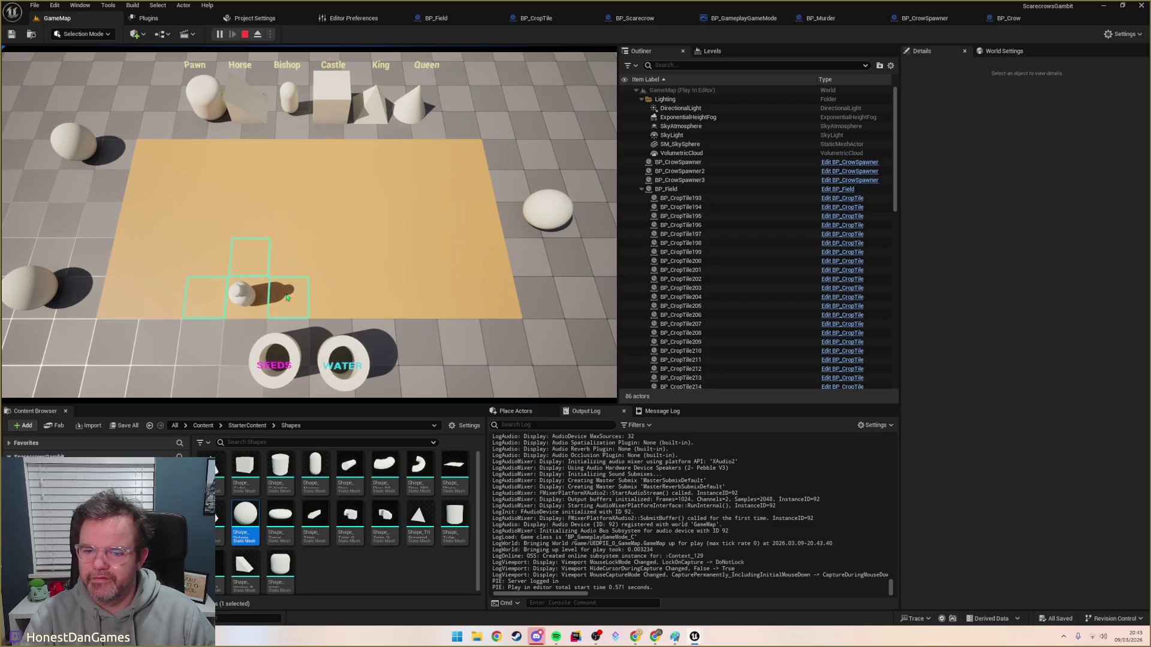
click(287, 297)
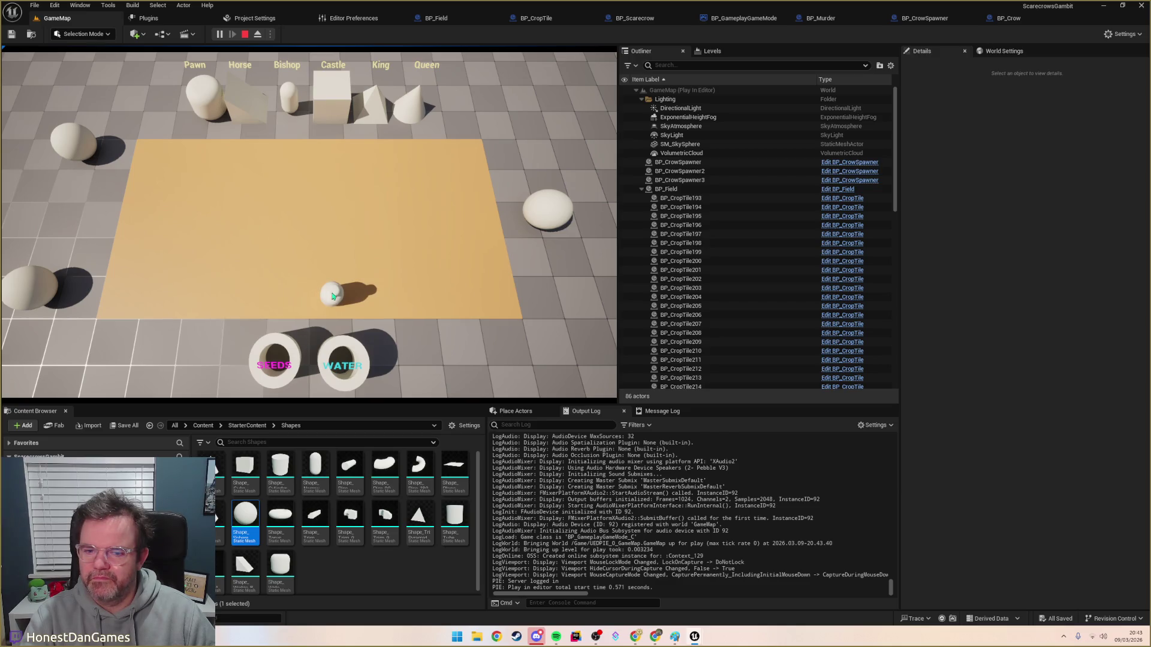
Step: Move the pawn one more square right, one up and one left, then view BP_GameplayGameMode
click(365, 295)
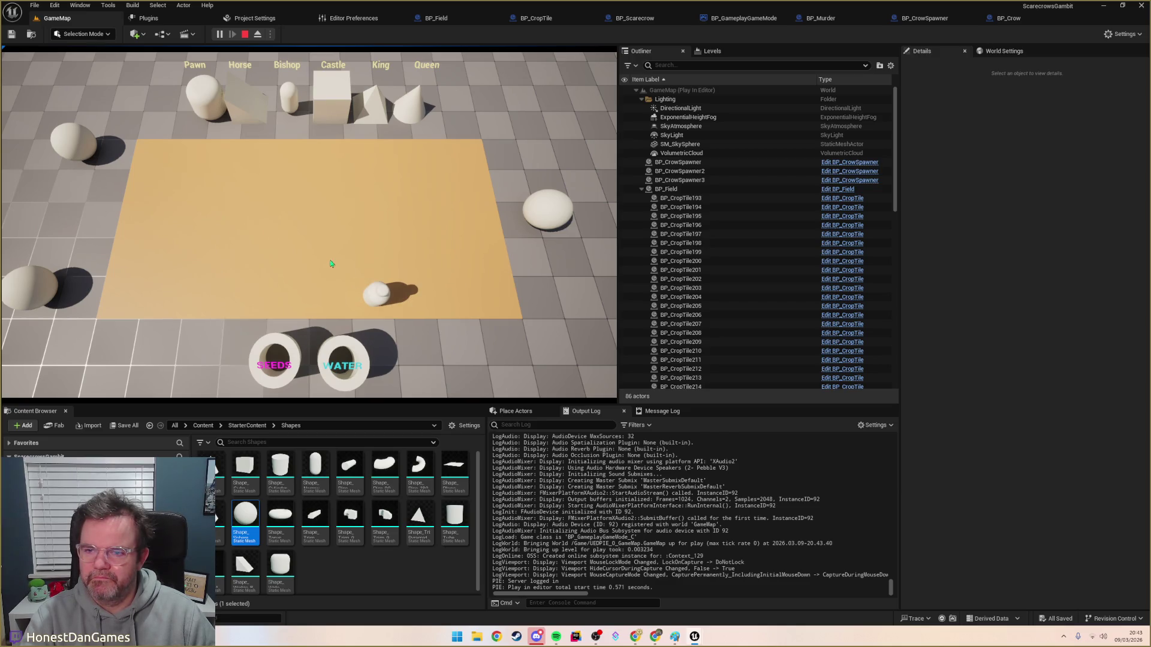
click(368, 264)
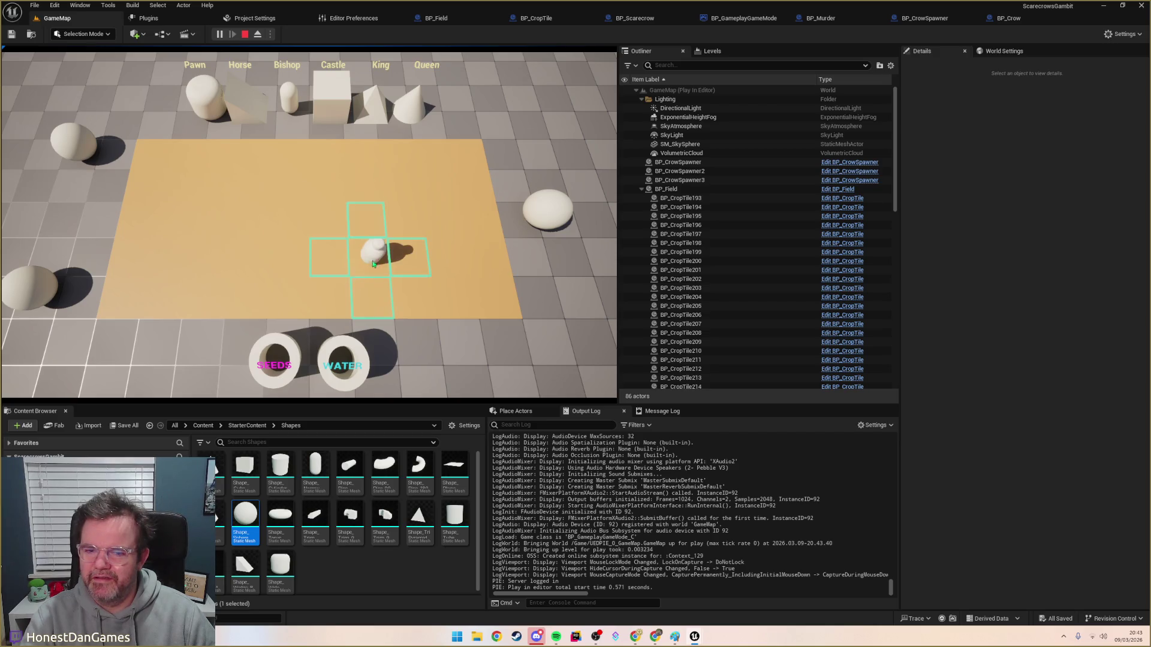
click(344, 265)
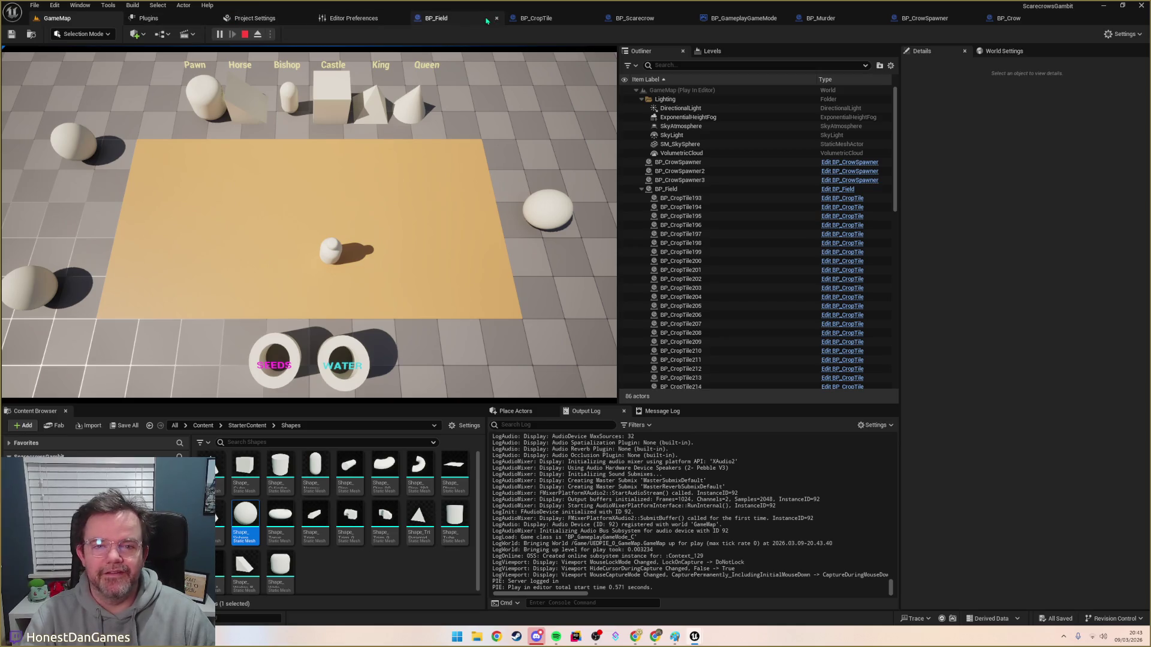
click(734, 22)
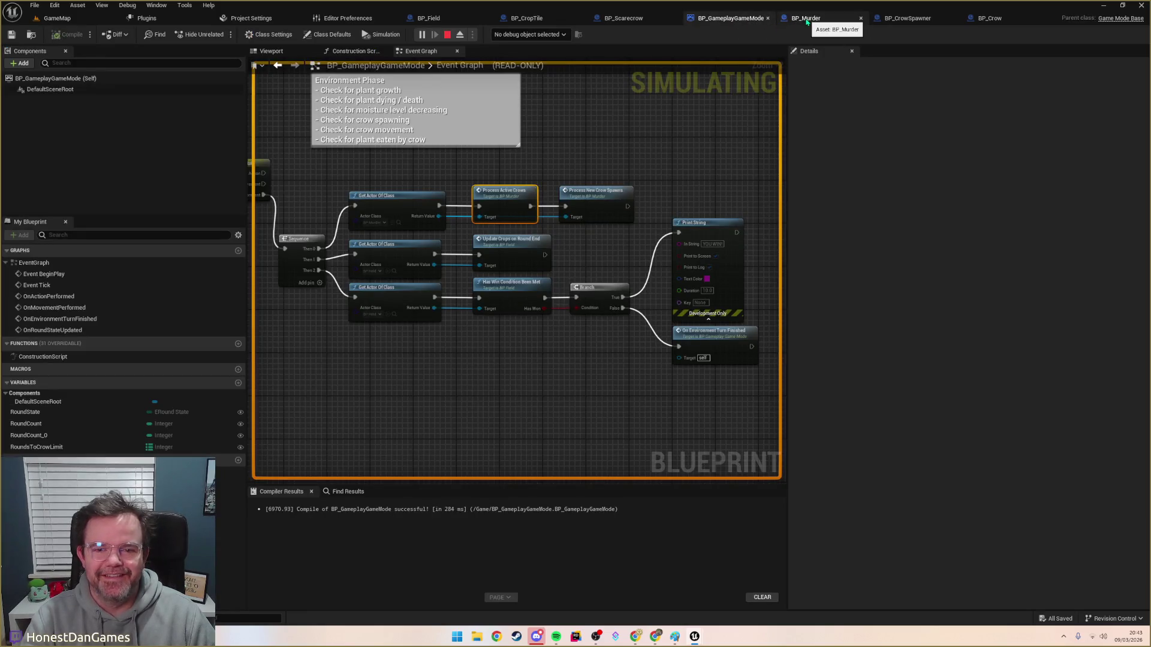
Step: Stop playing, expand BP_Murder's Crow Spawners array, and move the scarecrow to the field's lower-left edge
click(52, 21)
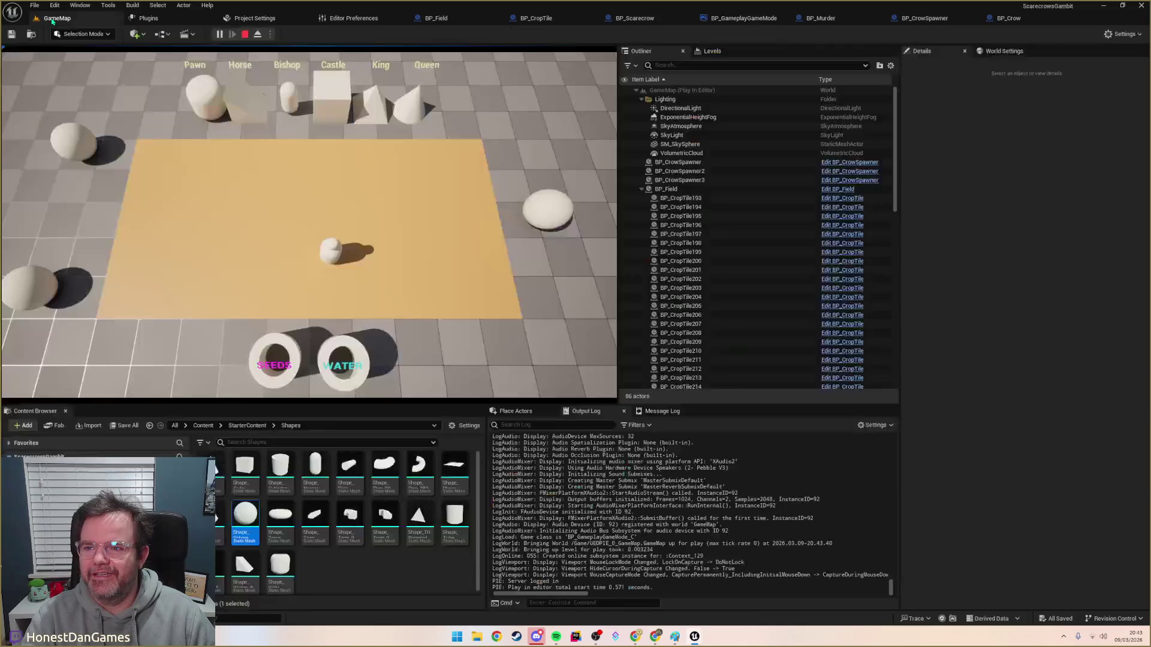
click(244, 34)
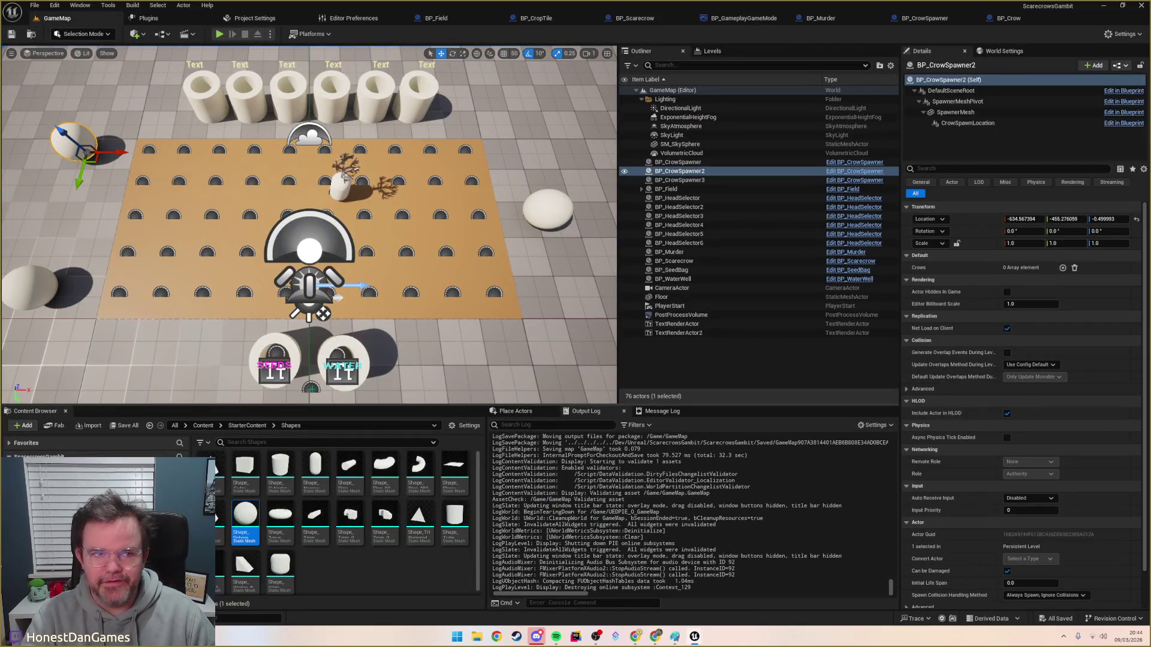
click(311, 388)
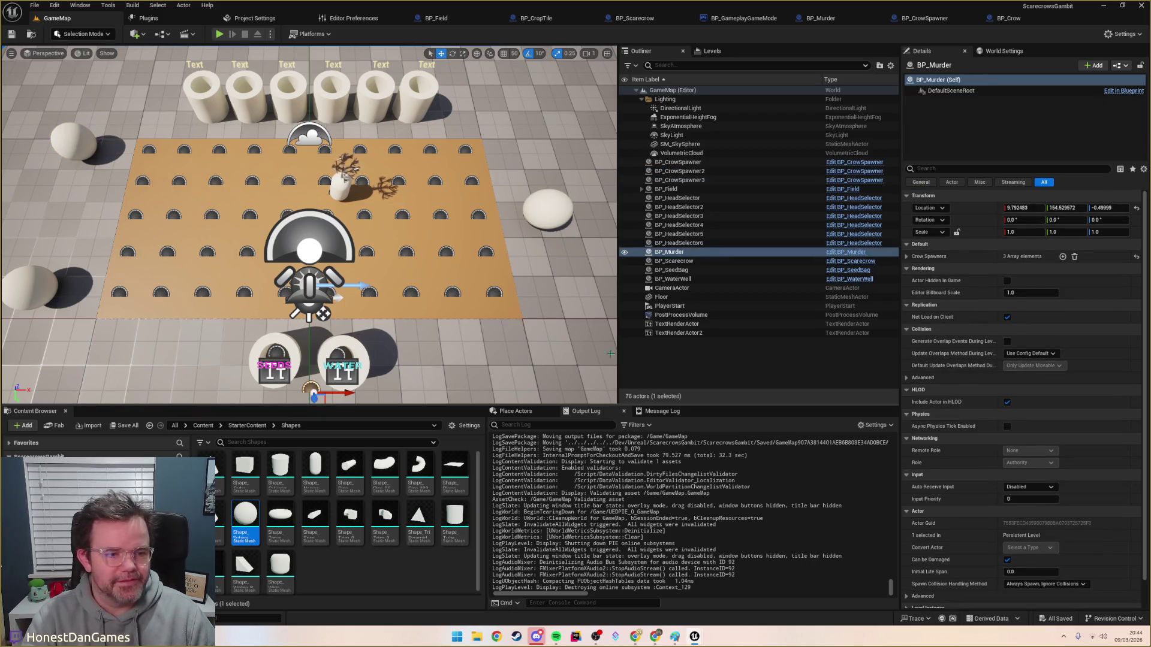
click(907, 256)
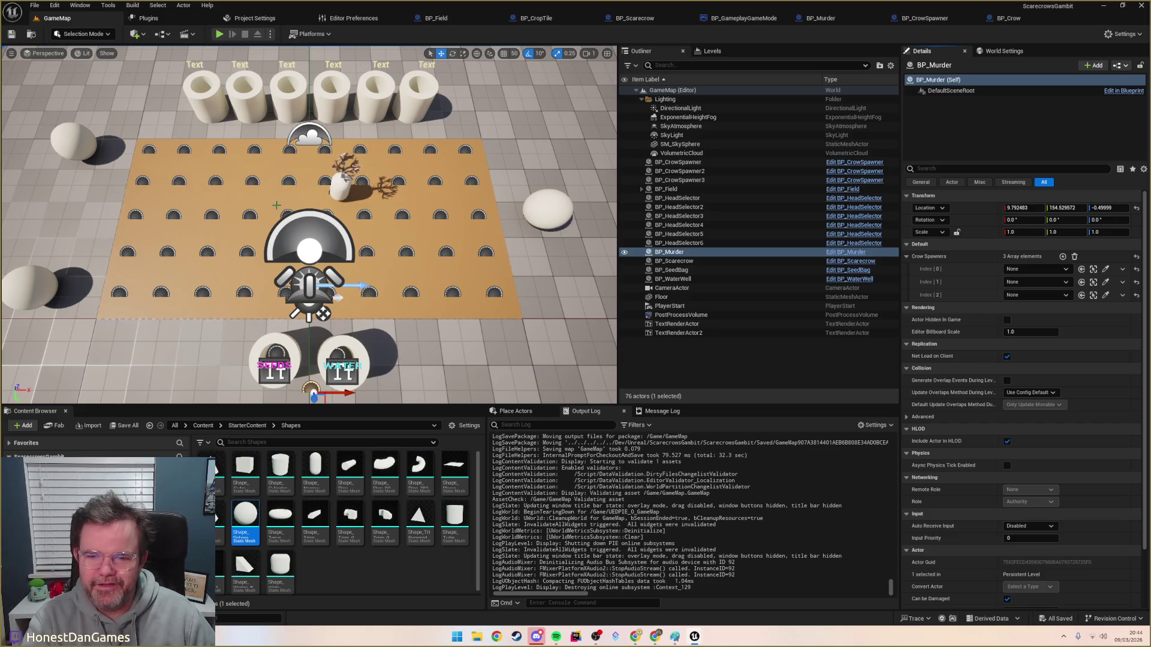
click(343, 185)
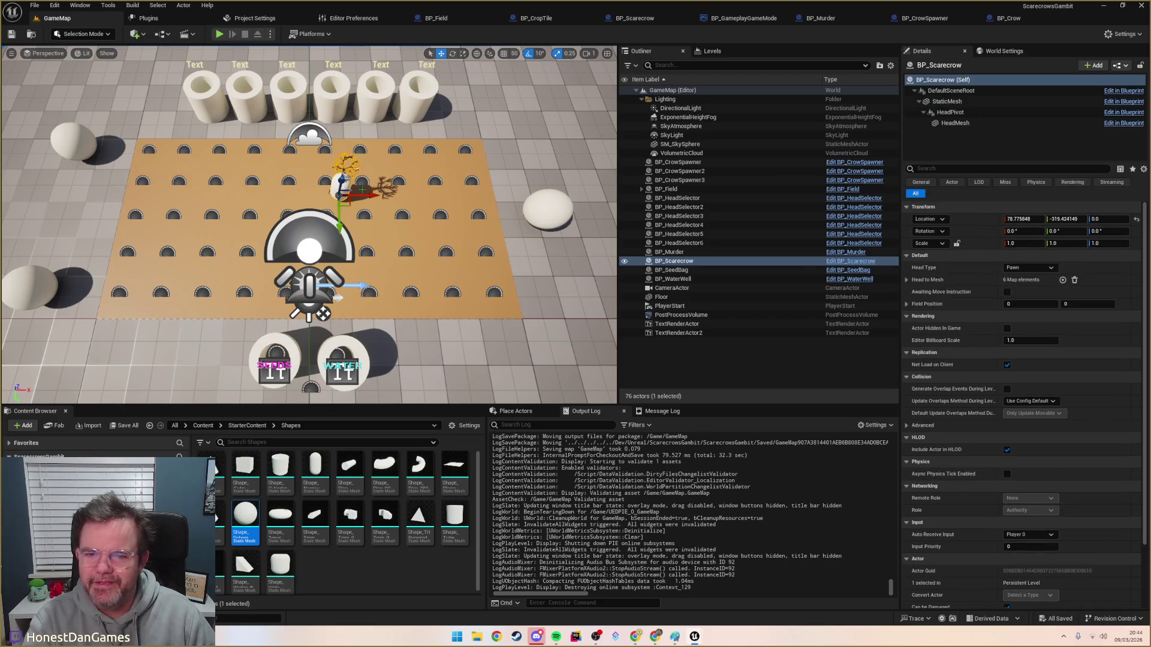
mouse_move(350, 202)
mouse_down()
mouse_move(192, 216)
mouse_move(128, 279)
mouse_move(126, 297)
mouse_move(136, 297)
mouse_up()
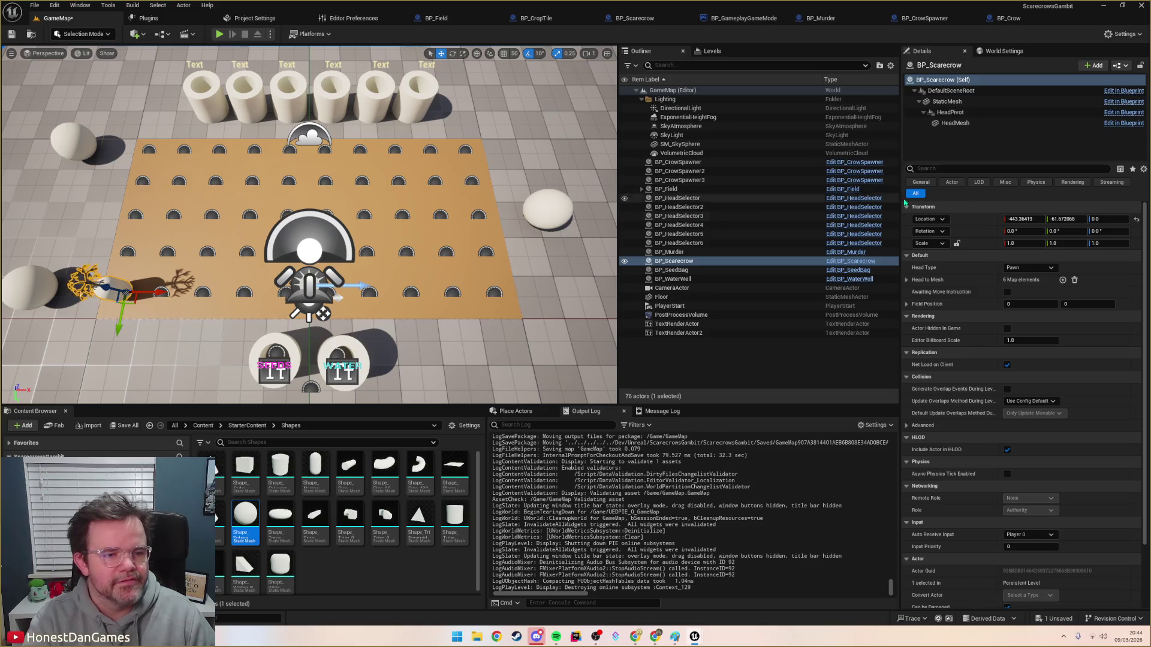
Step: Assign BP_CrowSpawner, BP_CrowSpawner2 and BP_CrowSpawner3 to indexes 0–2, save, and play GameMap
click(670, 251)
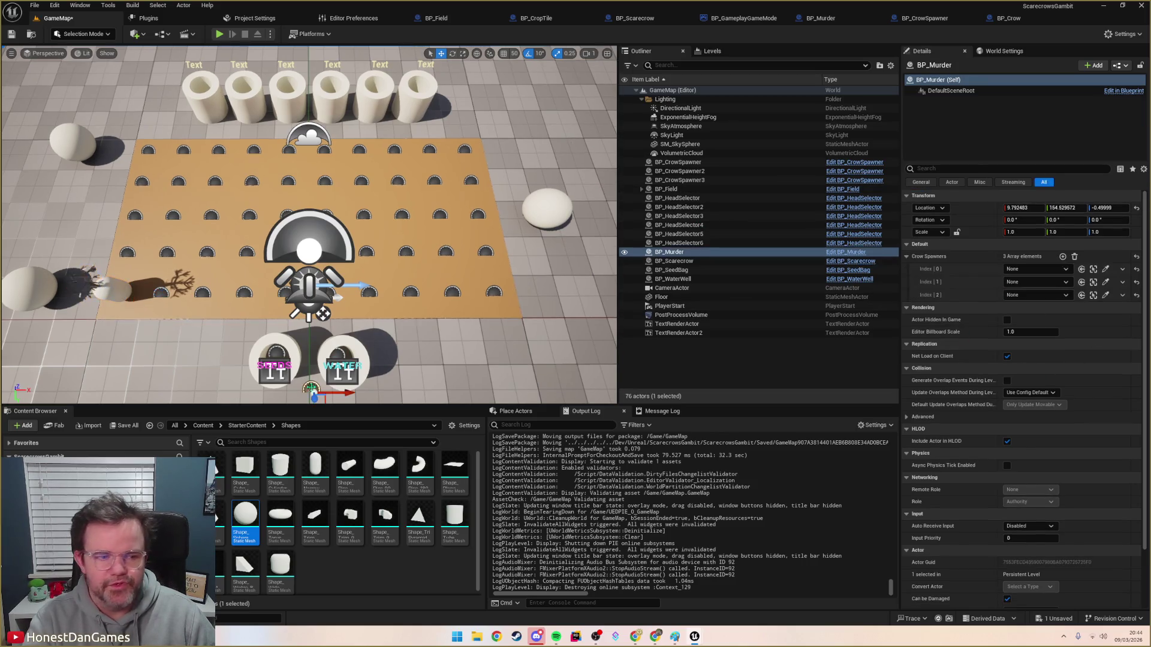
click(1061, 271)
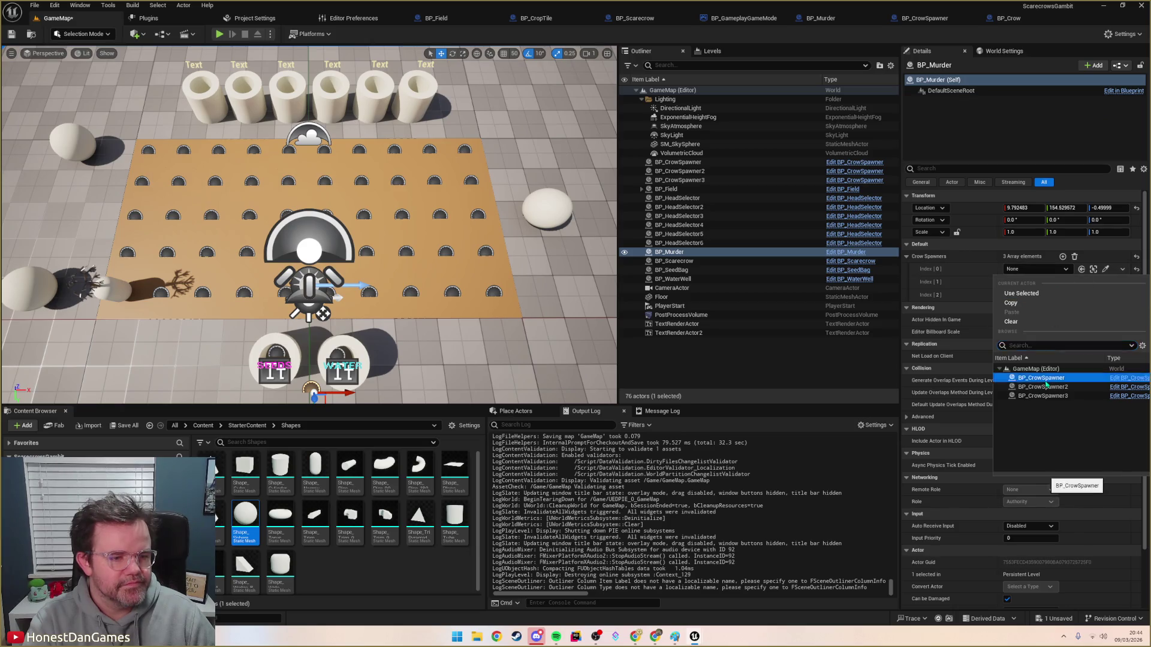
click(1042, 377)
click(1043, 283)
click(1043, 399)
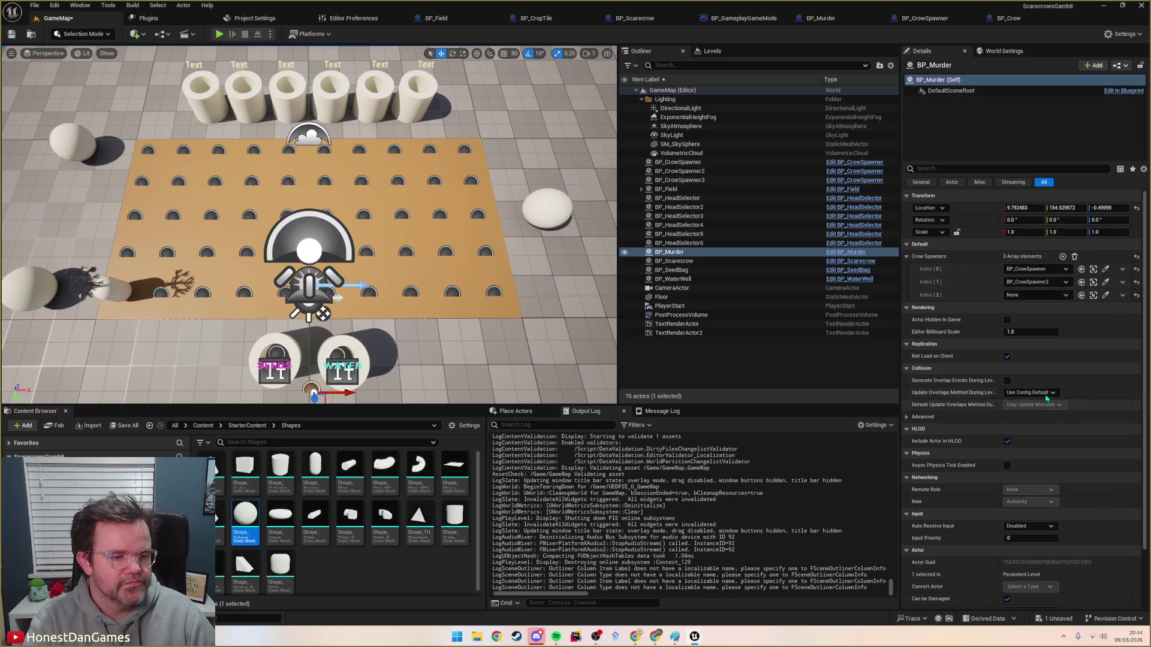
click(1037, 295)
click(1043, 422)
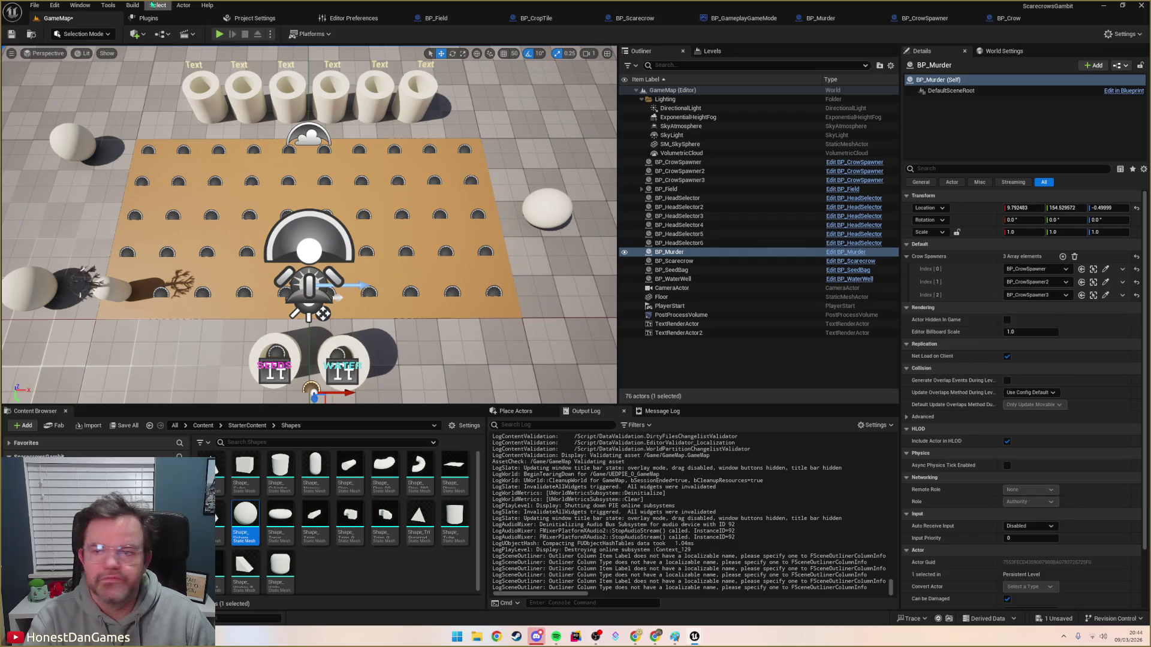
click(31, 34)
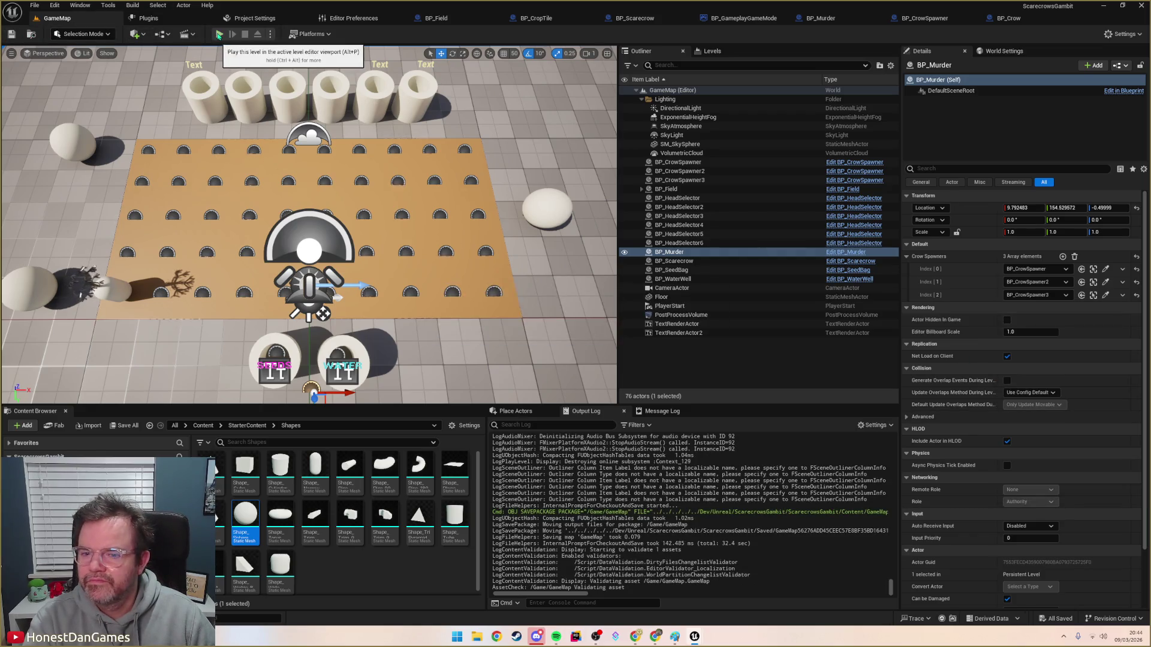
click(220, 35)
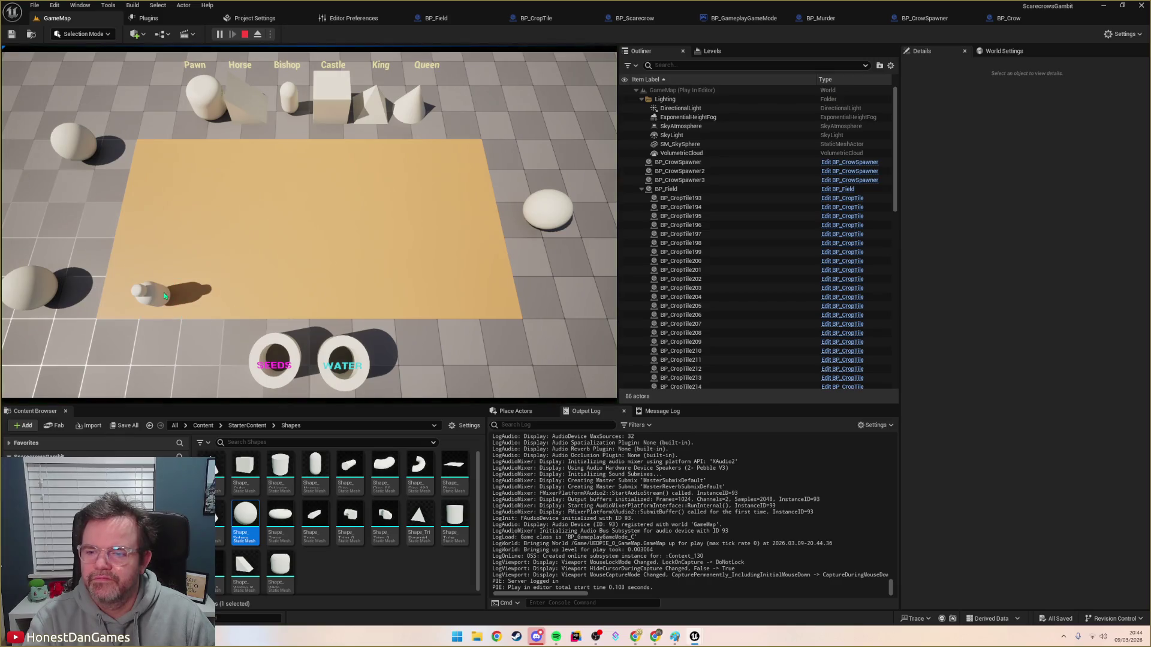
Step: Move the pawn four squares, then select the first Get Actor Of Class node in BP_GameplayGameMode
click(170, 274)
click(203, 261)
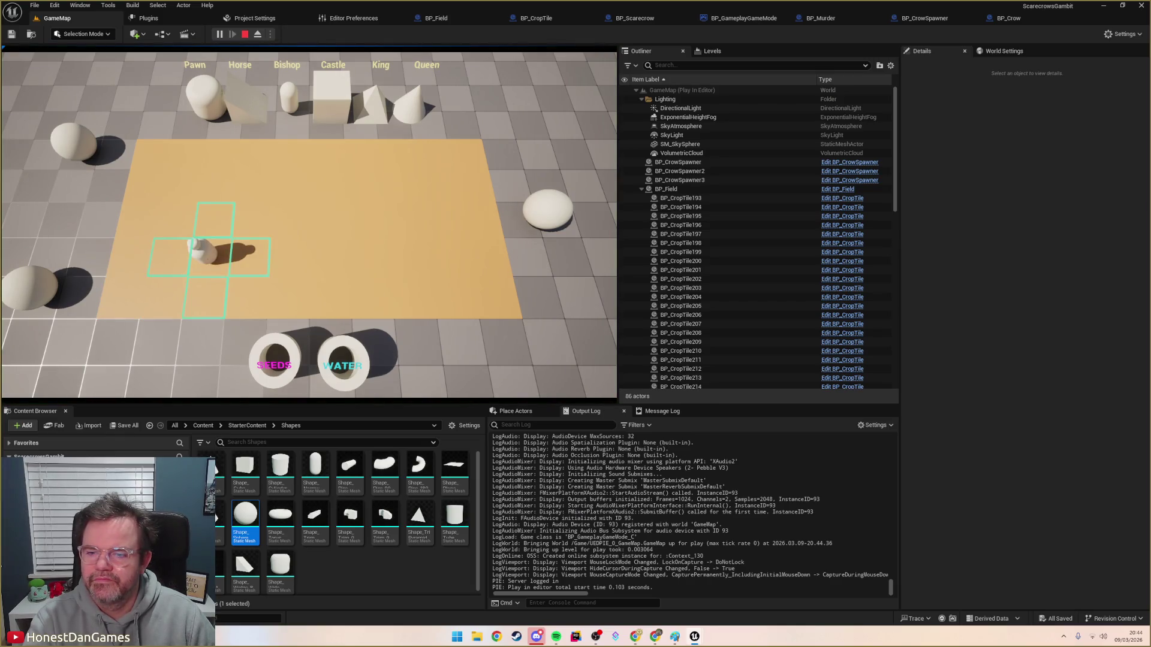
click(239, 222)
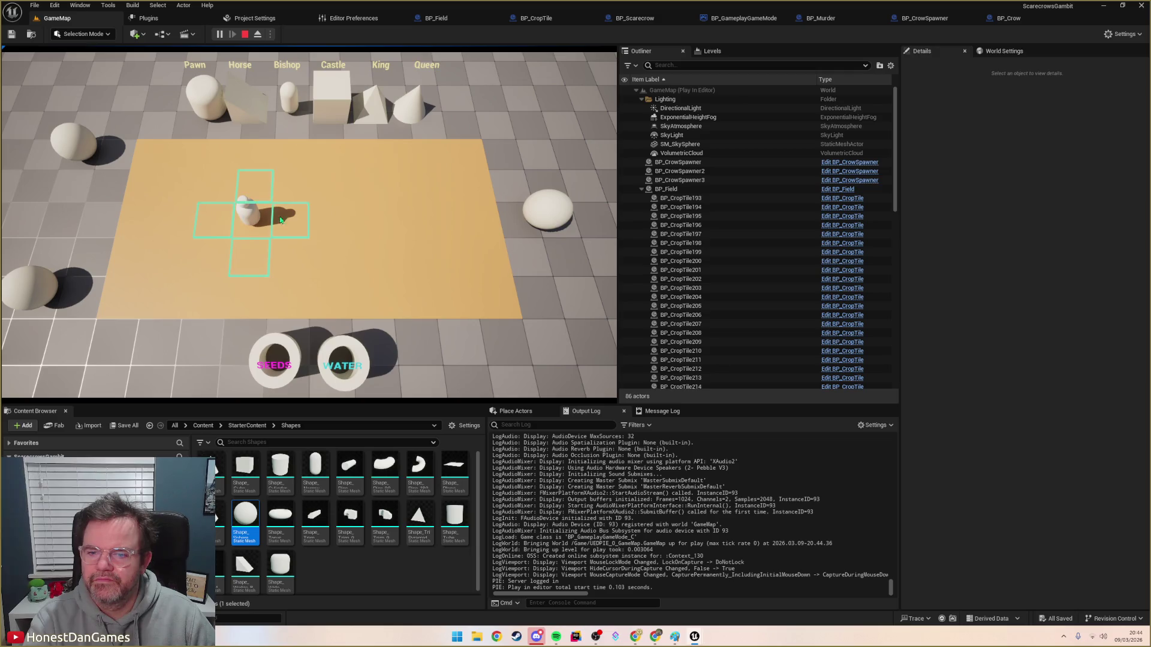
click(292, 221)
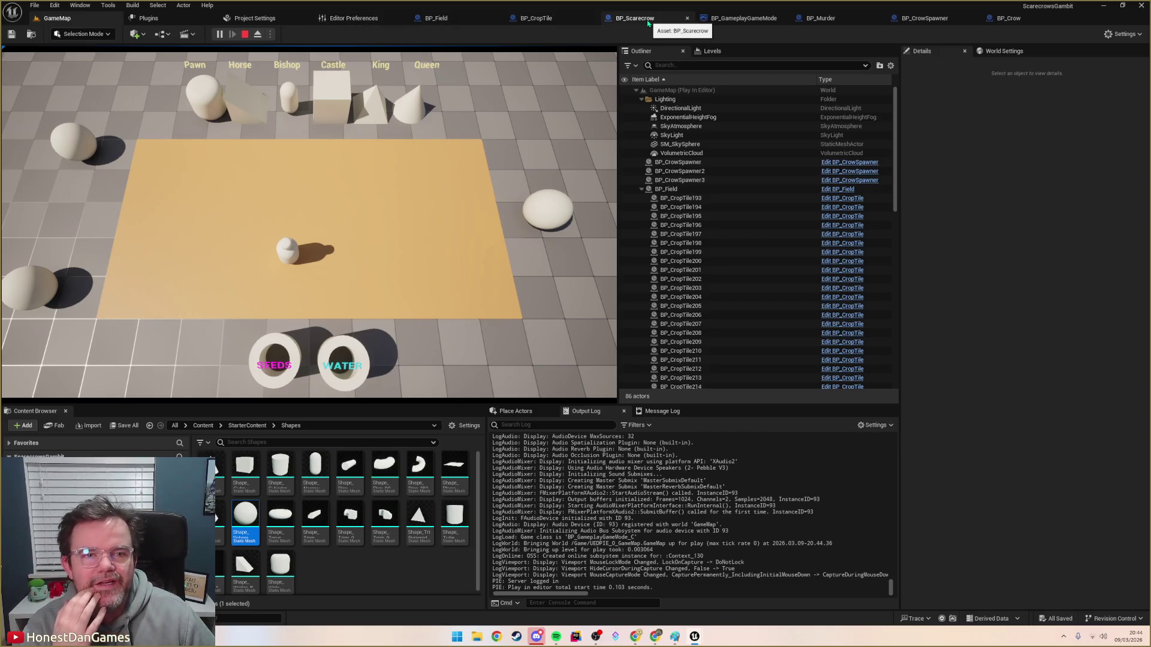
click(743, 18)
click(398, 204)
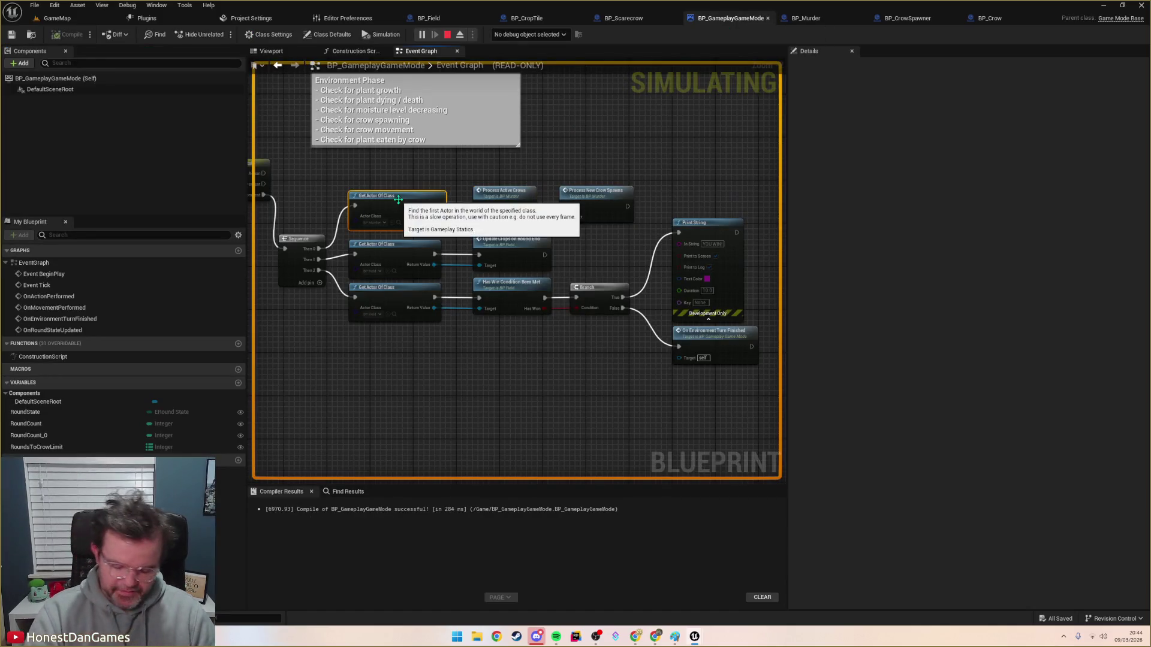
Step: Put a breakpoint on Get Actor Of Class, play until it hits, and step into ProcessActiveCrows
key(F9)
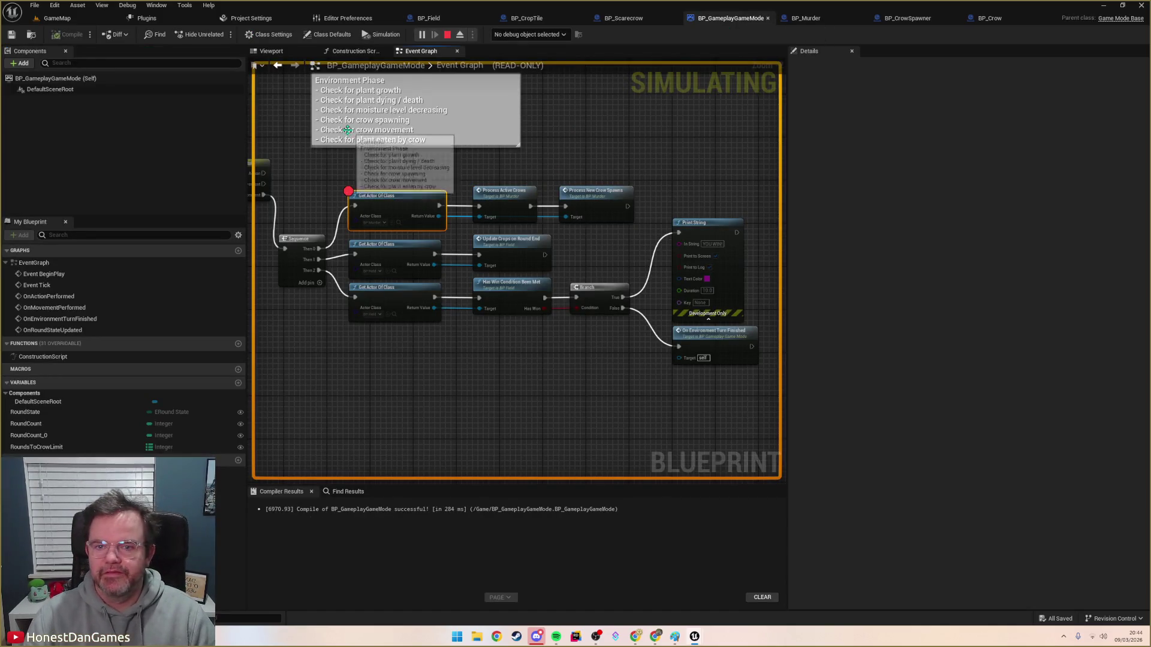
click(57, 18)
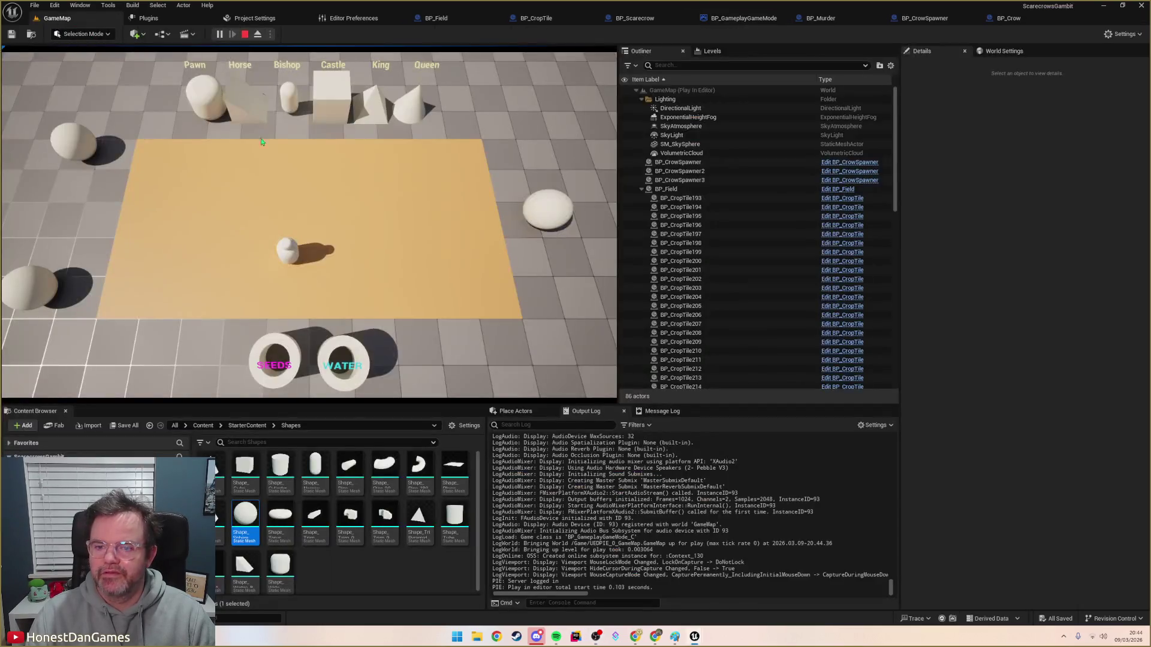
click(294, 255)
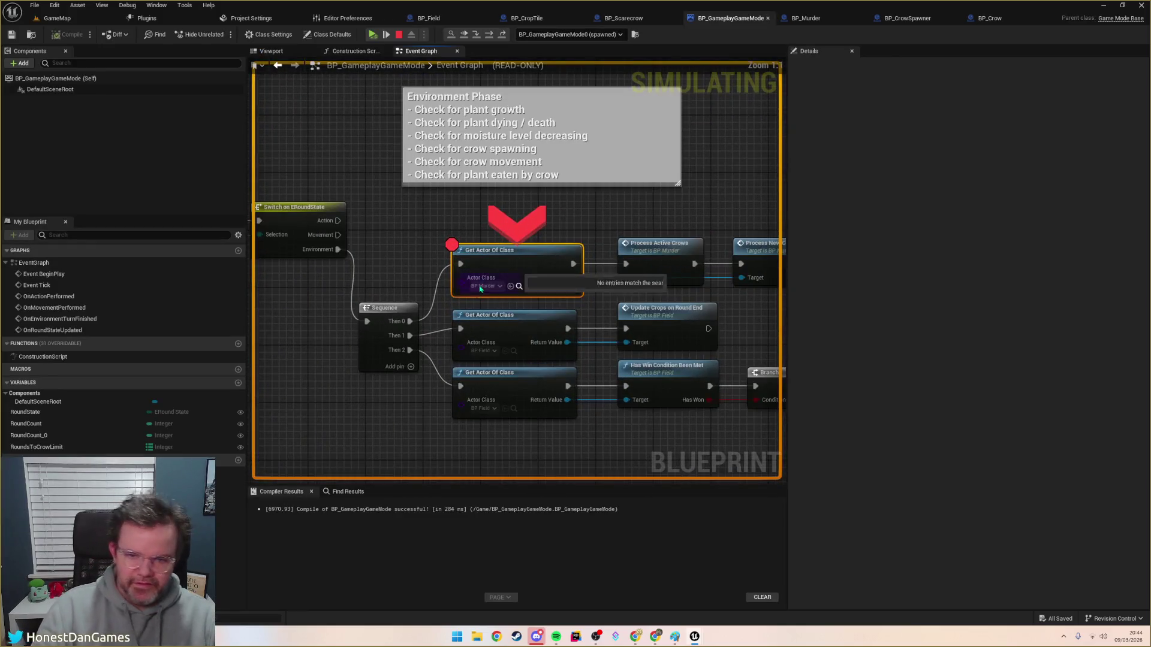
key(F11)
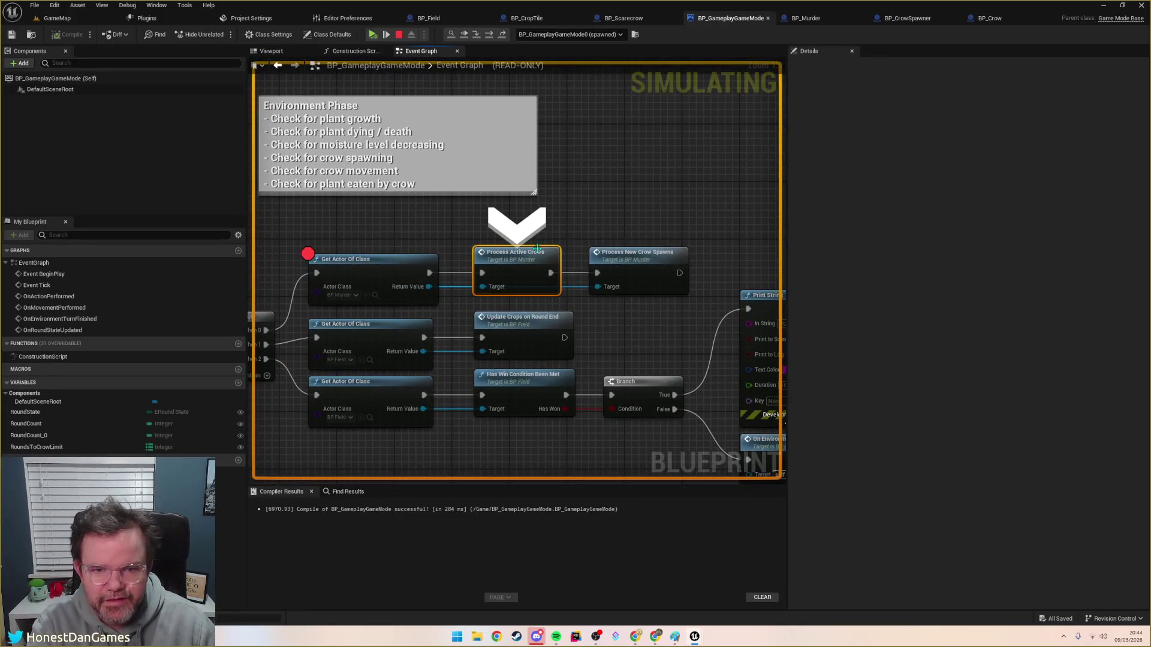
key(F11)
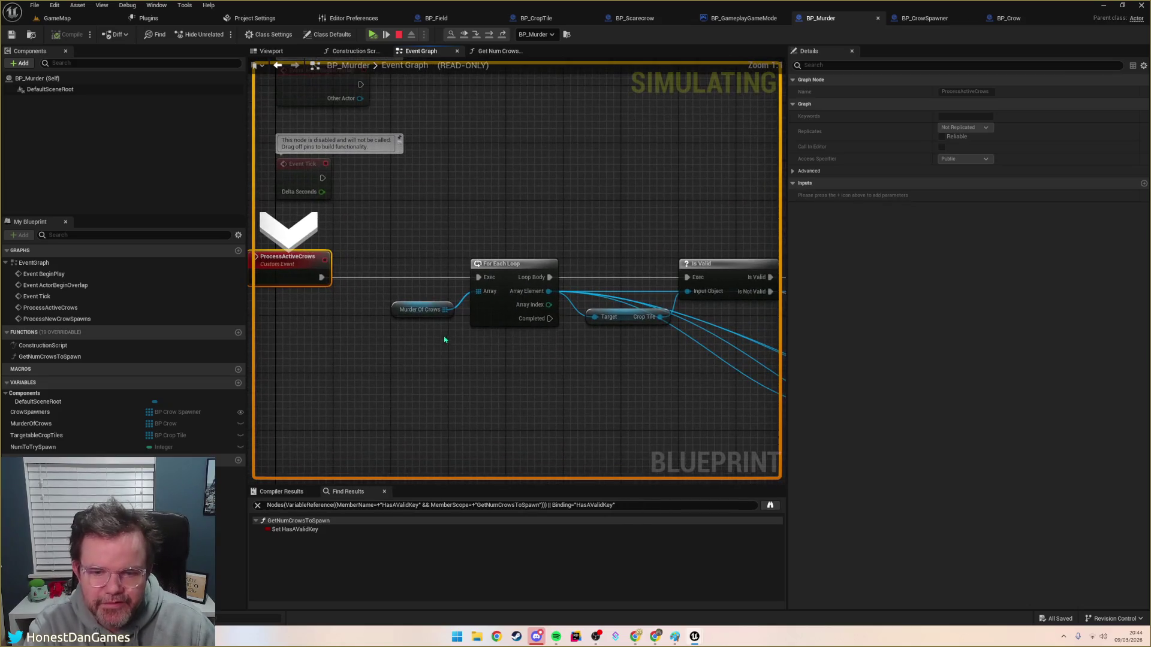
Step: Step through ProcessNewCrowSpawns to Get Num Crows to Spawn and the SET node, then resume play
scroll(432, 340, down, 3)
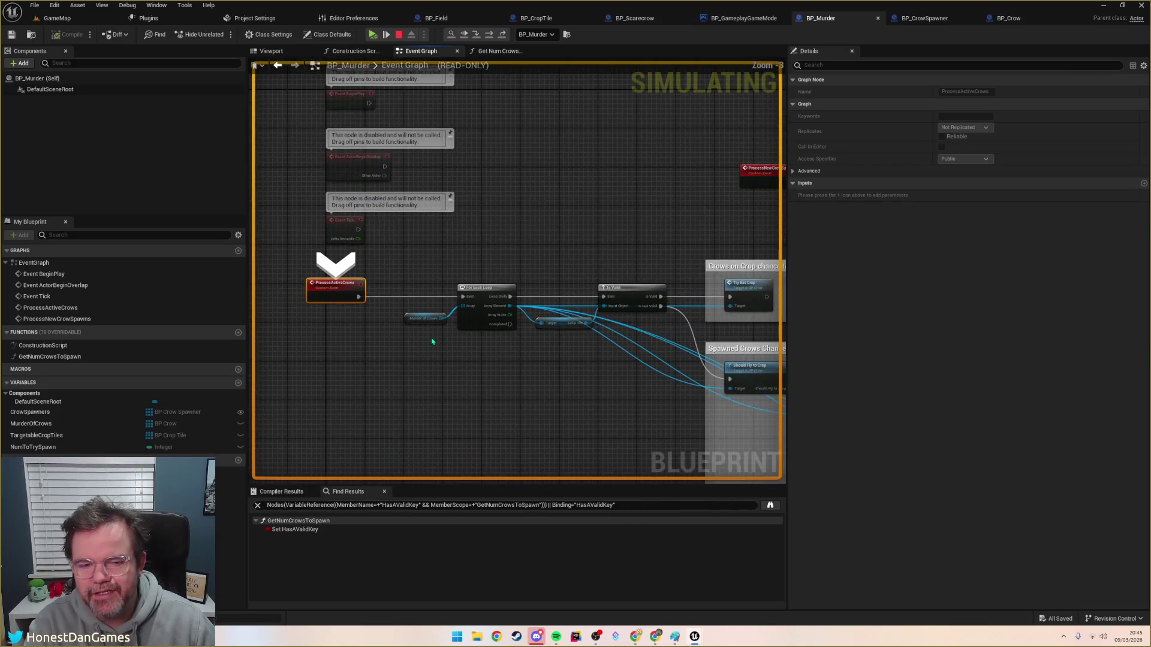
mouse_move(525, 364)
mouse_down()
mouse_move(437, 336)
mouse_move(404, 254)
mouse_move(477, 313)
mouse_up()
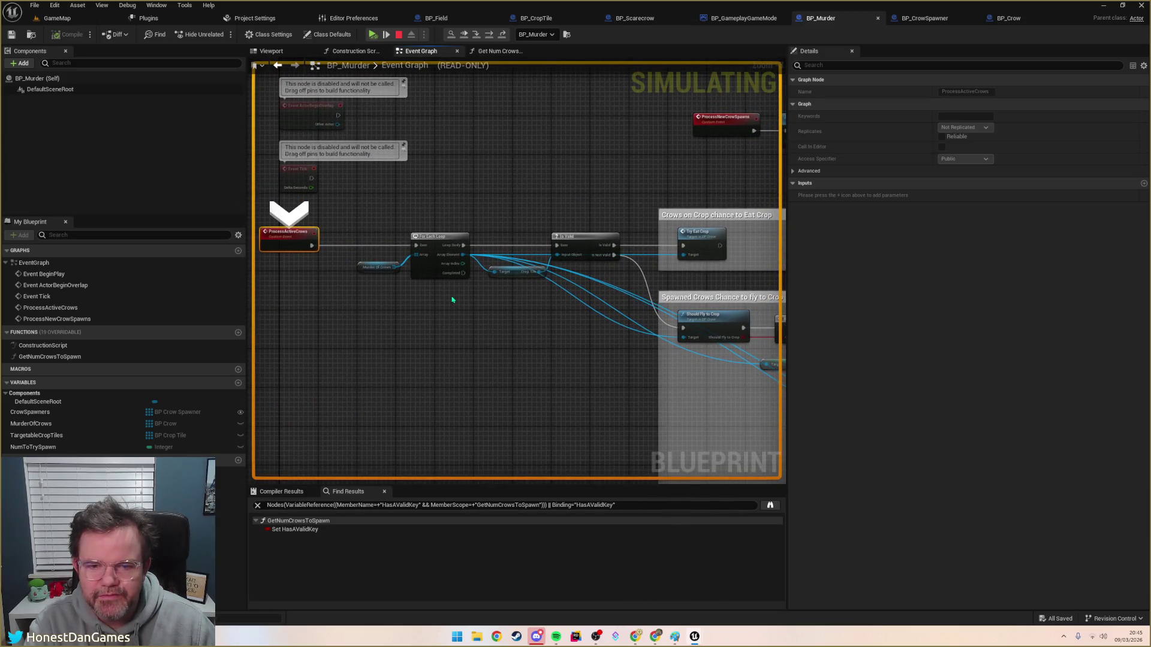
key(F10)
key(F10)
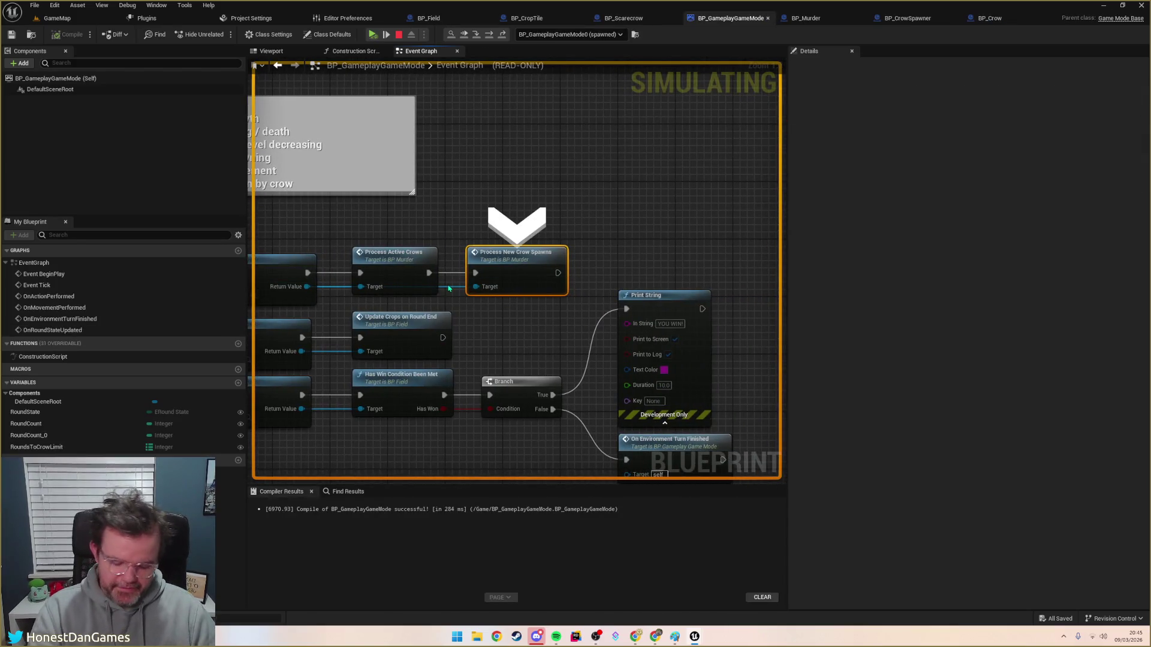
key(F11)
key(F10)
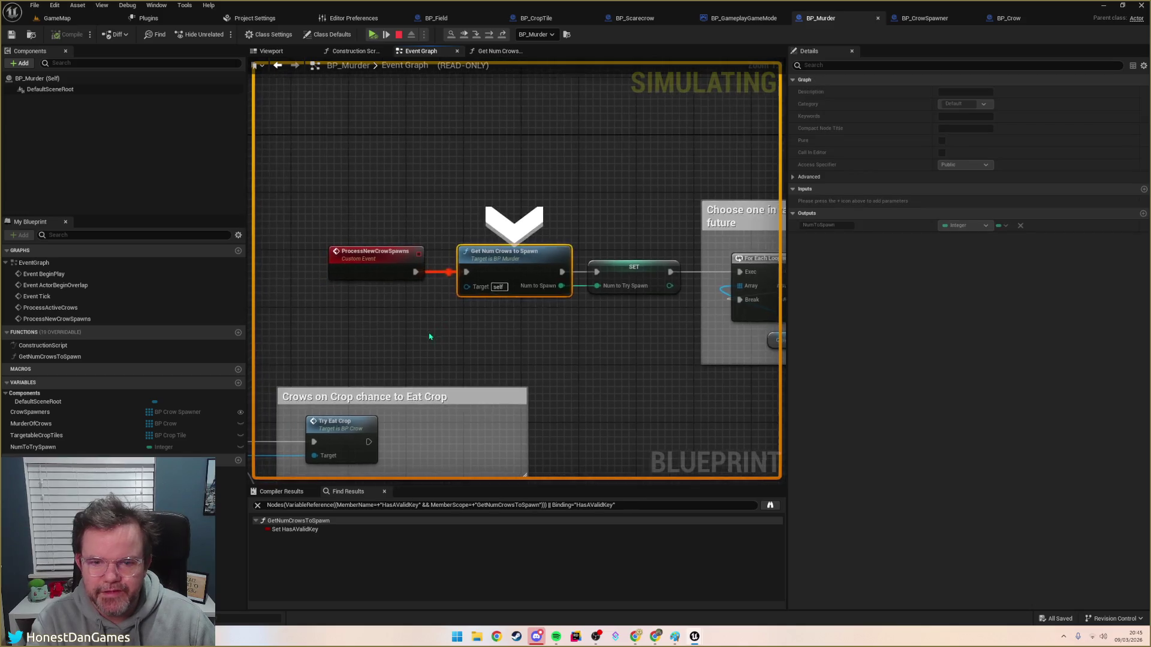
key(F10)
mouse_move(445, 280)
click(392, 255)
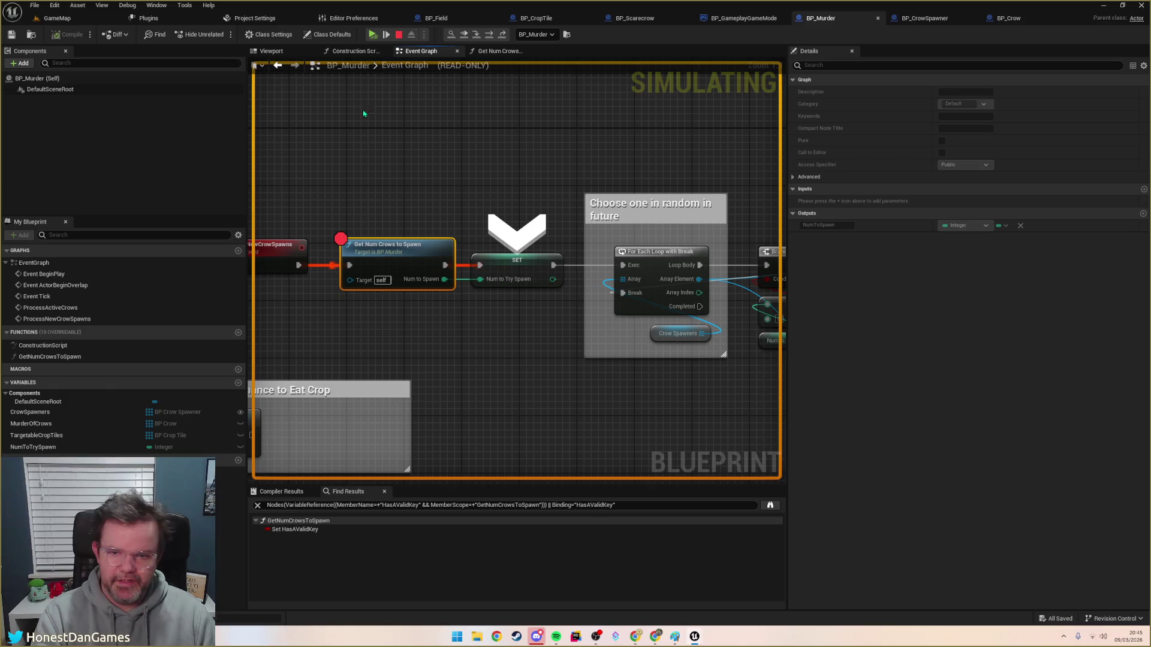
click(386, 34)
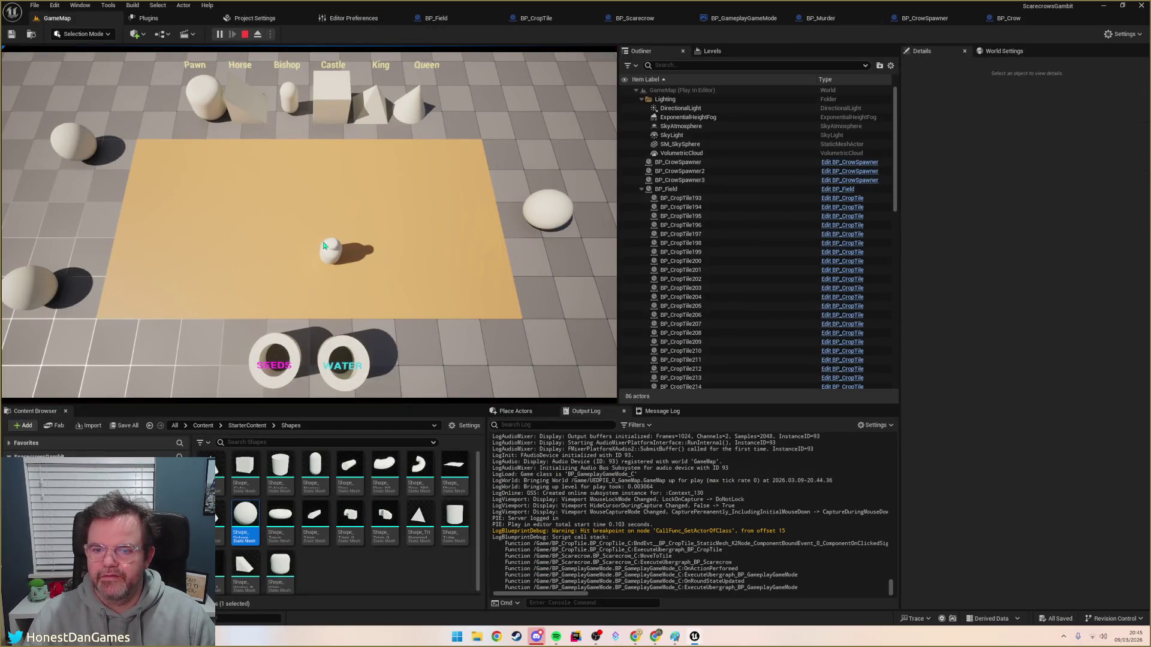
Step: Resume to the breakpoint and step into Get Num Crows to Spawn, past the game mode cast to KEYS
click(333, 261)
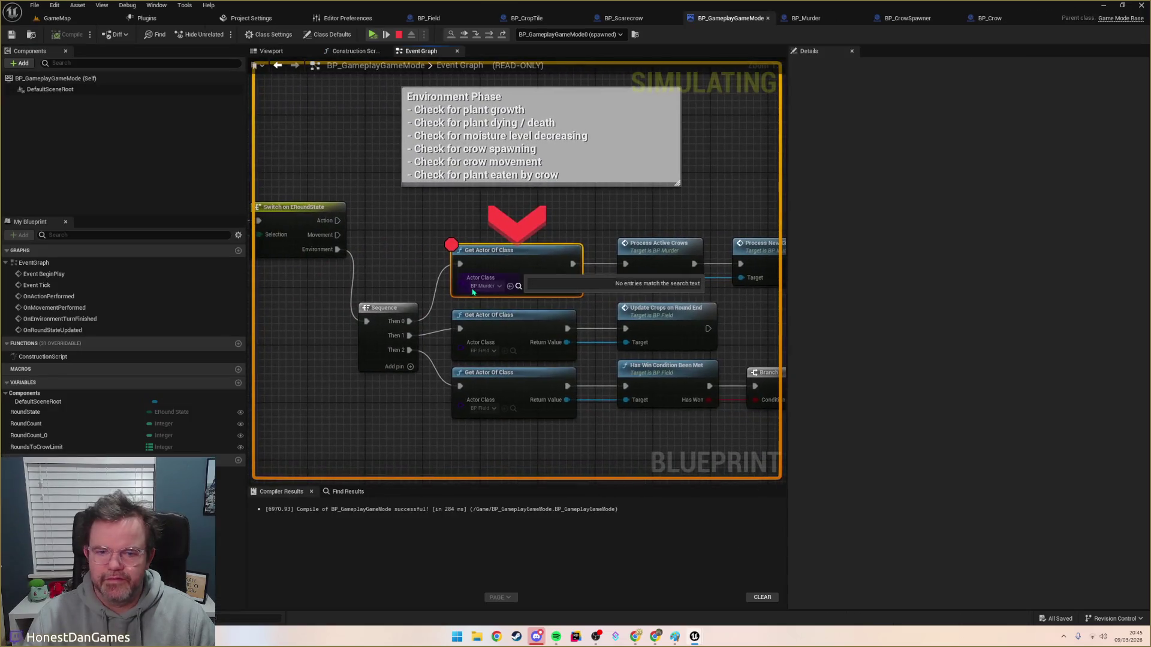
click(377, 36)
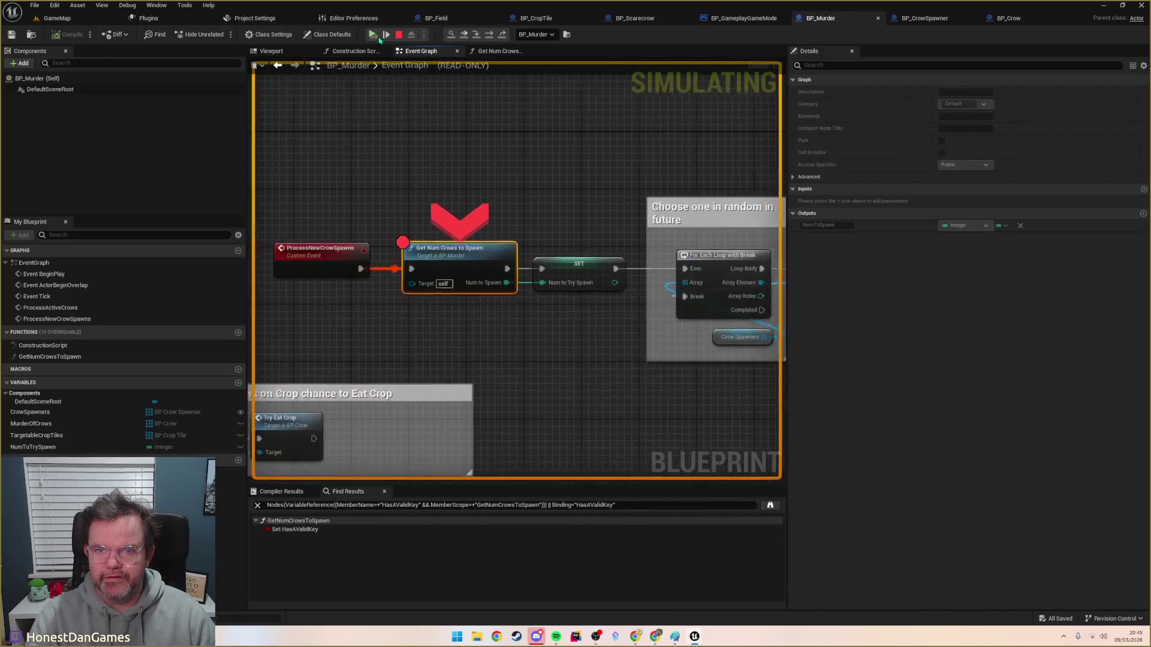
key(F11)
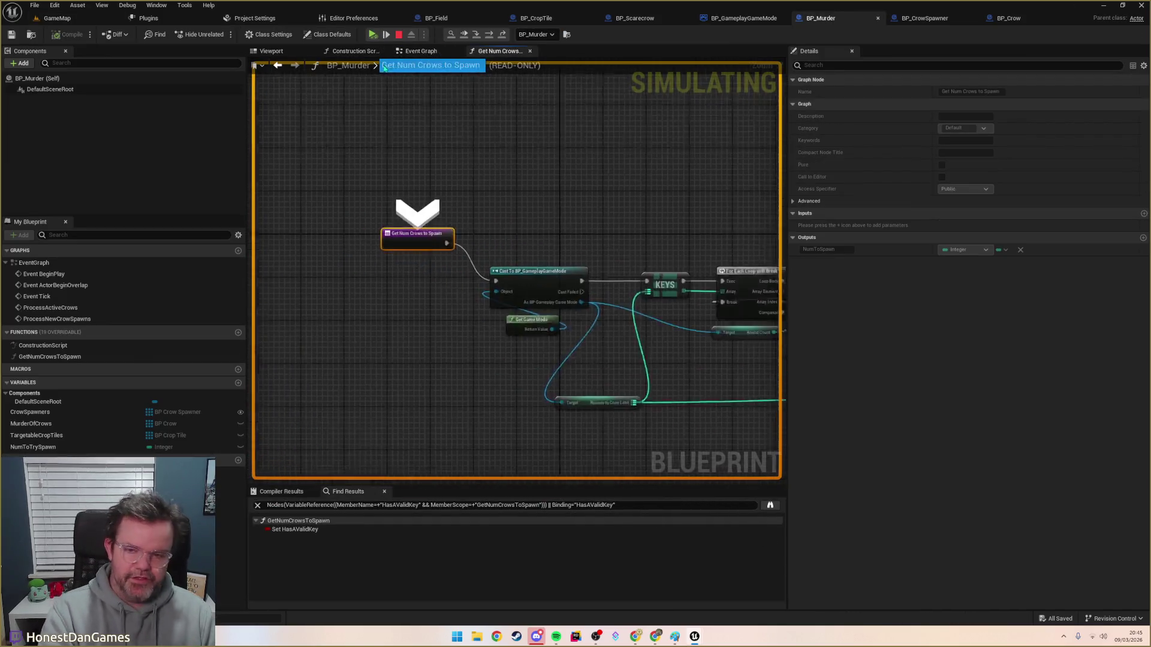
key(F10)
mouse_move(437, 311)
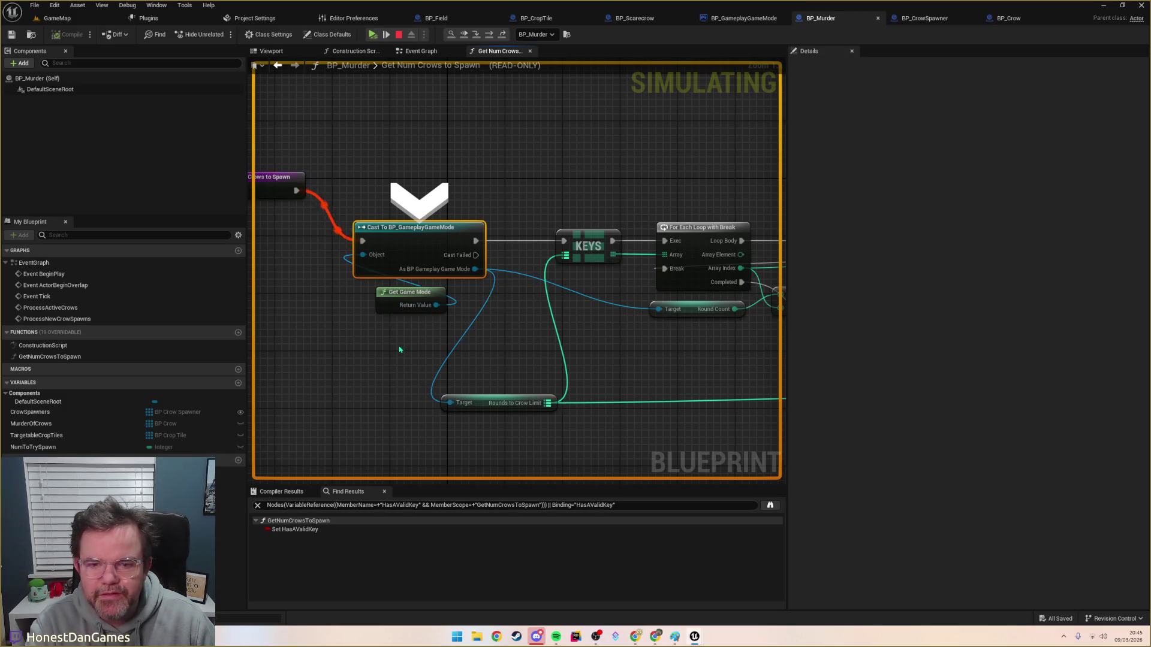
key(F10)
Step: Expand the Rounds to Crow Limit watch values (5→1, 10→2, 20→3) and stop playing
mouse_move(388, 400)
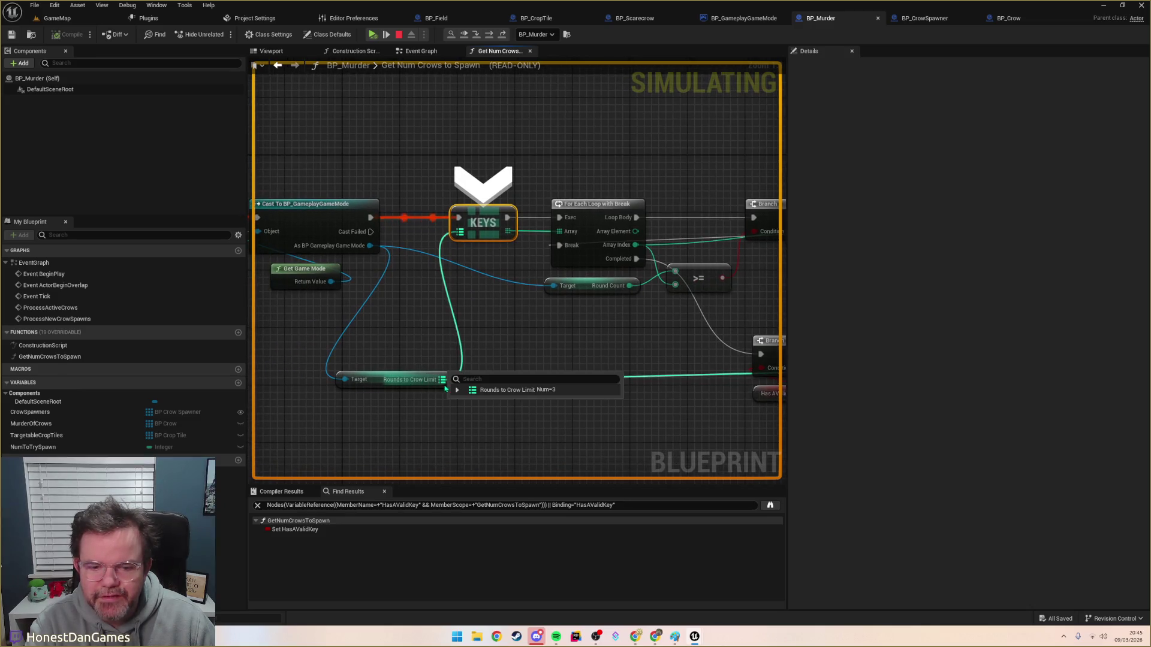
click(456, 390)
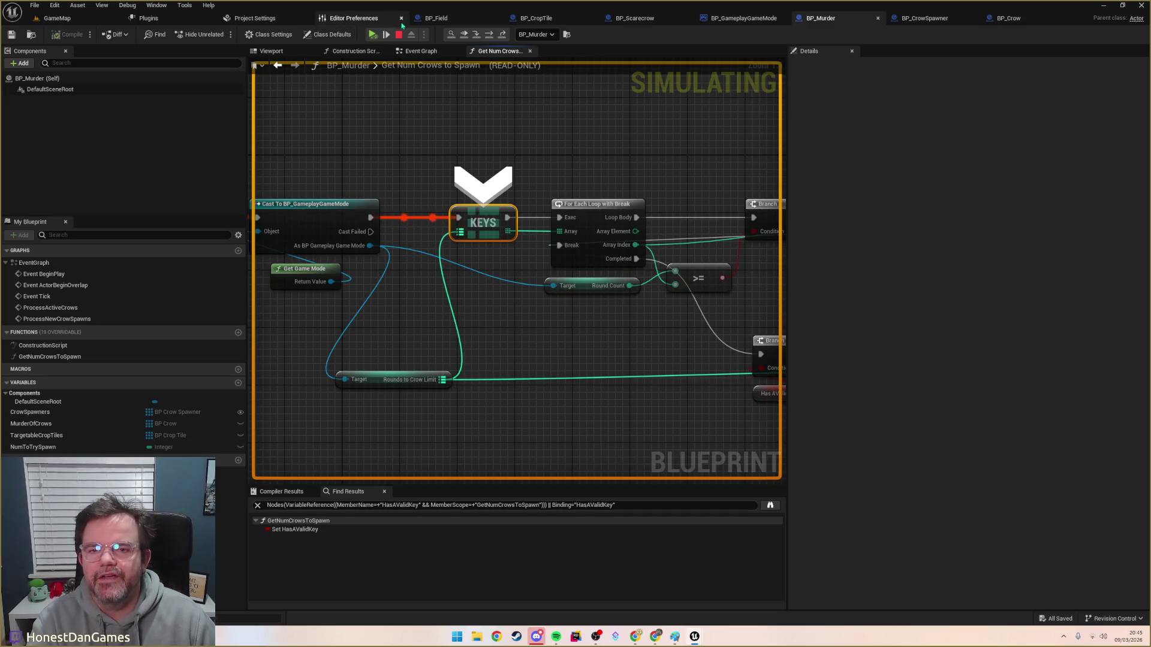
click(399, 34)
Step: Bring up BP_GameplayGameMode's event graph framed on the Round State, Switch, Branch and Print String nodes
click(635, 18)
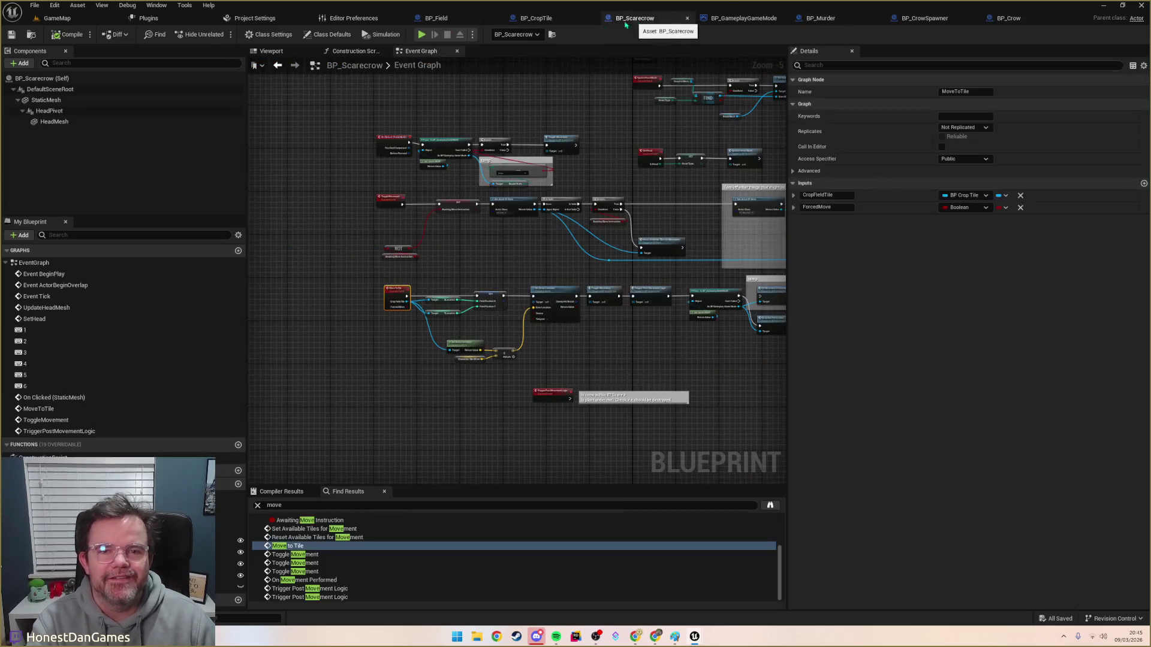
click(731, 18)
scroll(566, 206, down, 8)
scroll(567, 206, up, 6)
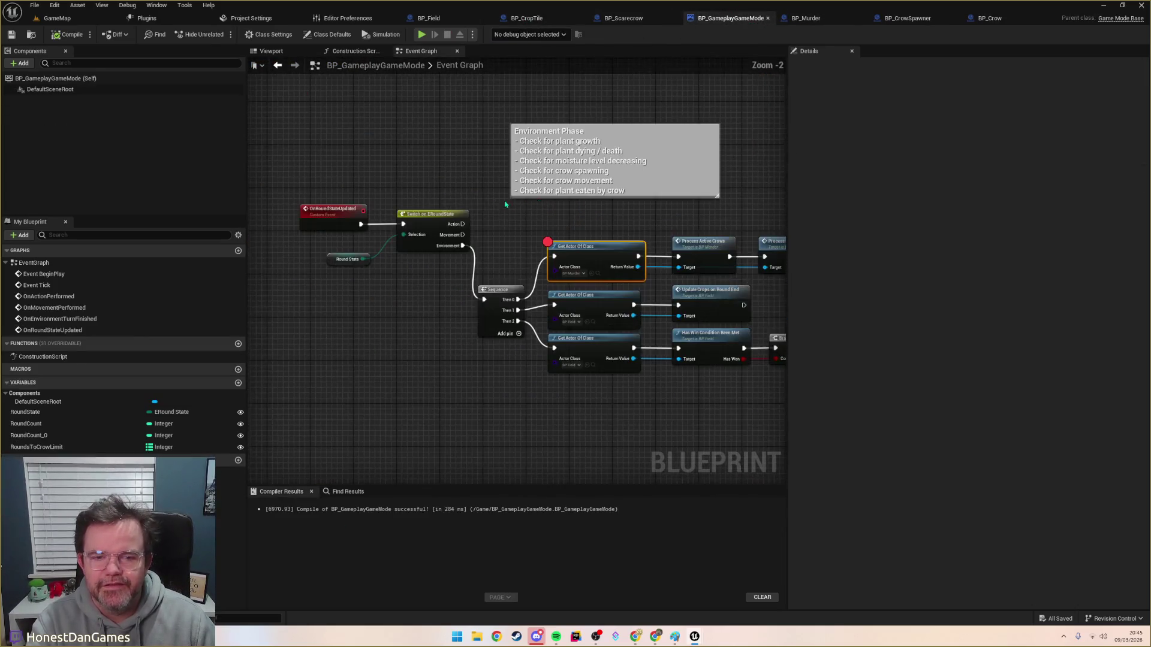
scroll(430, 180, down, 3)
scroll(384, 206, up, 4)
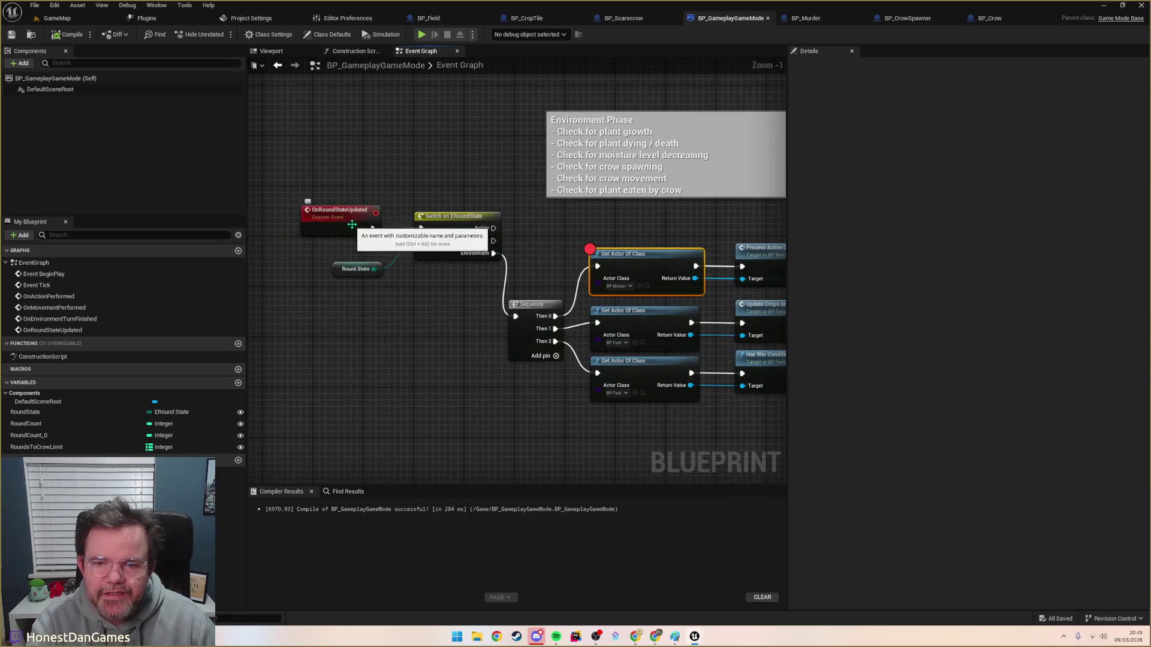
mouse_move(413, 279)
mouse_down()
mouse_move(345, 258)
mouse_move(135, 255)
mouse_move(474, 259)
mouse_move(458, 260)
mouse_up()
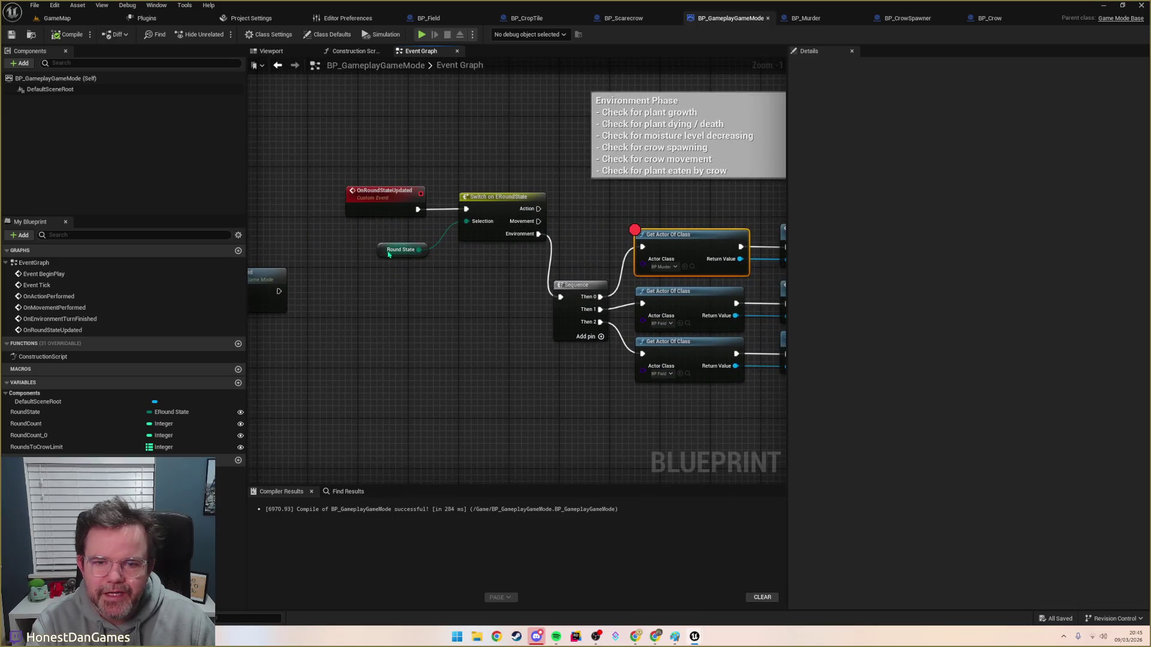
mouse_move(381, 247)
mouse_down()
mouse_move(504, 260)
mouse_move(88, 175)
mouse_move(286, 189)
mouse_move(193, 175)
mouse_up()
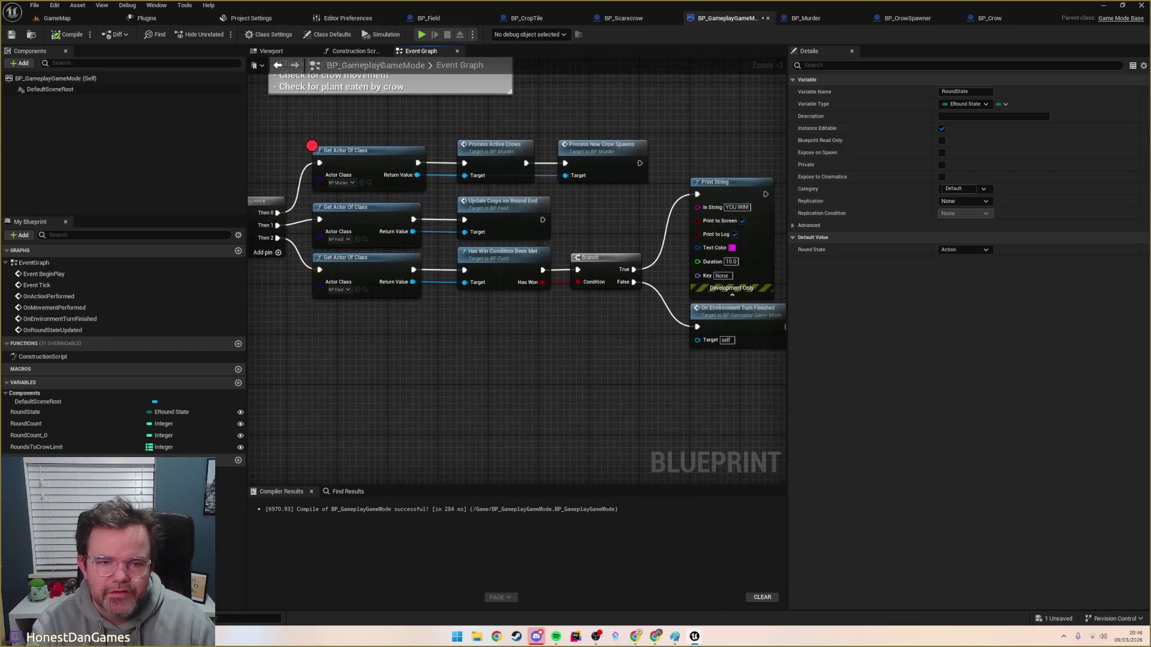
mouse_move(75, 176)
mouse_down()
mouse_move(311, 190)
mouse_move(341, 217)
mouse_move(326, 211)
mouse_up()
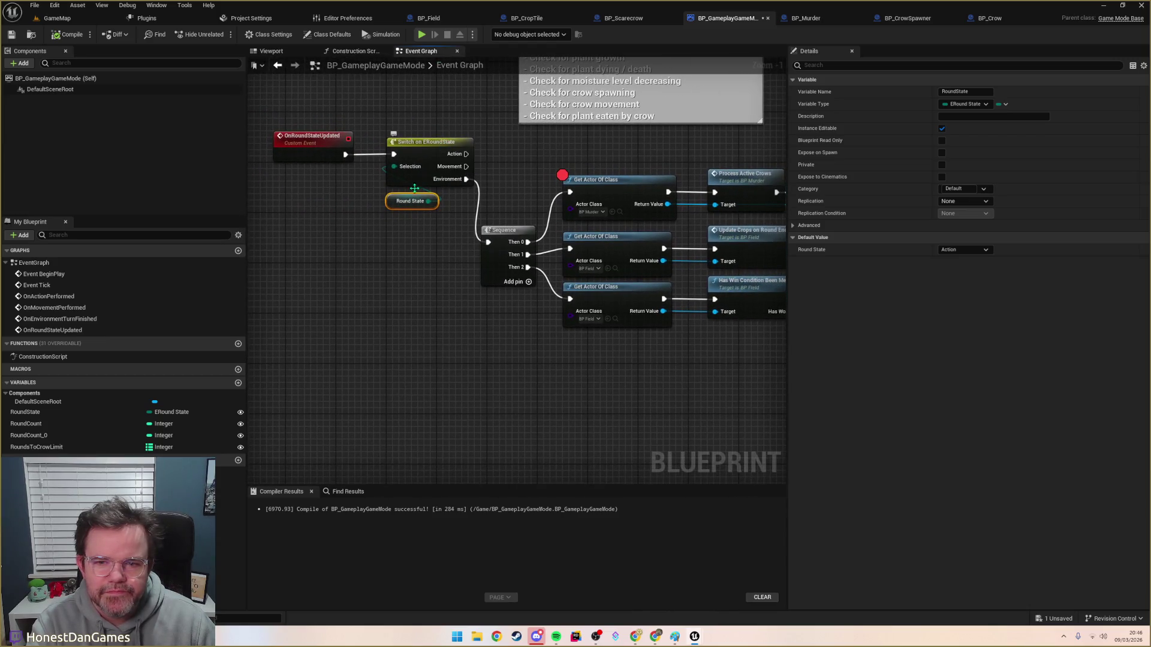
mouse_move(403, 206)
mouse_down()
mouse_move(398, 226)
mouse_move(413, 221)
mouse_up()
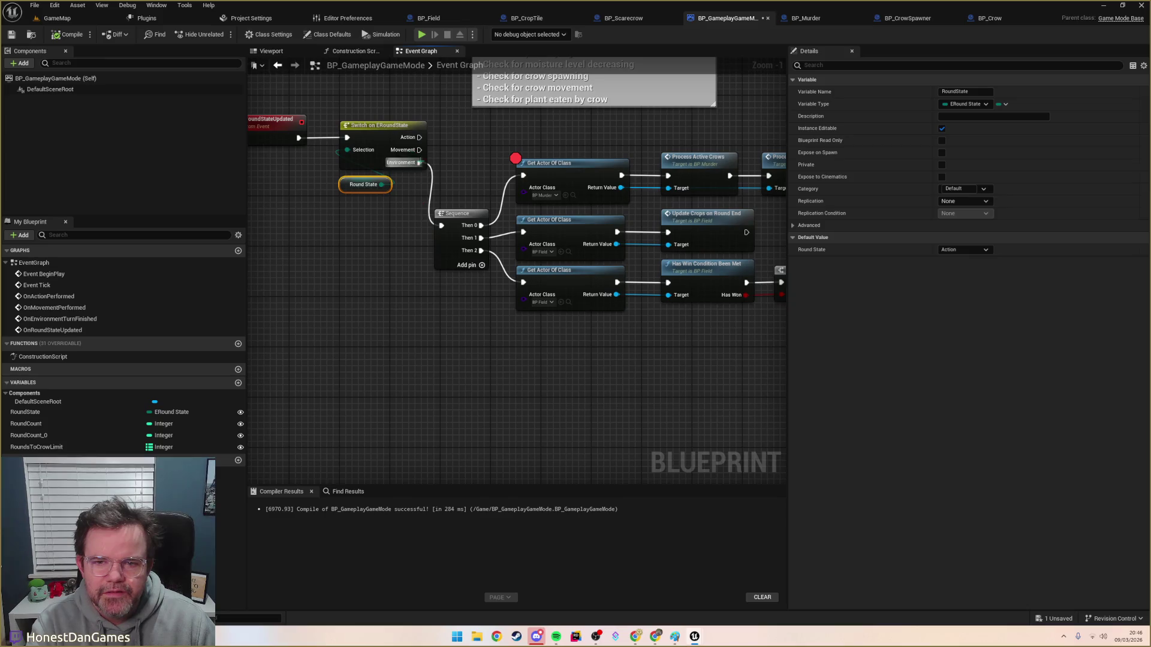
mouse_move(414, 167)
mouse_down()
mouse_move(485, 175)
mouse_move(401, 165)
mouse_up()
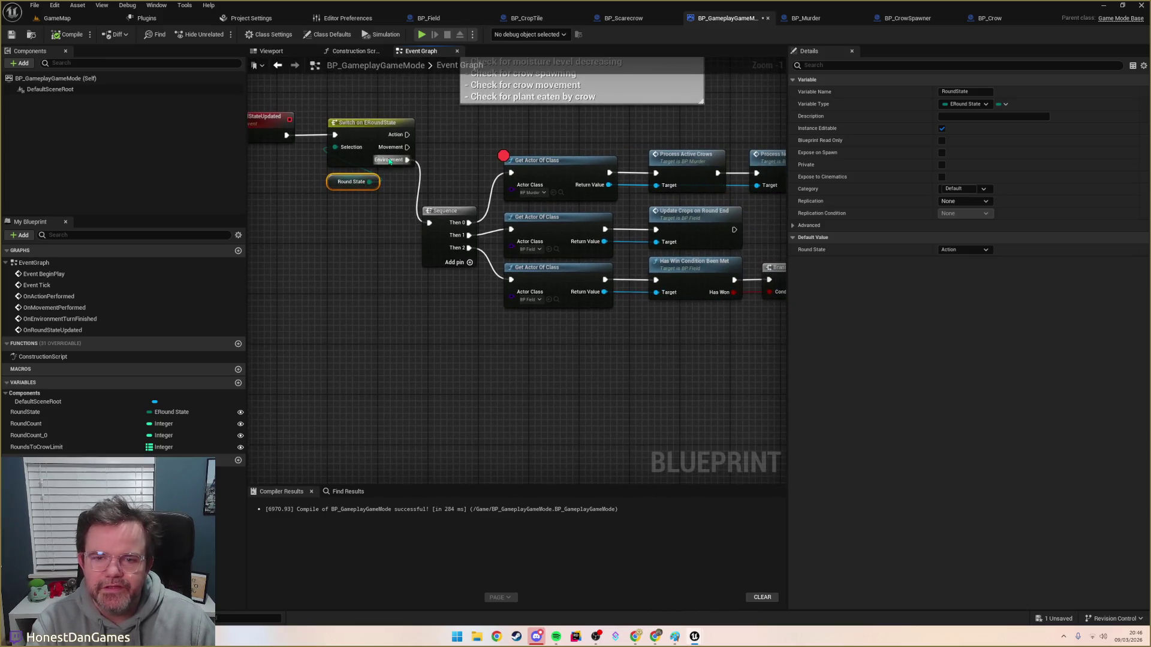
mouse_move(368, 211)
mouse_down()
mouse_move(414, 221)
mouse_move(367, 195)
mouse_move(188, 148)
mouse_move(68, 205)
mouse_move(376, 173)
mouse_move(566, 219)
mouse_move(546, 251)
mouse_move(410, 228)
mouse_up()
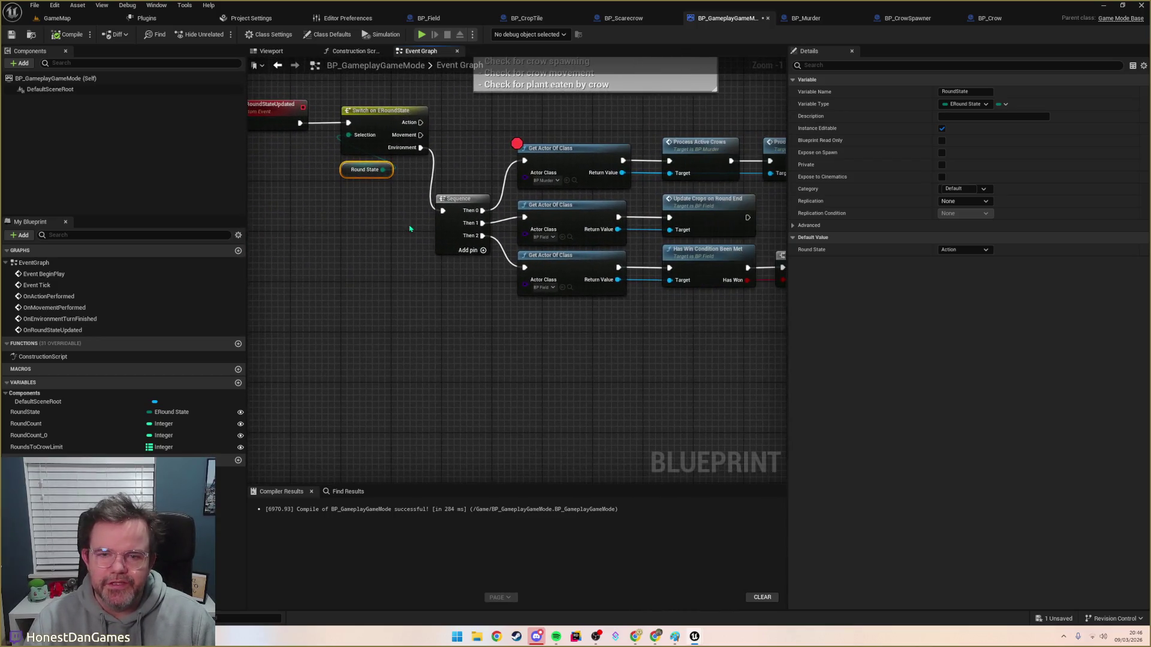
Step: Add a Then 3 output to the Sequence, delete RoundCount_0, and place a Round Count getter
click(484, 250)
drag(483, 249, 425, 251)
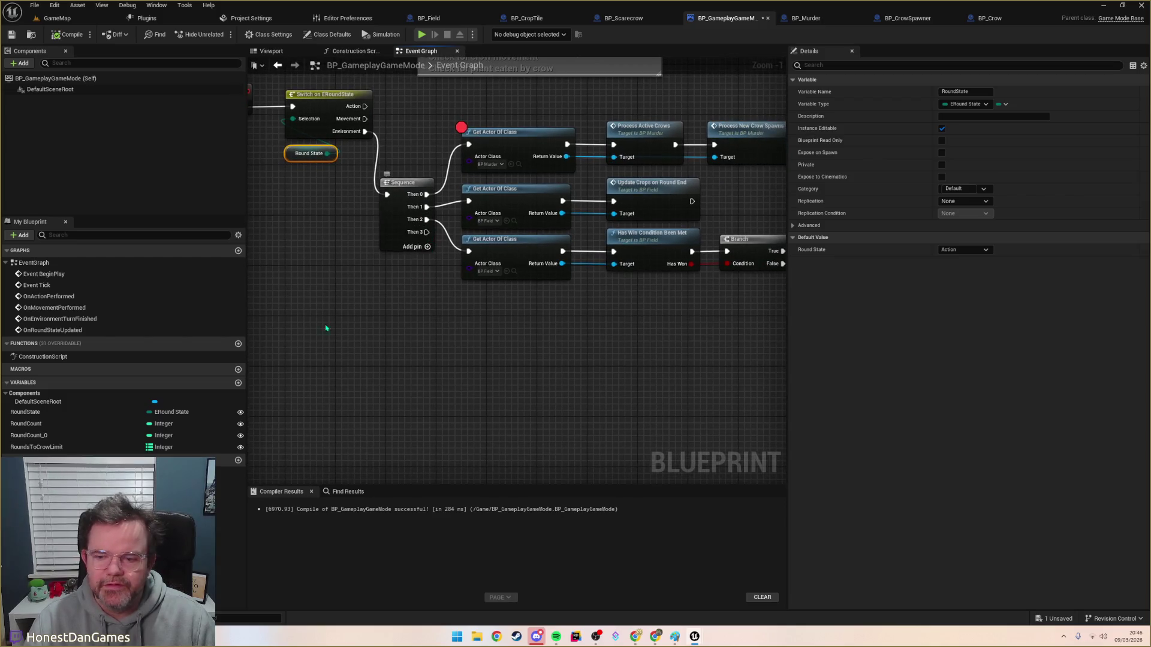
click(39, 436)
key(Delete)
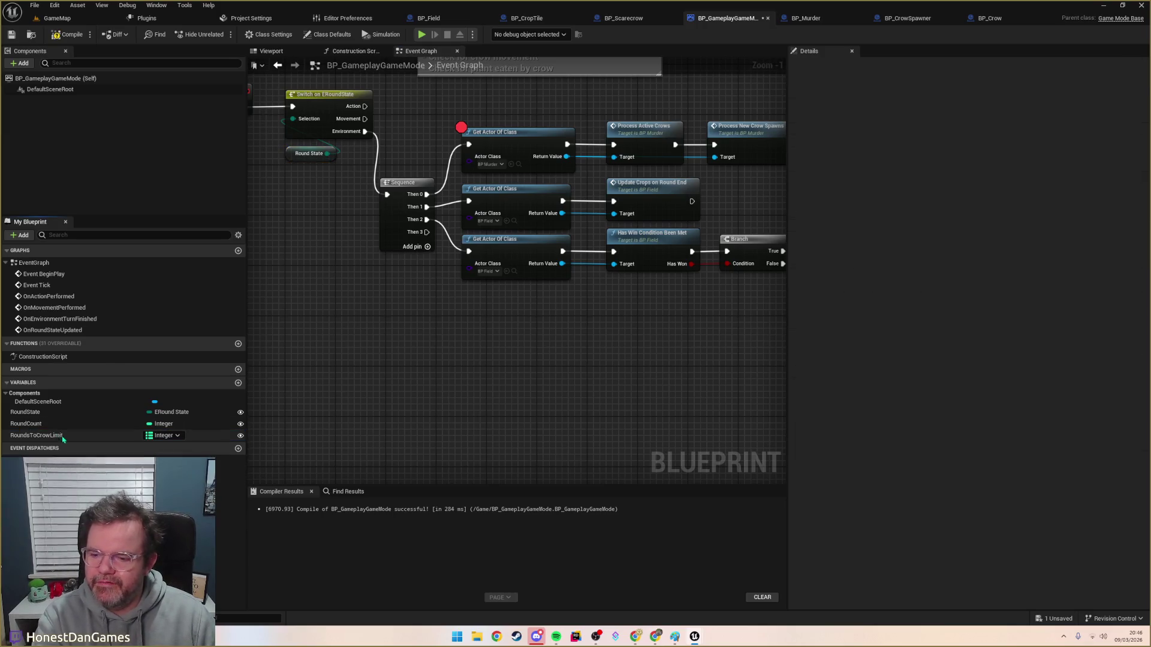
mouse_move(27, 424)
mouse_down()
mouse_move(398, 328)
mouse_move(445, 322)
mouse_move(485, 339)
mouse_up()
click(445, 321)
Step: Wire Sequence Then 3 to a Round Count ++ node, tidy it, then compile and save
key(Escape)
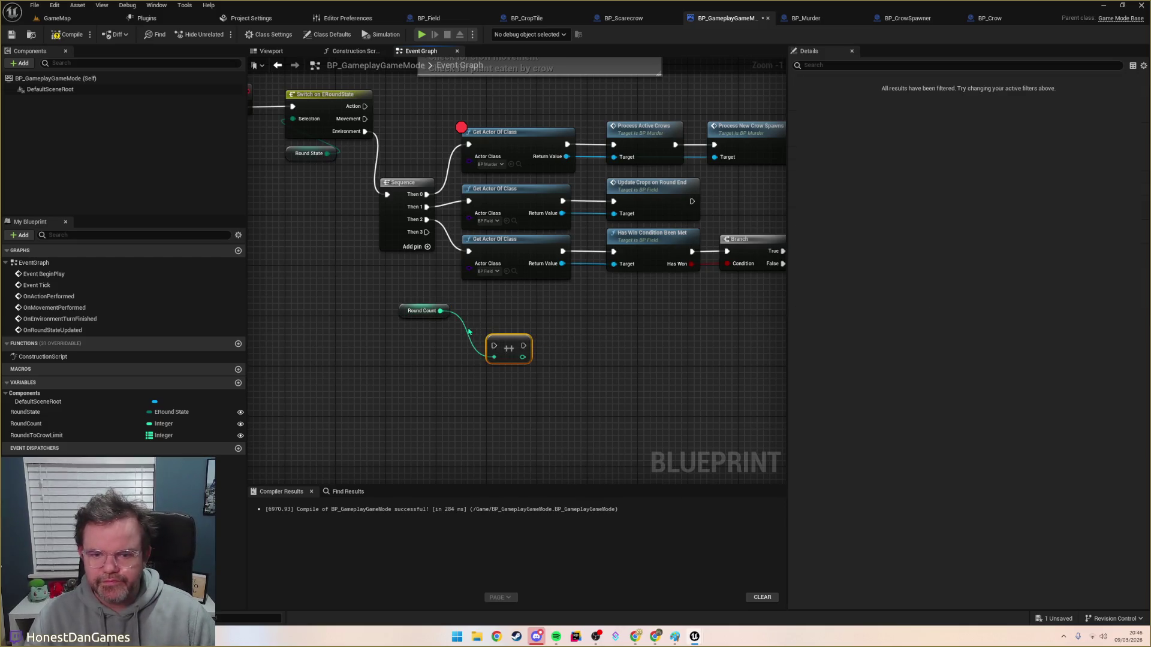
mouse_move(427, 231)
mouse_down()
mouse_move(459, 257)
mouse_move(494, 347)
mouse_up()
mouse_move(410, 314)
mouse_down()
mouse_move(476, 378)
mouse_move(493, 376)
mouse_up()
click(350, 334)
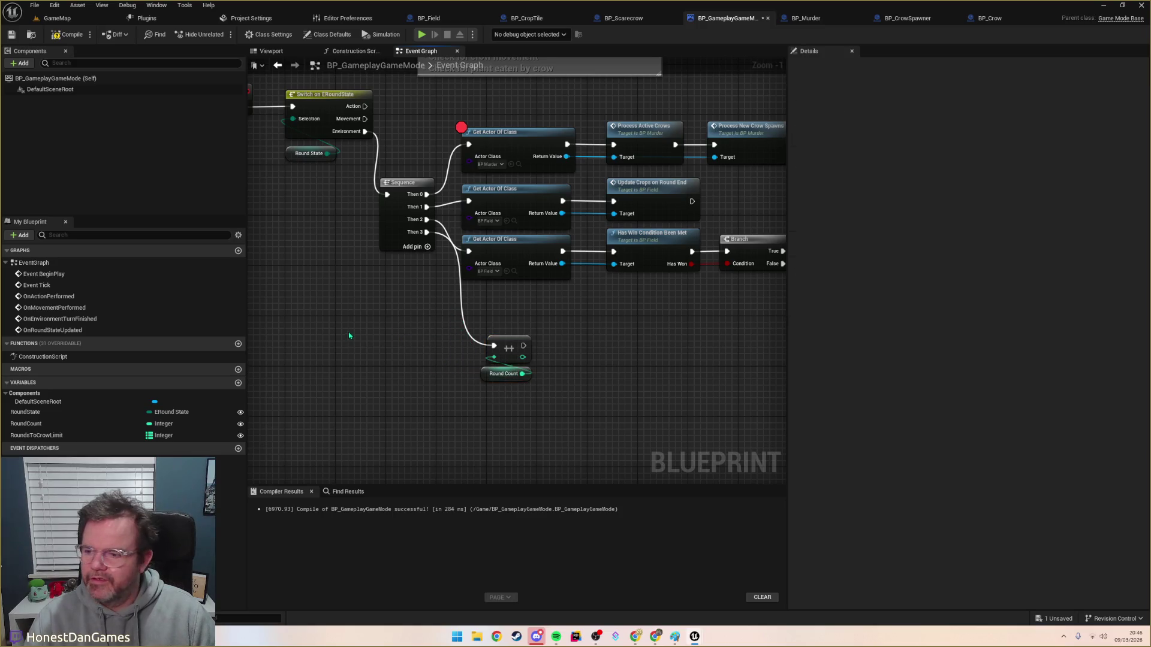
click(67, 34)
click(11, 34)
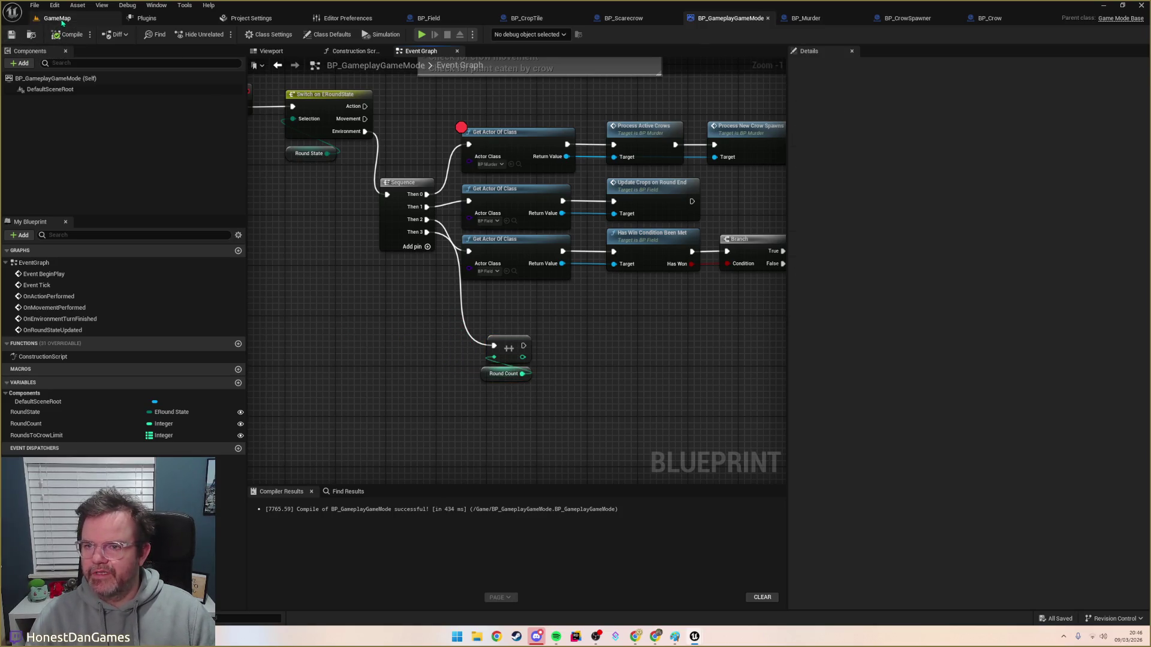
Step: Play GameMap, remove the Get Actor Of Class breakpoint, resume, and stop the session
click(57, 18)
click(220, 35)
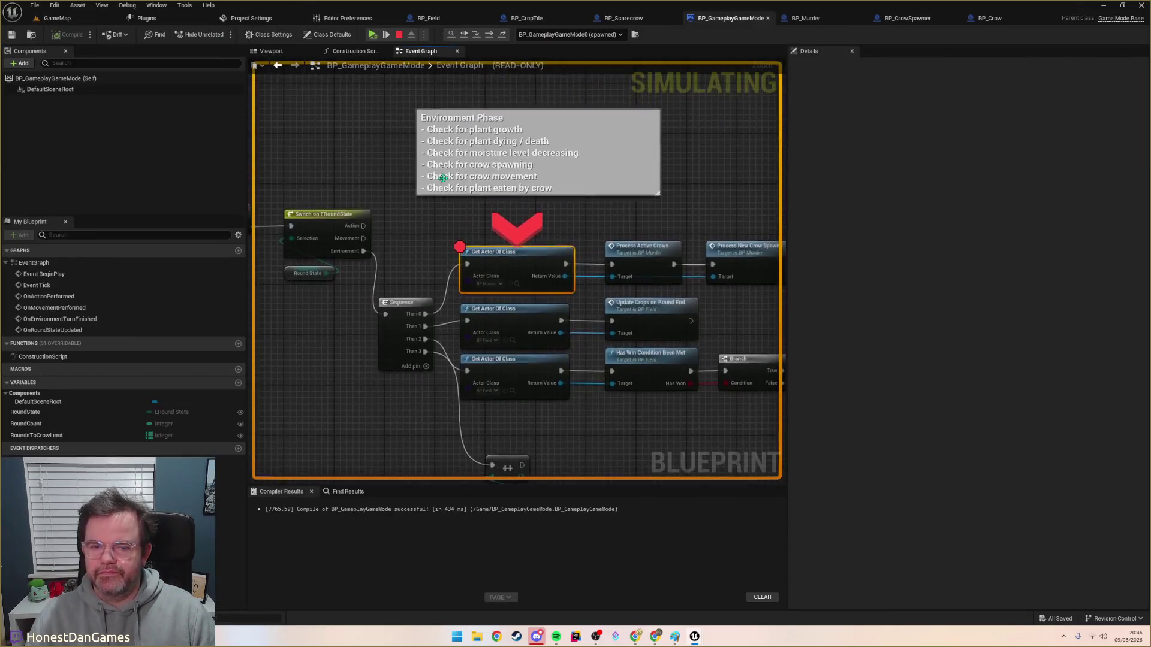
key(F9)
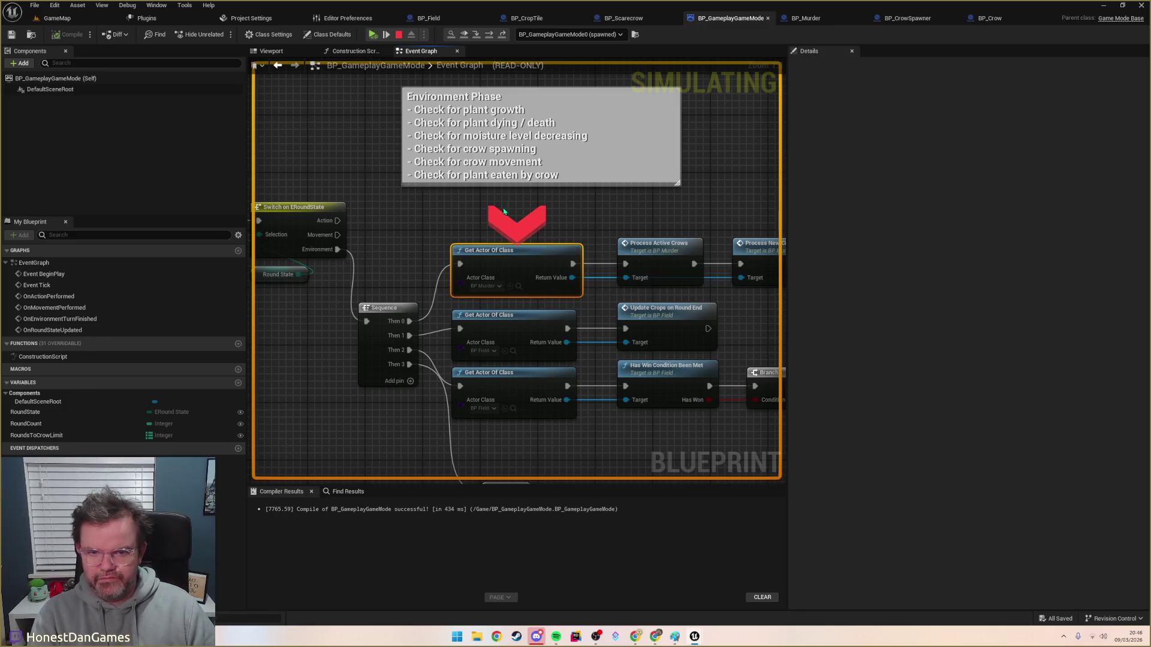
click(372, 35)
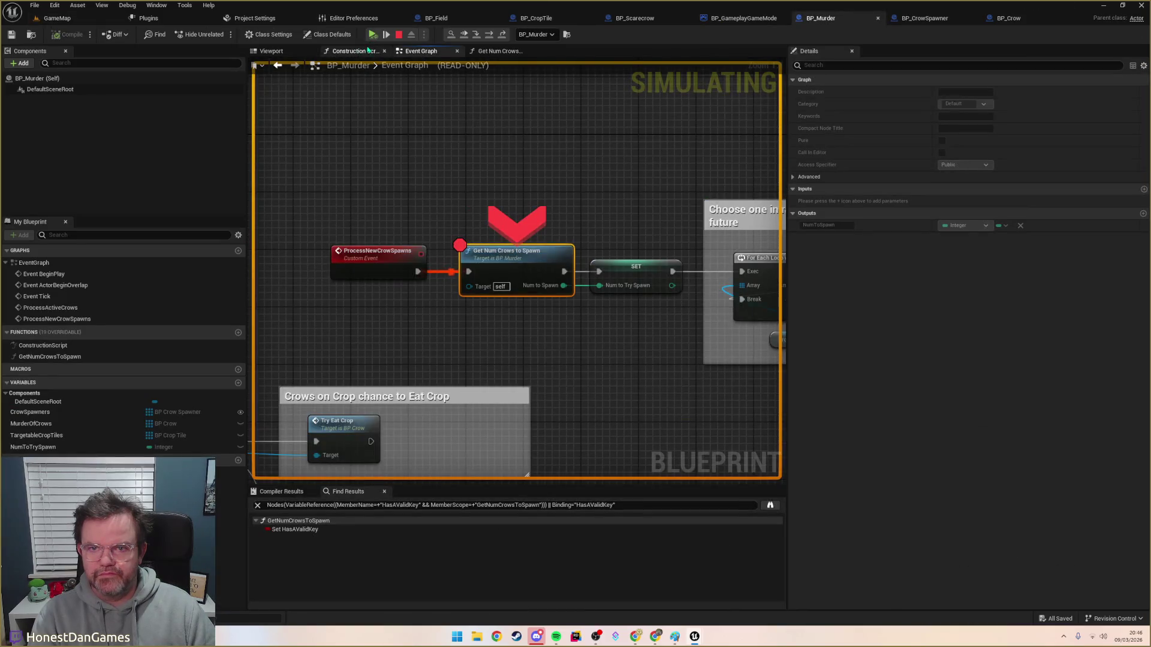
click(397, 37)
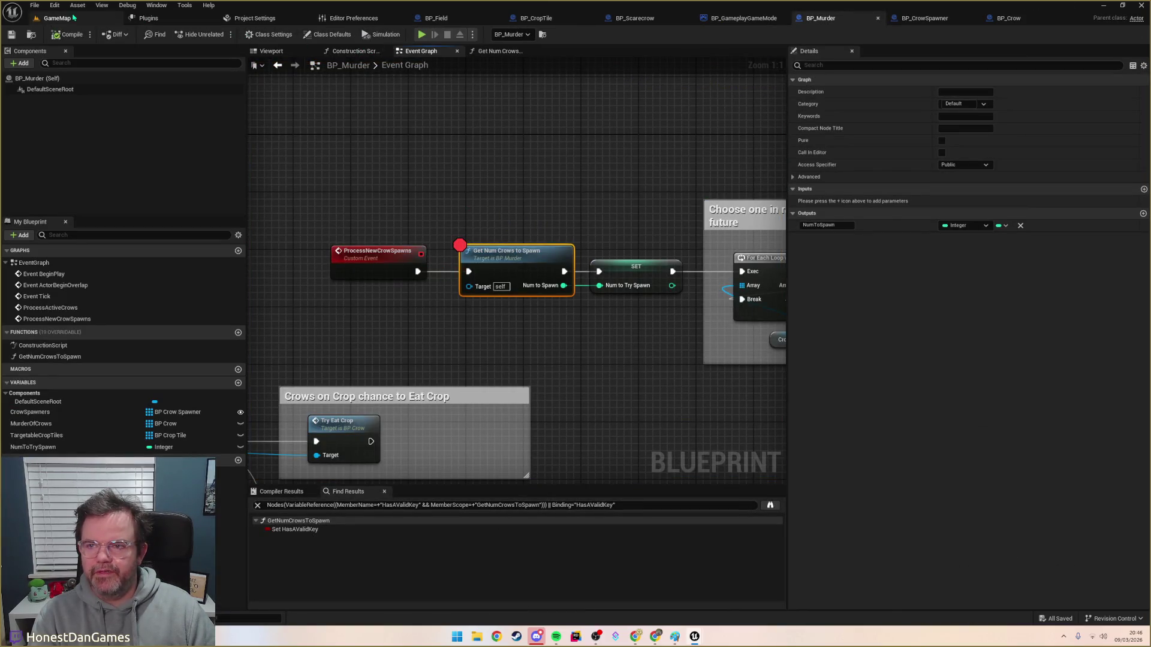
Step: Set RoundCount's default value to 1, recompile BP_GameplayGameMode, and play GameMap again
click(561, 22)
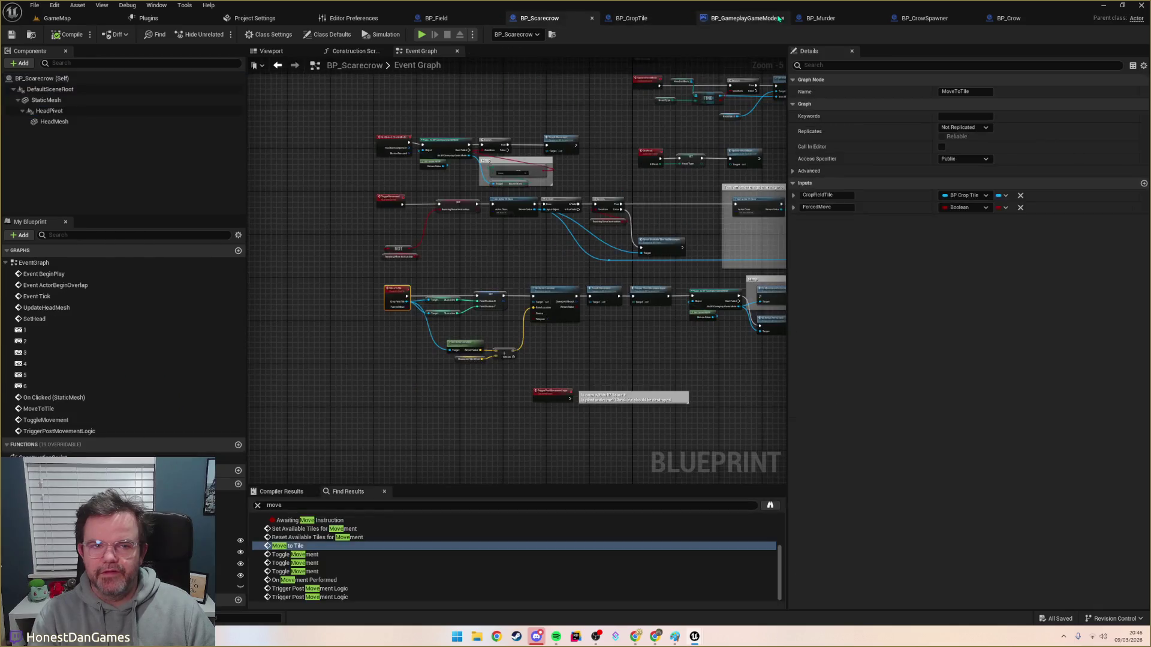
click(738, 18)
click(25, 424)
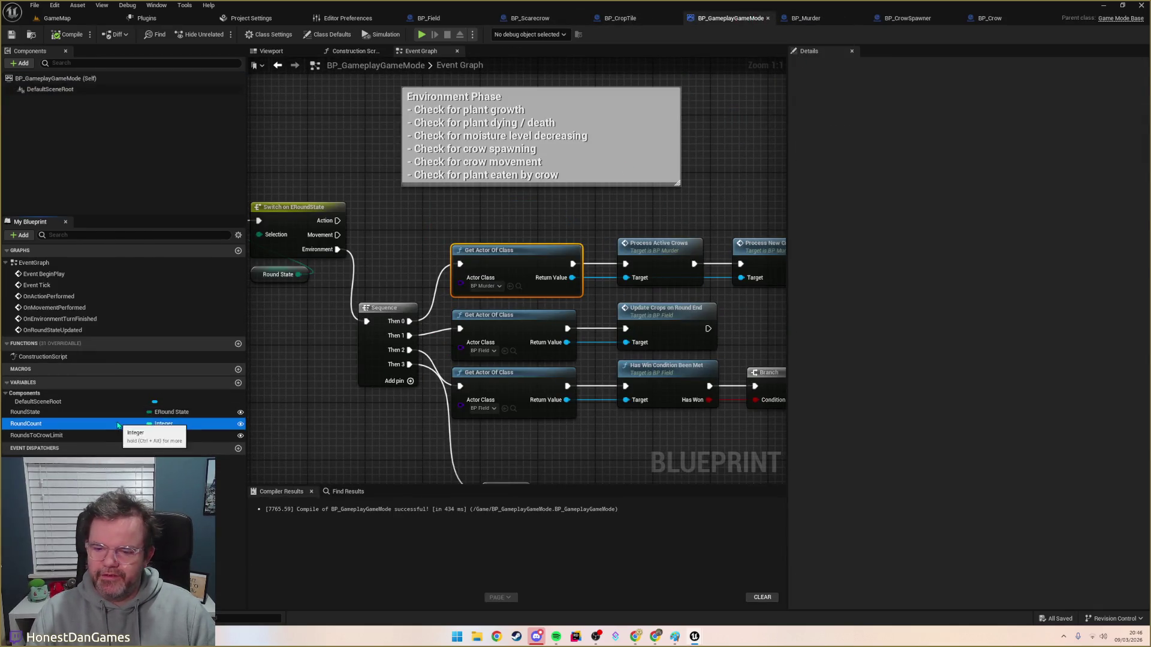
click(946, 444)
text(1)
key(Return)
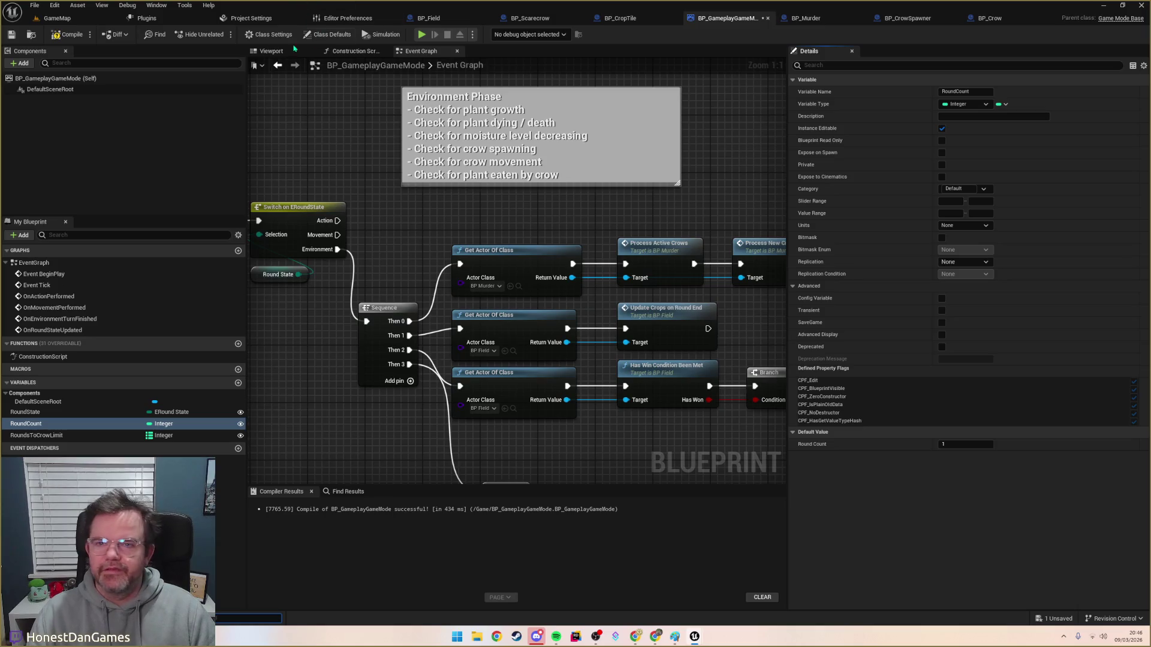
click(68, 34)
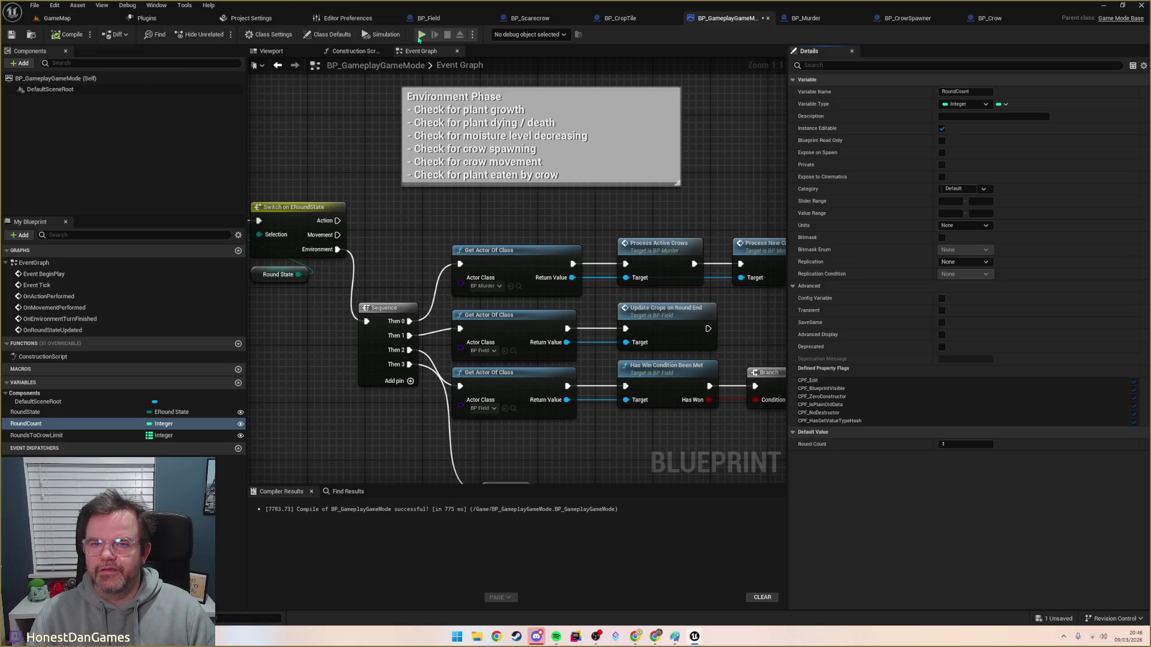
click(75, 18)
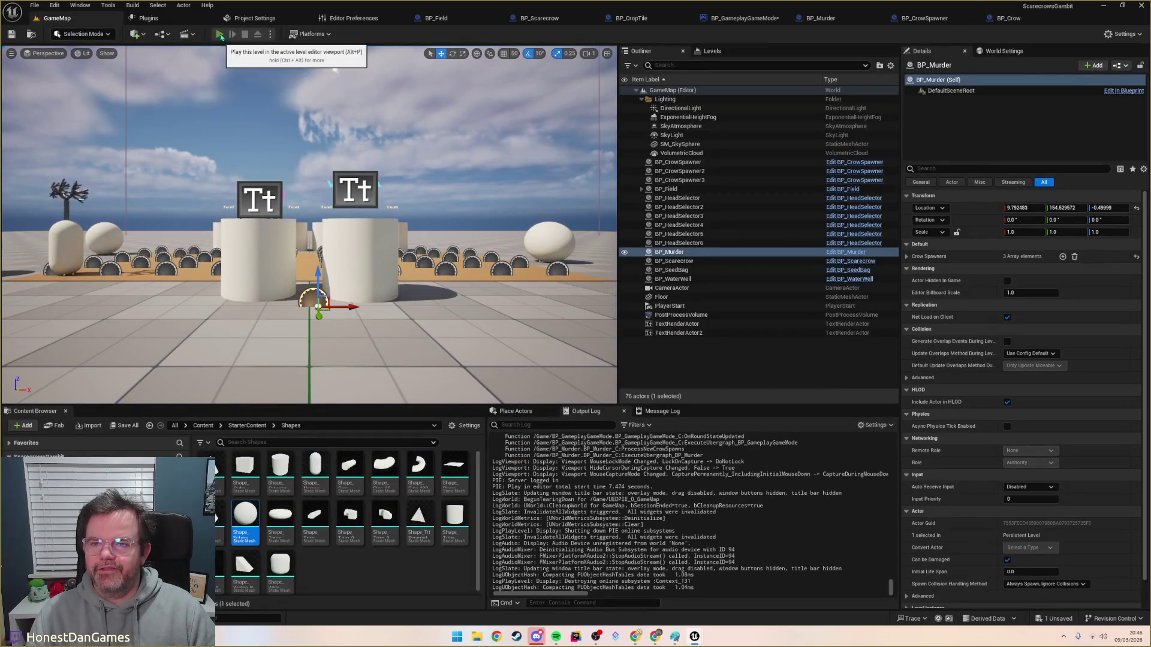
click(219, 34)
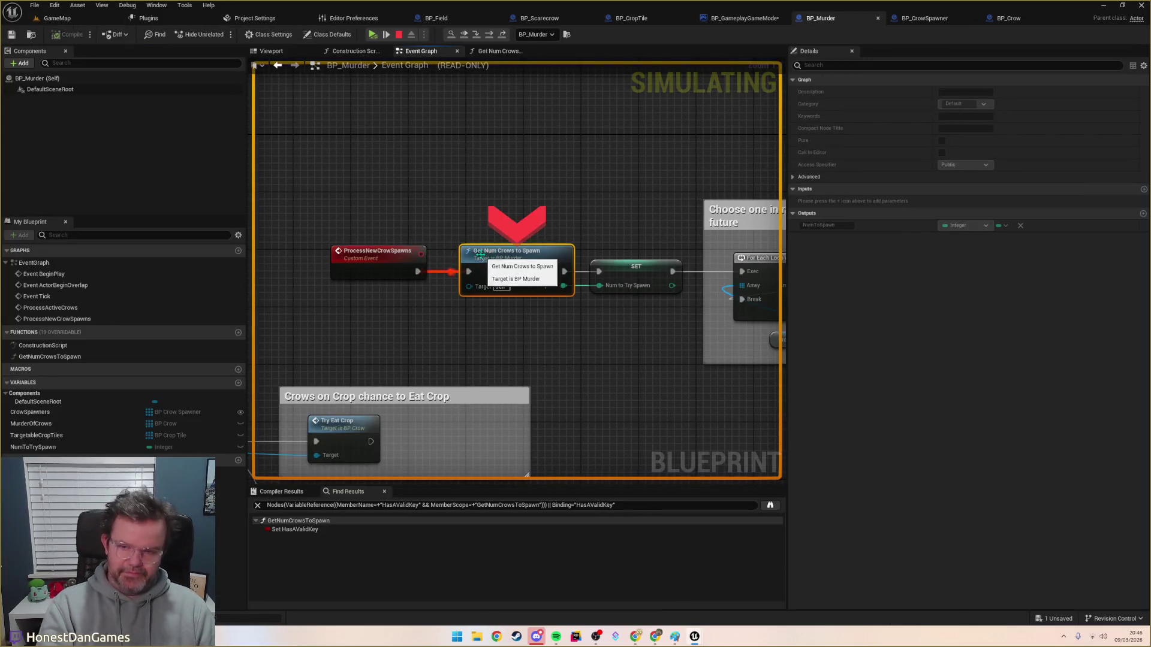
Step: Resume from the breakpoint and move the pawn three tiles right and one tile up
click(373, 35)
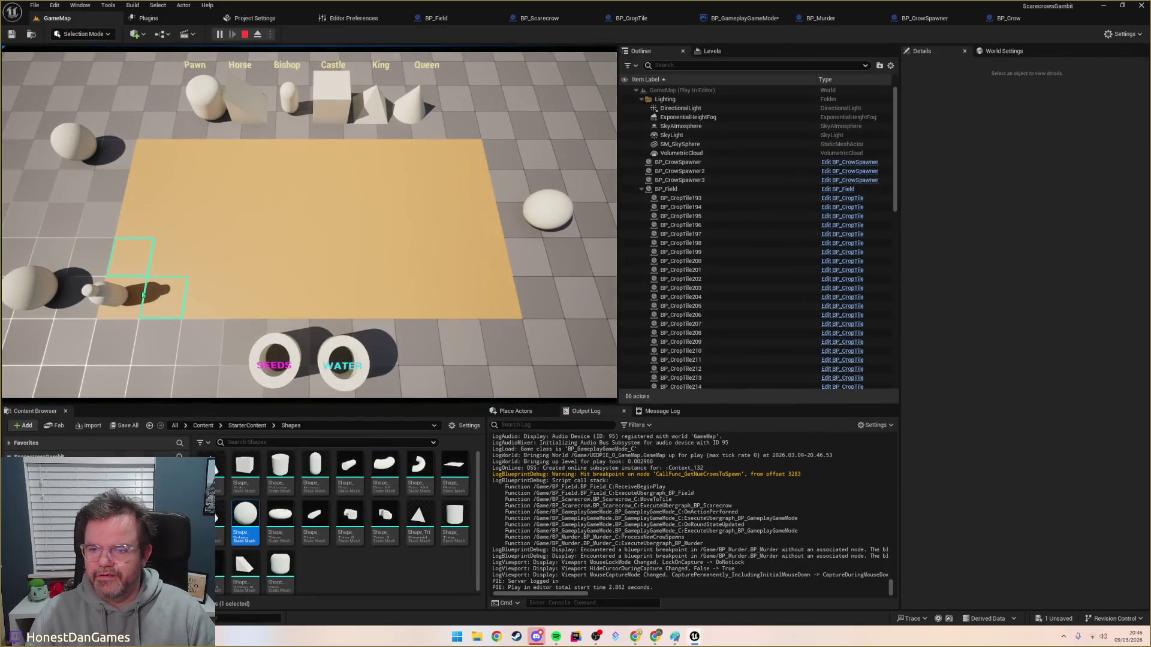
click(137, 296)
click(243, 299)
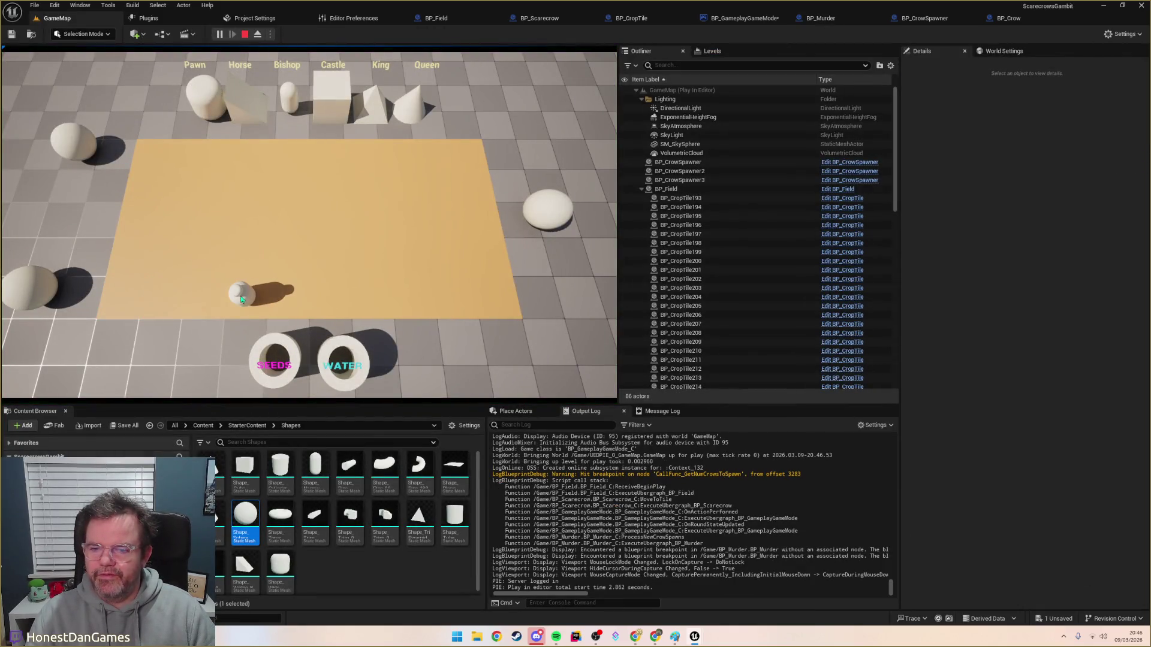
click(284, 300)
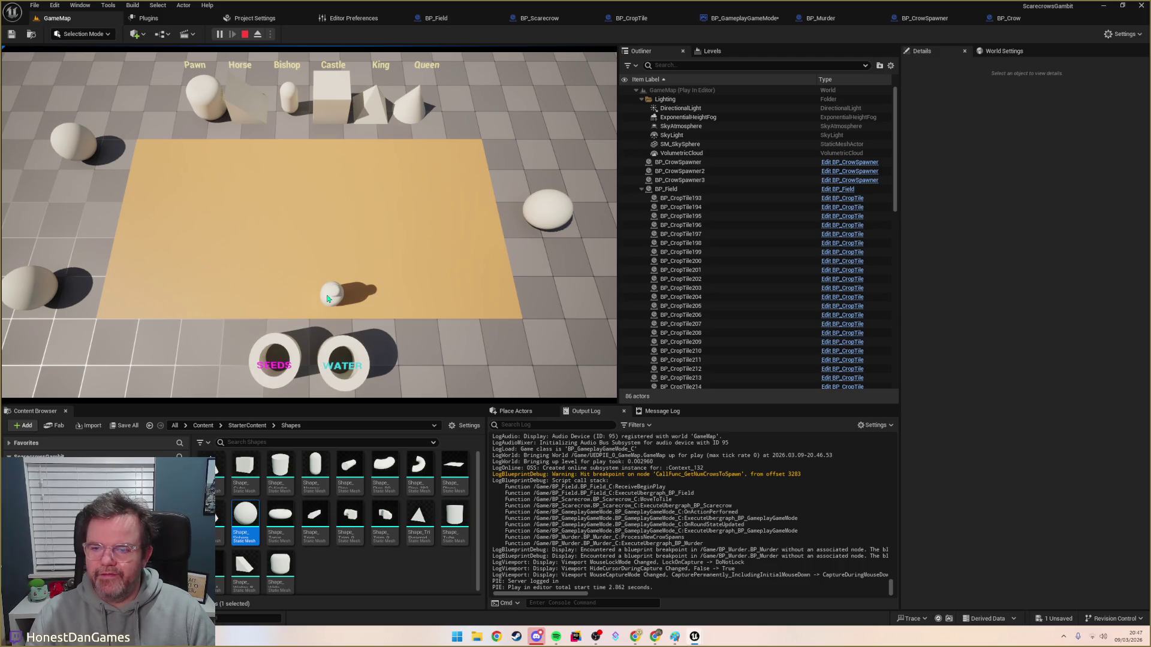
click(338, 262)
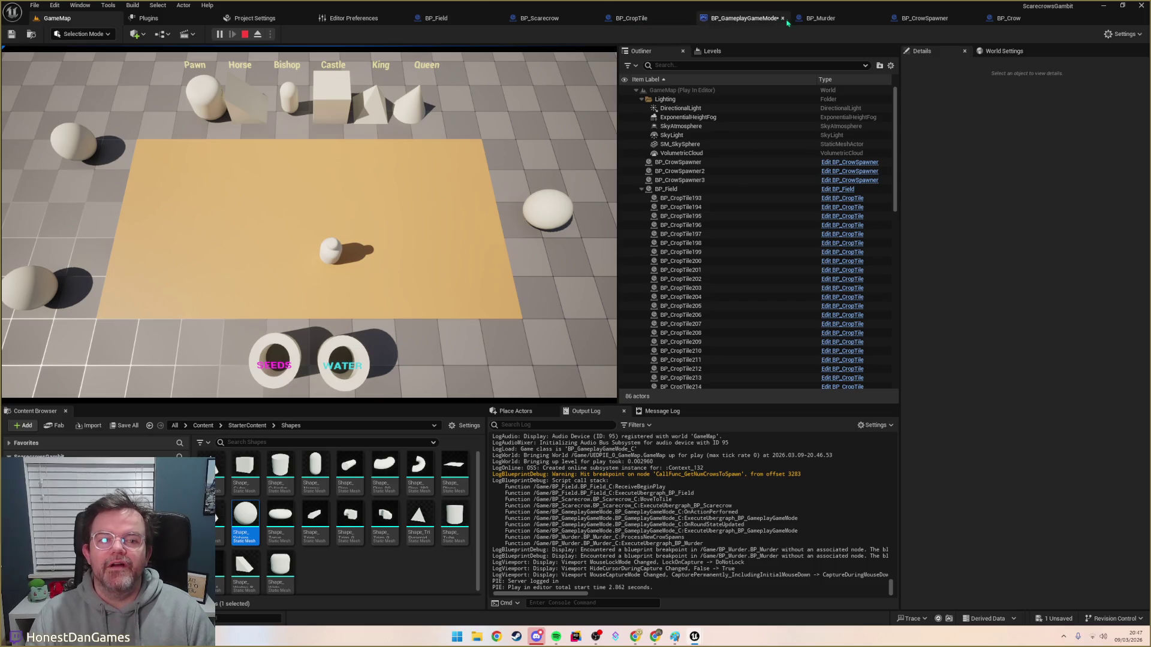
Step: Add a breakpoint on BP_Murder's Get Num Crows to Spawn node and return to the running level
click(810, 19)
right_click(520, 259)
click(530, 265)
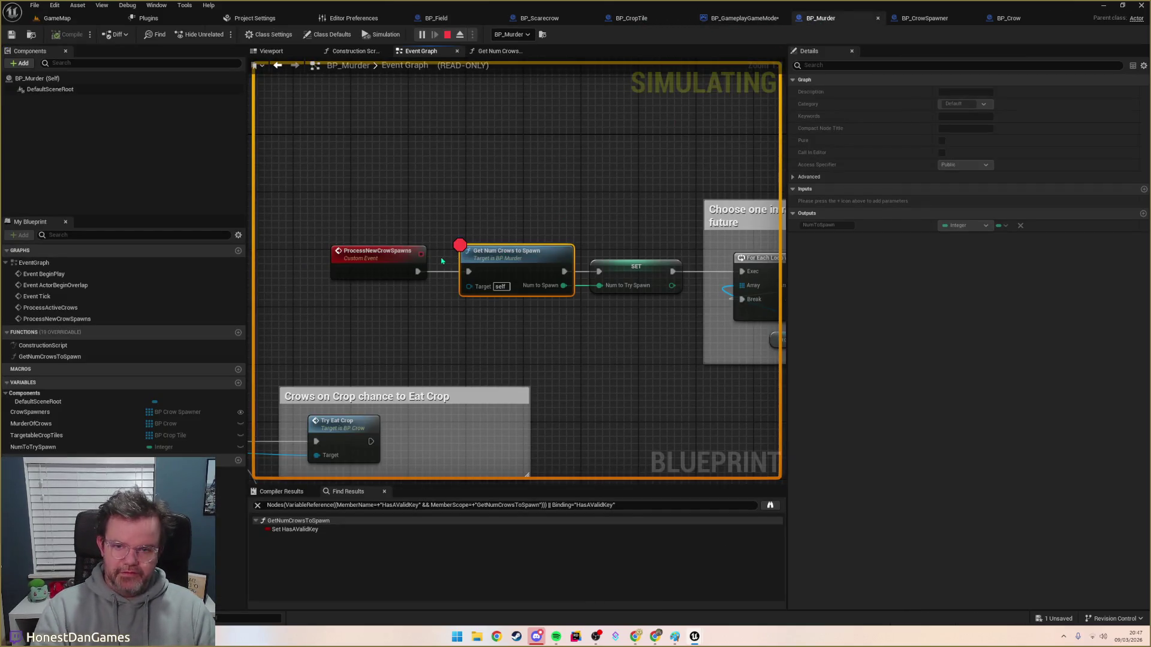
click(57, 18)
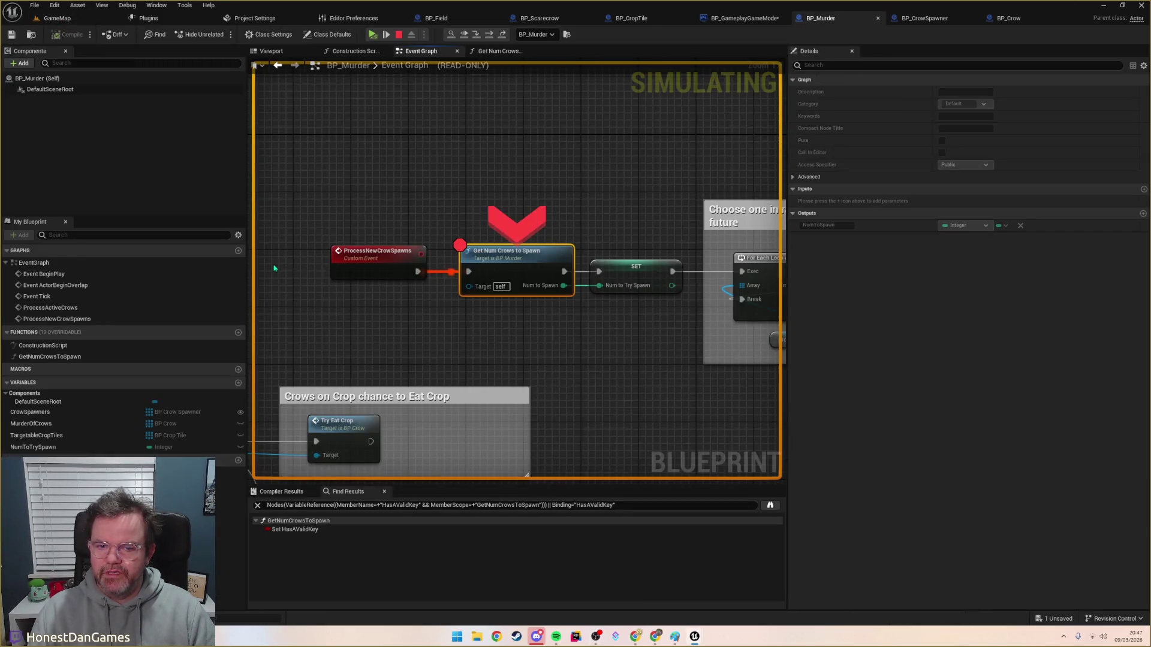
Step: Step into Get Num Crows to Spawn with F11 and advance onto the loop over the keys
key(F11)
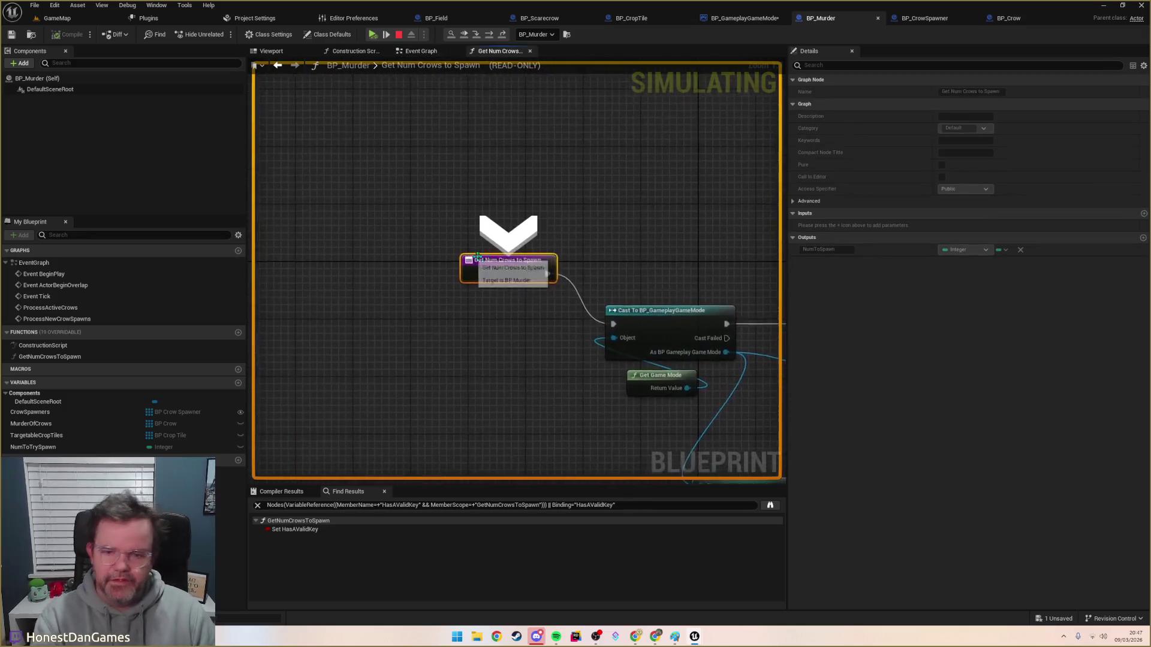
key(F11)
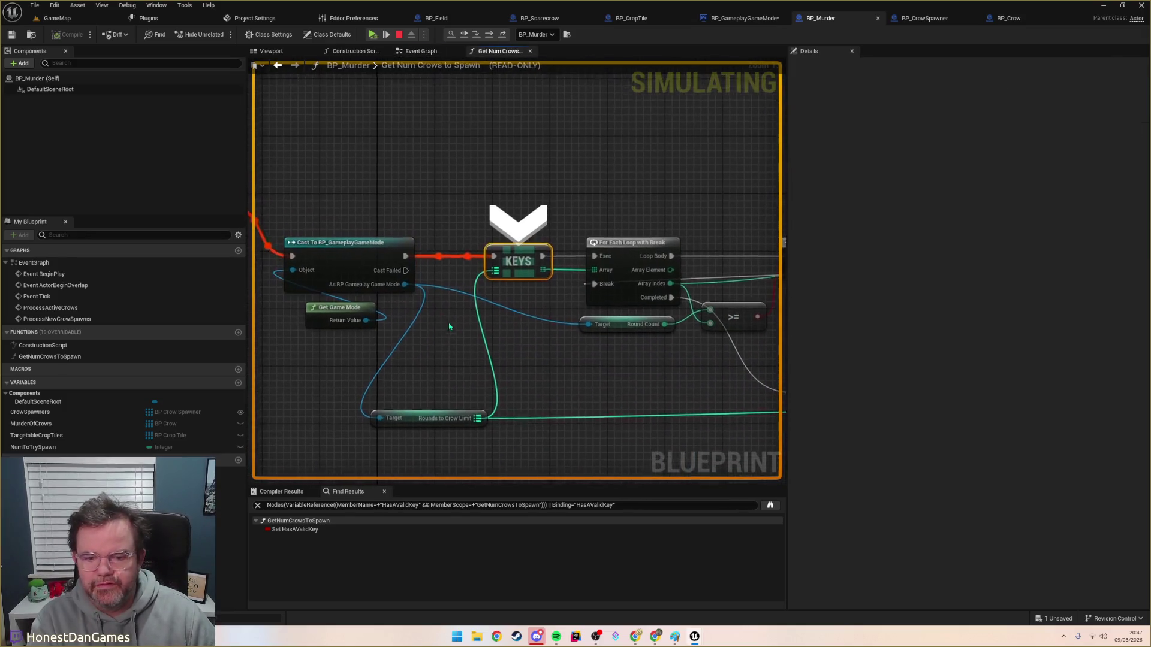
mouse_move(472, 429)
key(F11)
mouse_move(548, 331)
drag(528, 317, 409, 326)
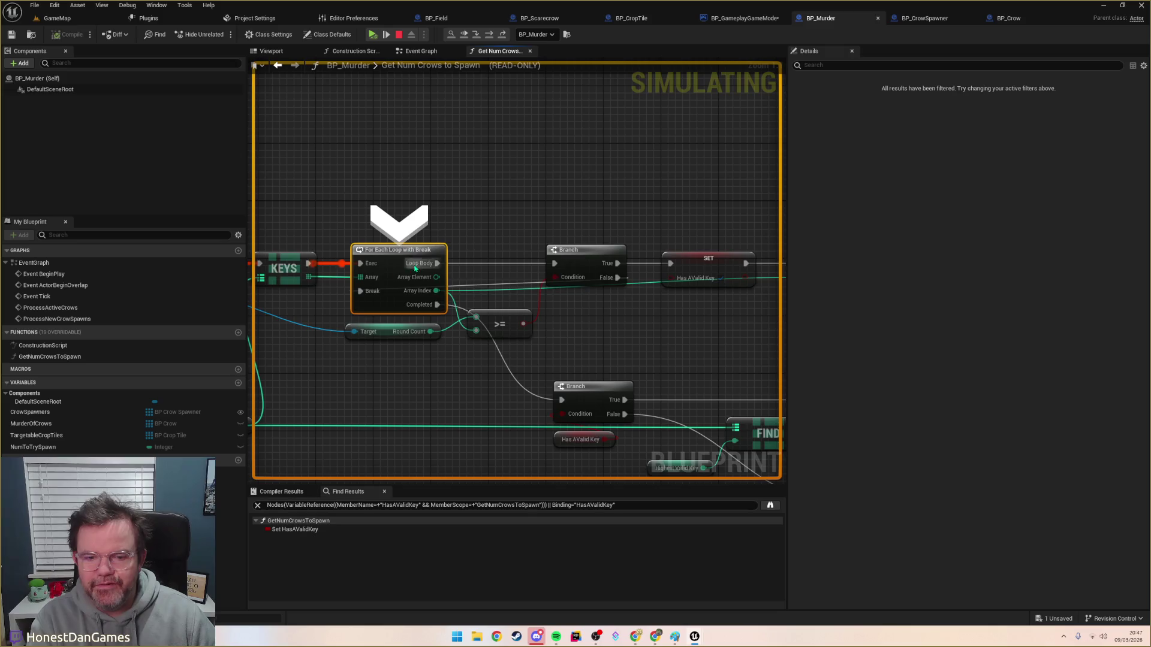
Step: Step over the Branch, Has A Valid Key and Highest Valid Key nodes, expanding the map keys
mouse_move(475, 330)
key(F10)
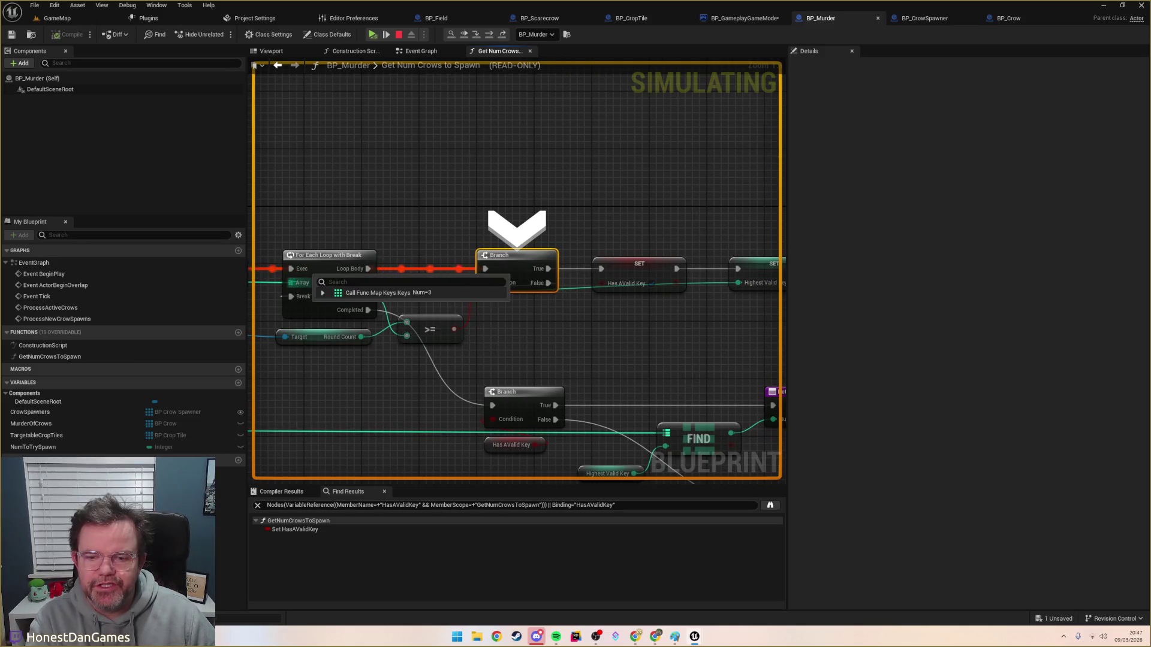
click(322, 294)
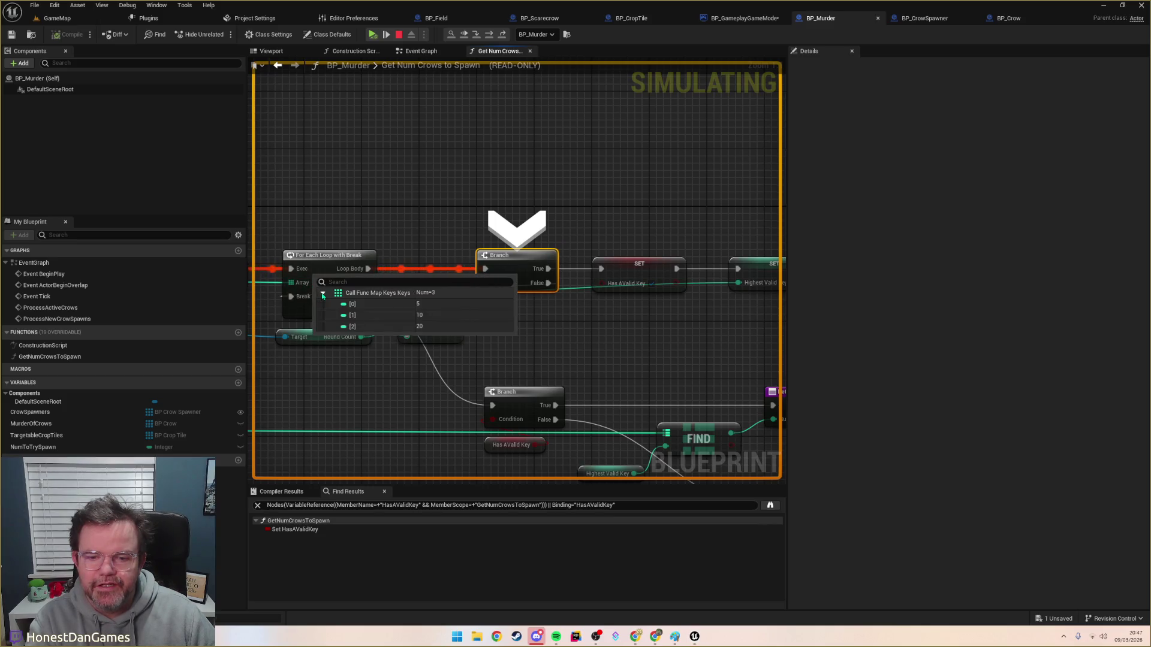
key(F10)
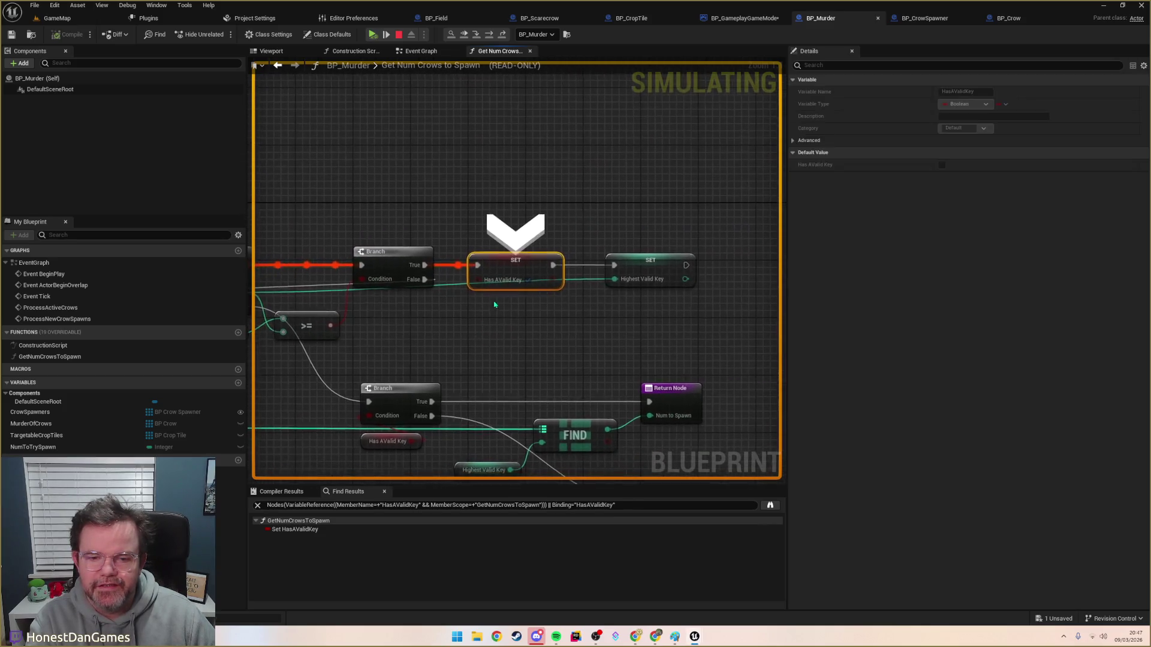
key(F10)
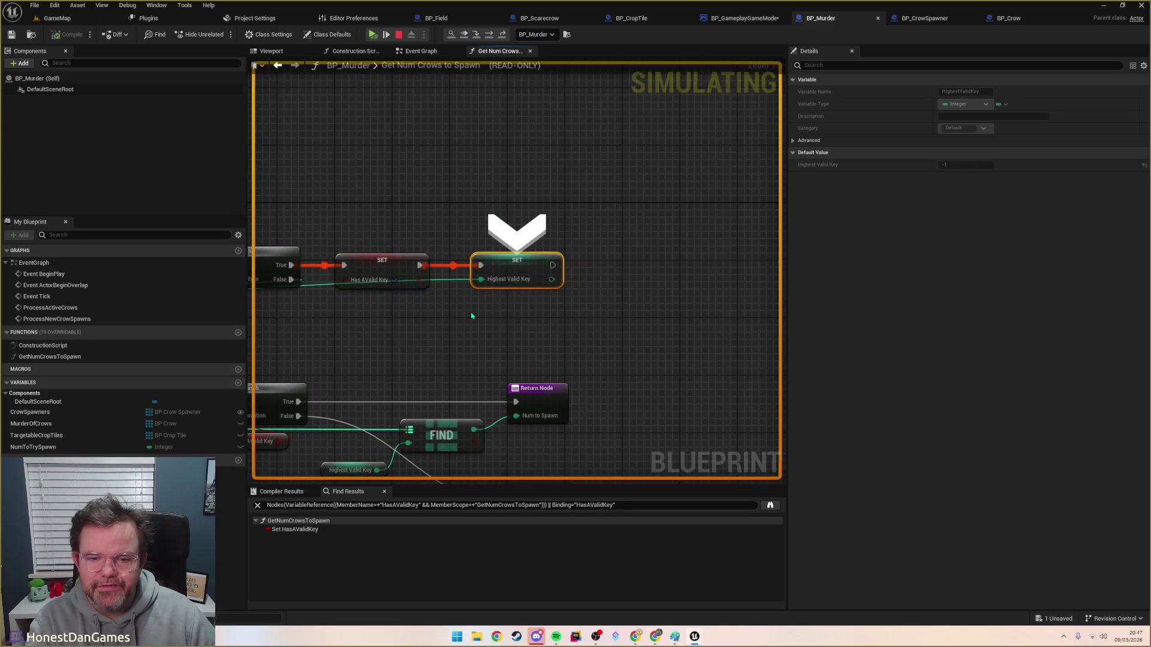
mouse_move(437, 292)
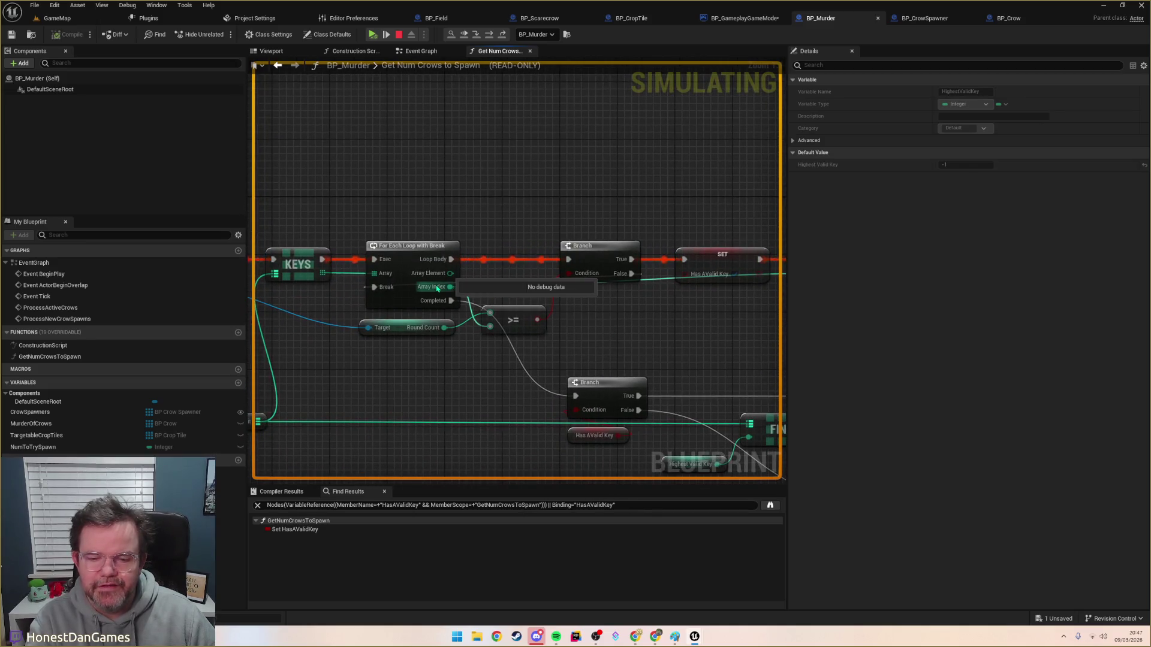
Step: Stop the simulation and wire Array Element into the SET Highest Valid Key node
mouse_move(662, 320)
mouse_down()
mouse_move(497, 326)
mouse_move(580, 342)
mouse_up()
click(399, 34)
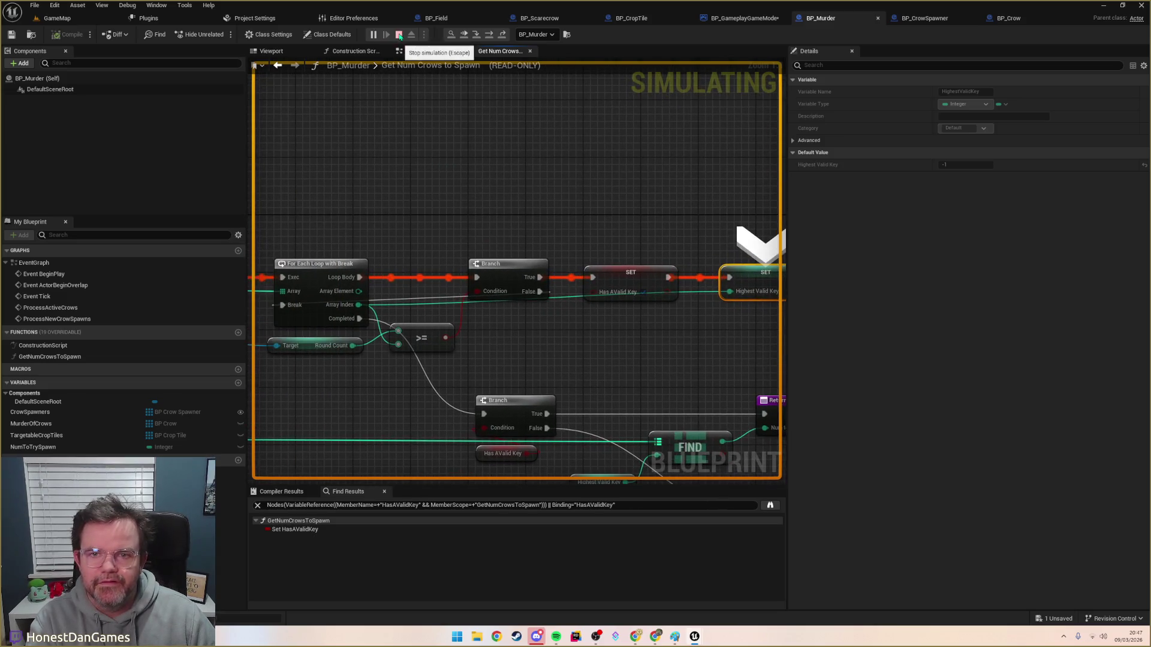
mouse_move(730, 291)
mouse_down()
mouse_move(564, 277)
mouse_move(497, 303)
mouse_move(158, 276)
mouse_move(475, 318)
mouse_move(573, 294)
mouse_up()
drag(477, 330, 606, 331)
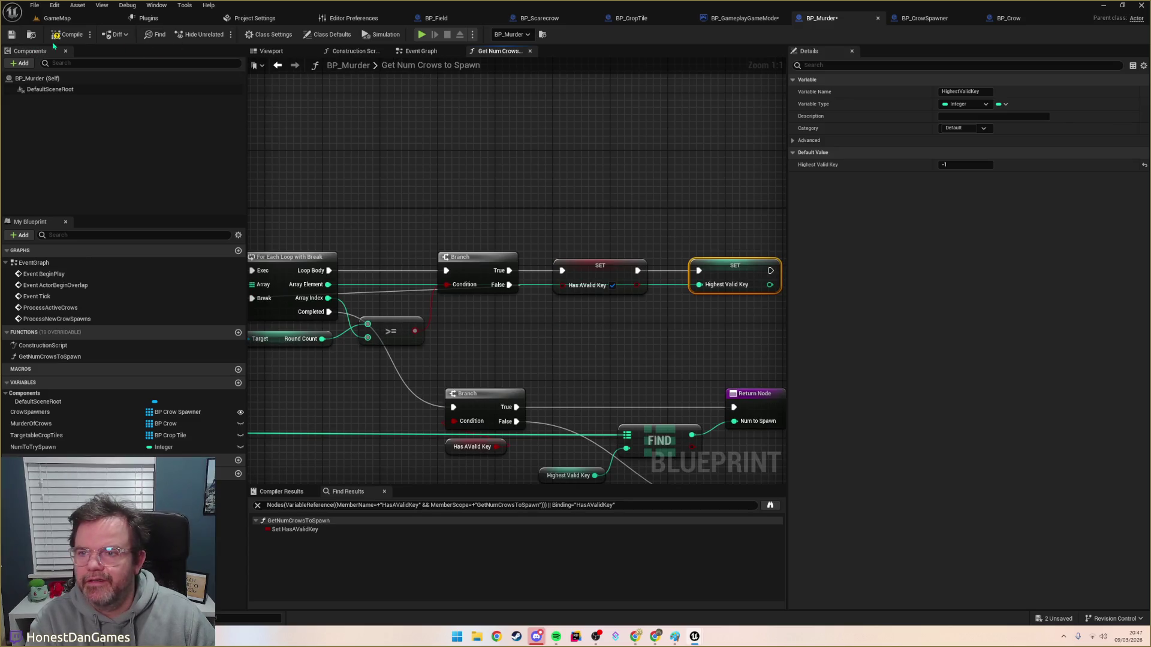
Step: Save BP_Murder, start Play on GameMap and resume past the breakpoint
click(11, 34)
click(57, 18)
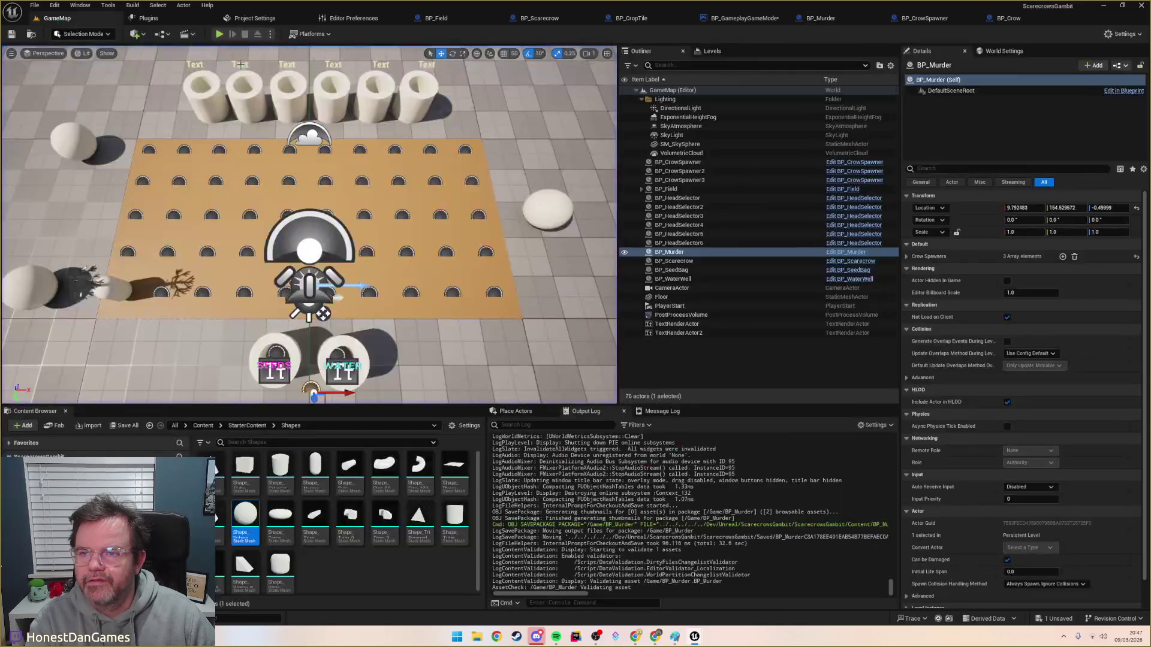
click(221, 35)
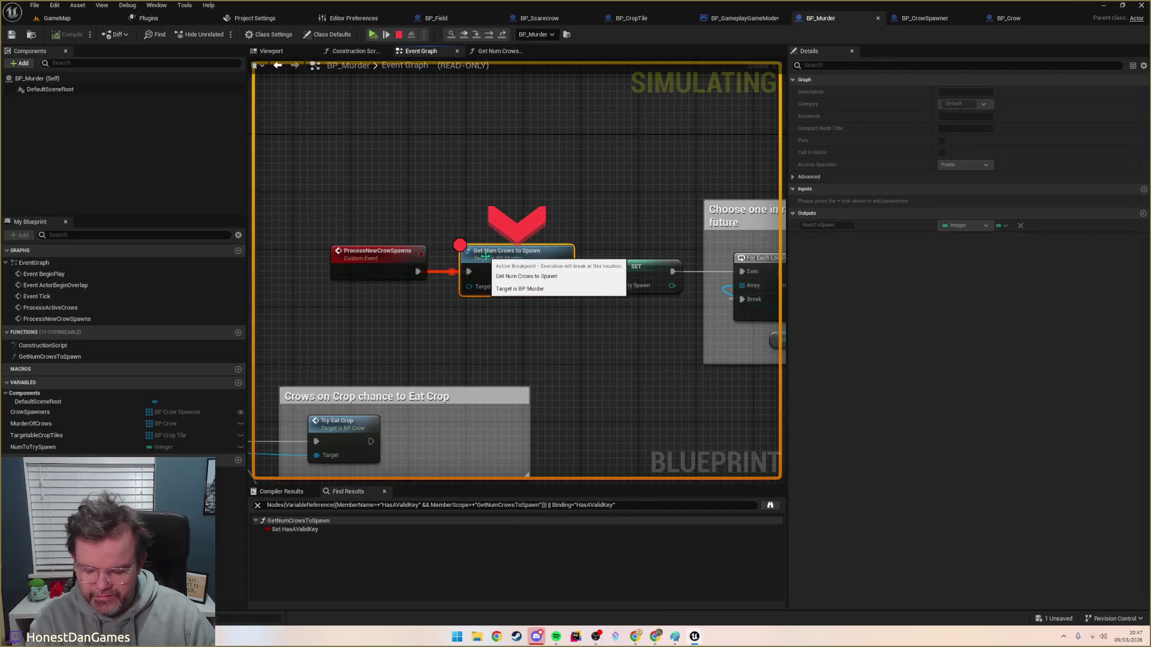
click(373, 34)
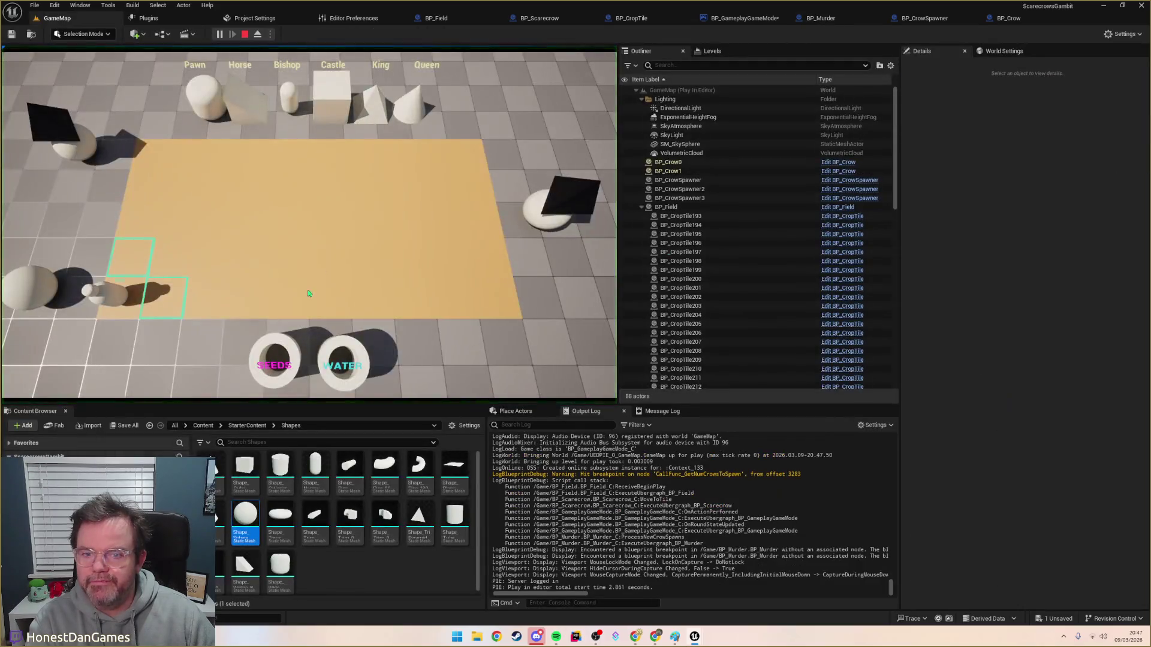
Step: Move the pawn three tiles right, one up and one right, then restart the play session
click(155, 259)
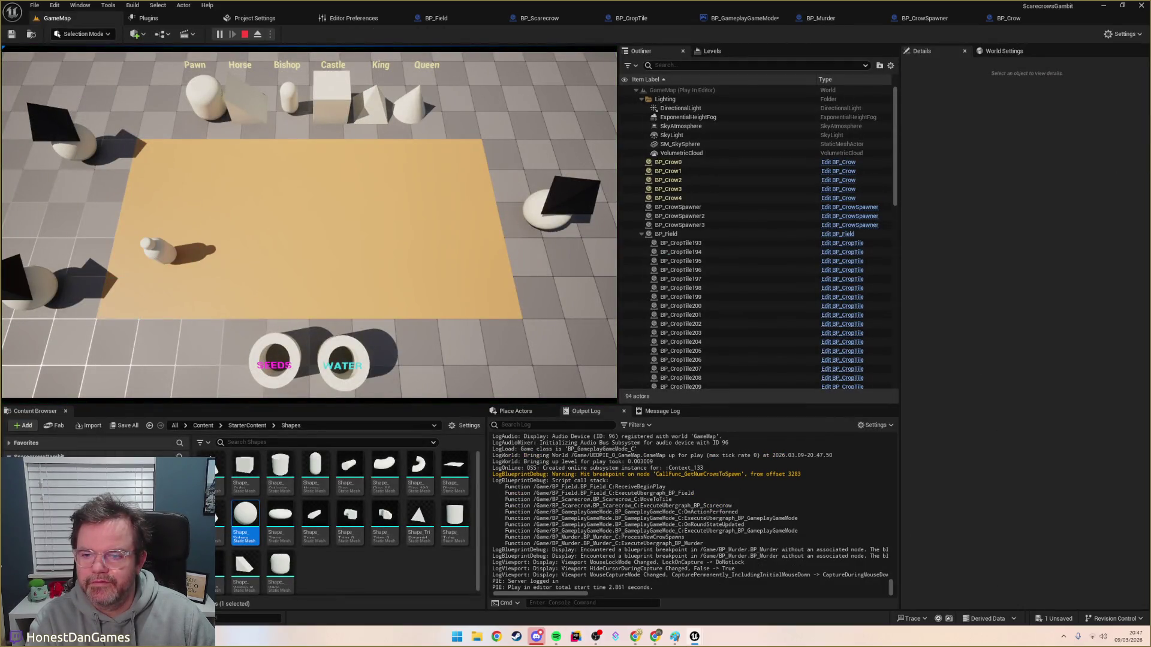
click(210, 257)
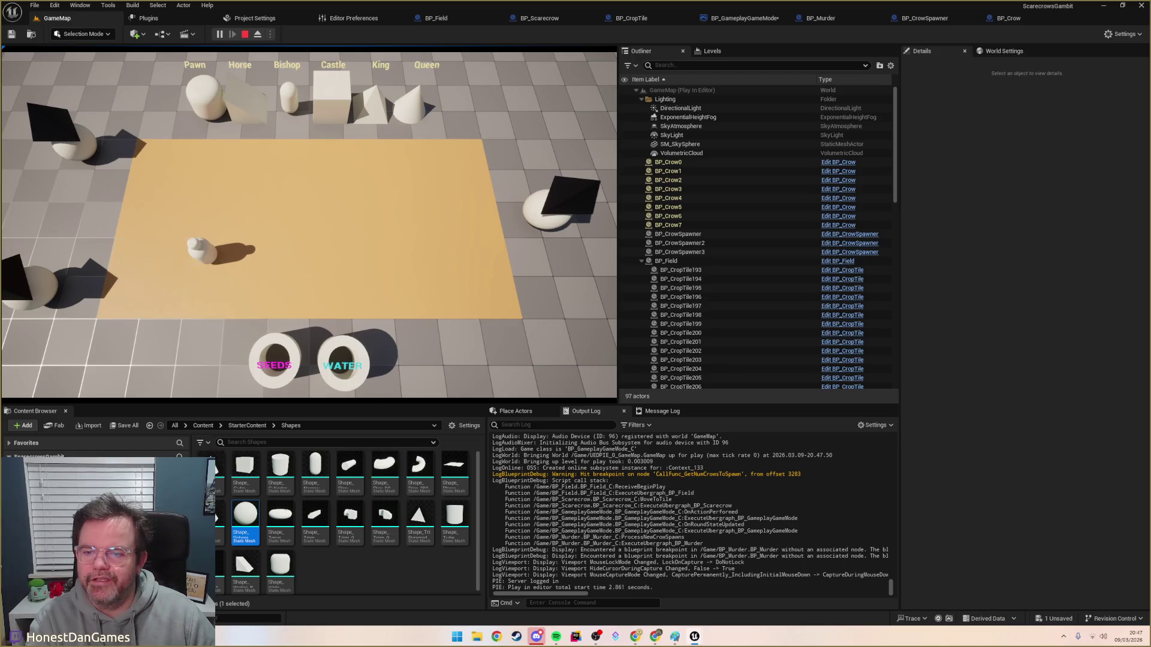
click(234, 256)
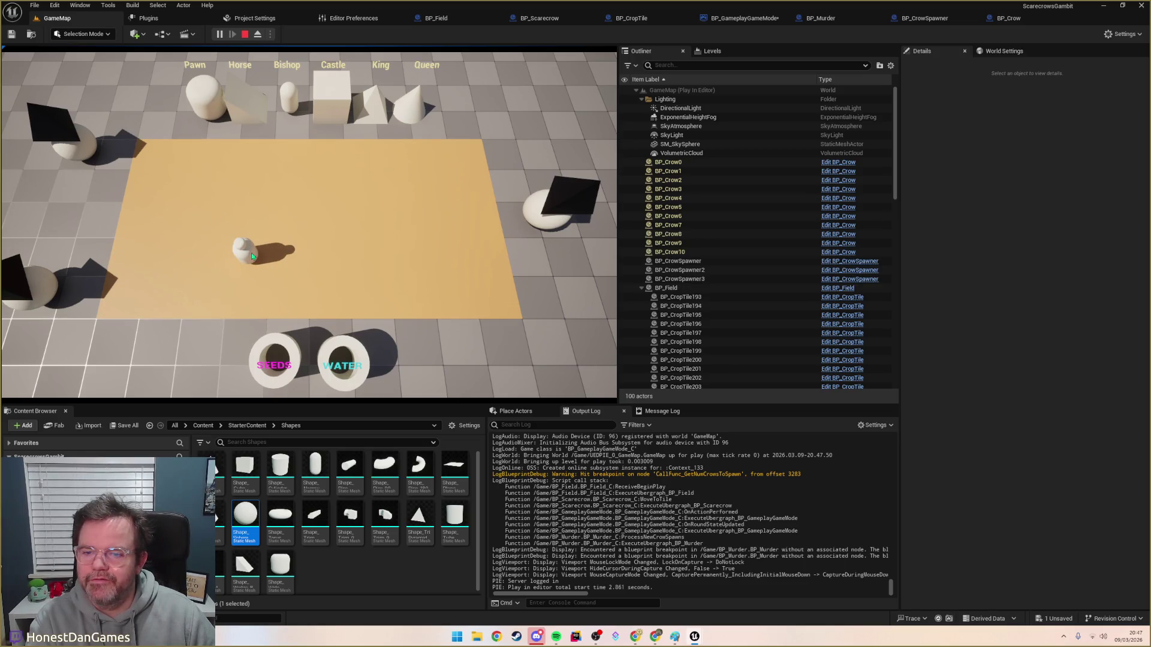
click(253, 222)
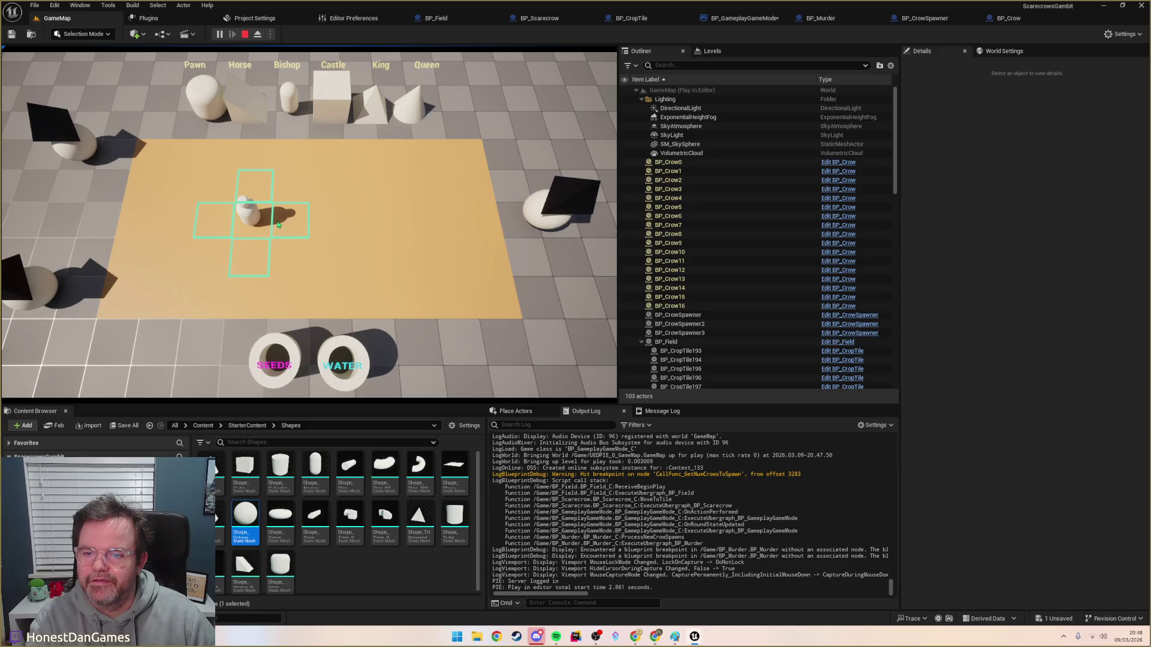
click(277, 226)
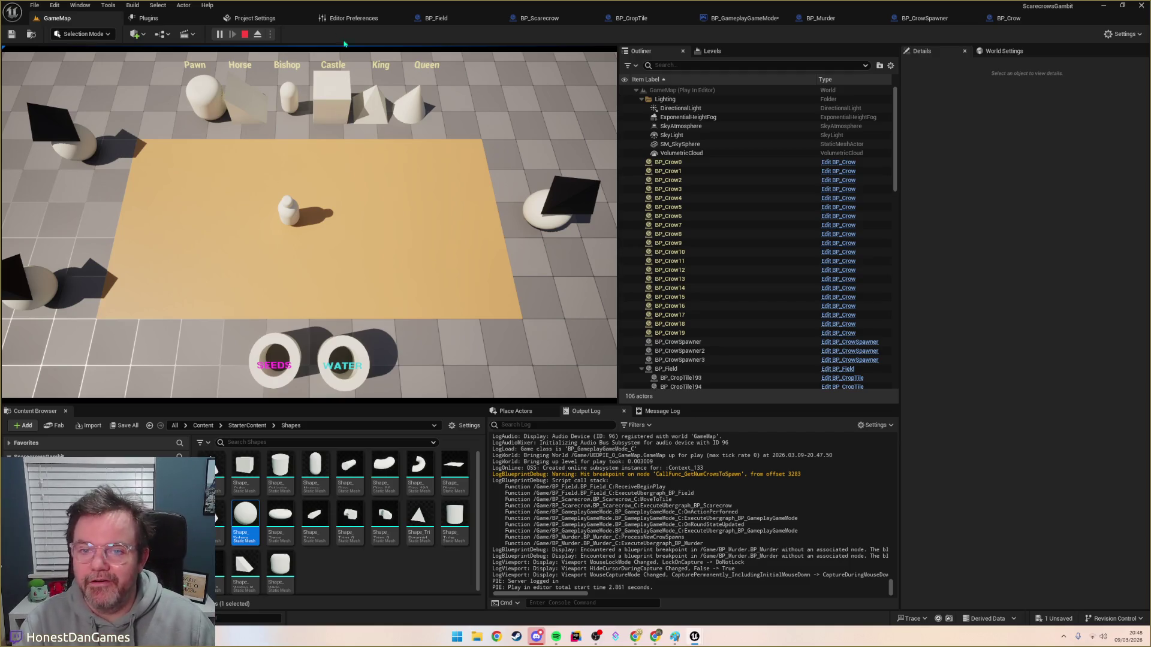
click(244, 34)
click(219, 34)
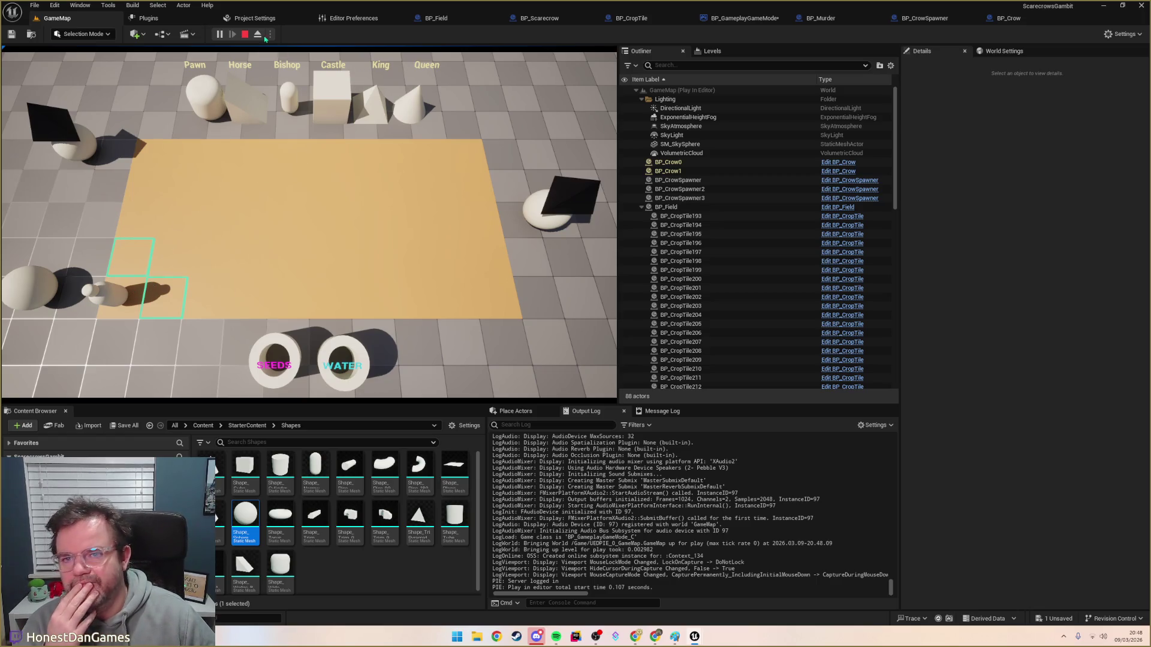
Step: Go to BP_Murder's event graph and toggle an F9 breakpoint on Get Num Crows to Spawn
click(623, 18)
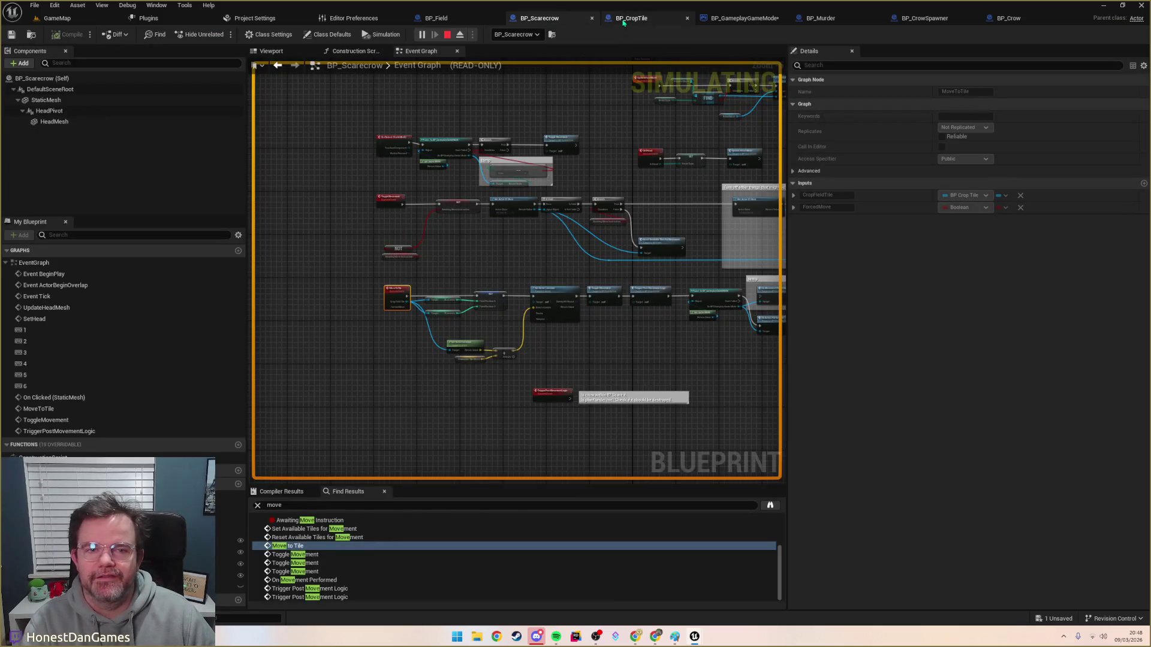
click(749, 18)
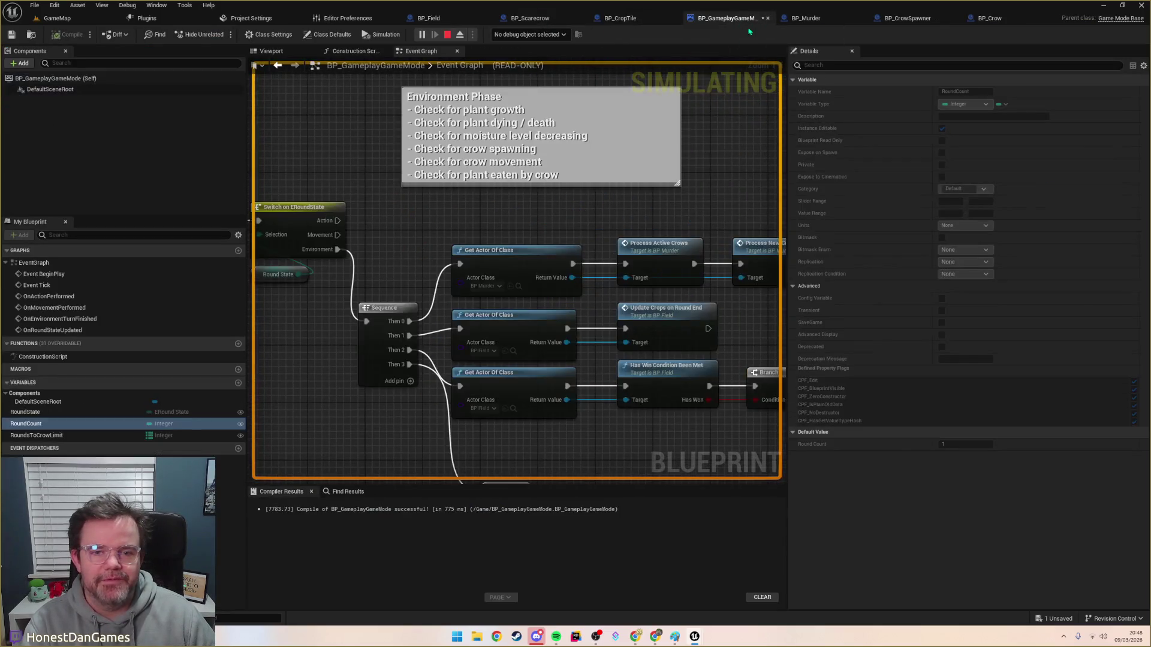
click(802, 19)
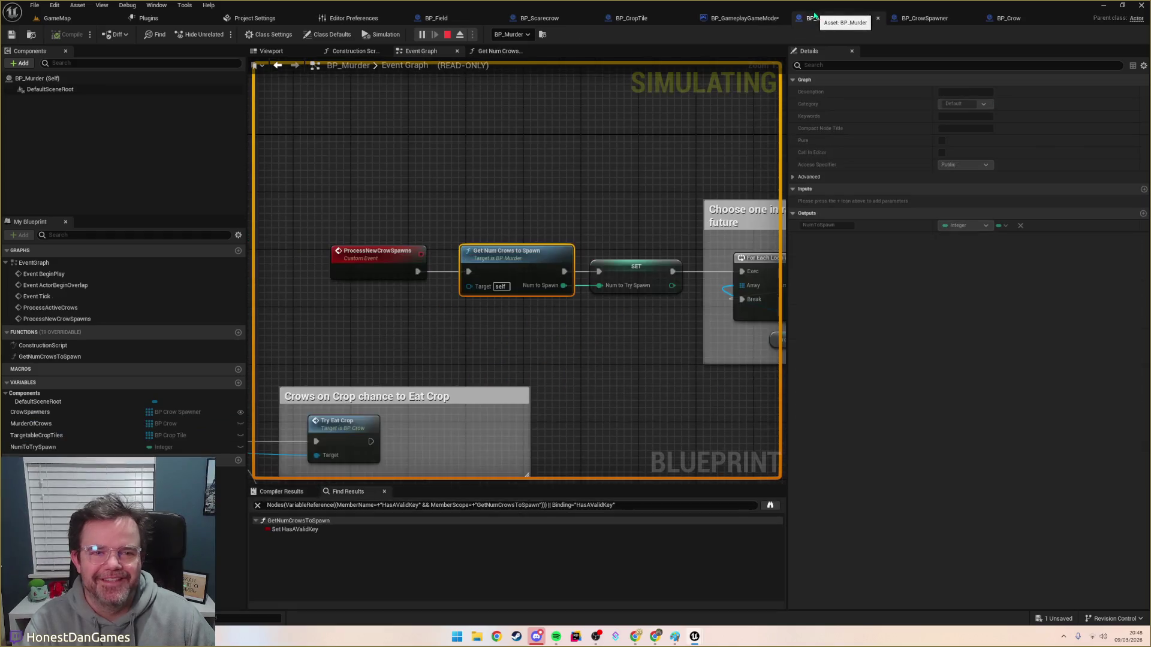
click(918, 19)
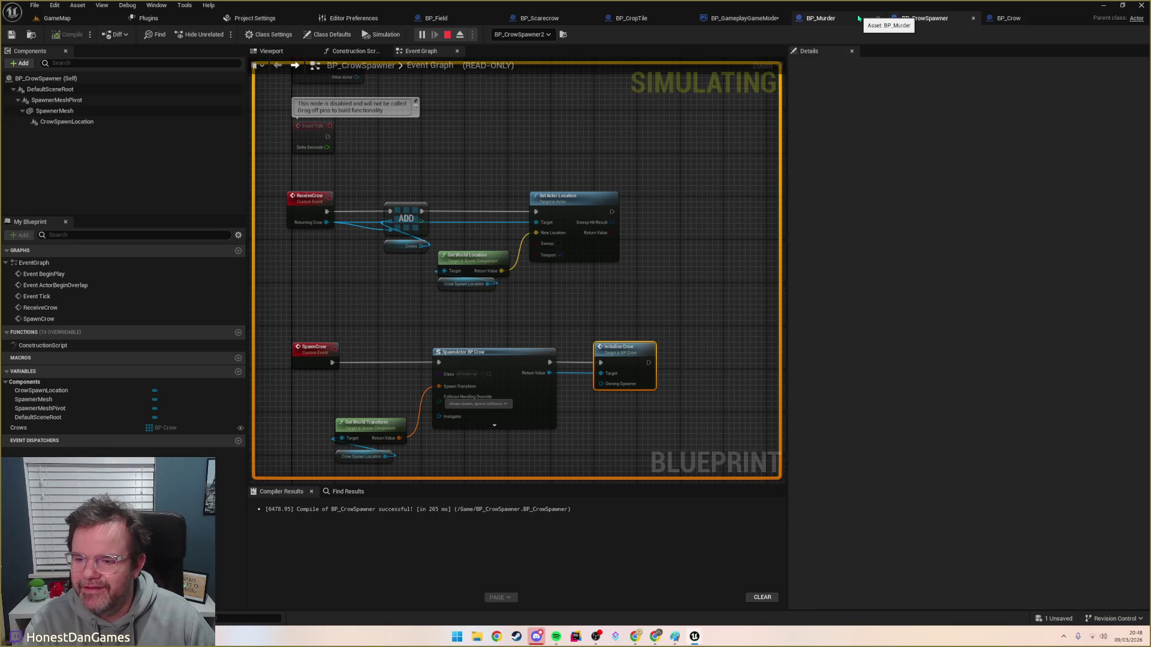
click(858, 19)
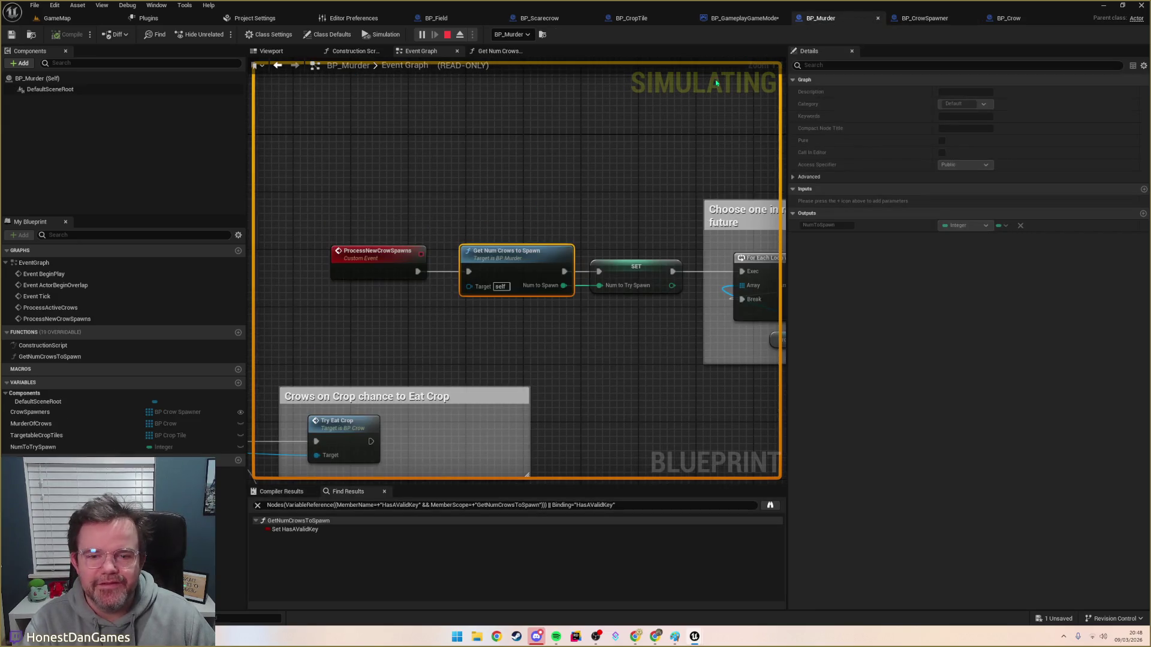
key(F9)
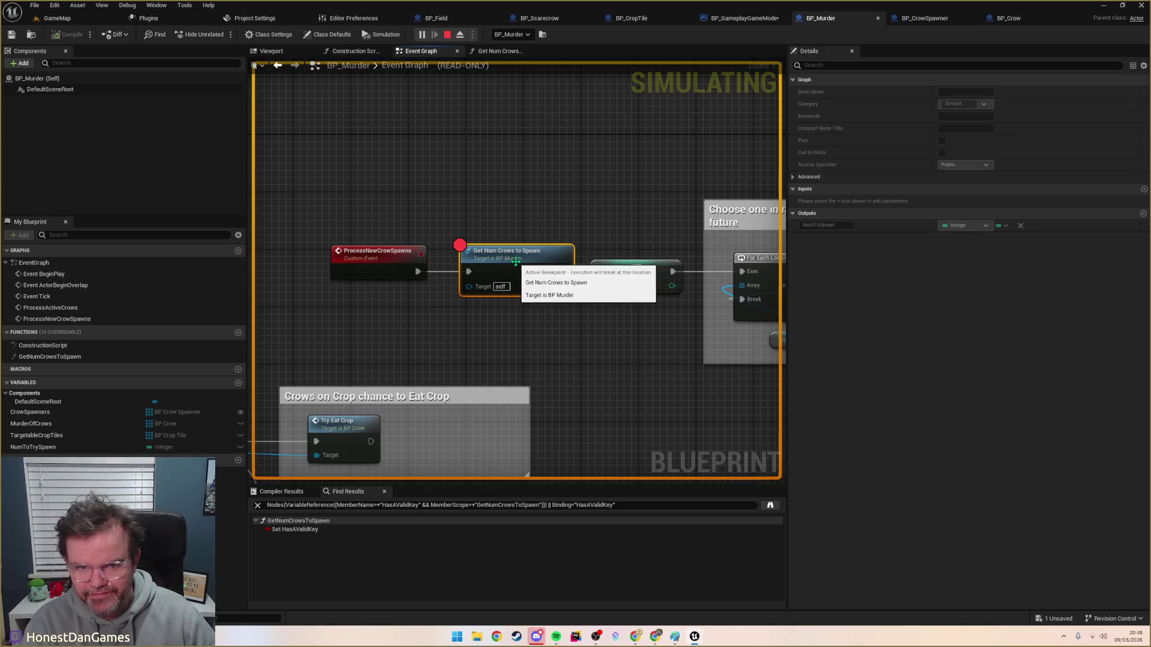
key(alt+Tab)
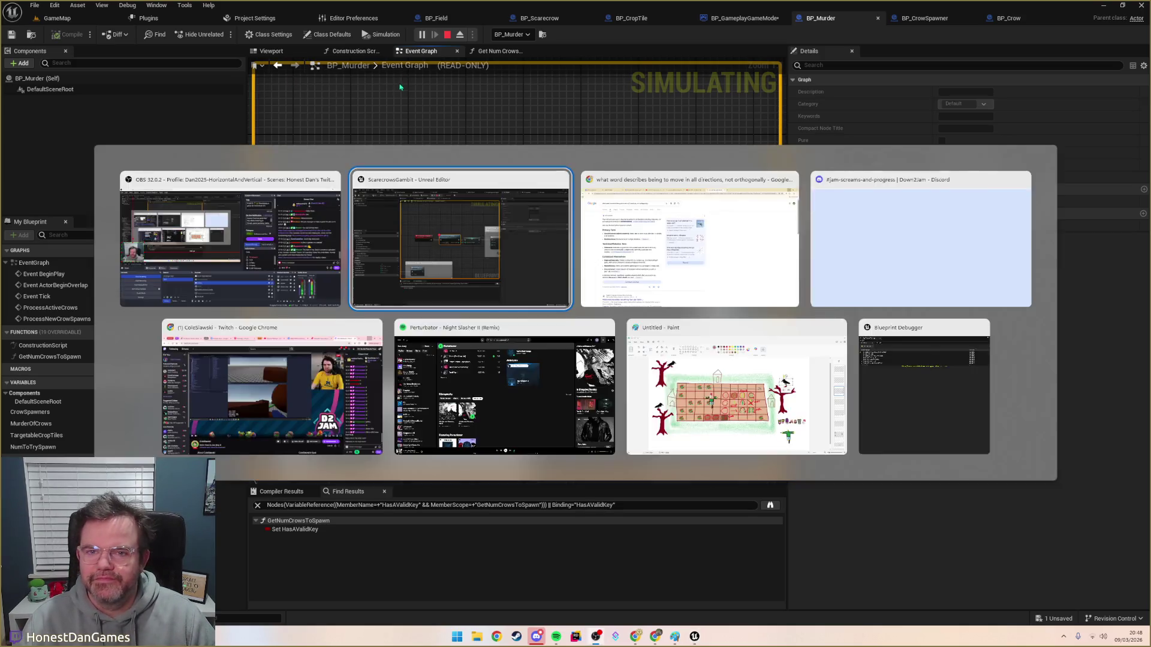
key(alt+Tab)
key(alt+Tab)
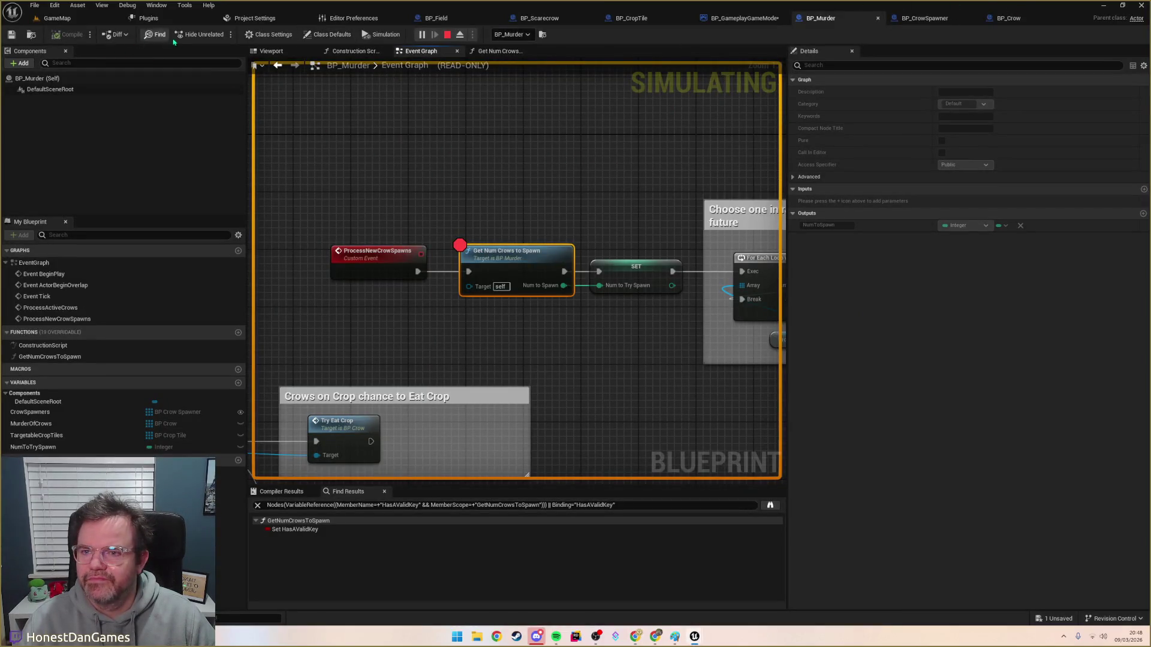
Step: Step with F11 into Get Num Crows to Spawn, through the Branch and SET, into the For Each Loop
click(57, 18)
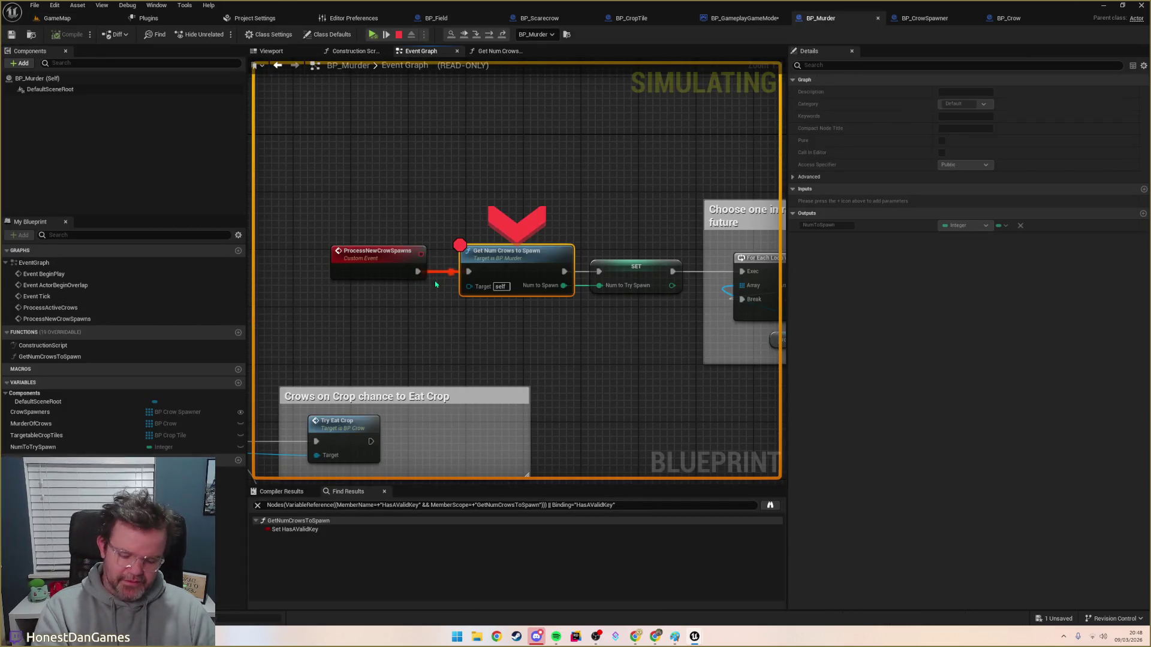
key(F11)
key(F11)
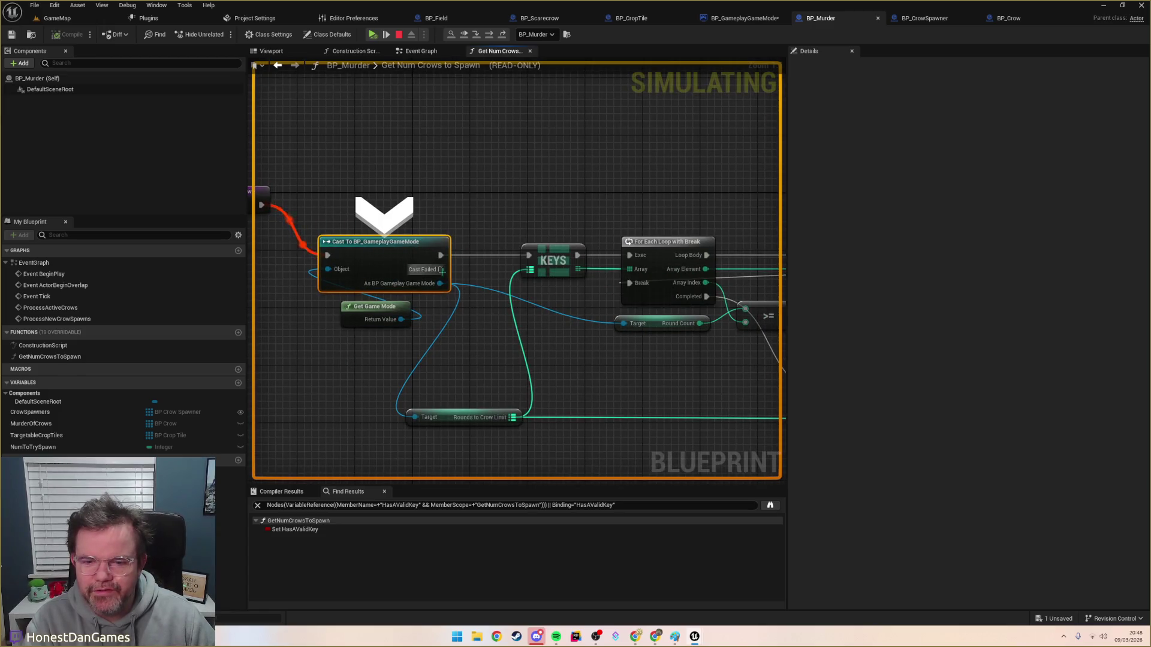
key(F11)
key(F11)
mouse_move(547, 324)
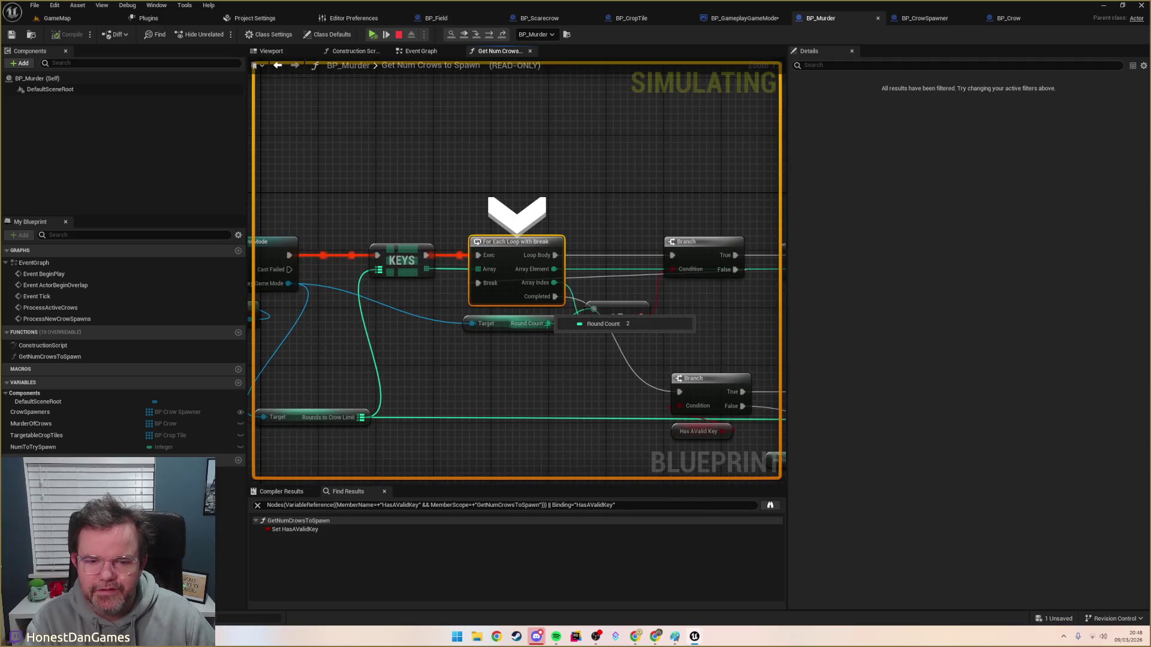
mouse_move(361, 417)
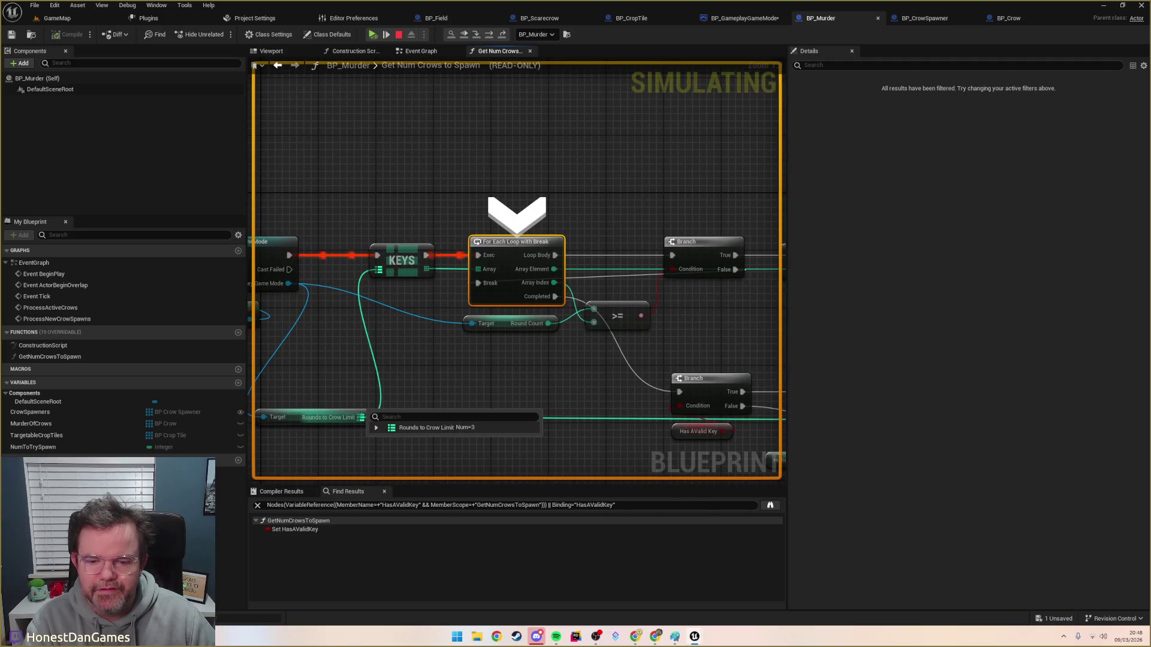
key(F11)
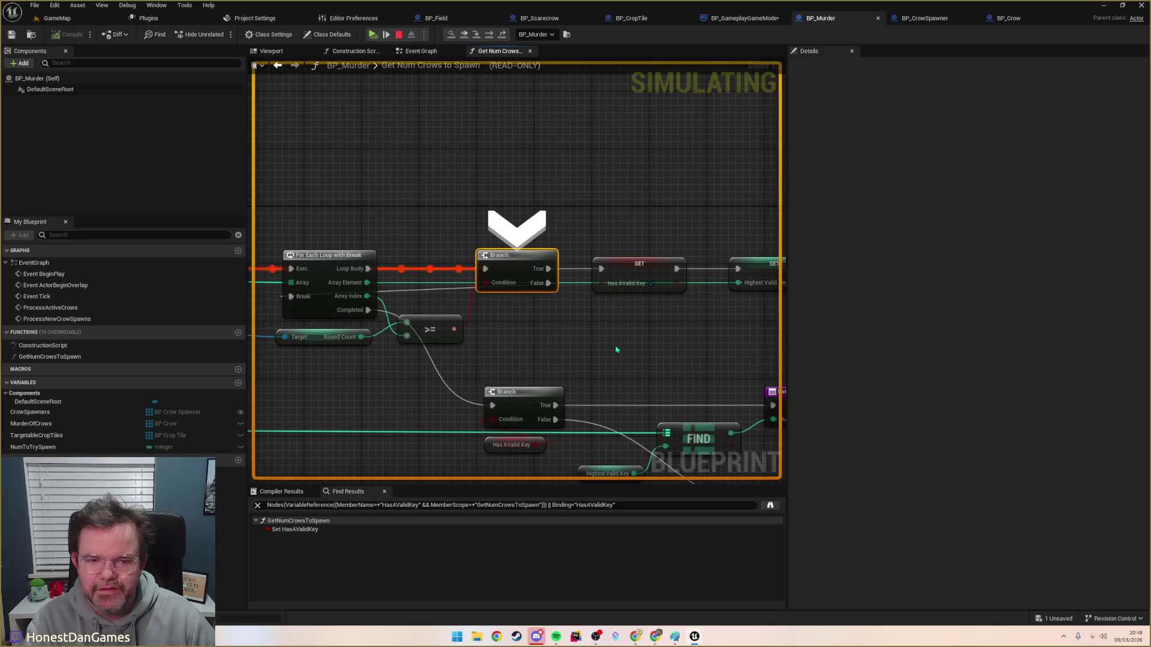
drag(539, 286, 537, 290)
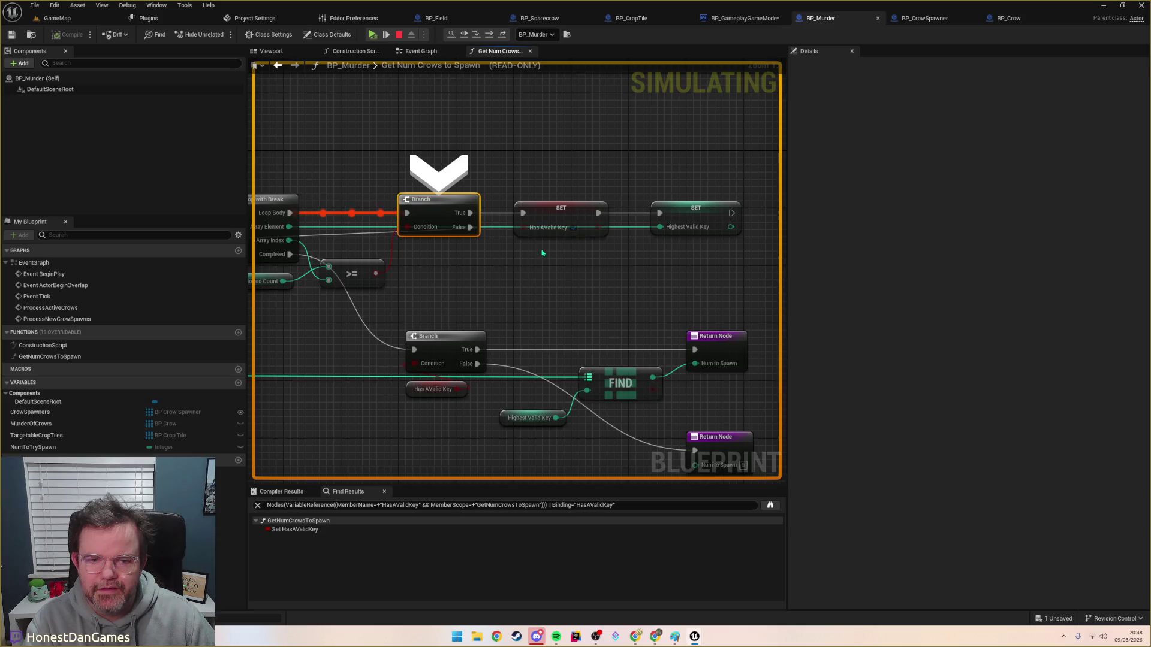
key(F11)
key(F11)
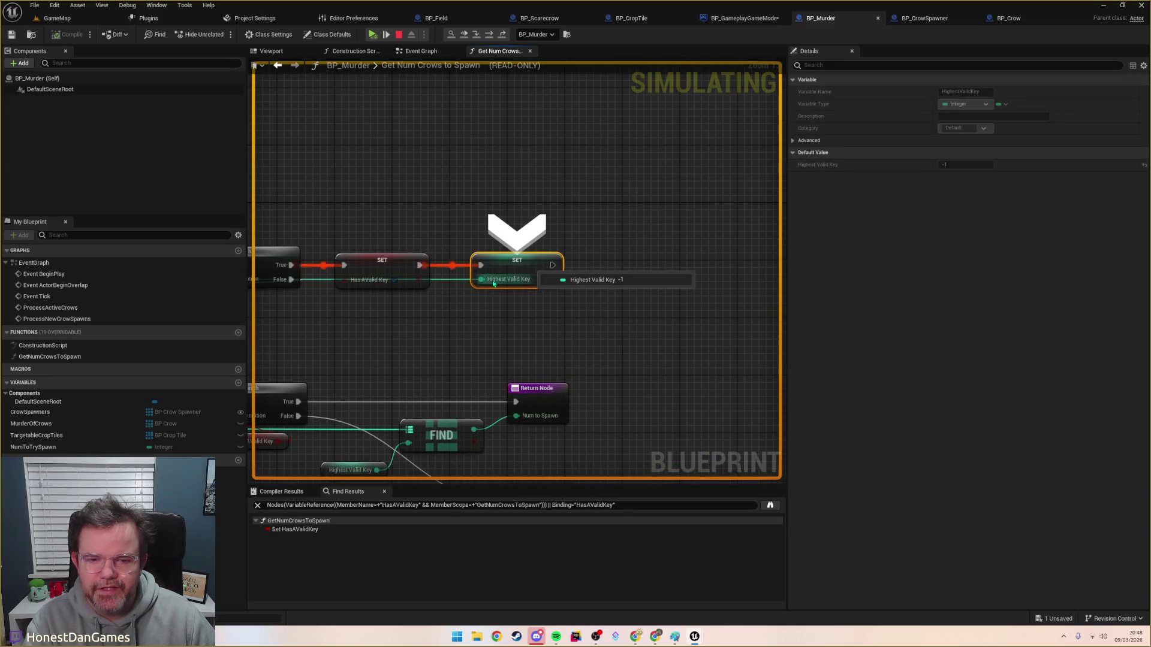
mouse_move(457, 298)
mouse_down()
mouse_move(469, 273)
mouse_move(618, 260)
mouse_up()
drag(380, 360, 405, 333)
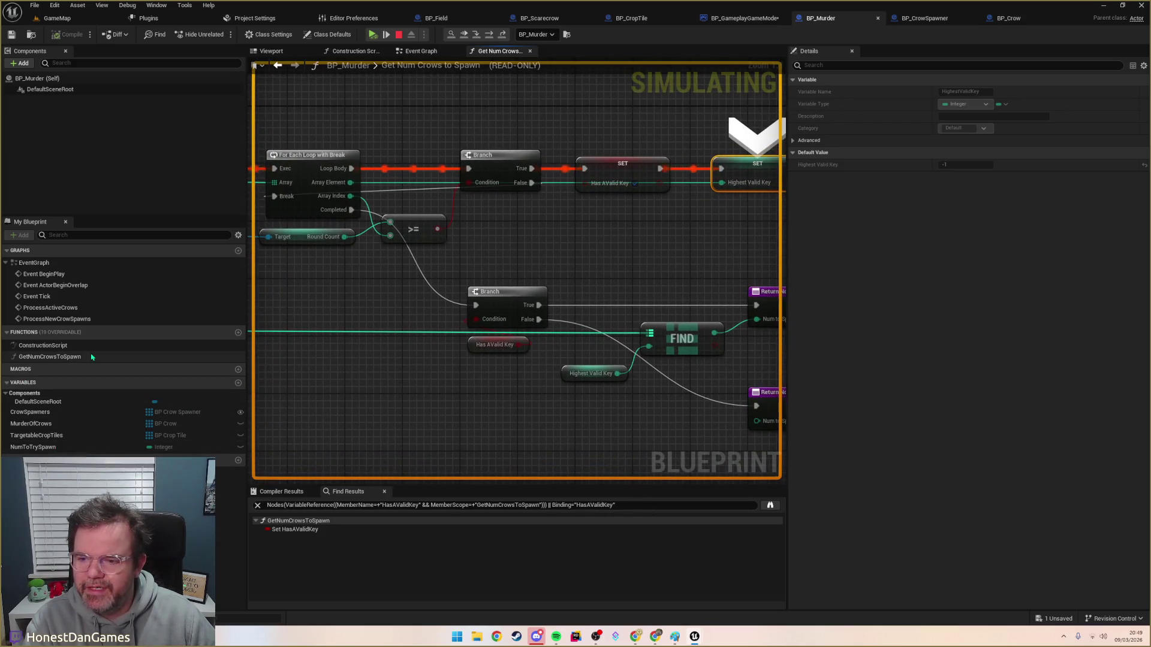
key(F11)
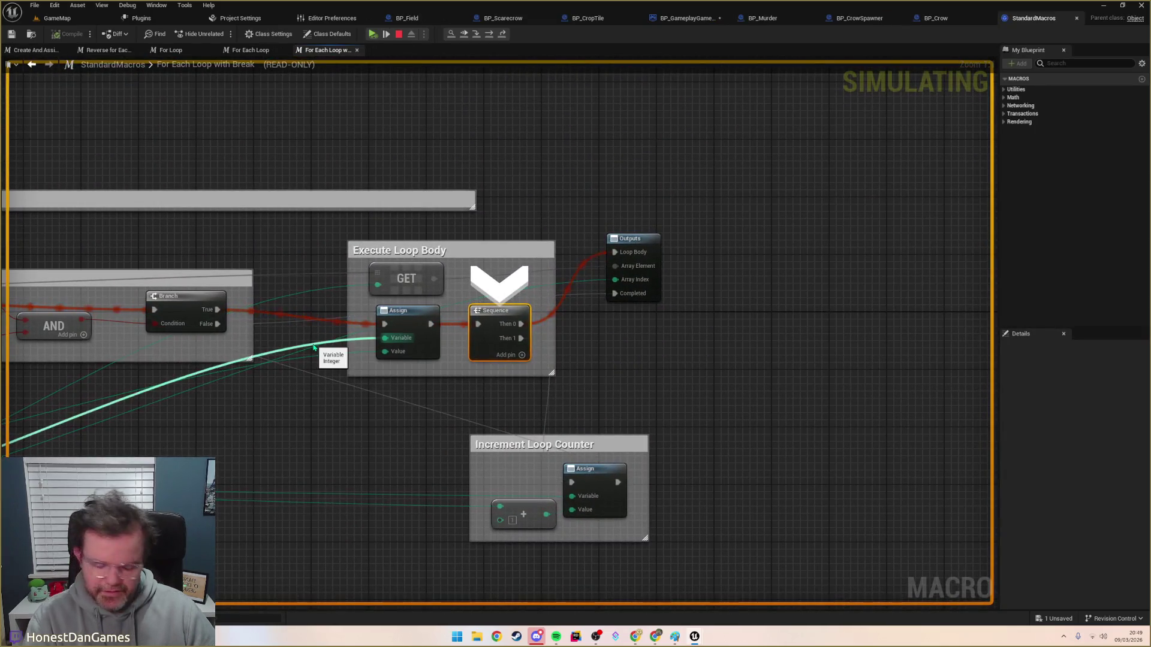
Step: Resume with F8 and bring the loop and Branch nodes of Get Num Crows to Spawn into view
key(F8)
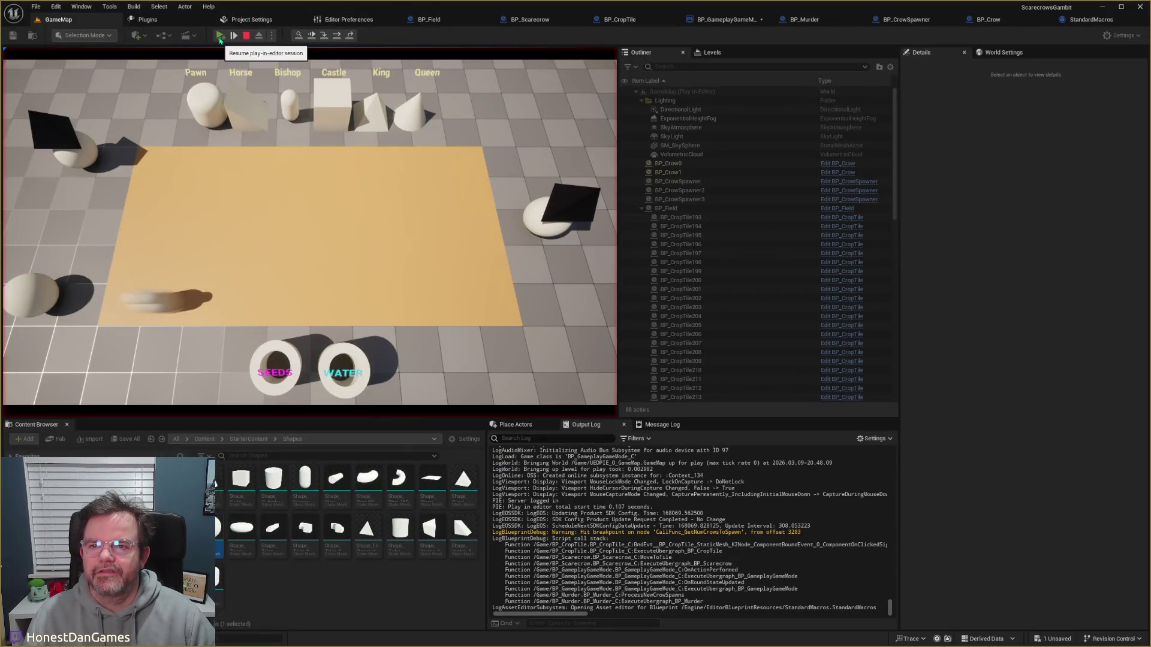
click(720, 19)
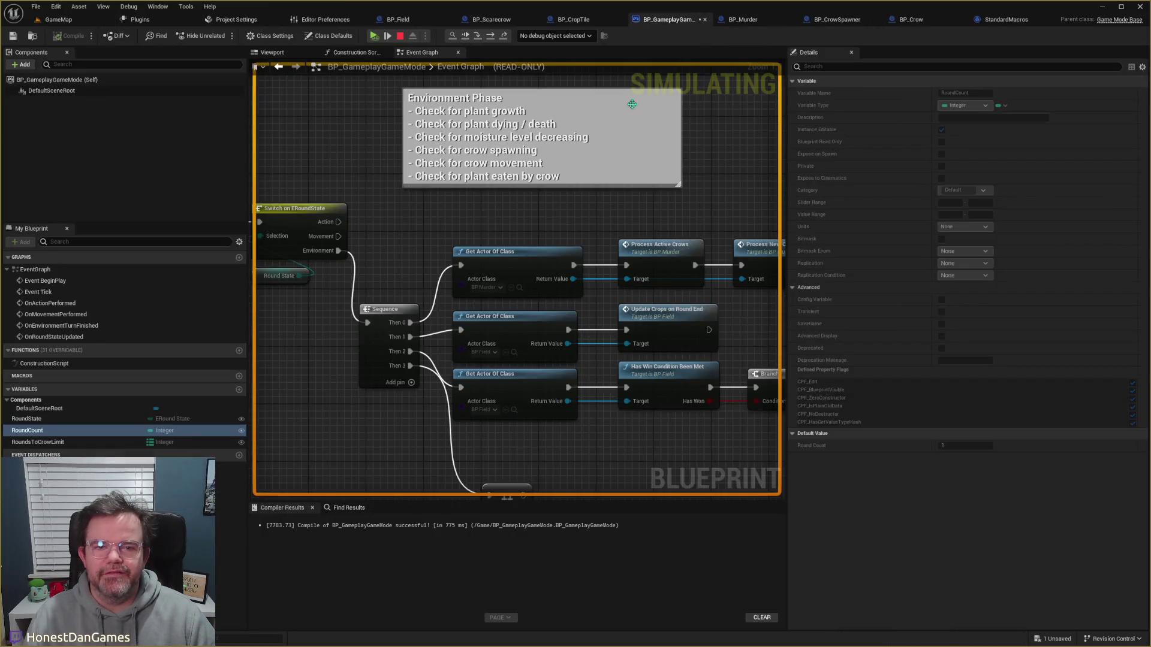
scroll(382, 203, down, 2)
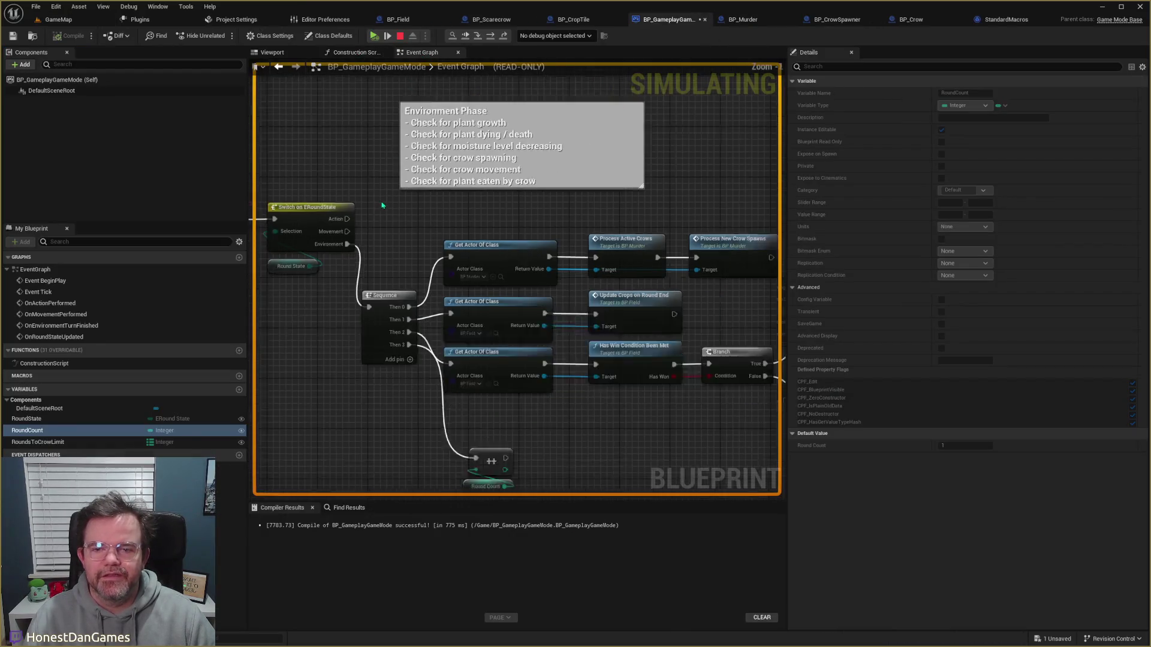
click(749, 19)
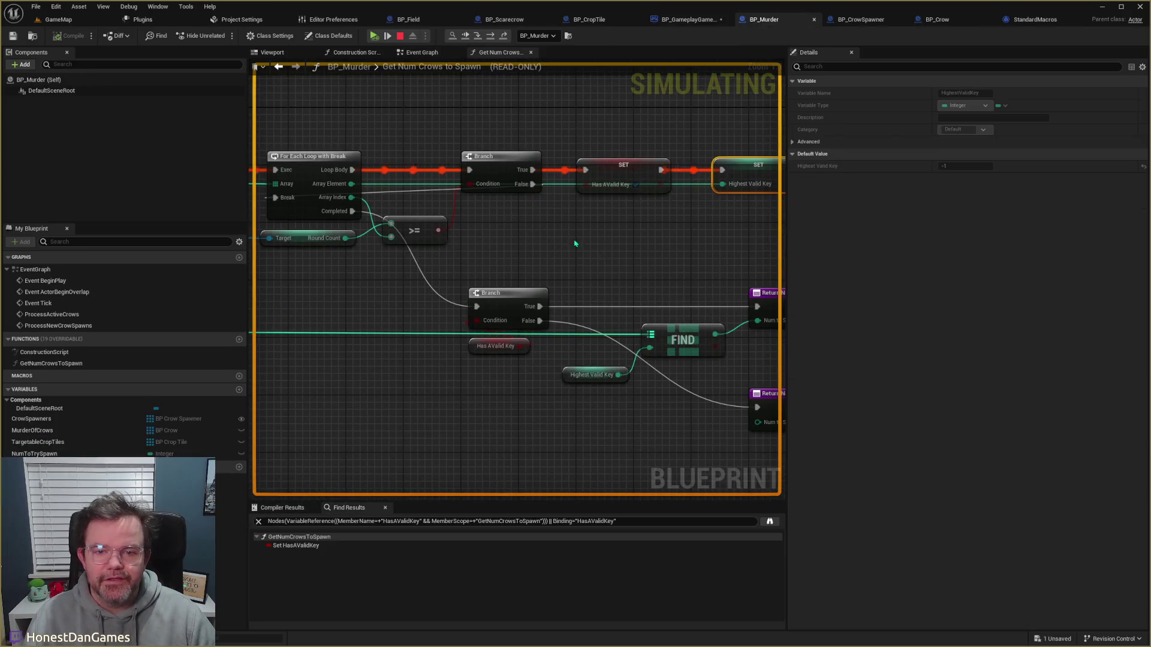
drag(283, 276, 634, 259)
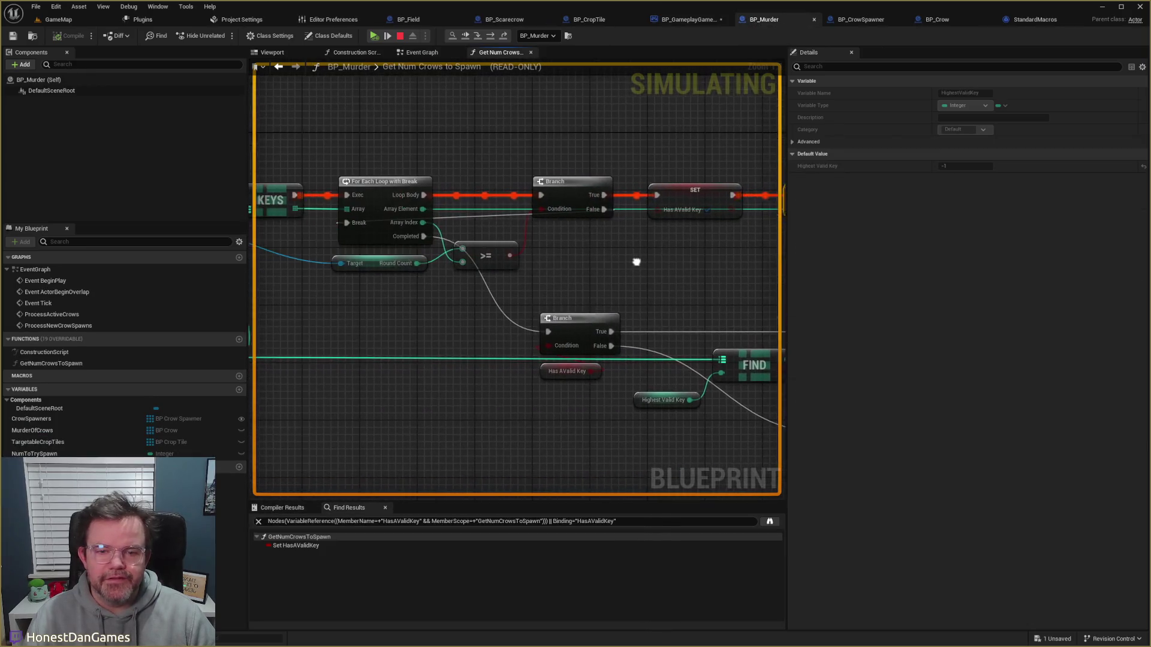
Step: Open the Blueprint Debugger's Call Stack, jump to the top entry, and Step Out to Get Num Crows to Spawn
click(129, 7)
click(162, 30)
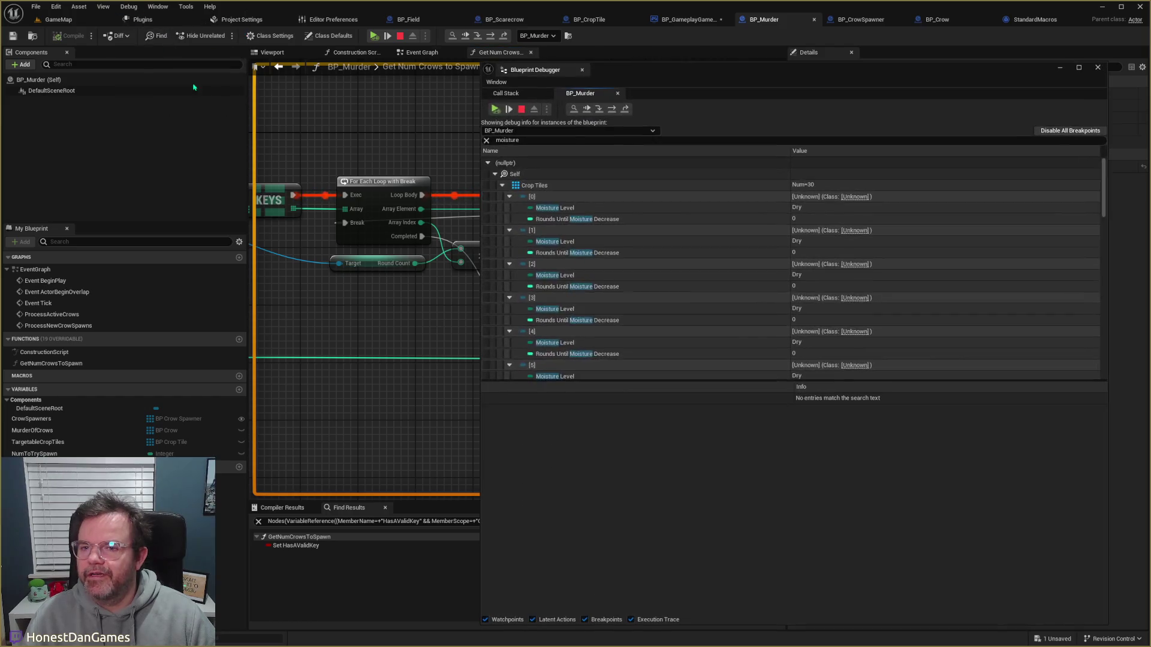
click(486, 140)
click(505, 93)
double_click(539, 138)
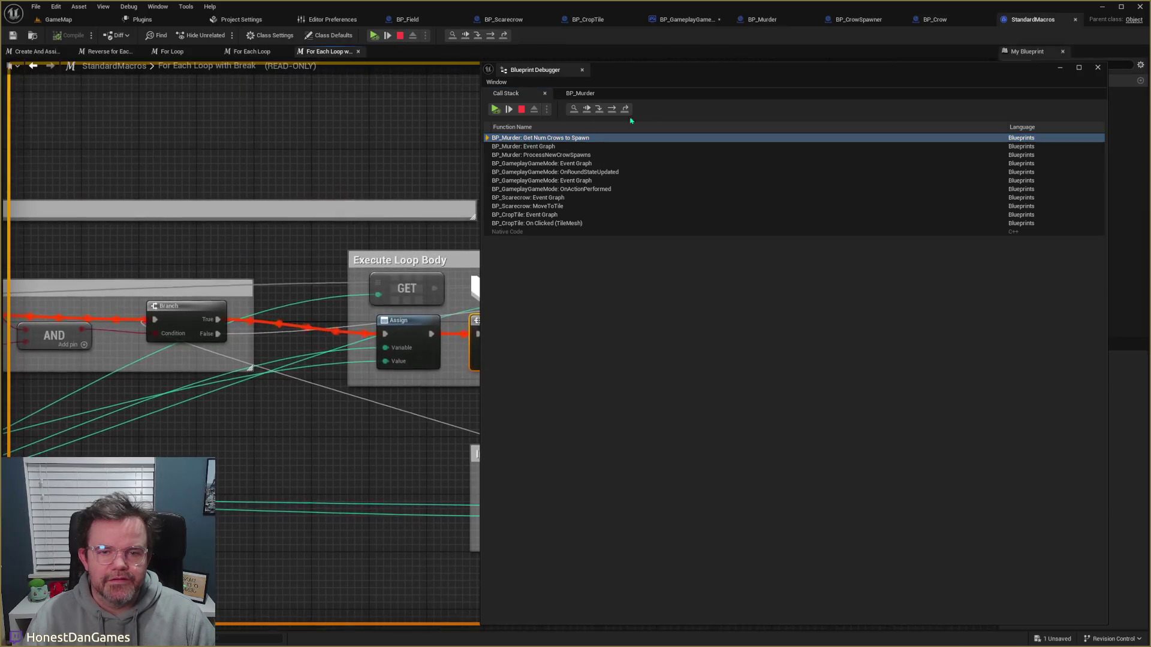
mouse_move(637, 69)
mouse_down()
mouse_move(776, 367)
mouse_move(730, 273)
mouse_up()
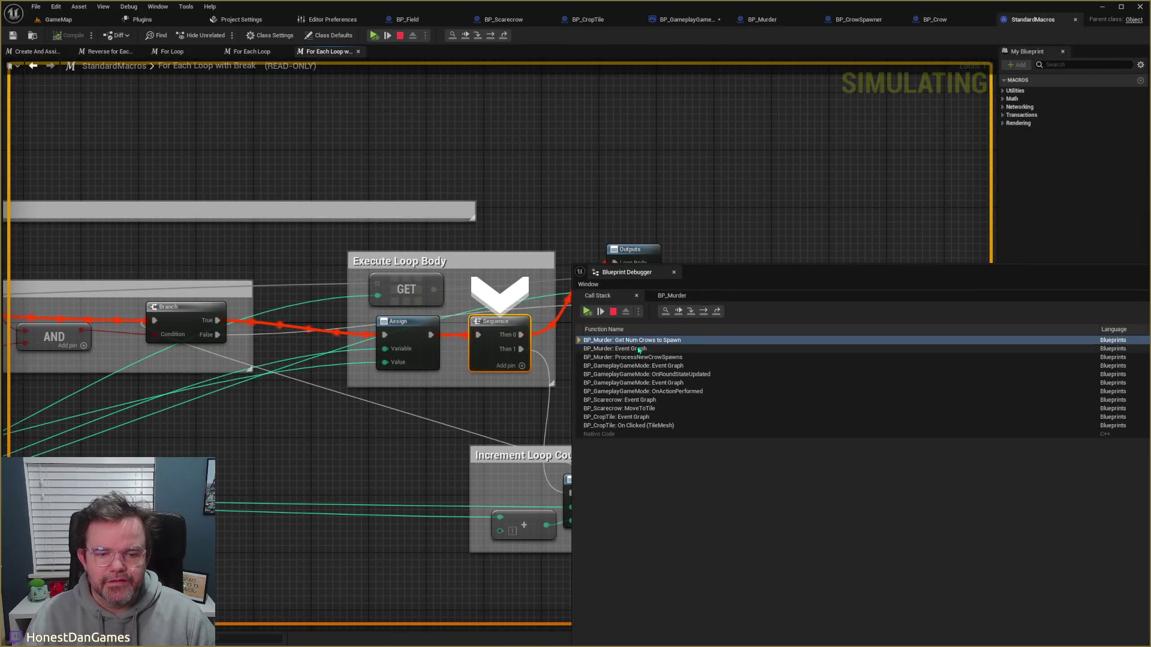
click(717, 312)
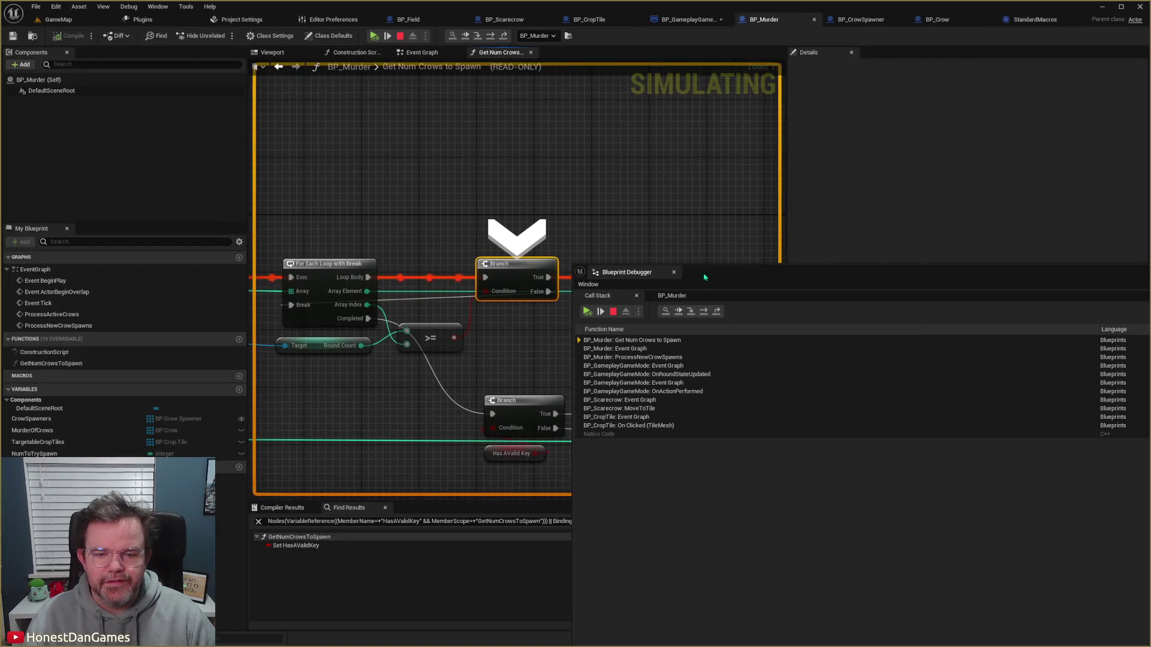
Step: Step over to the SET Has AValid Key node after checking the KEYS node's values
drag(709, 273, 809, 290)
drag(362, 345, 492, 309)
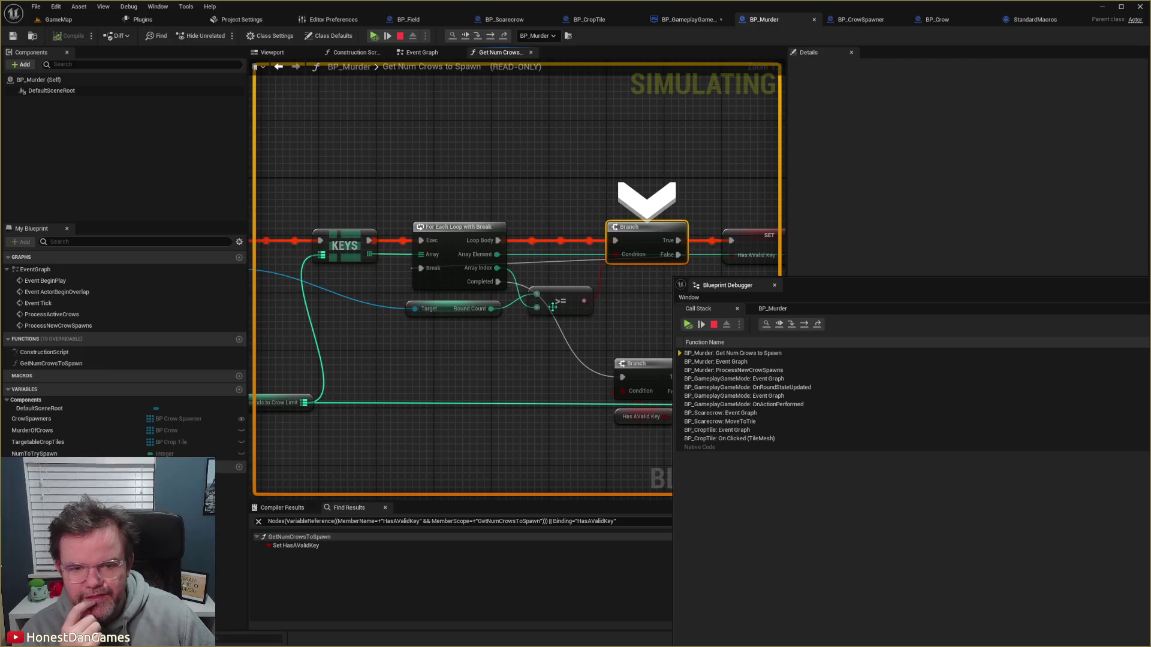
mouse_move(504, 254)
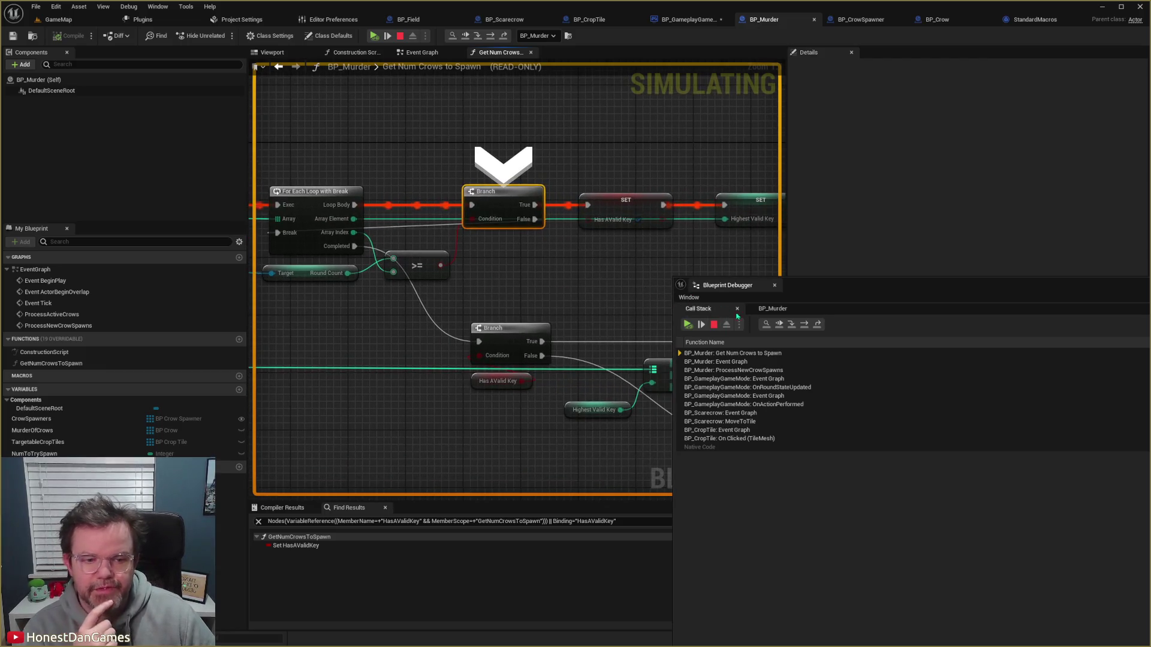
click(804, 324)
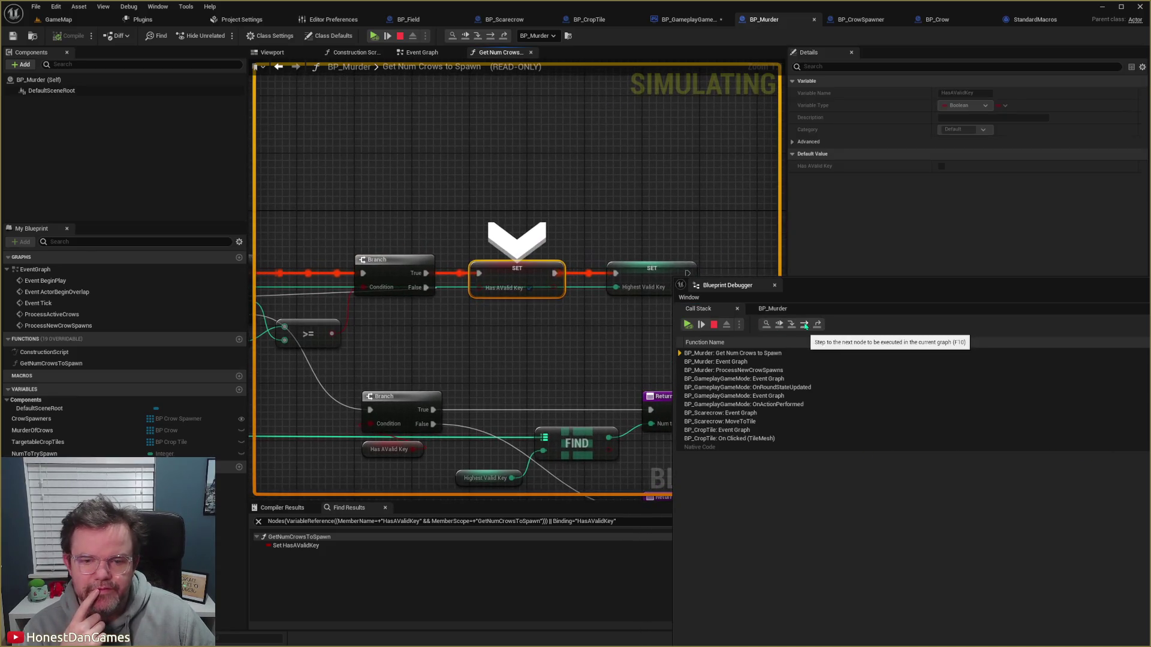
Step: Inspect the For Each Loop node's pin values, then stop the simulation
mouse_move(438, 326)
mouse_down()
mouse_move(563, 330)
mouse_move(470, 275)
mouse_up()
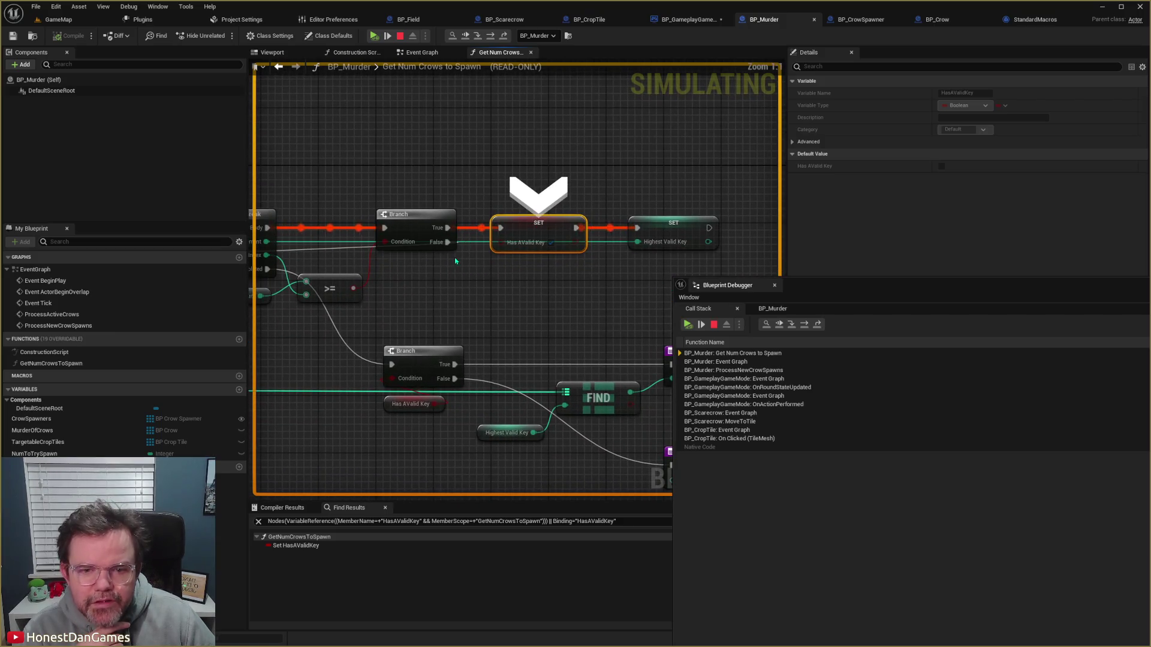
mouse_move(458, 280)
mouse_down()
mouse_move(496, 314)
mouse_move(585, 313)
mouse_move(547, 305)
mouse_up()
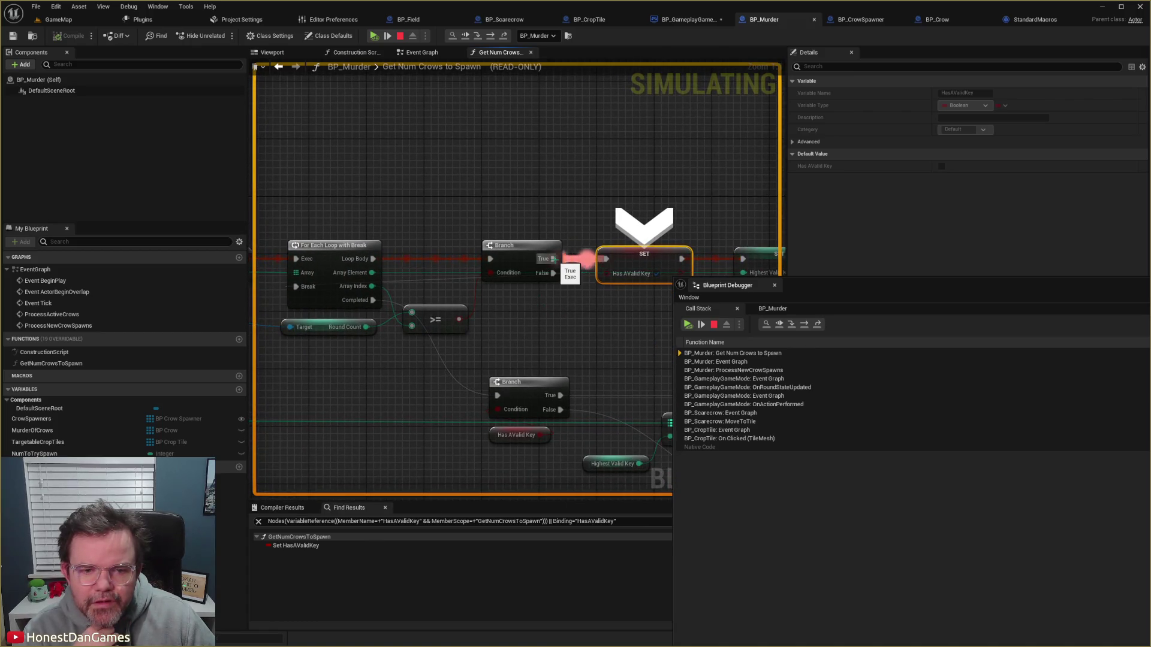
mouse_move(401, 298)
mouse_move(372, 272)
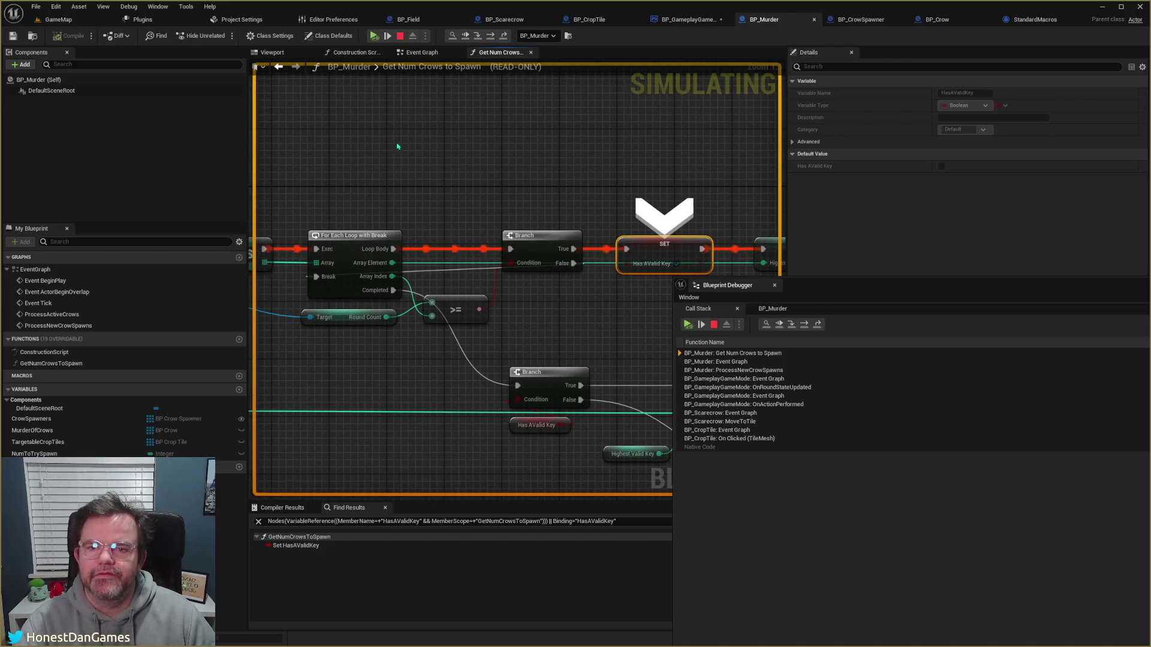
click(400, 35)
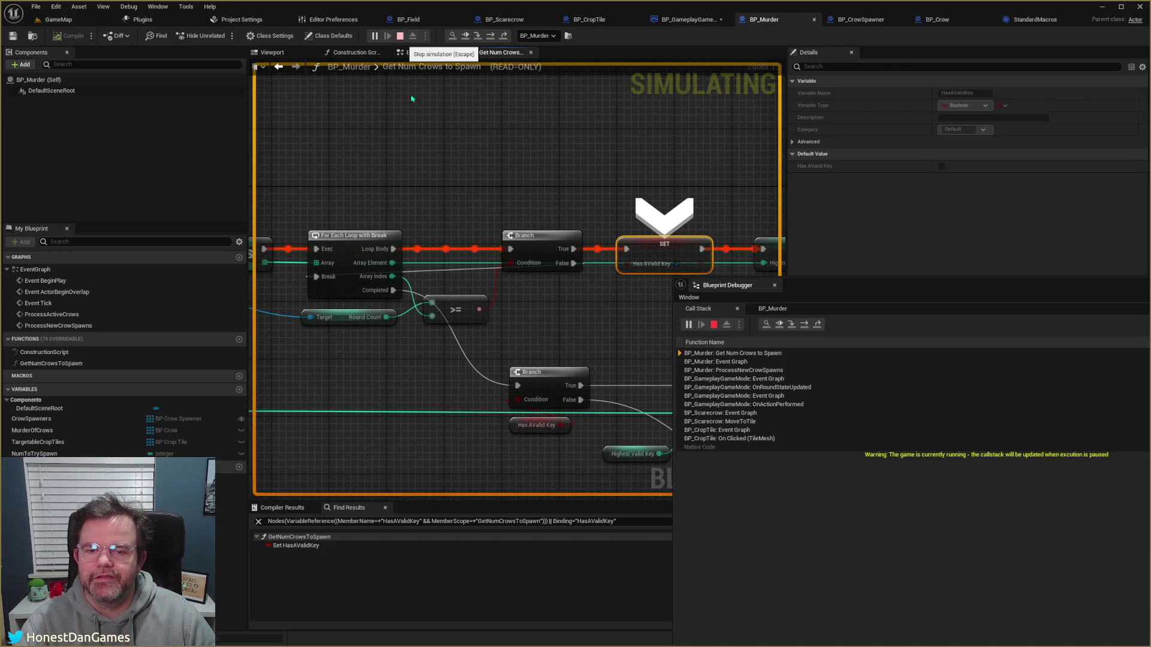
Step: Make the >= check compare Array Element instead of Array Index and compile BP_Murder
click(415, 273)
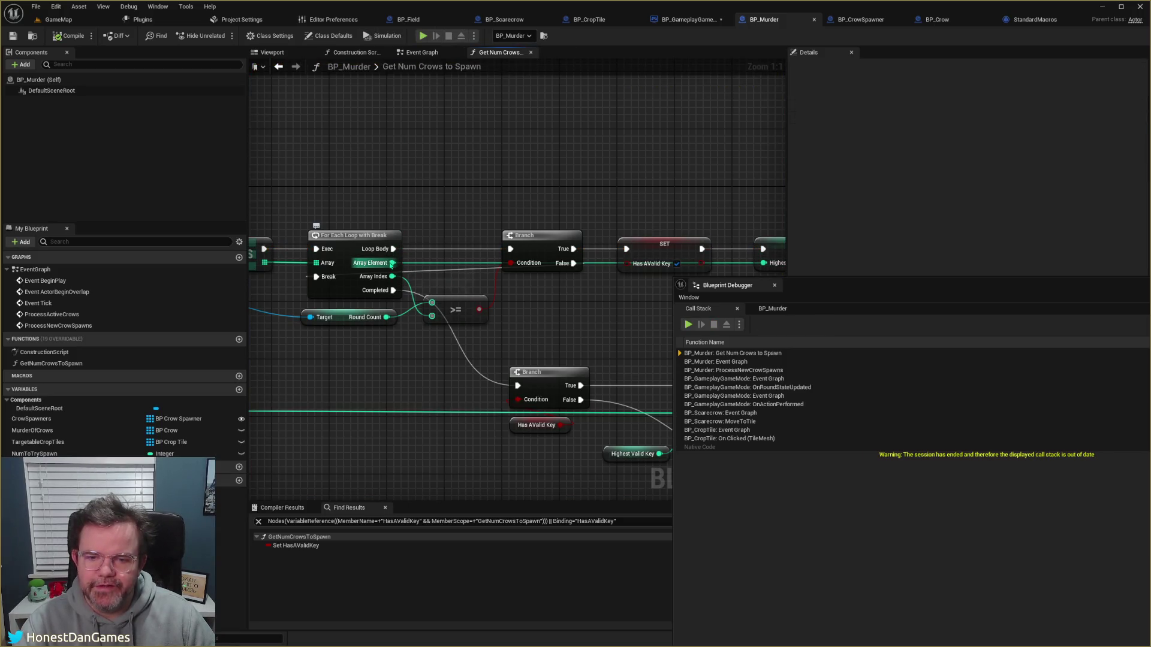
drag(390, 265, 432, 315)
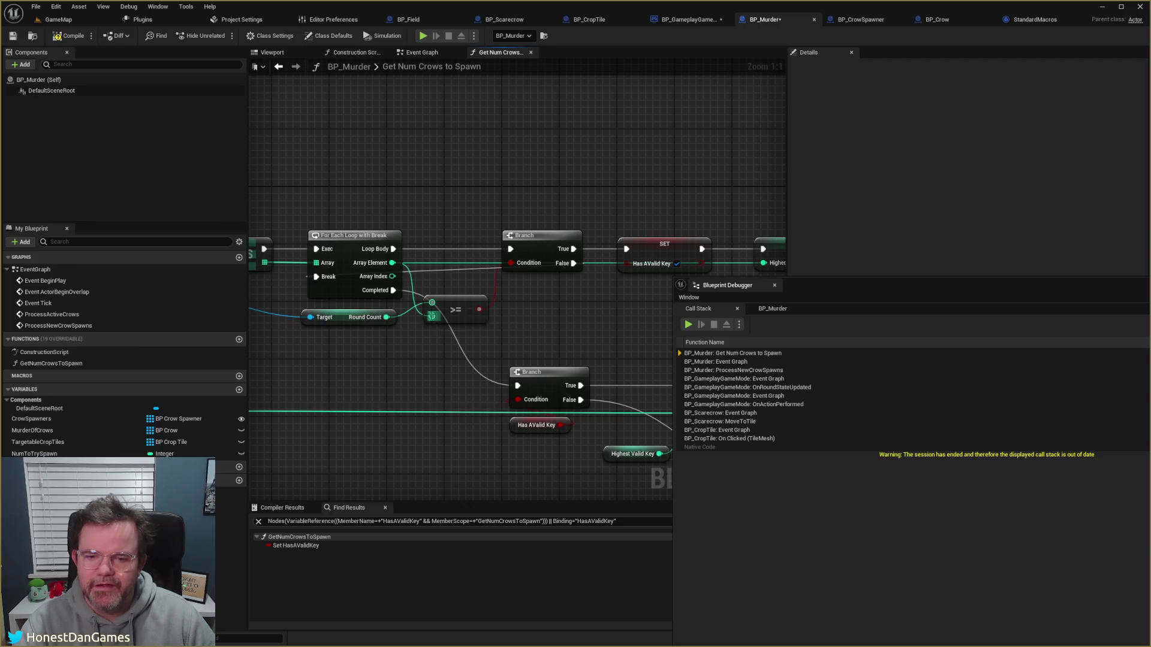
click(66, 35)
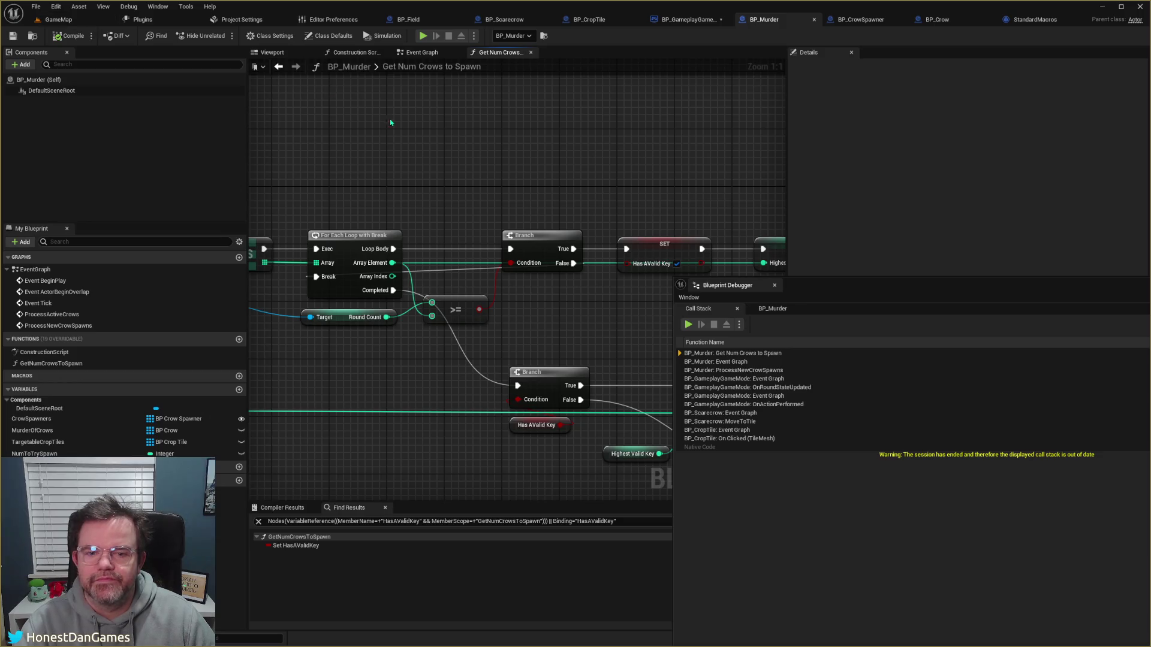
Step: Check the Get Num Crows to Spawn call in BP_Murder's event graph, then start playing GameMap
mouse_move(578, 193)
mouse_down()
mouse_move(601, 185)
mouse_move(452, 160)
mouse_move(470, 206)
mouse_up()
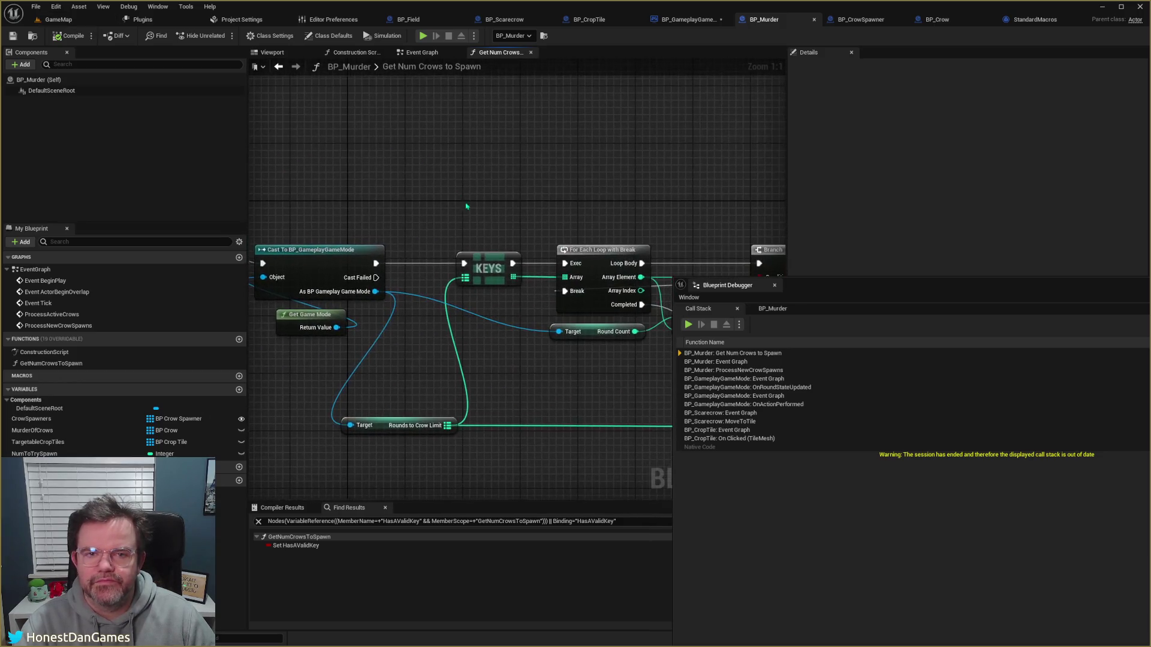
click(416, 54)
click(489, 259)
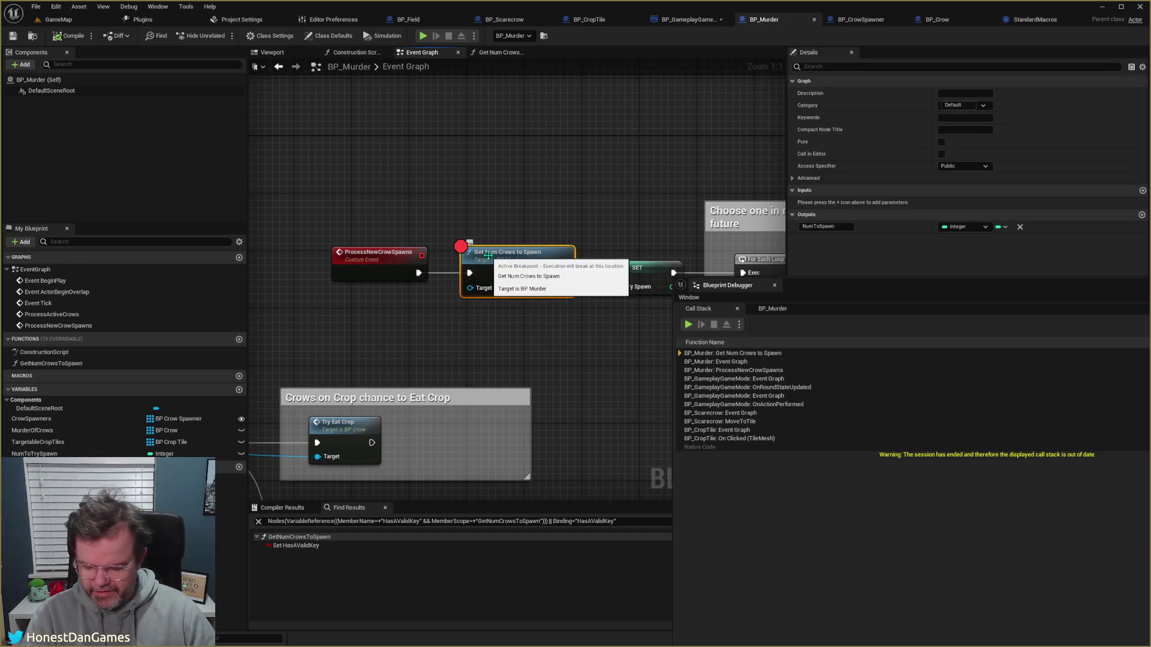
click(57, 20)
click(217, 34)
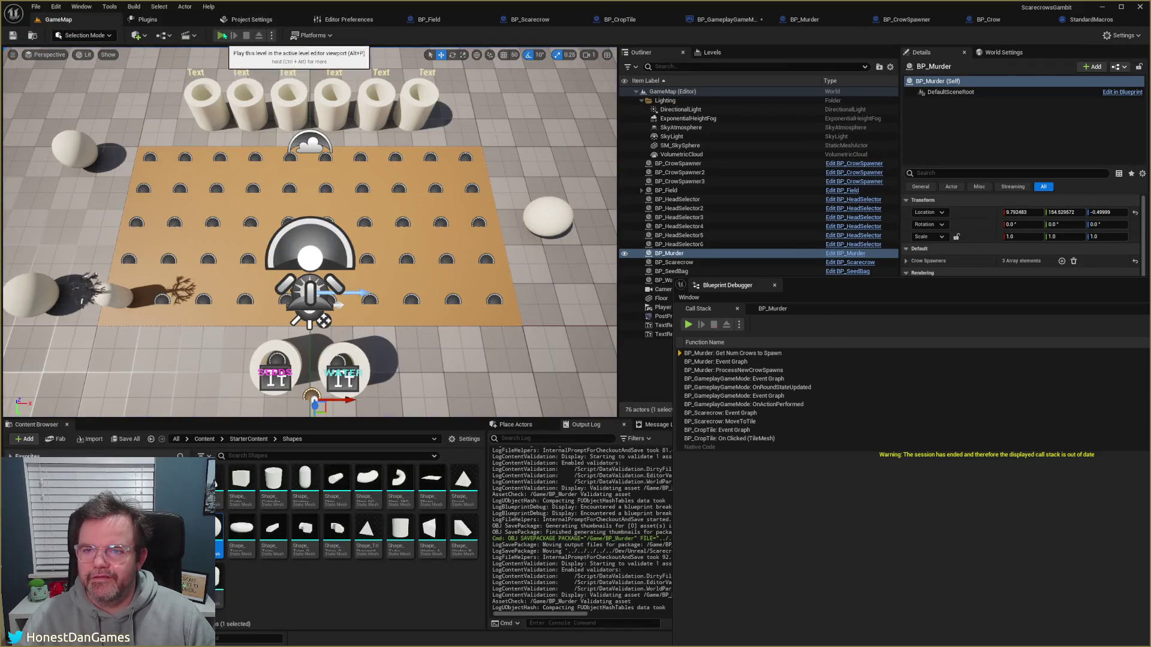
Step: Move the scarecrow right and up across several field tiles while crows spawn
click(171, 277)
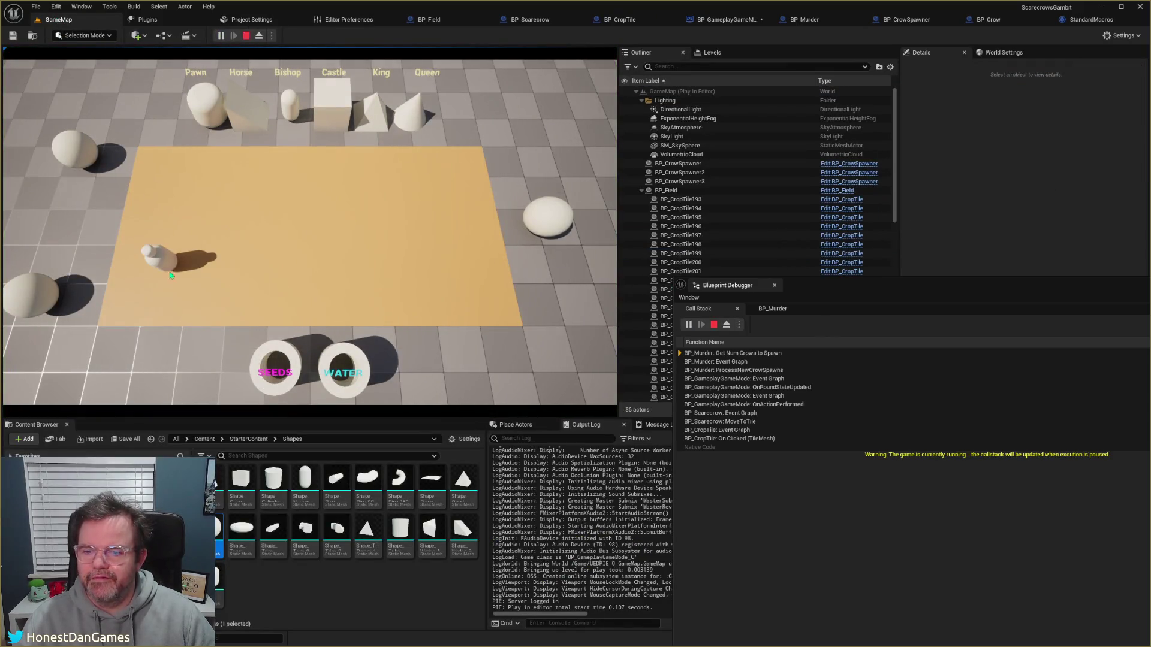
click(217, 265)
click(238, 265)
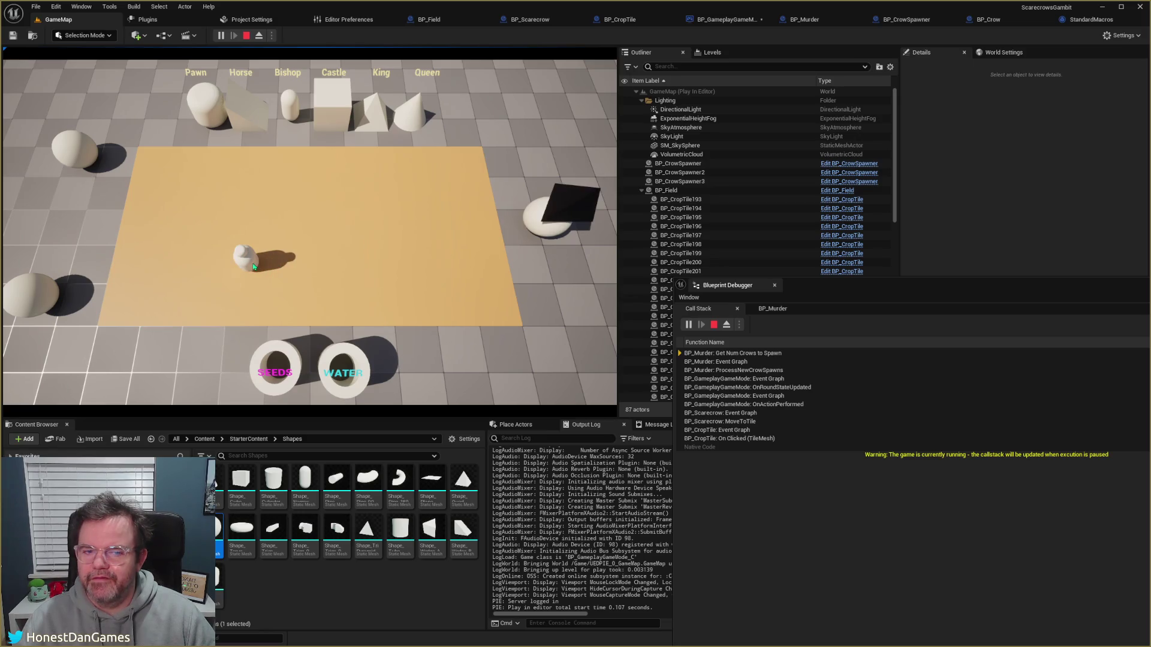
click(251, 266)
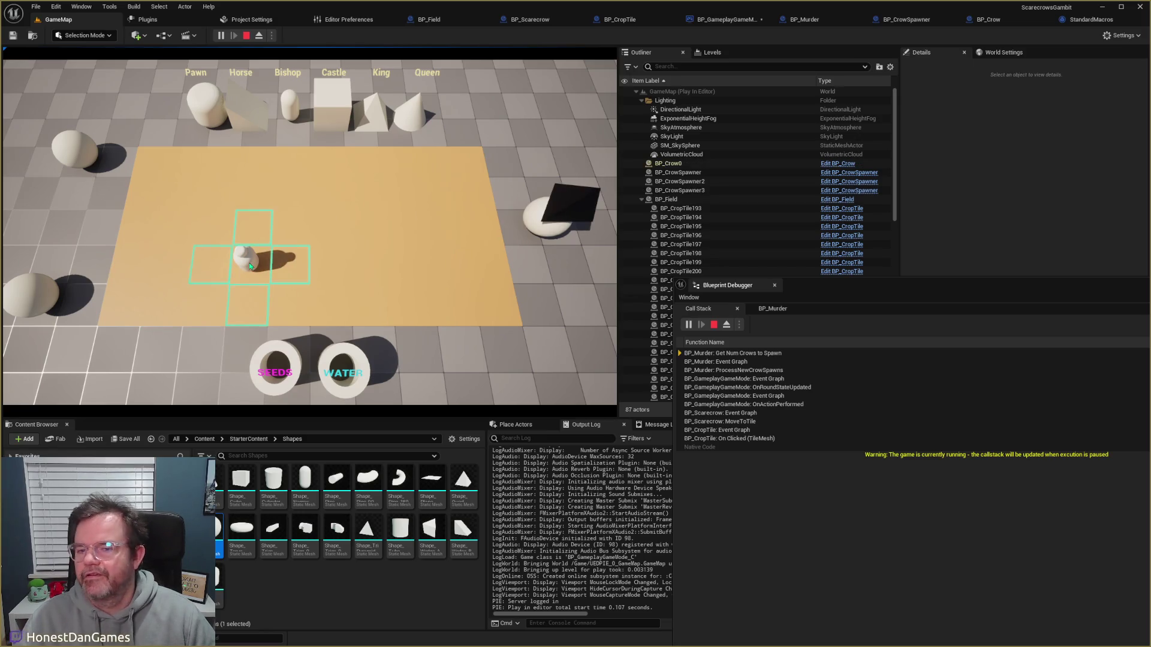
click(252, 237)
click(243, 240)
click(213, 237)
click(217, 251)
click(217, 251)
click(216, 252)
click(249, 249)
click(251, 248)
click(254, 234)
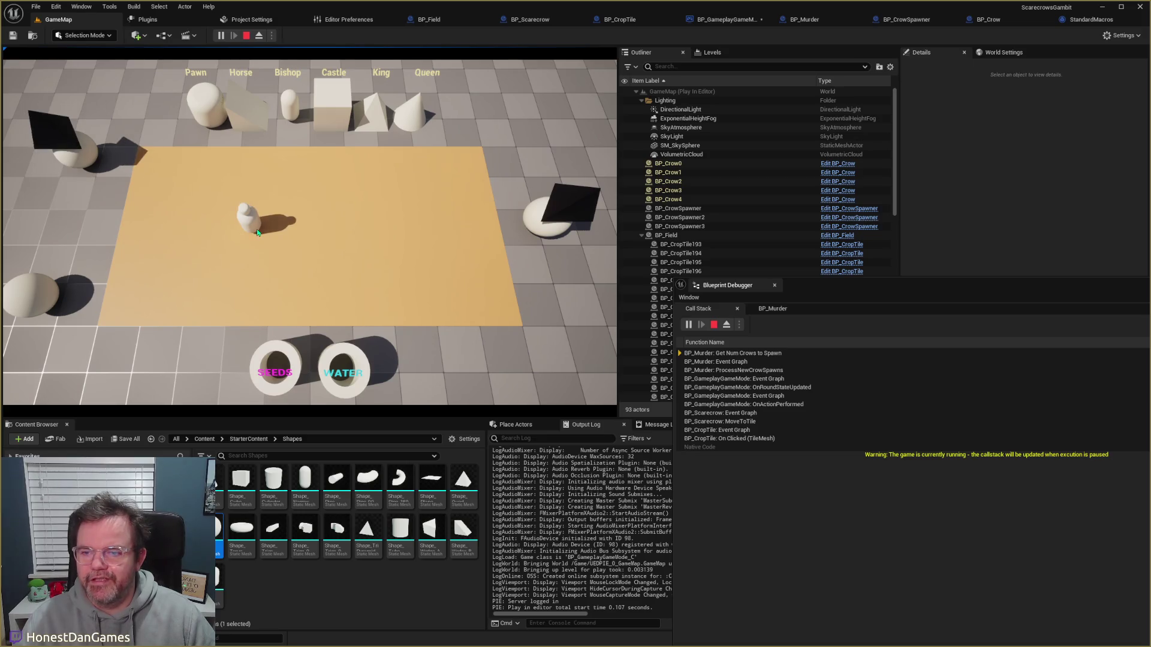
Step: Eject with F8, stop the session with Esc, and switch to BP_Crow
key(F8)
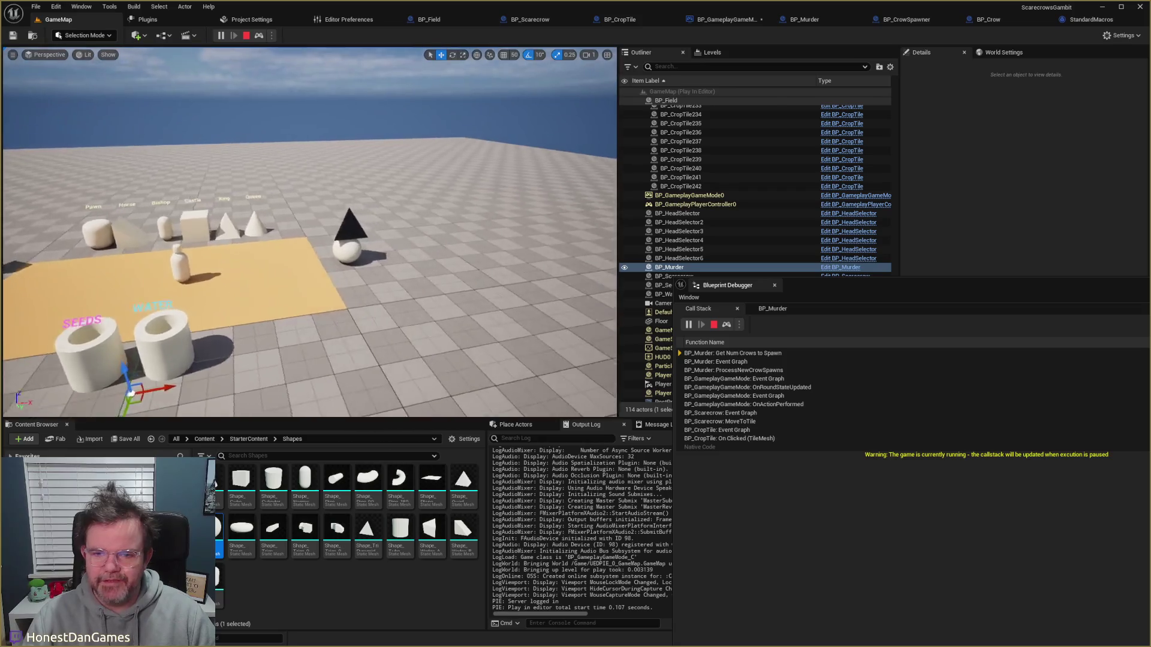
key(Escape)
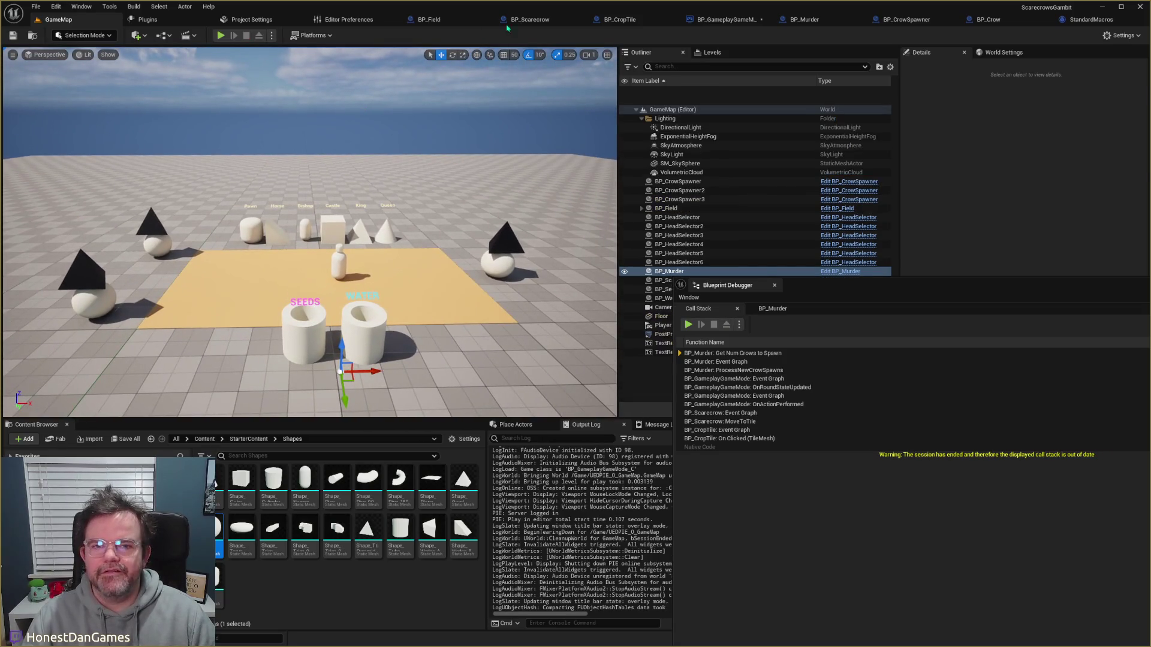
click(986, 20)
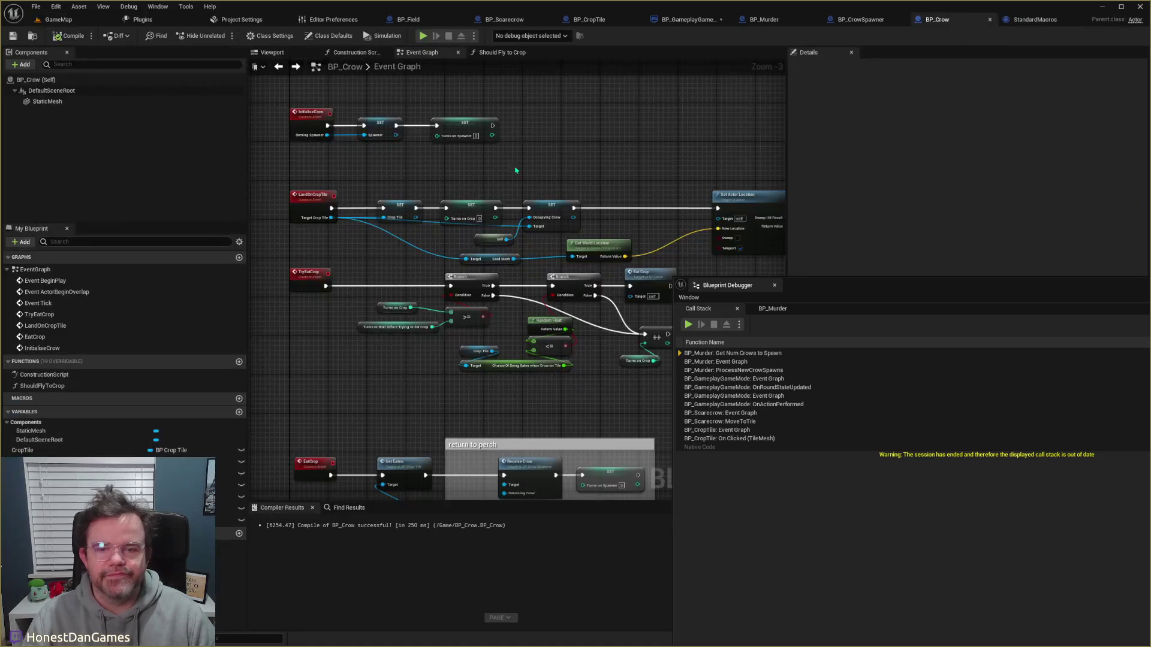
Step: Select the crow's StaticMesh component in the Viewport and close the floating debugger
click(287, 56)
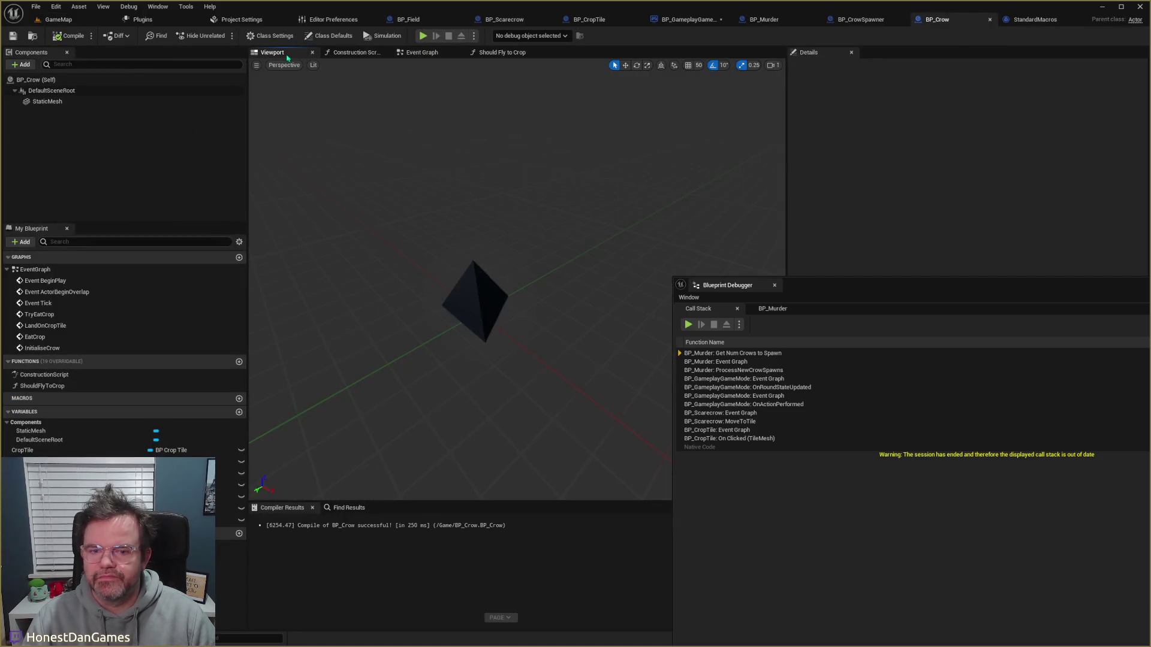
click(47, 101)
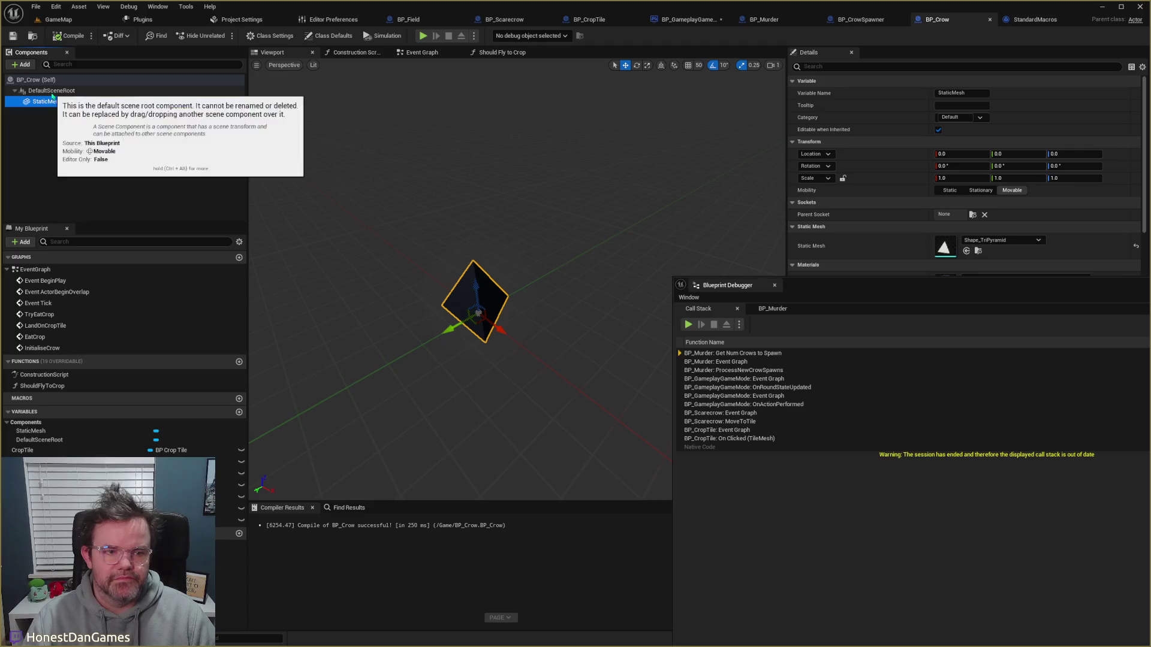
drag(899, 285, 530, 280)
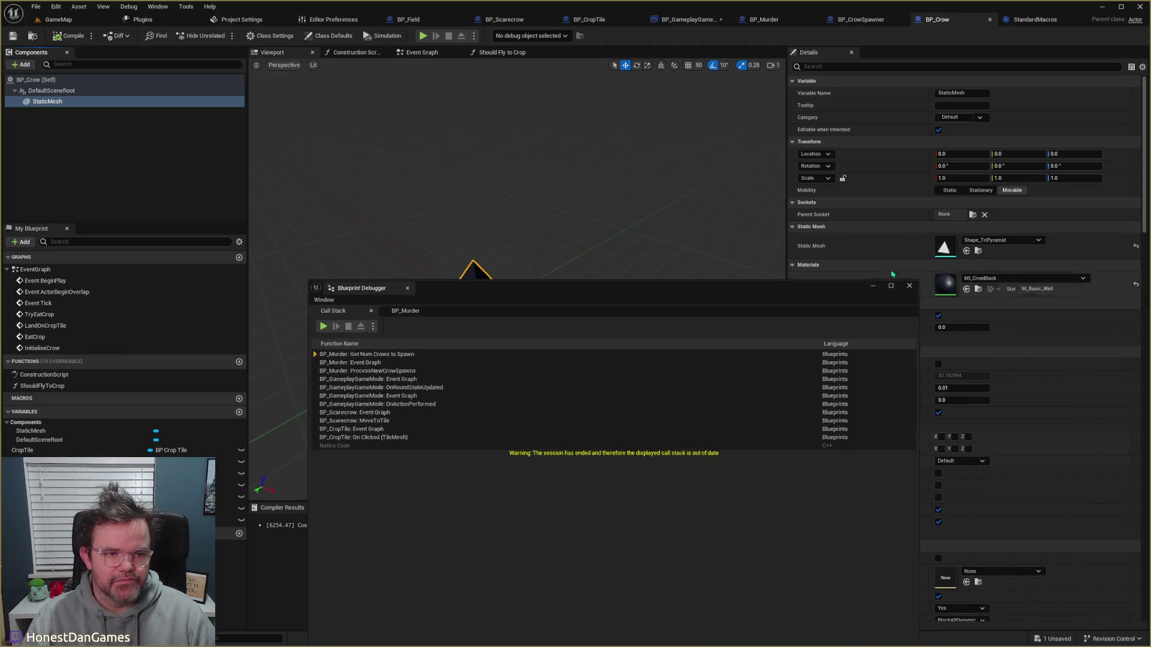
click(915, 277)
Step: Scale the StaticMesh to 0.25 on X, Y and Z, compile and save BP_Crow, and replay GameMap
click(961, 178)
text(.25)
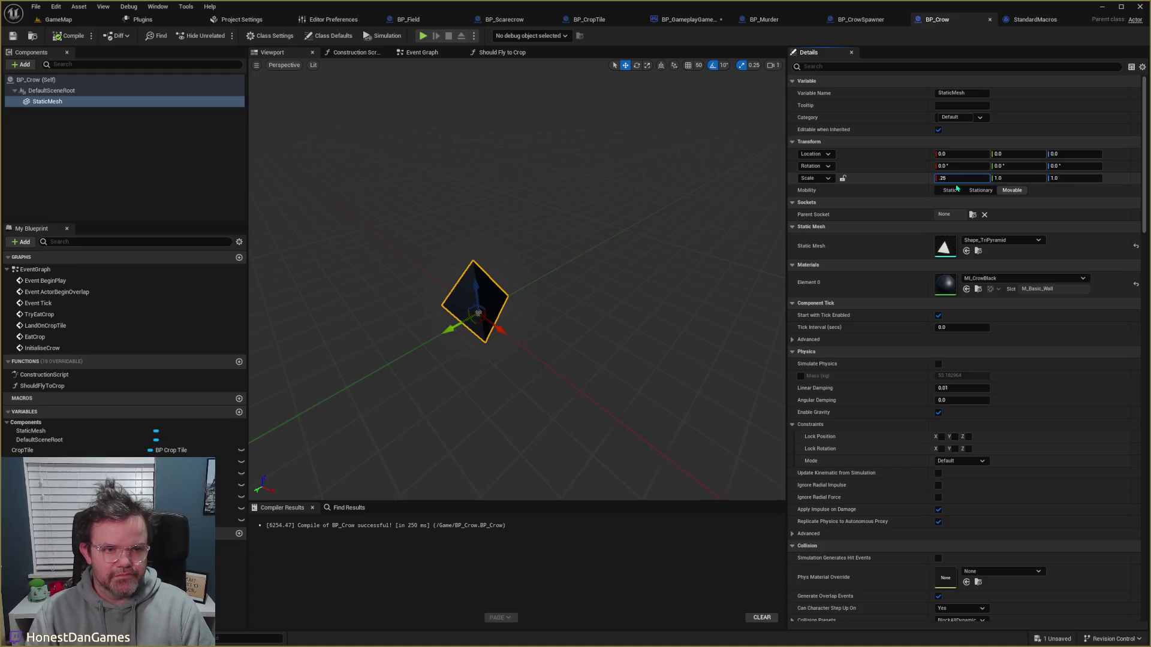
key(Tab)
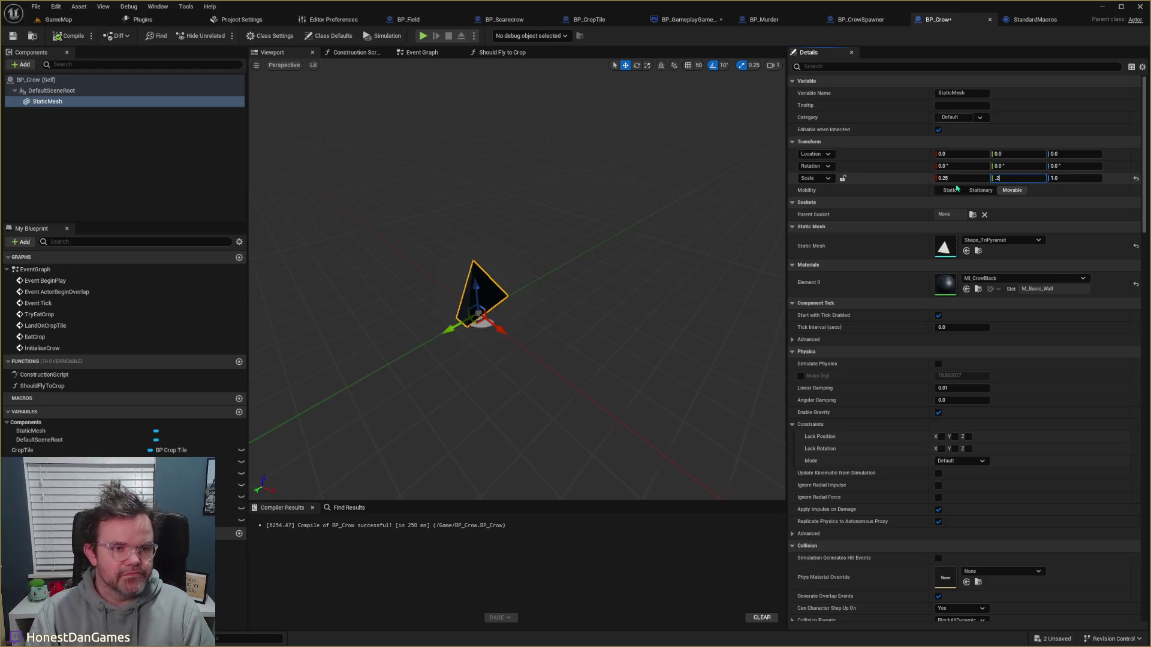
text(5)
key(Tab)
key(Tab)
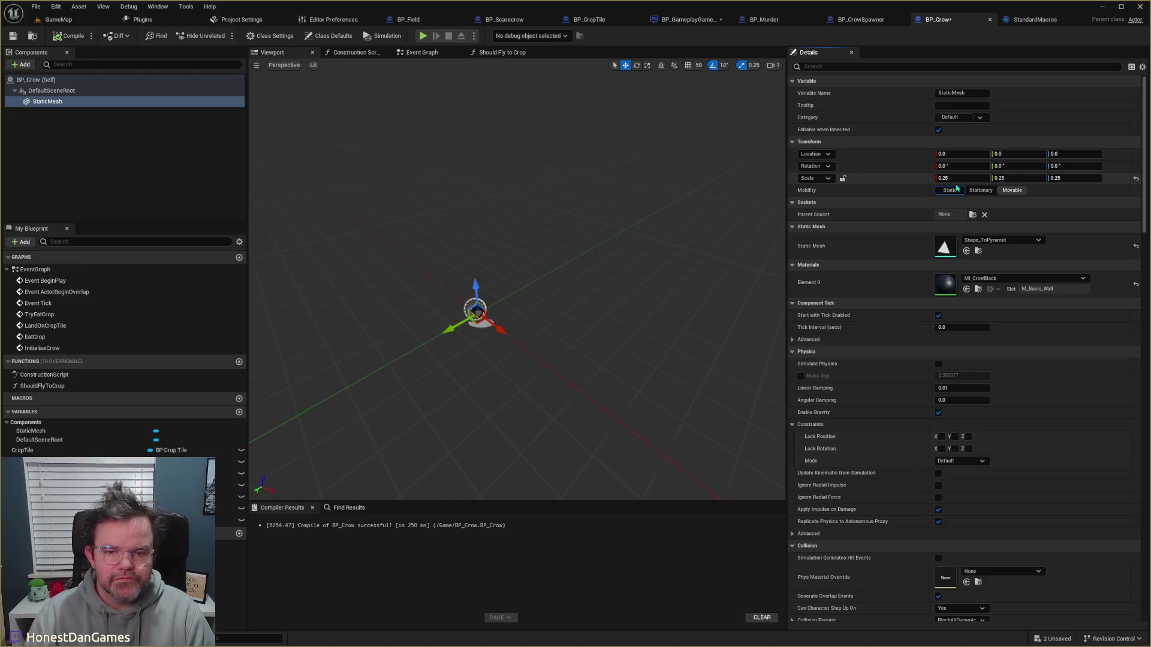
click(13, 36)
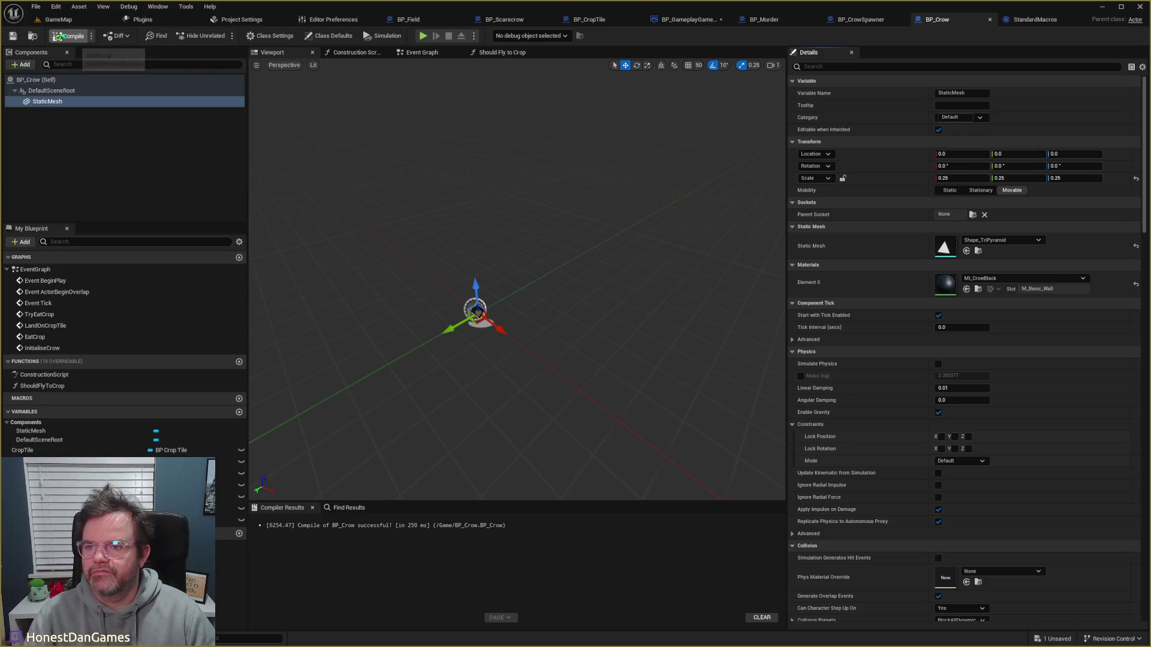
click(58, 19)
click(220, 36)
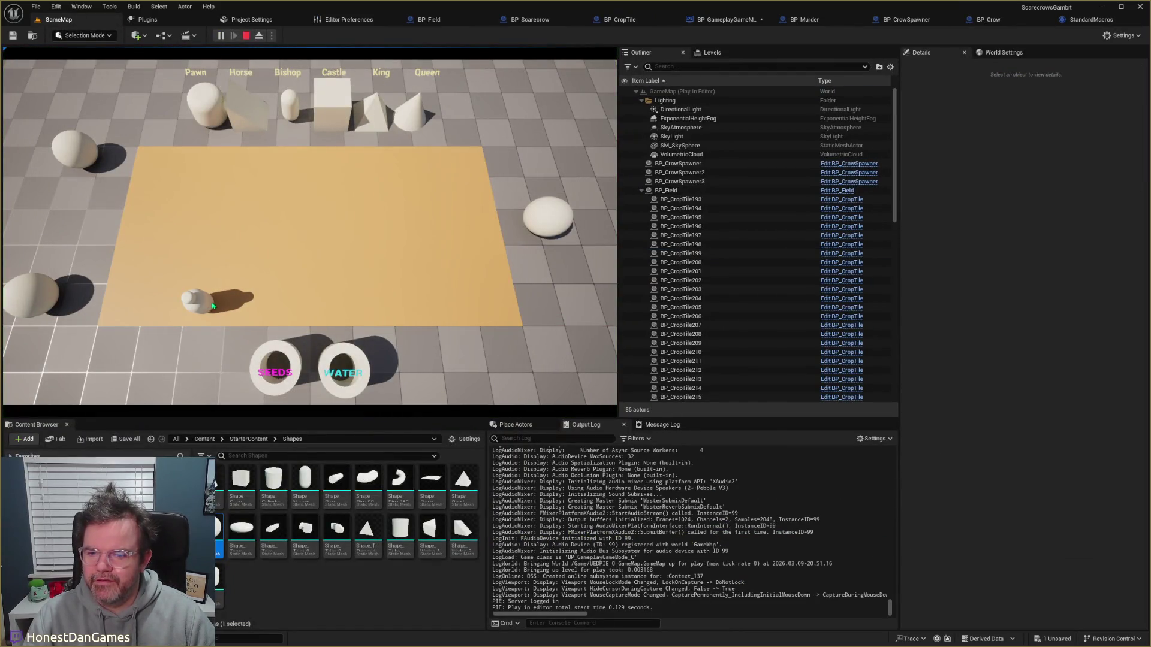
Step: Move the scarecrow, restart the play session, and move it onto an adjacent tile again
click(278, 306)
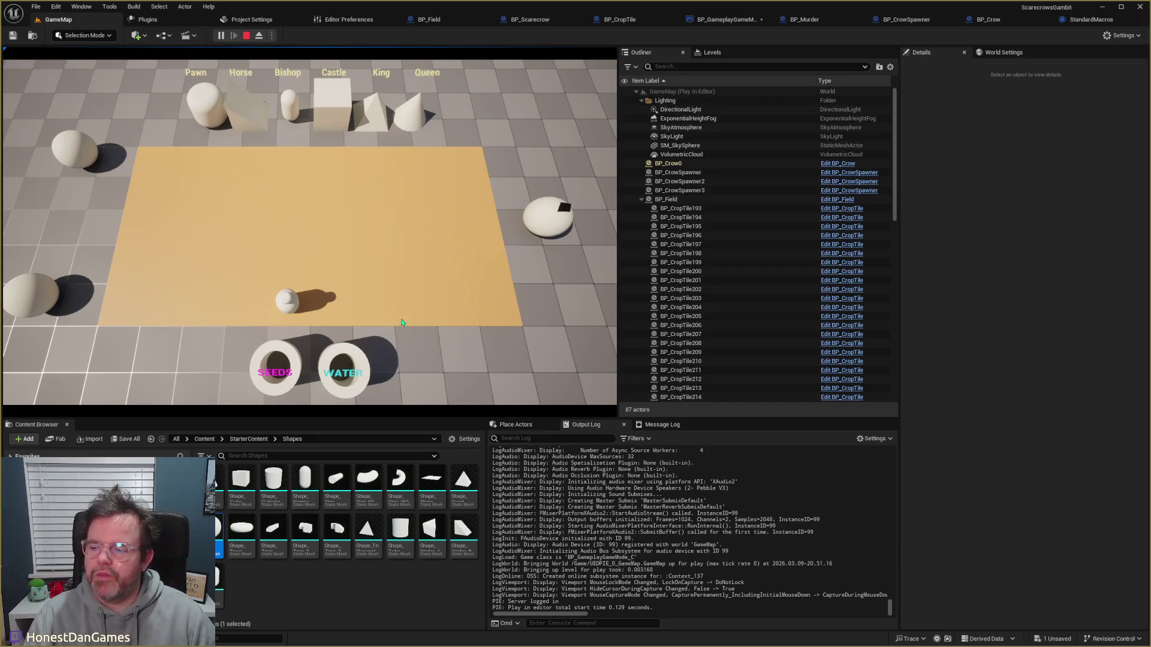
key(Escape)
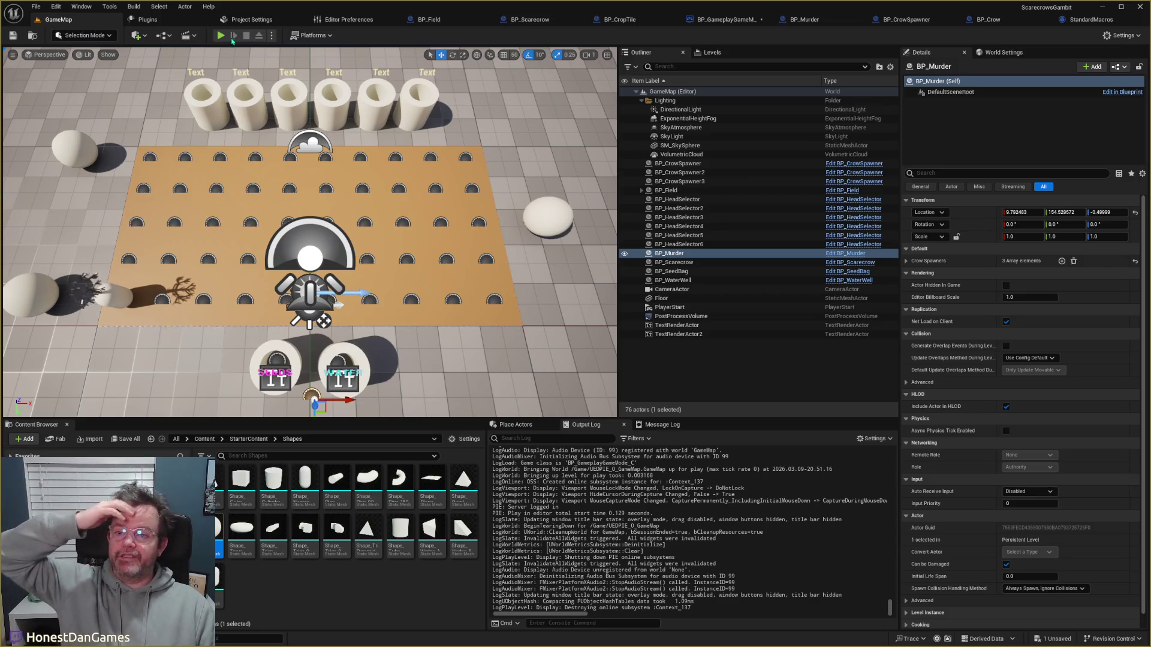
click(222, 36)
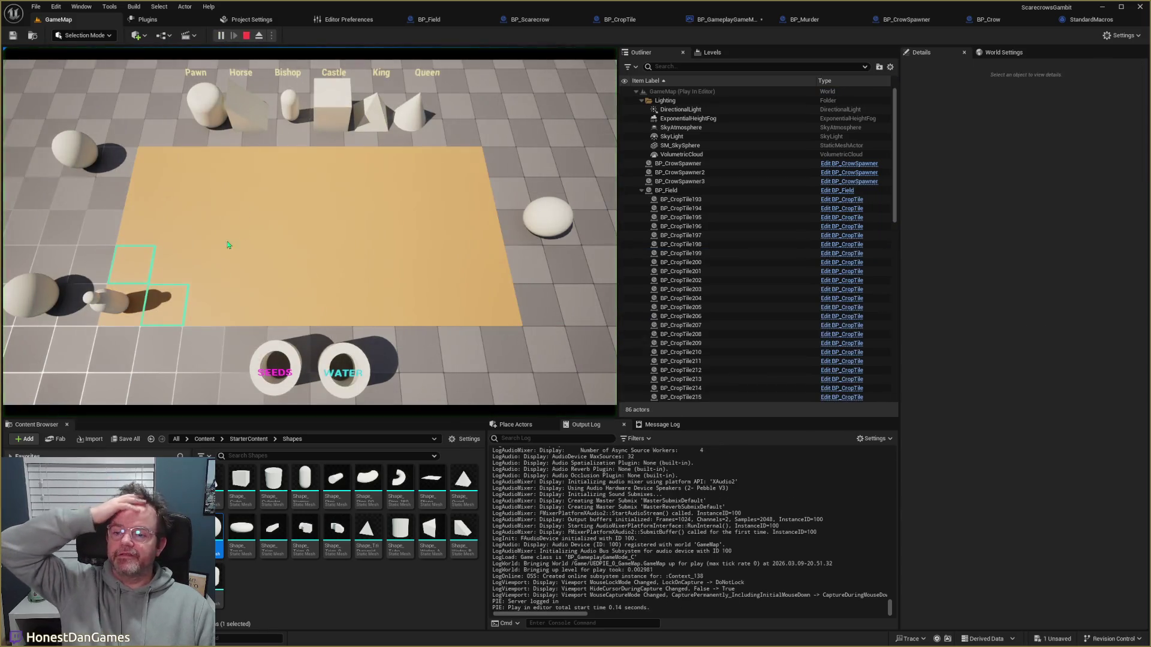
click(202, 303)
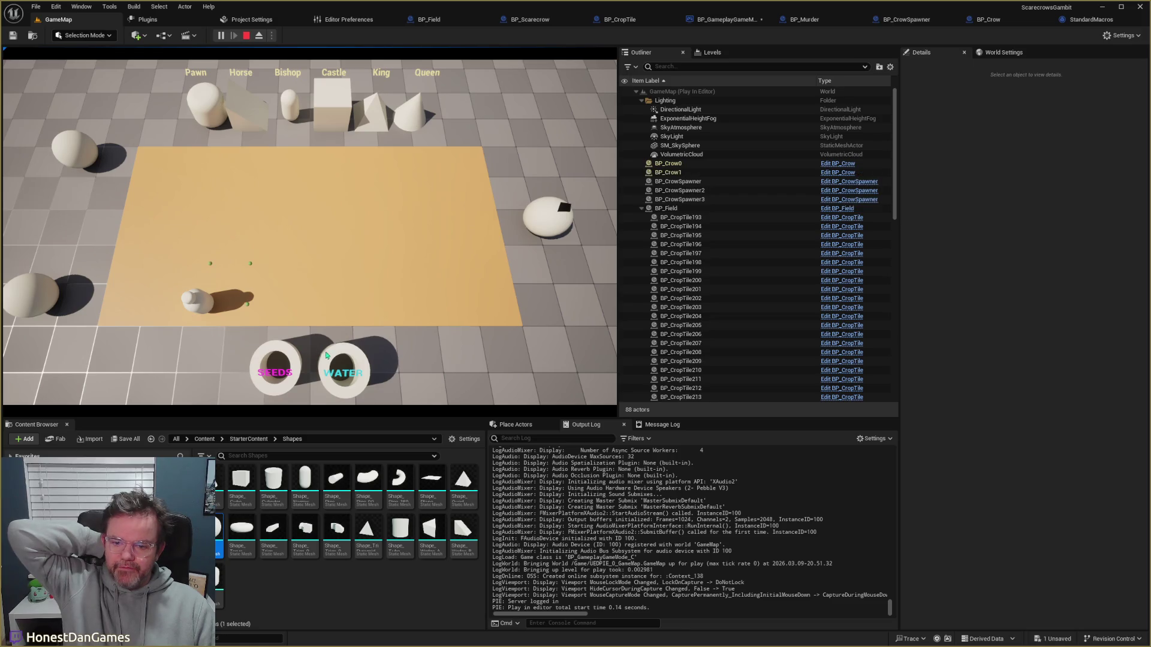
Step: Till two soil tiles, plant seeds, water the crops and move the scarecrow north
click(275, 302)
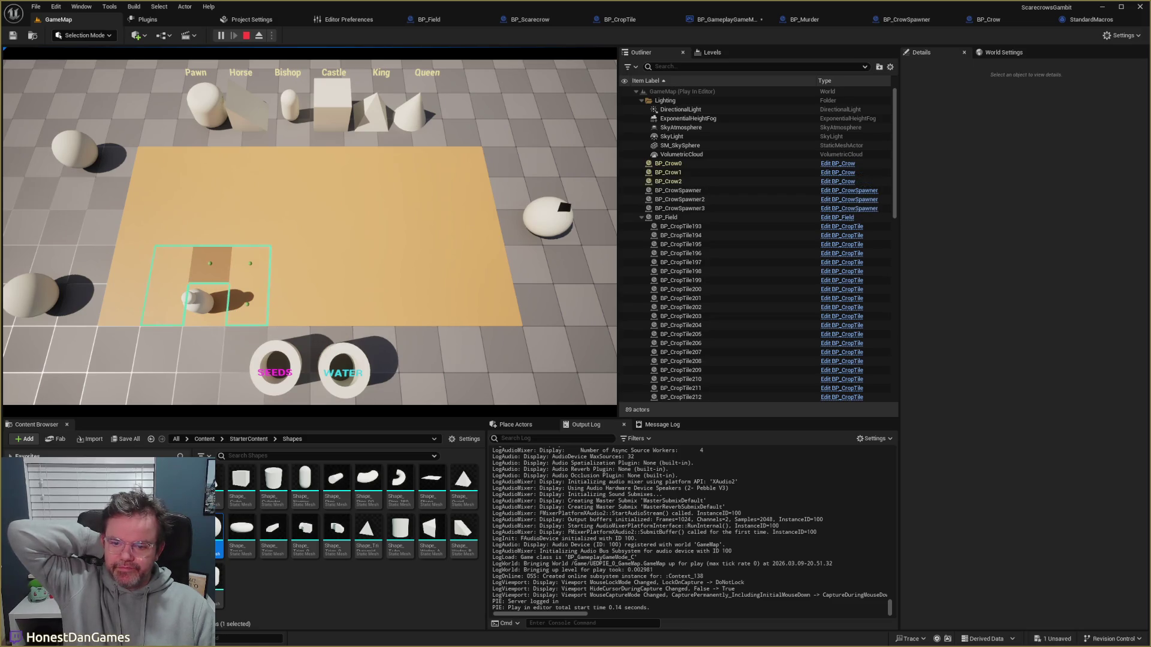
click(234, 305)
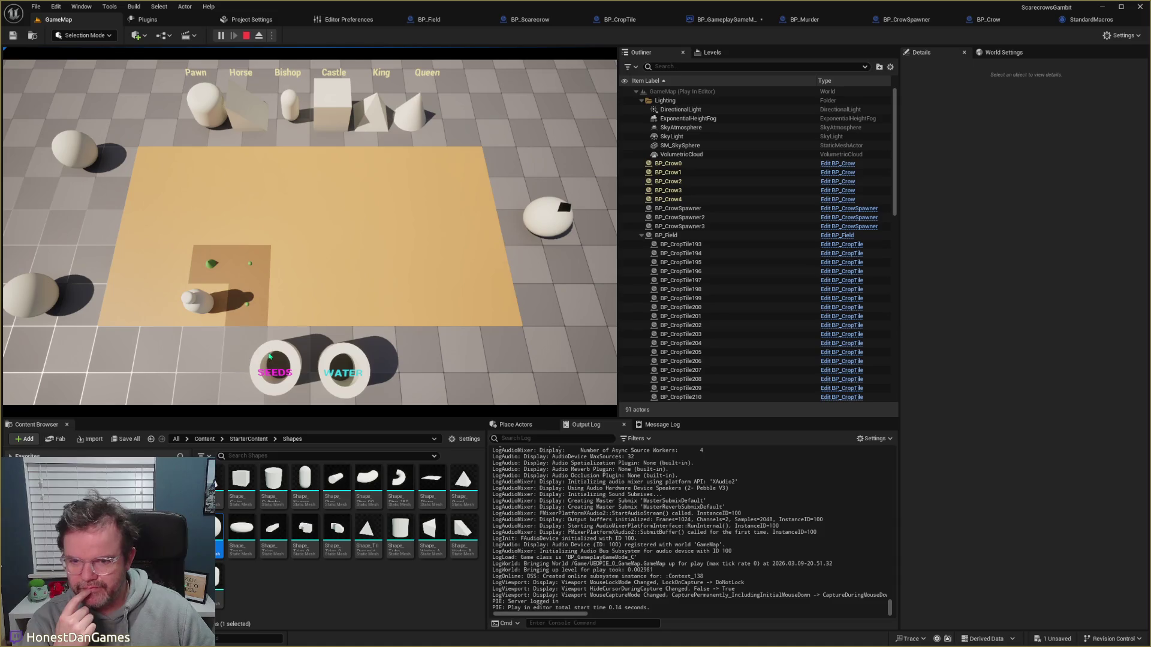
click(204, 286)
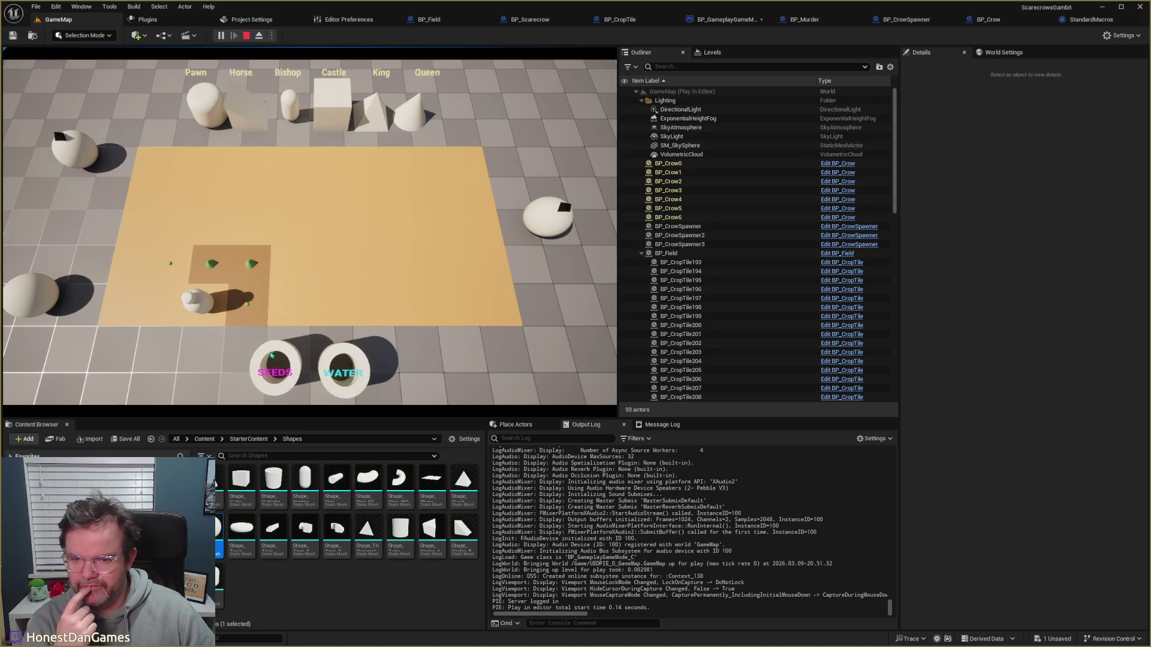
click(172, 312)
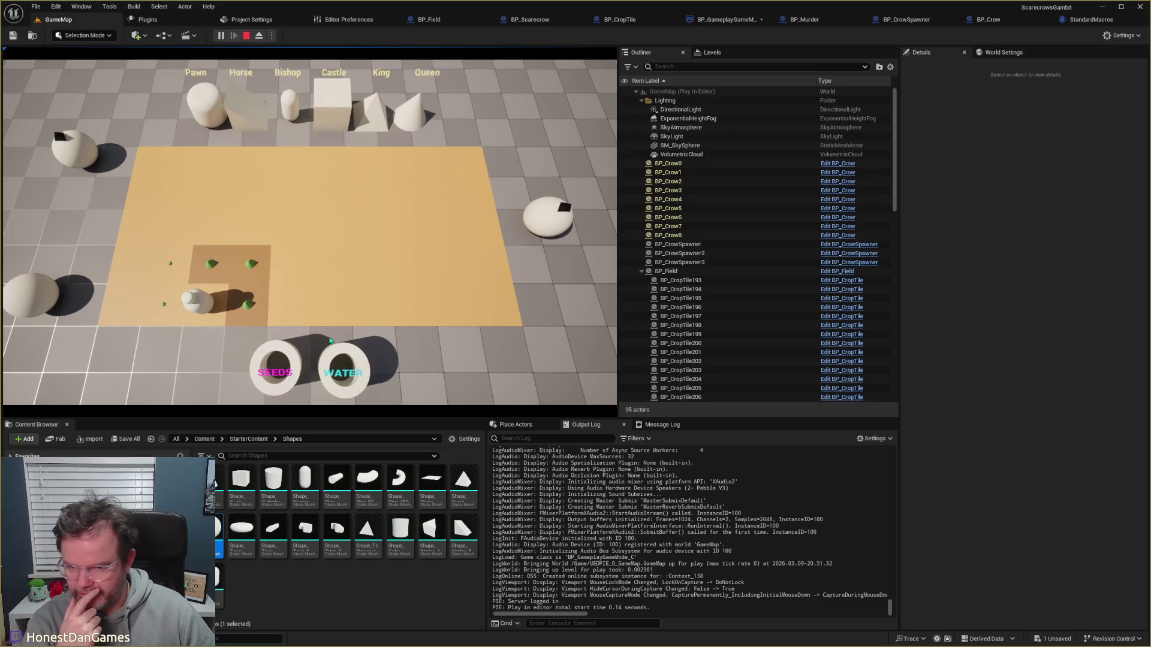
click(183, 267)
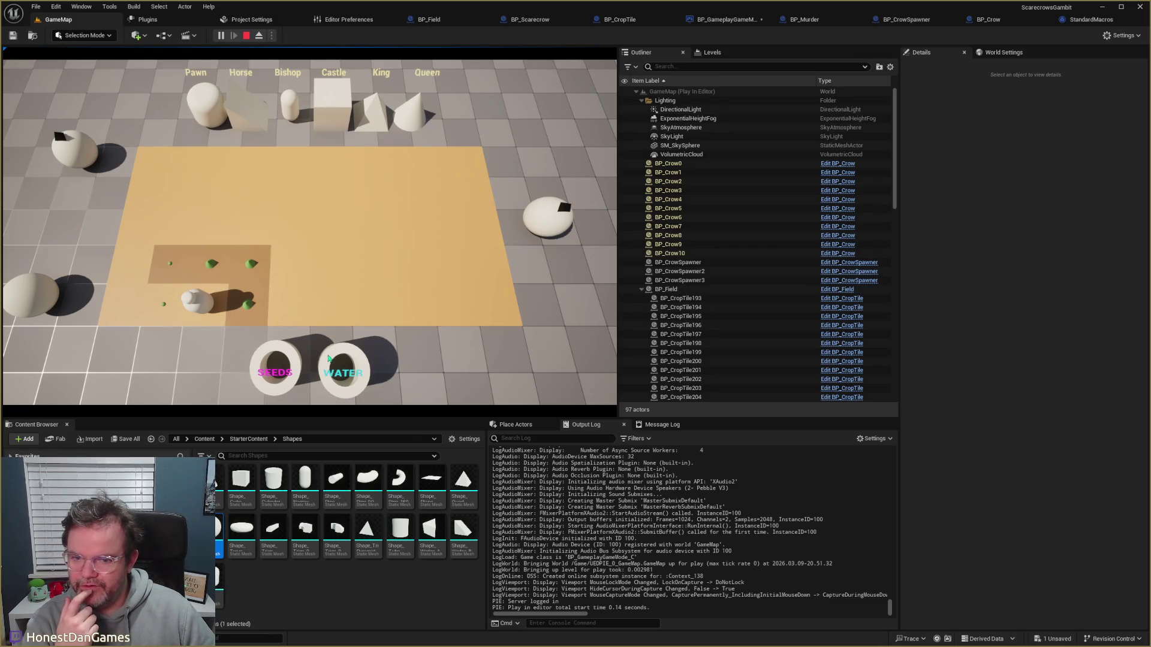
click(207, 307)
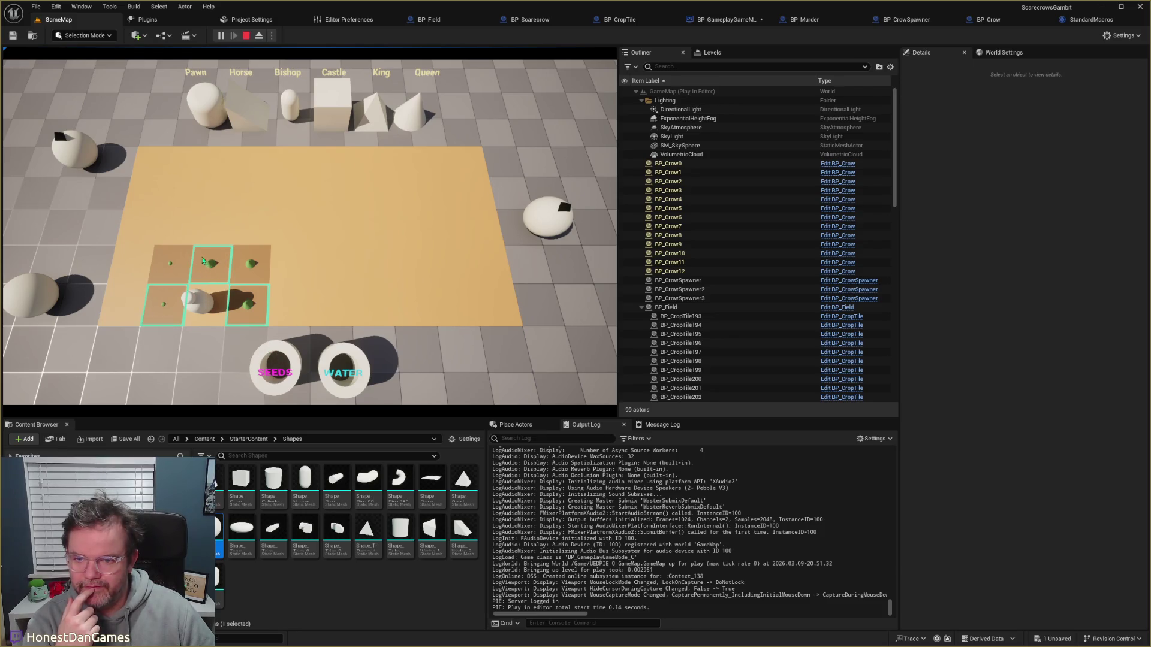
click(202, 261)
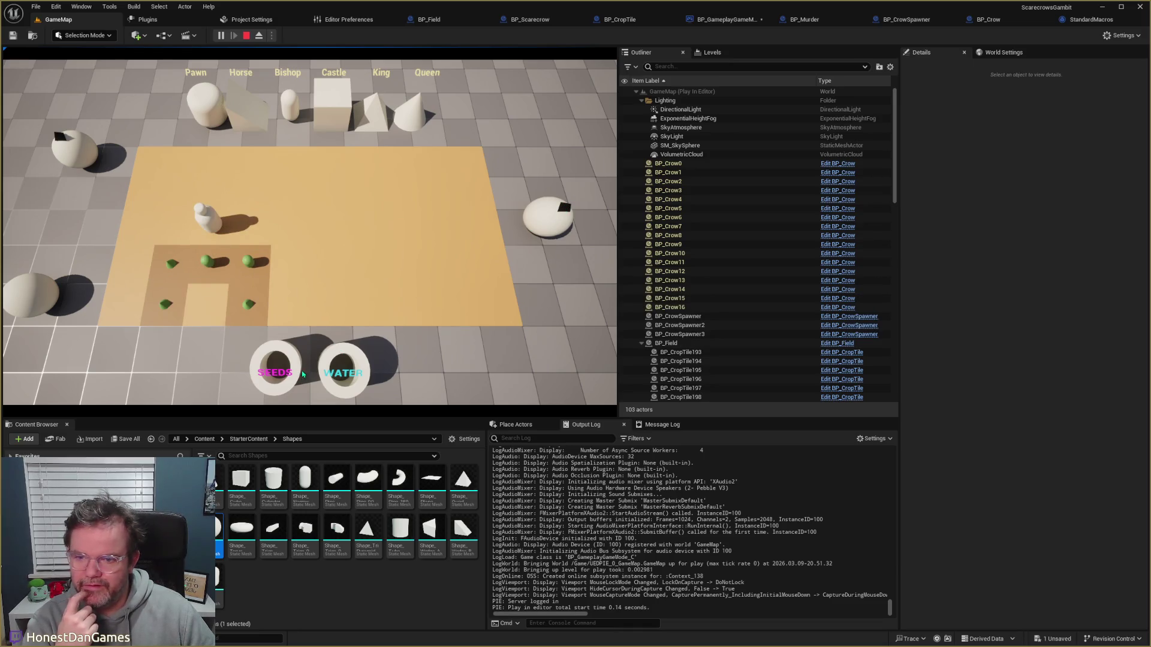
click(261, 303)
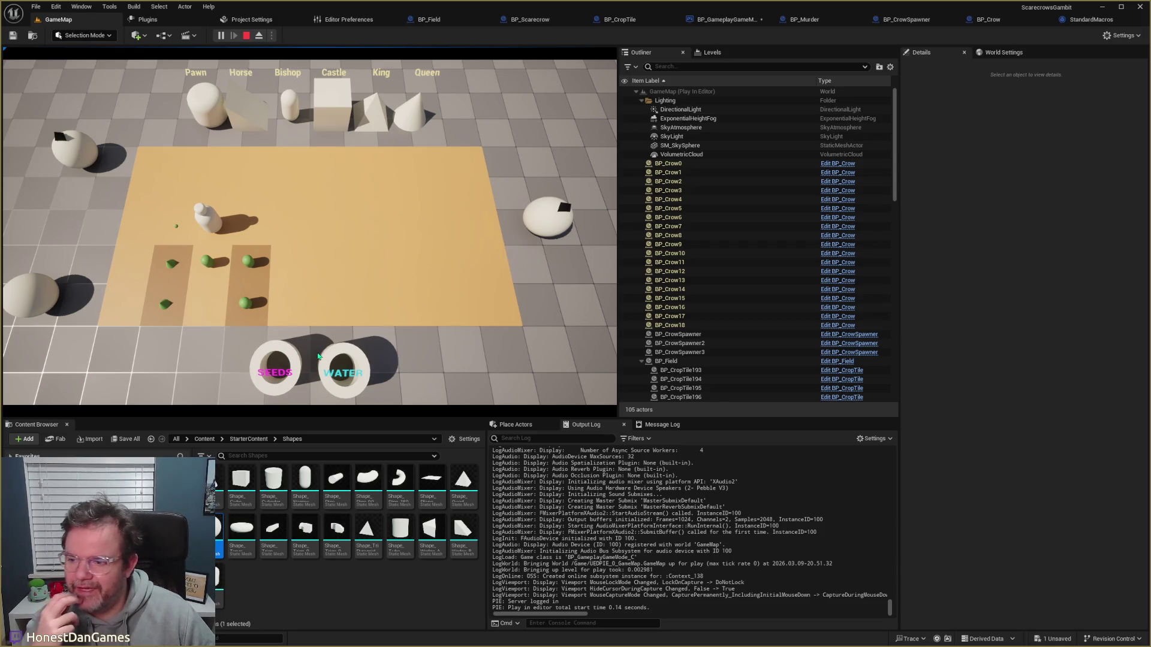
Step: Pick up the scarecrow repeatedly and till or seed more tiles within its range
click(354, 361)
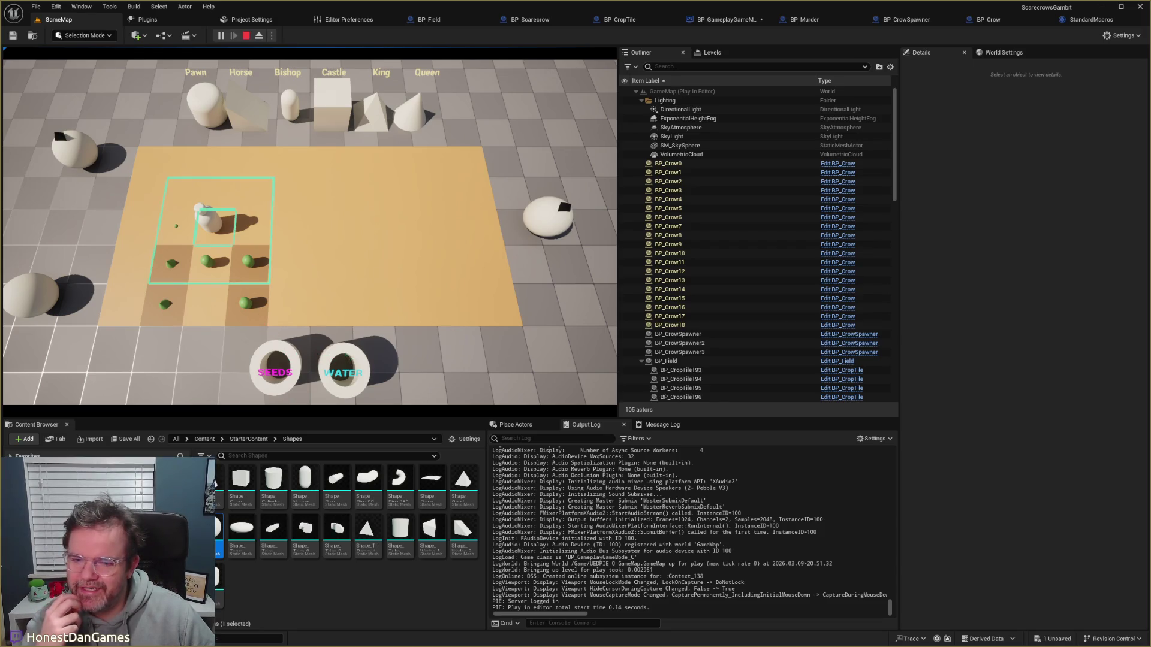
click(210, 240)
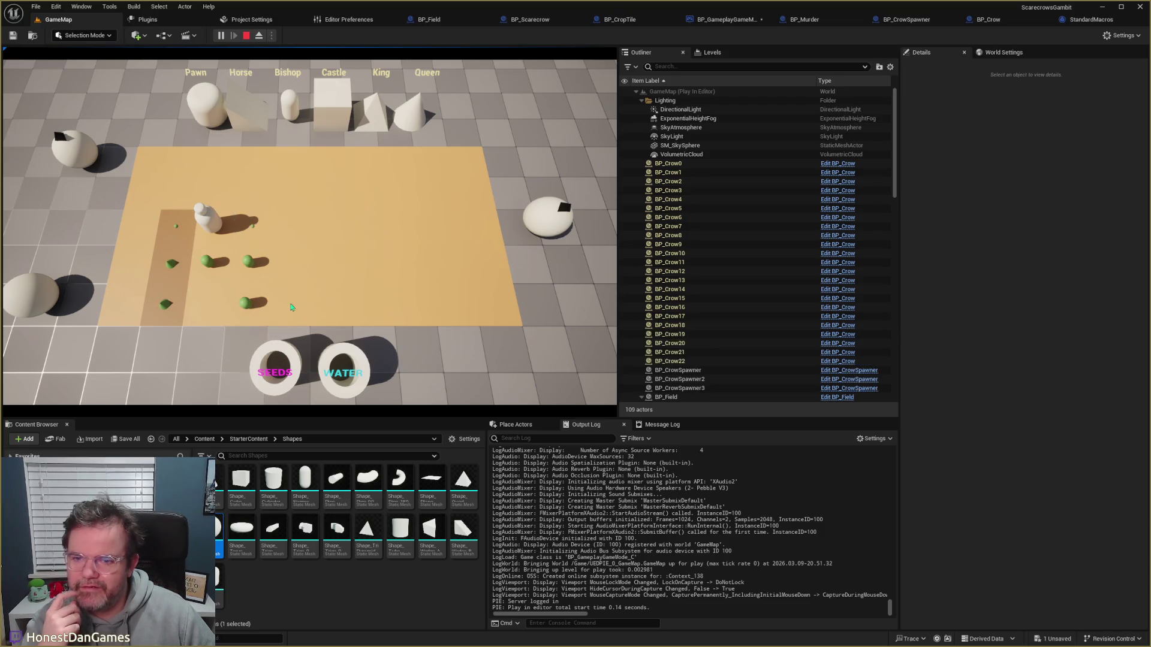
click(253, 230)
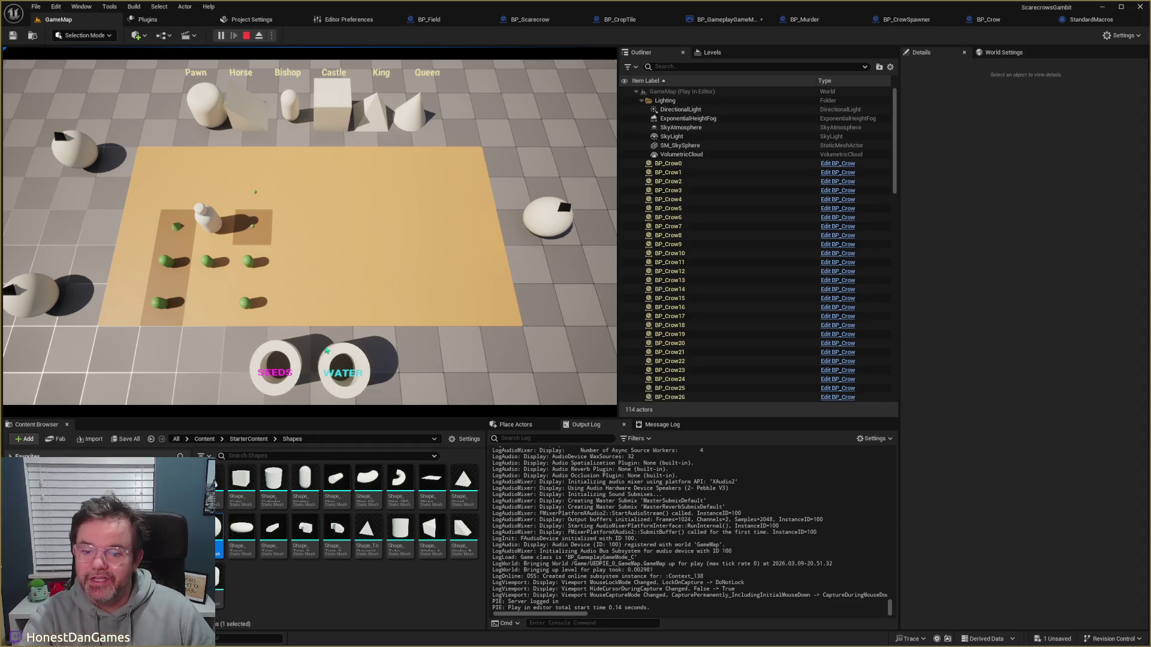
click(255, 198)
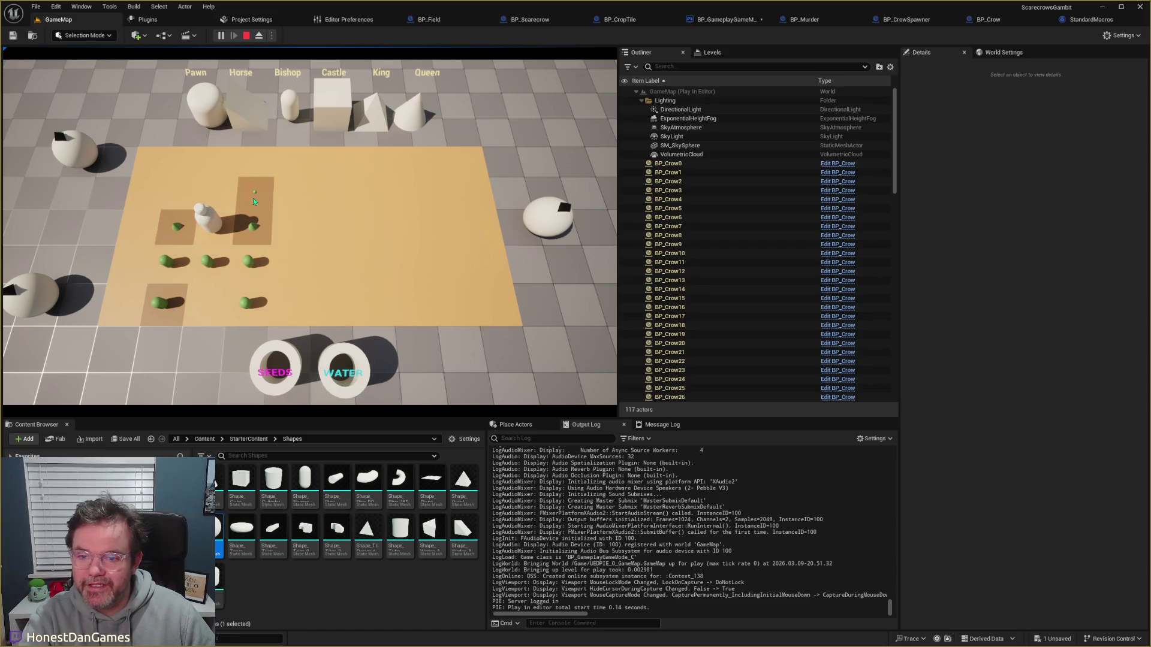
click(210, 264)
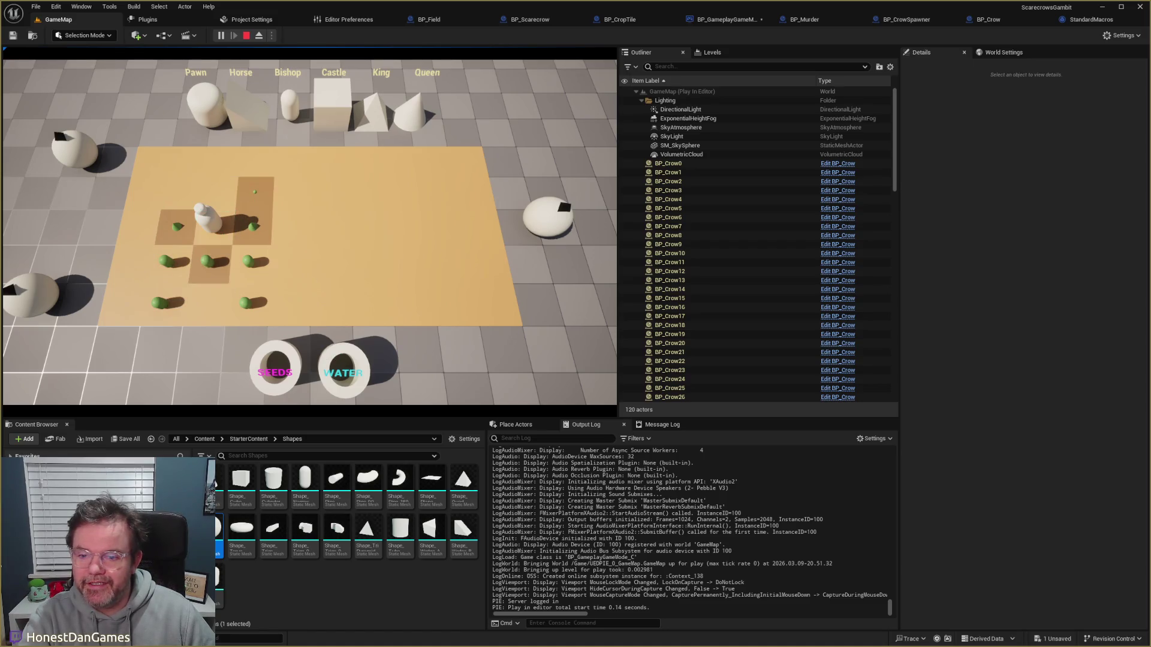
click(343, 358)
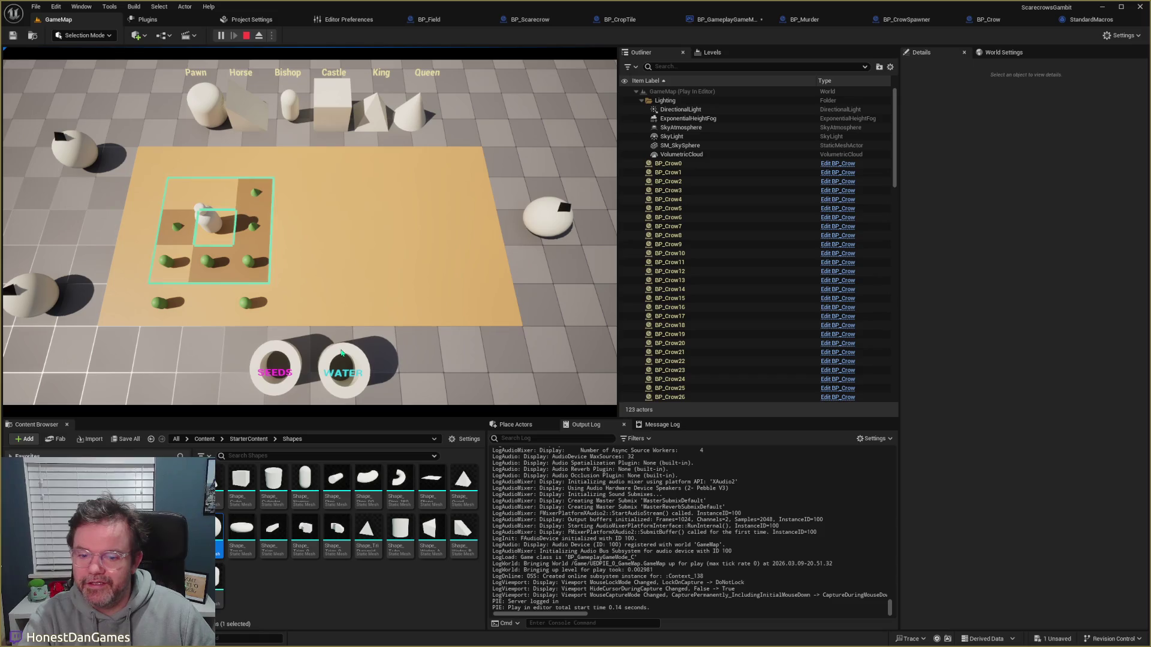
click(174, 279)
click(328, 356)
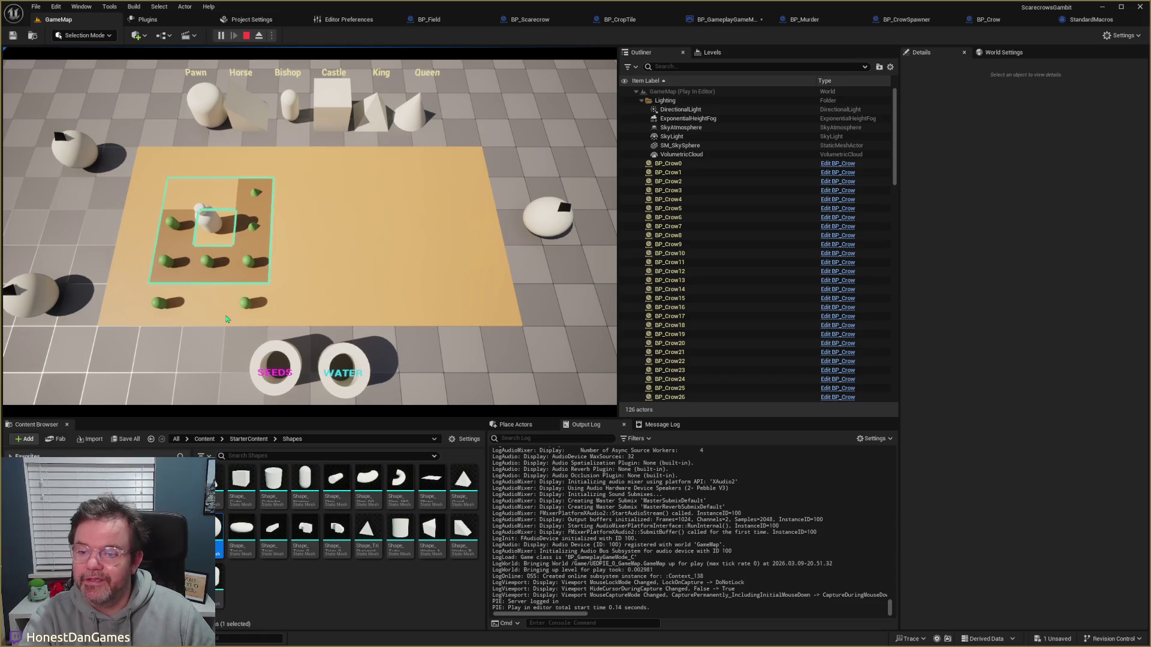
click(214, 225)
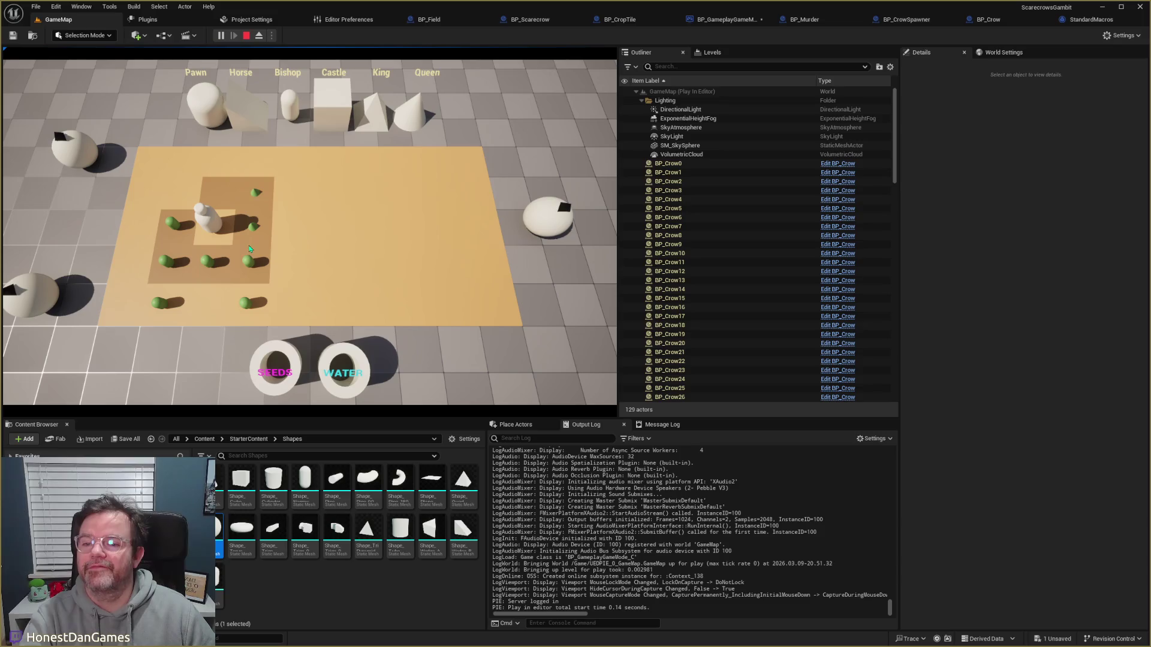
Step: Save BP_GameplayGameMode, open Process Active Crows, and breakpoint the Should Fly to Crop node
click(725, 20)
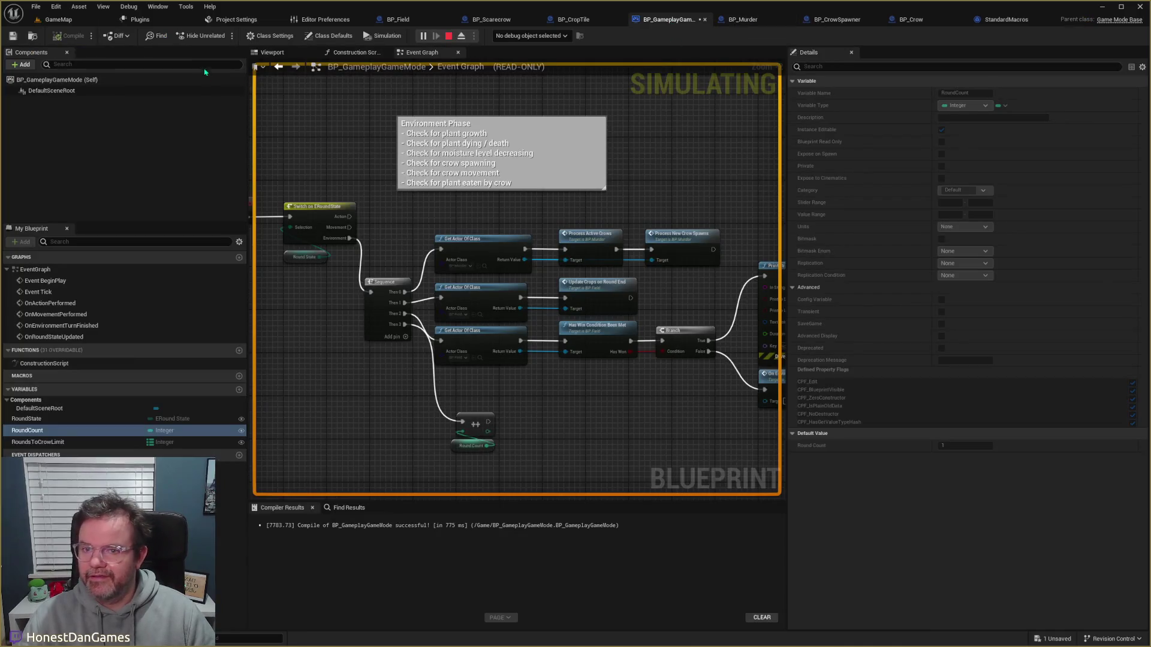
click(21, 39)
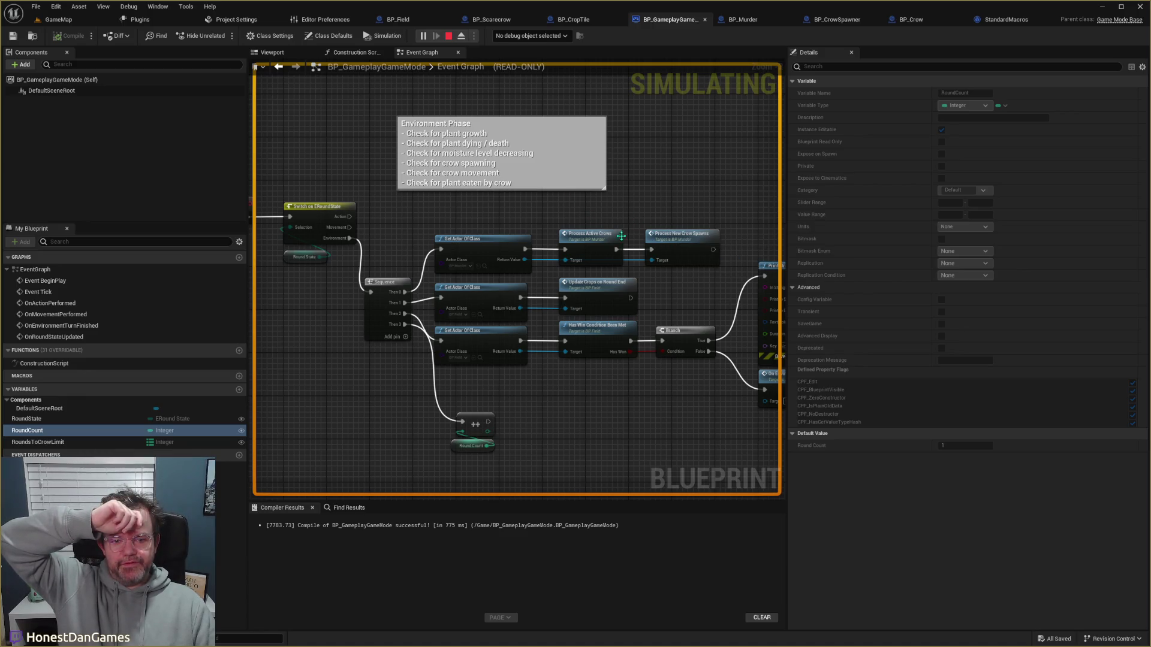
double_click(591, 237)
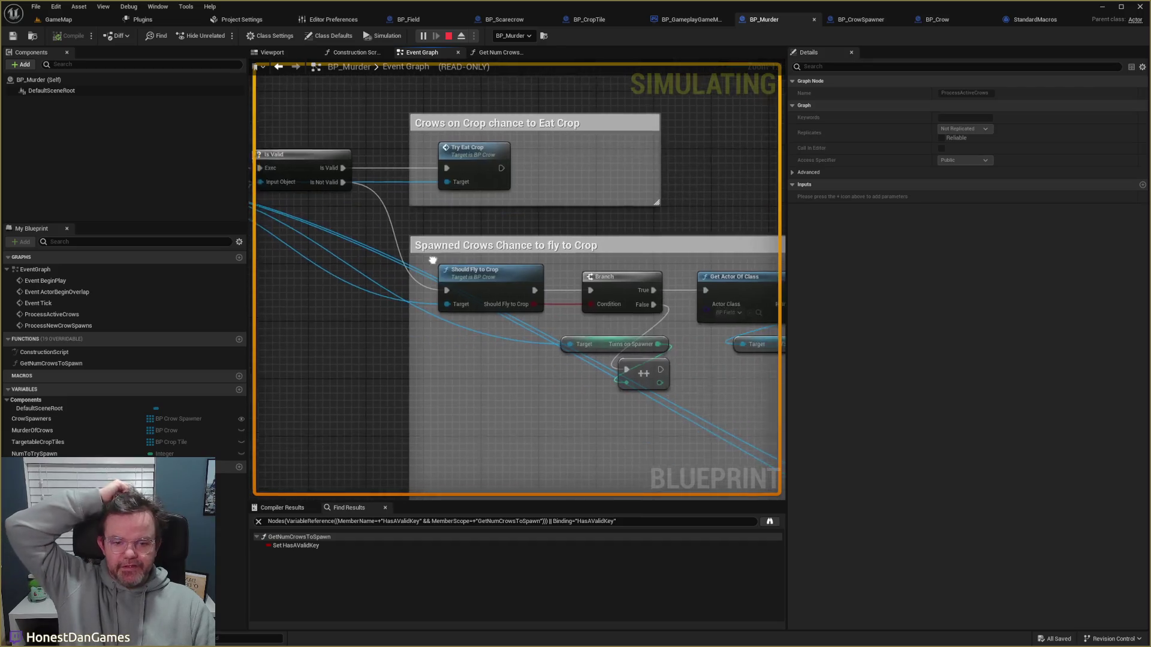
click(514, 279)
key(F9)
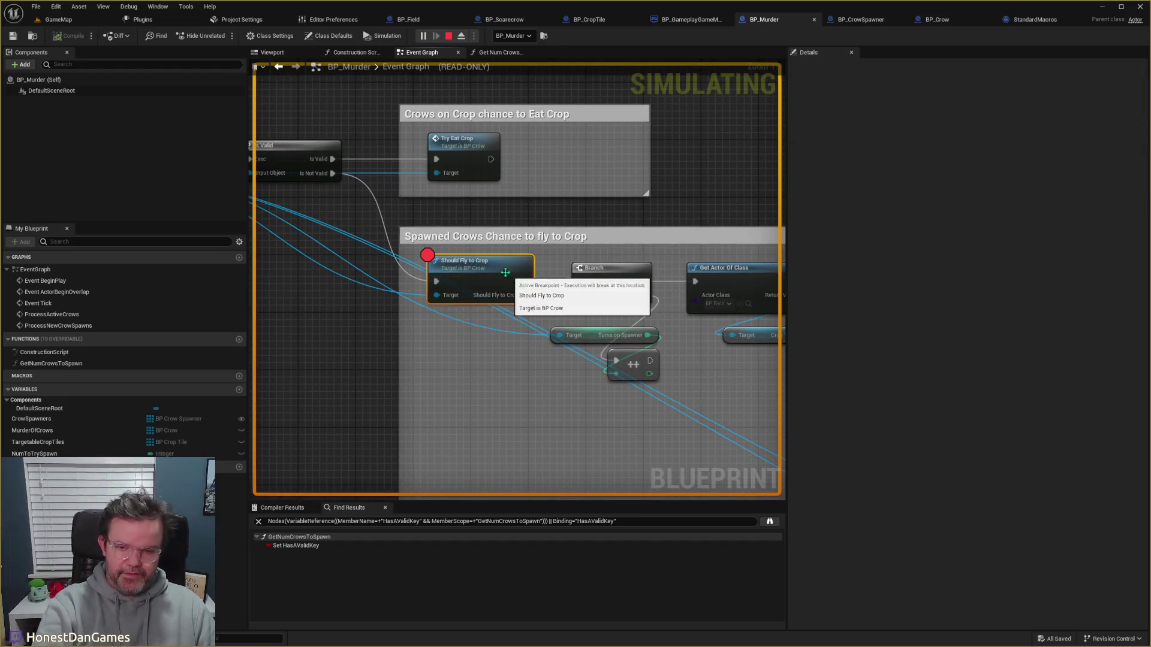
click(58, 19)
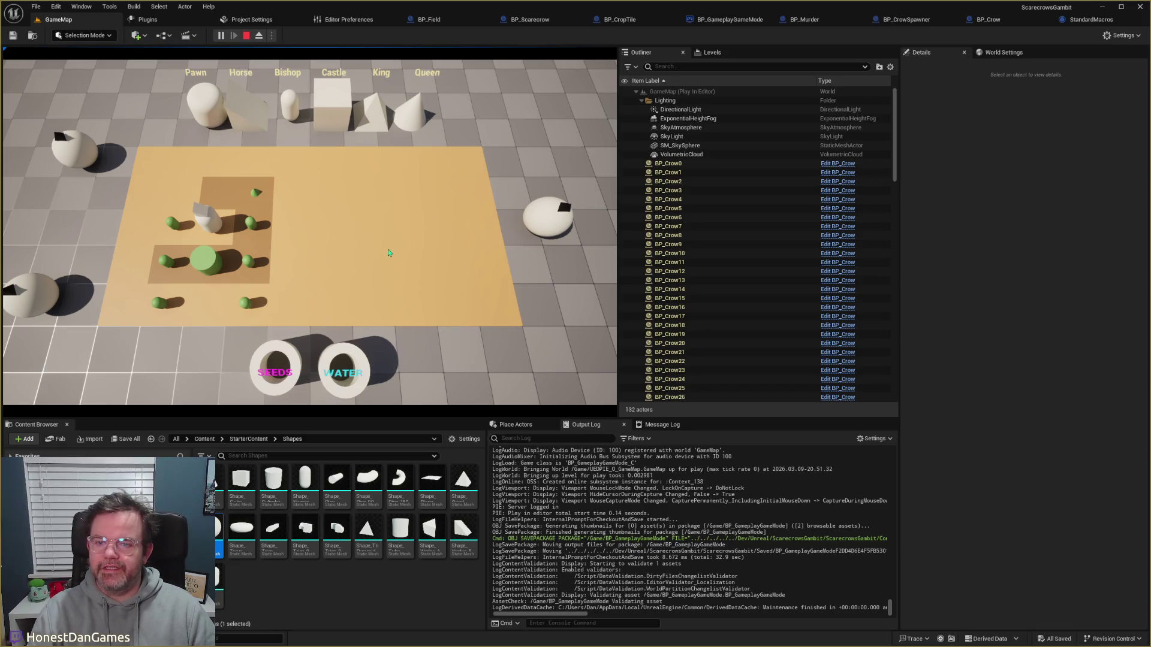
Step: Trigger the crow breakpoint from the field, then show BP_GameplayGameMode's event graph with the call stack moved aside
click(346, 242)
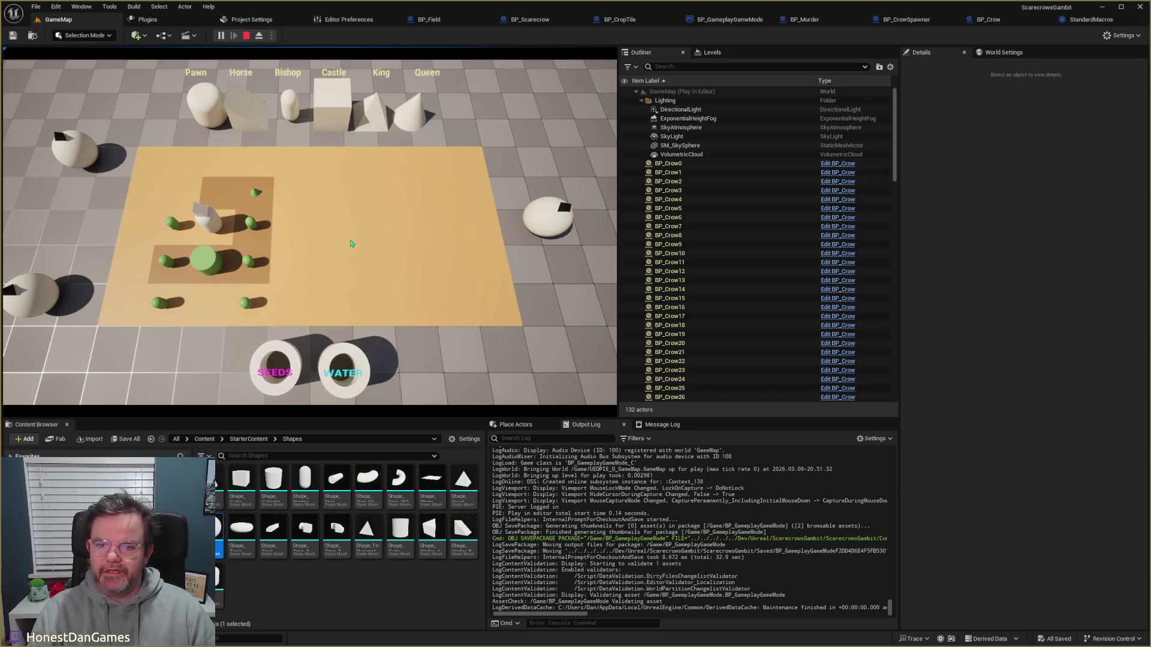
key(alt+Tab)
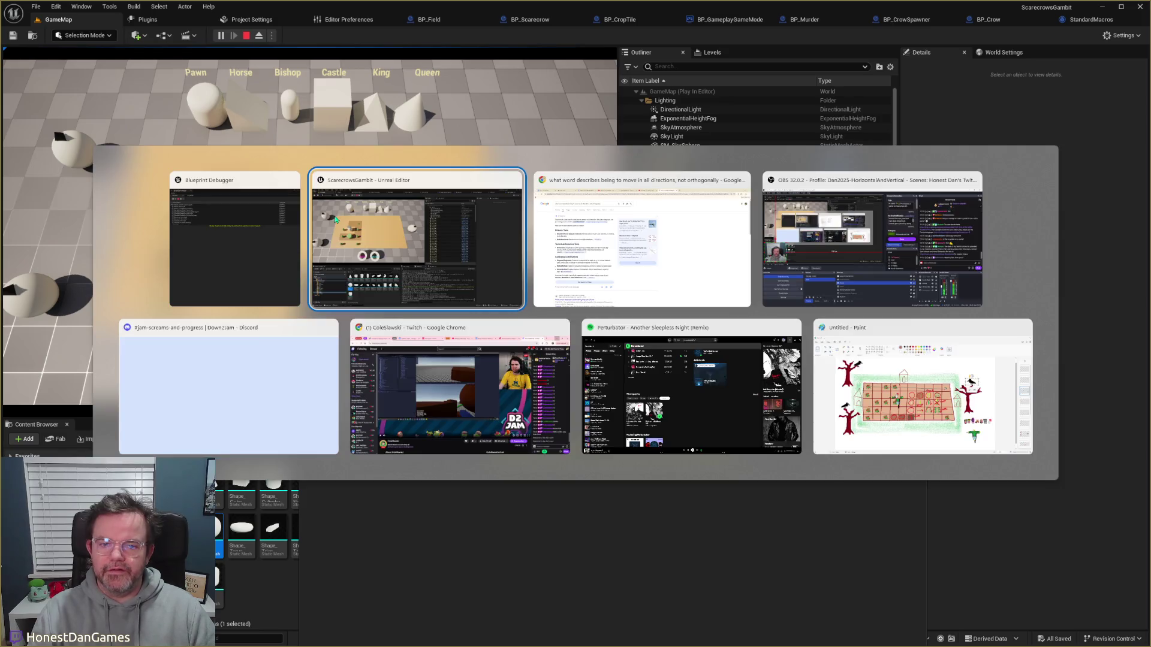
click(620, 19)
click(670, 19)
drag(867, 274, 863, 645)
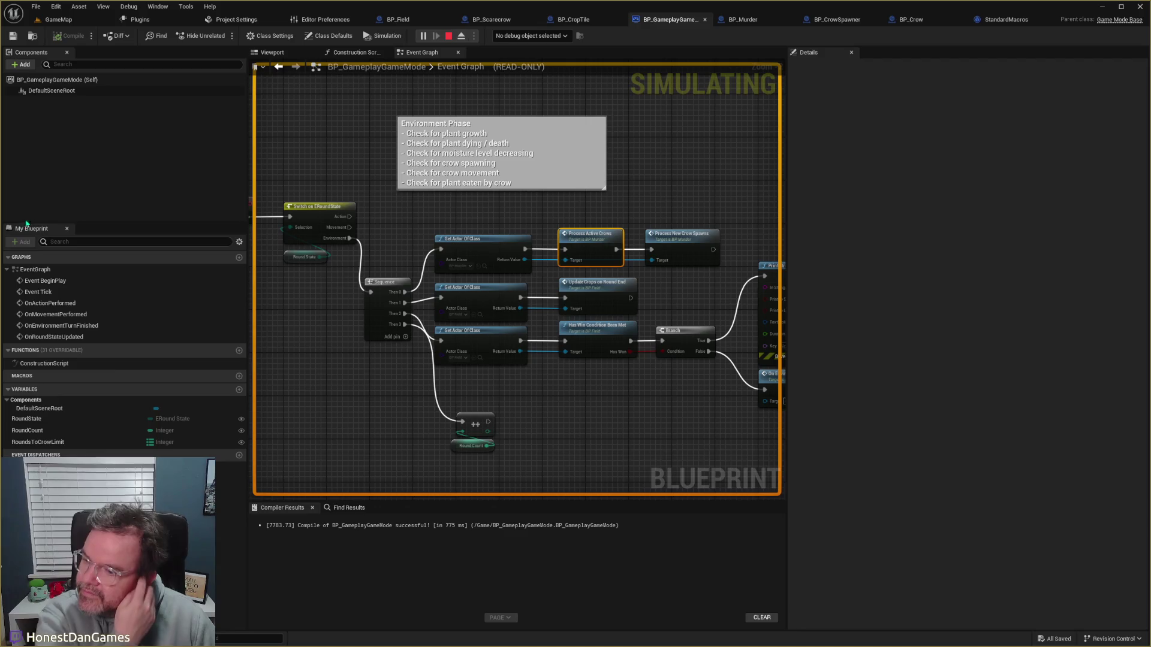
Step: Bring BP_Murder's Process Active Crows For Each Loop and Is Valid nodes into view
mouse_move(399, 218)
mouse_down()
mouse_move(422, 228)
mouse_move(561, 208)
mouse_up()
click(742, 20)
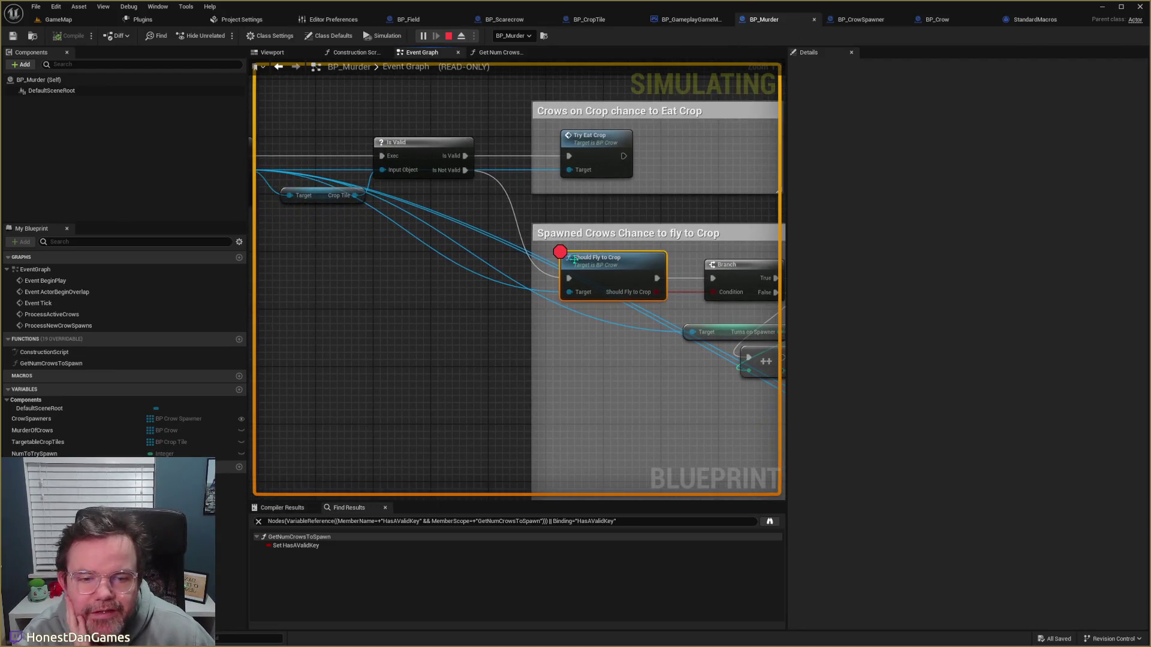
mouse_move(367, 229)
mouse_down()
mouse_move(478, 316)
mouse_move(593, 316)
mouse_up()
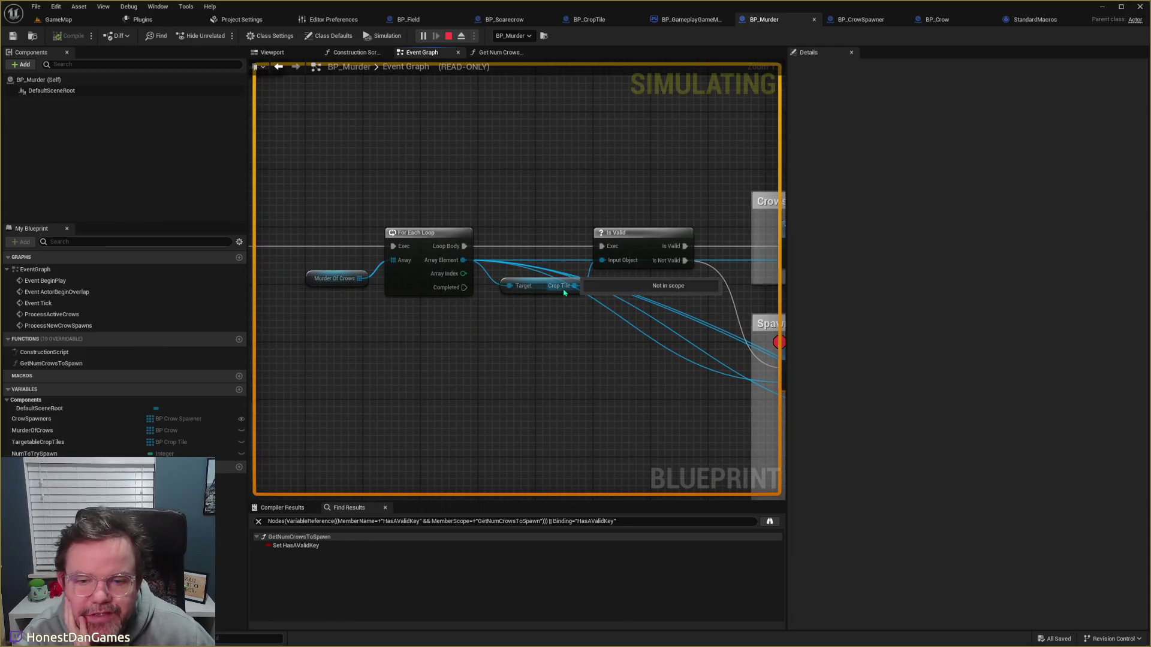
mouse_move(449, 304)
mouse_down()
mouse_move(583, 303)
mouse_move(652, 282)
mouse_move(628, 287)
mouse_up()
mouse_move(512, 266)
drag(513, 267, 462, 321)
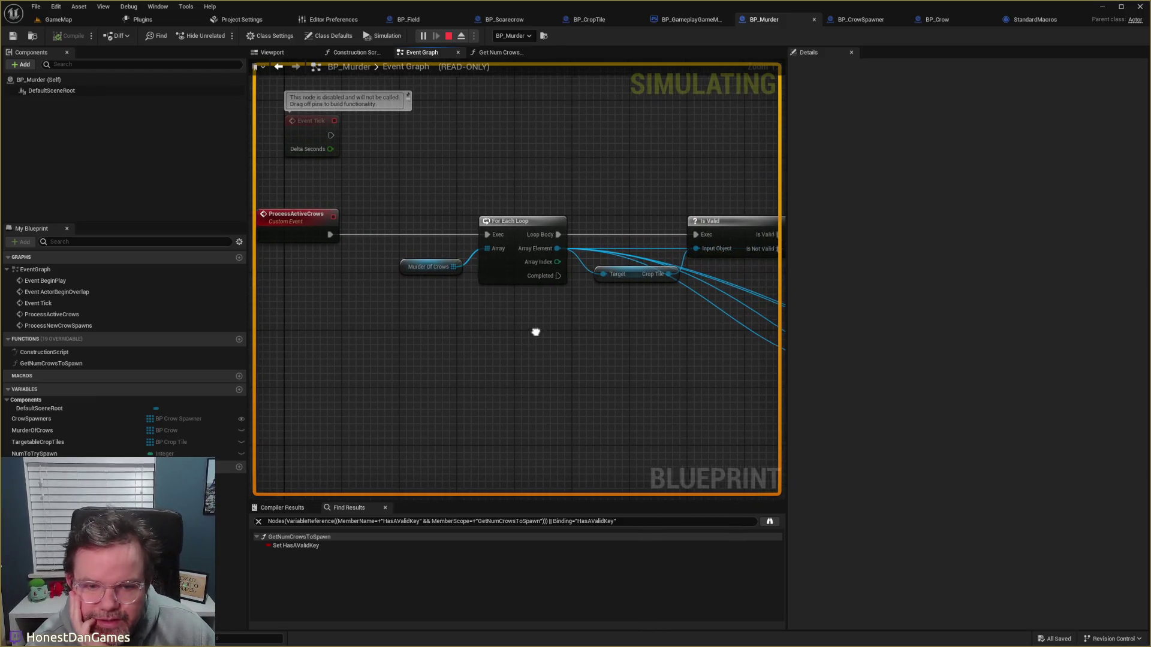
drag(537, 329, 463, 307)
Step: Confirm Murder Of Crows is empty (Num=0), view the Spawned Crows chain, and stop play
mouse_move(480, 242)
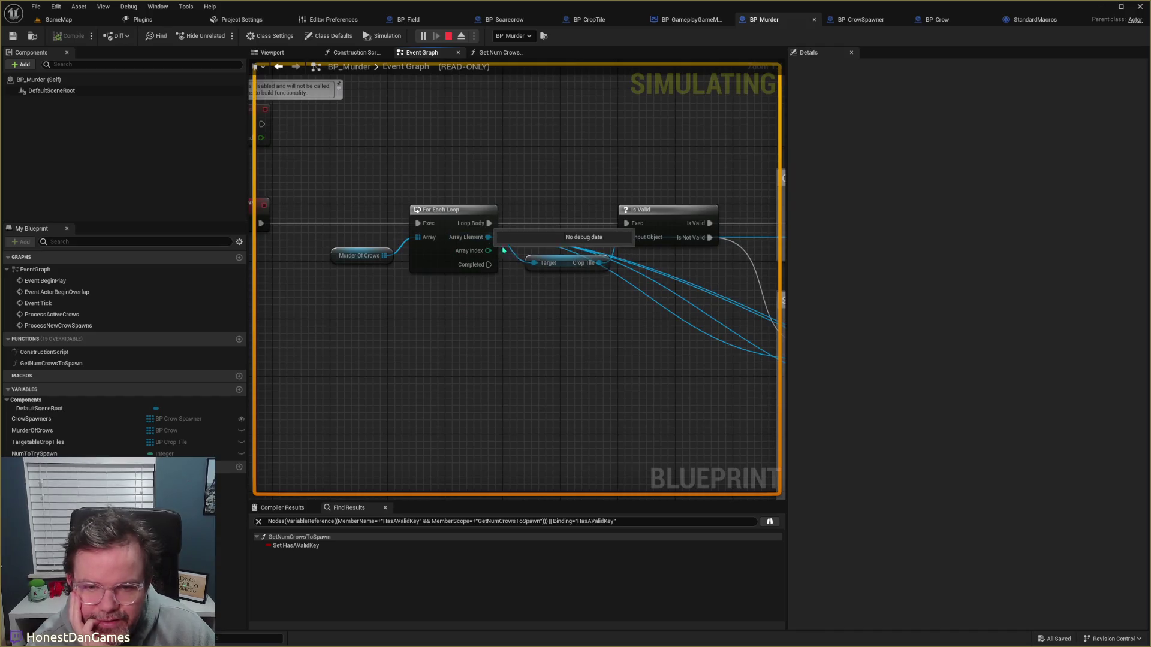
mouse_move(385, 256)
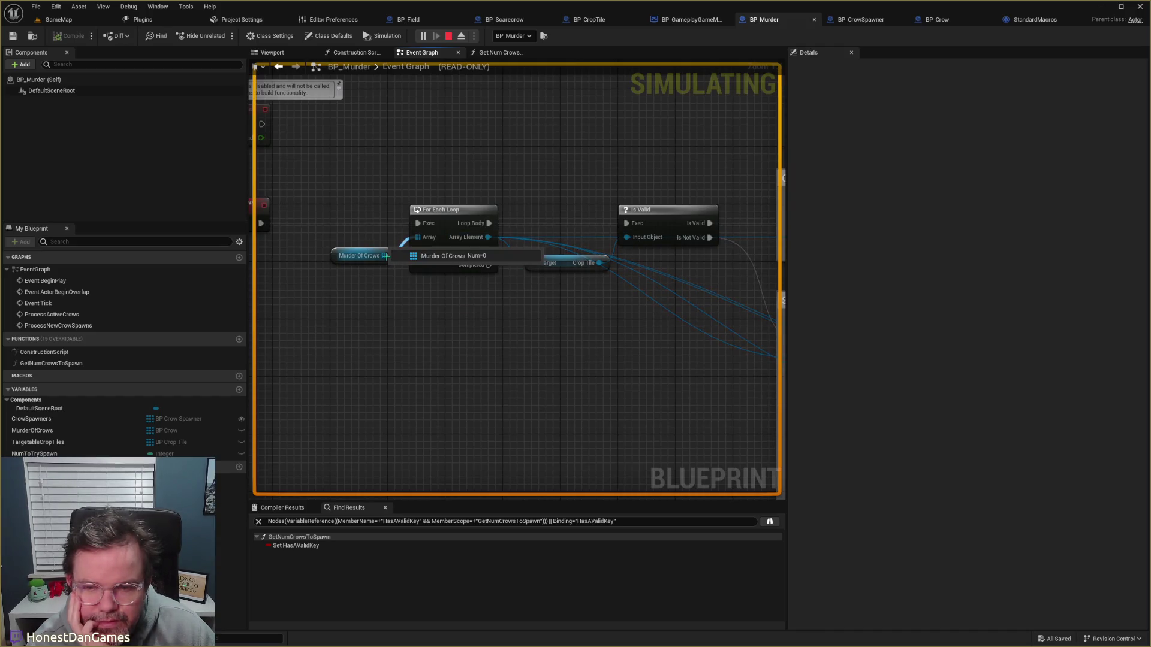
scroll(385, 256, down, 4)
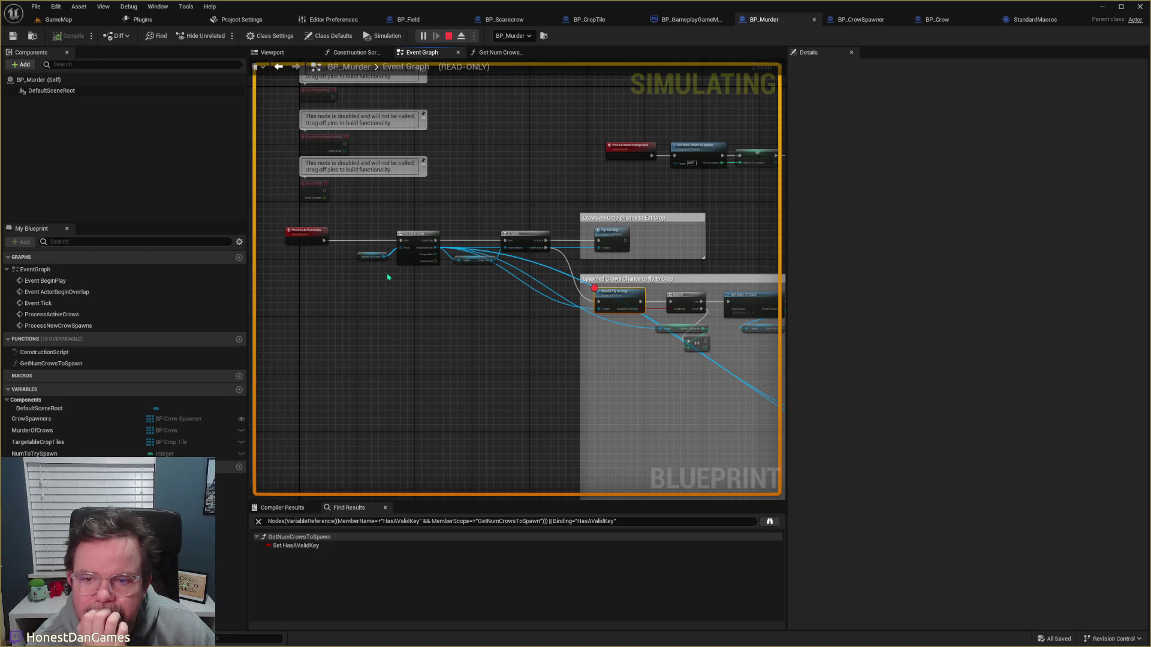
mouse_move(533, 150)
mouse_down()
mouse_move(239, 15)
mouse_move(238, 31)
mouse_up()
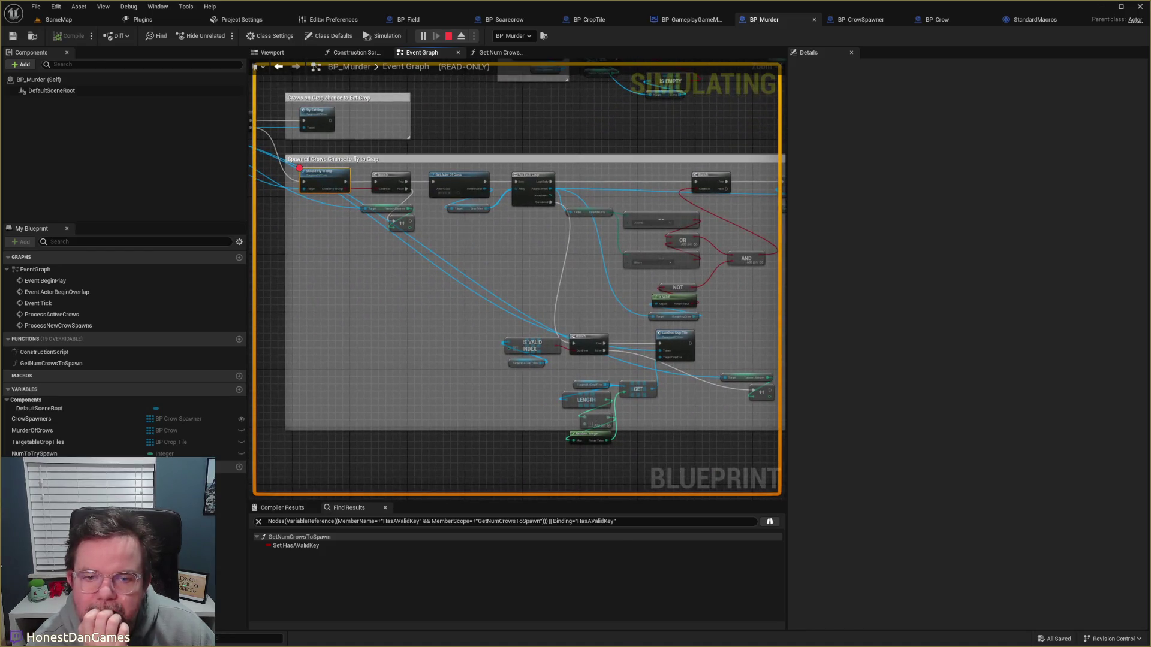
mouse_move(558, 183)
mouse_down()
mouse_move(760, 243)
mouse_move(763, 336)
mouse_move(599, 306)
mouse_up()
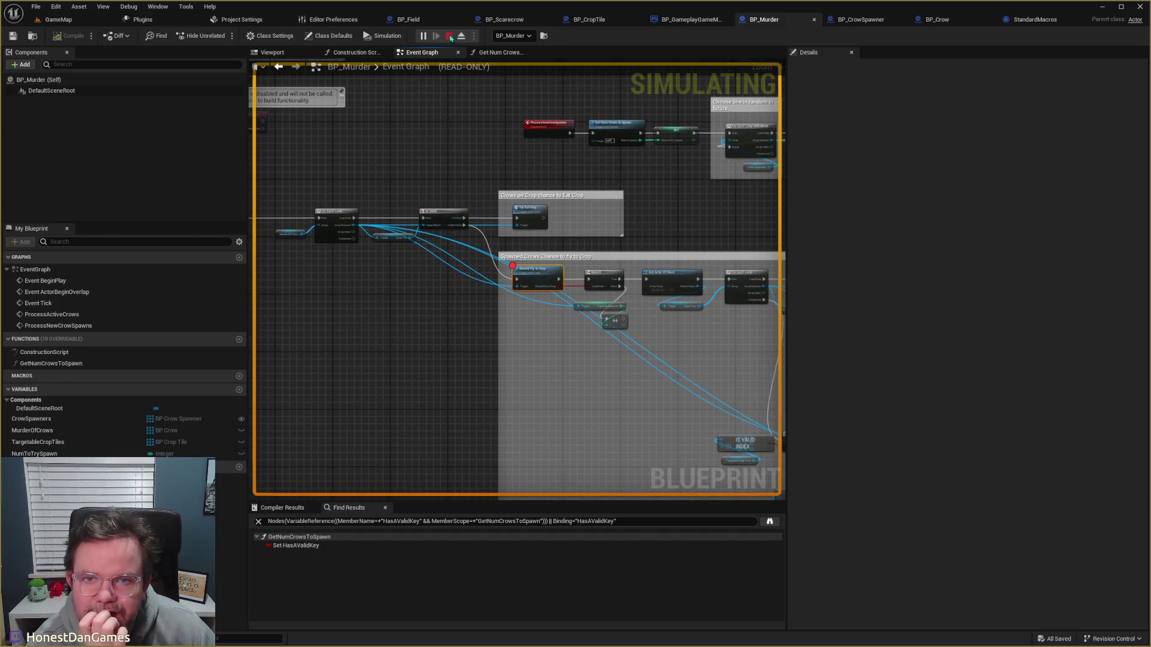
key(Escape)
Step: Pan BP_Murder's Event Graph over to the Spawn Crow call node
scroll(489, 199, up, 5)
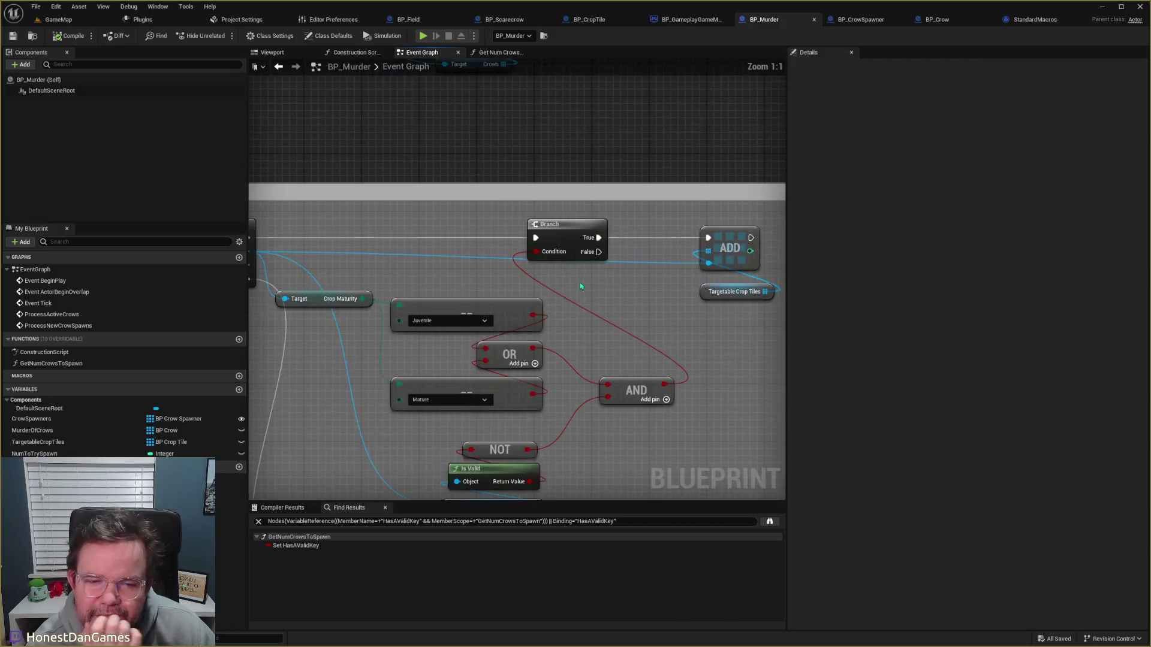
drag(532, 272, 885, 287)
scroll(503, 313, down, 3)
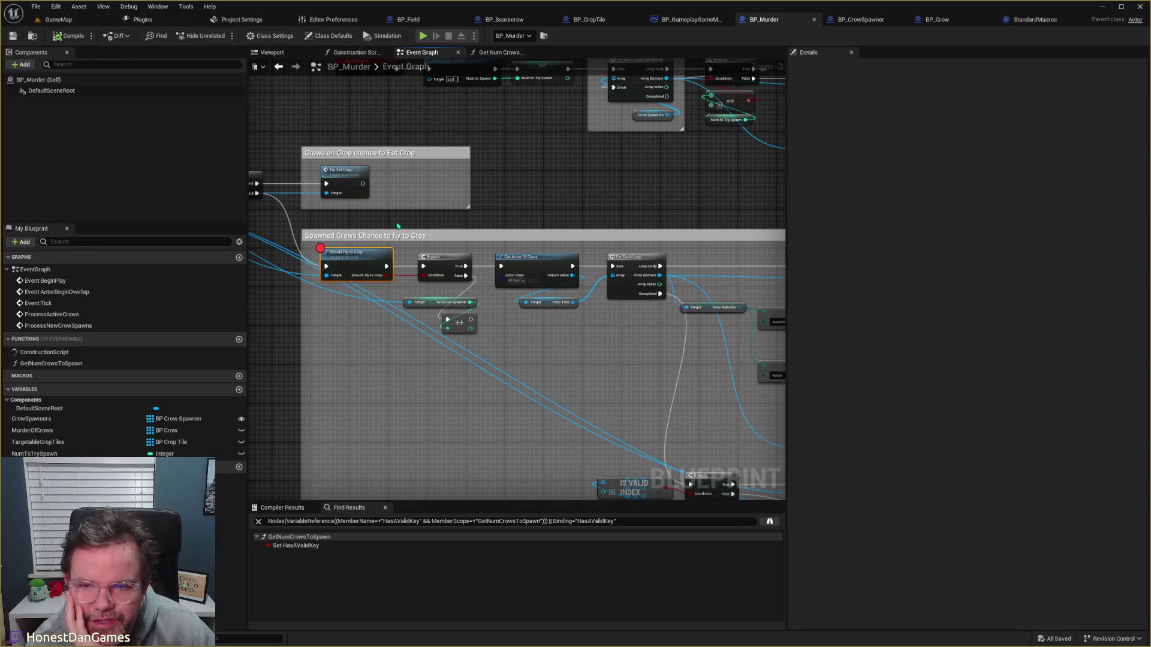
scroll(510, 235, down, 5)
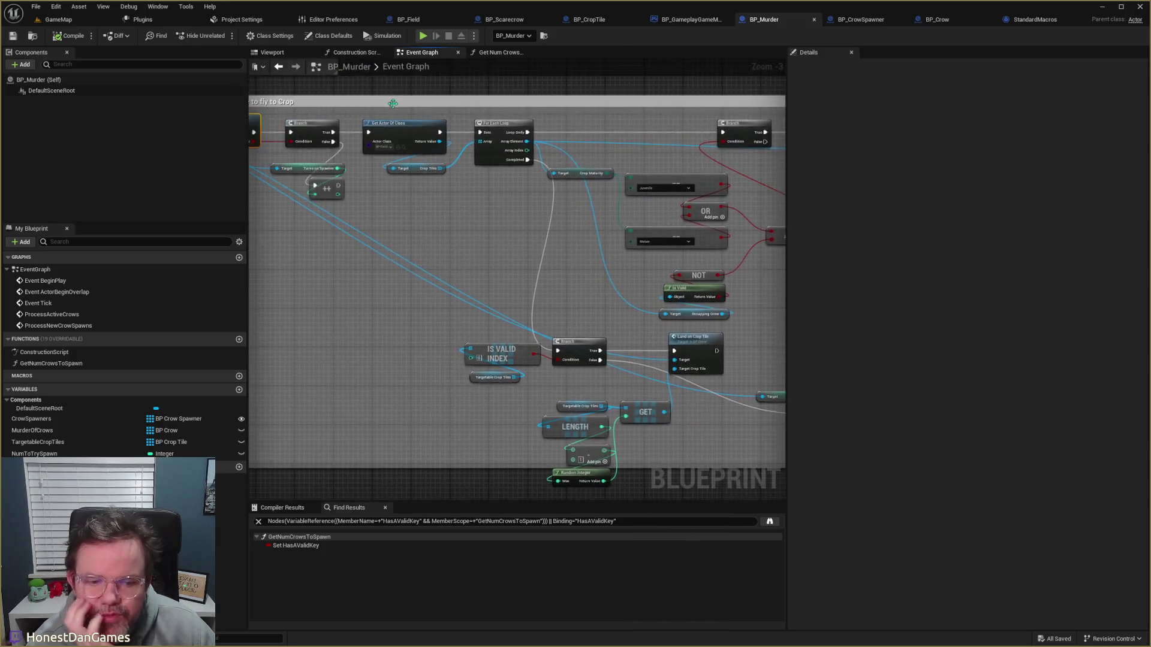
drag(408, 121, 492, 331)
scroll(473, 312, up, 4)
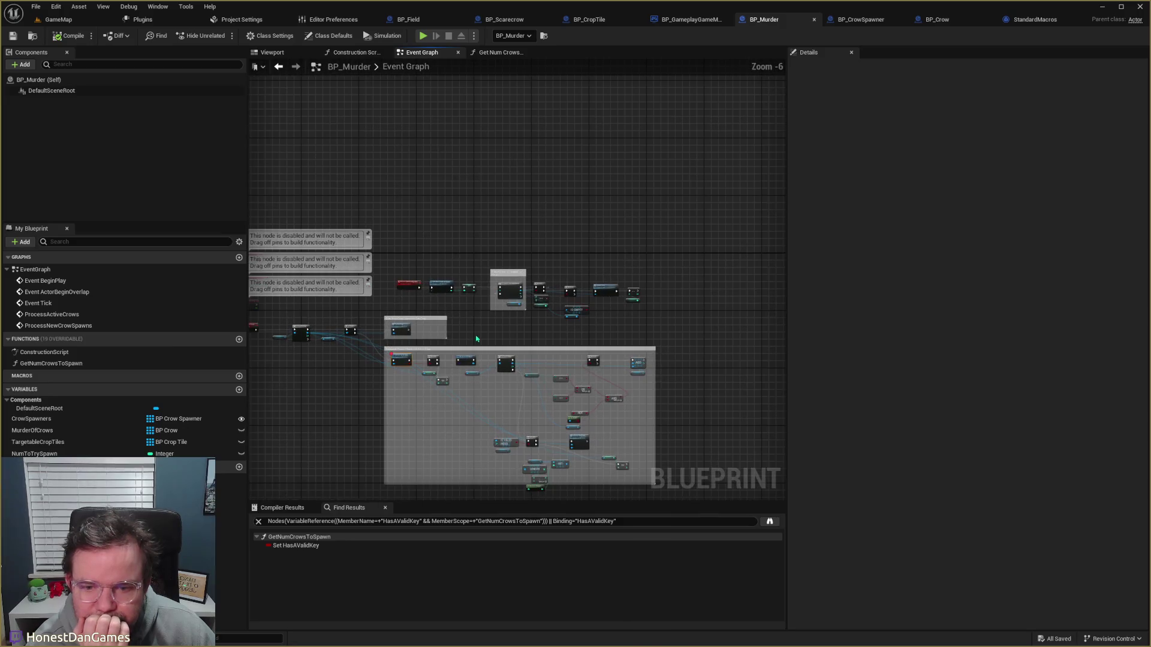
scroll(653, 272, up, 2)
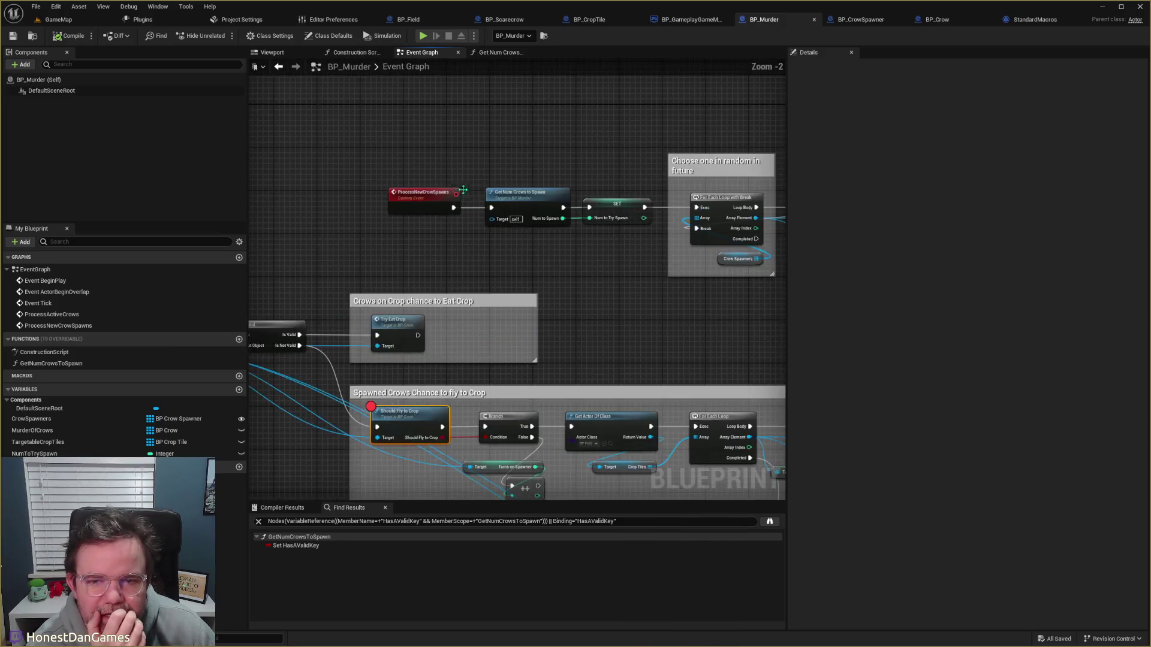
drag(607, 258, 244, 262)
mouse_move(708, 243)
mouse_down()
mouse_move(491, 234)
mouse_move(519, 248)
mouse_move(501, 226)
mouse_up()
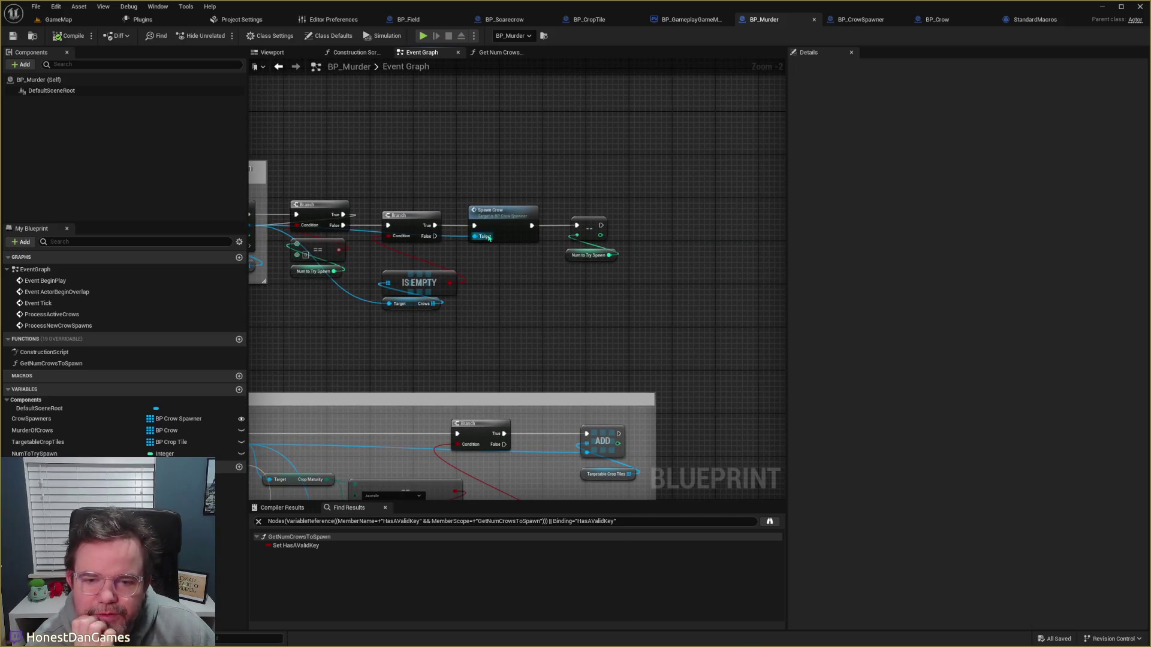
Step: Shift the decrement and Num to Try Spawn nodes right, then open SpawnCrow in BP_CrowSpawner
mouse_move(557, 190)
mouse_down()
mouse_move(638, 277)
mouse_move(623, 283)
mouse_up()
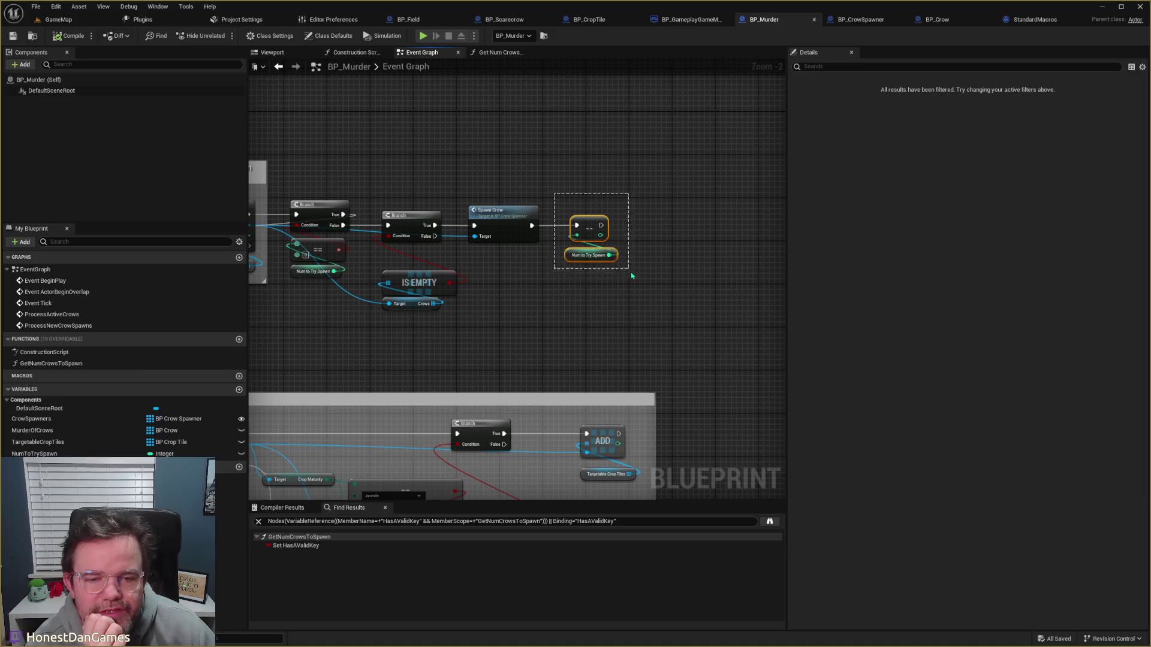
drag(590, 227, 696, 231)
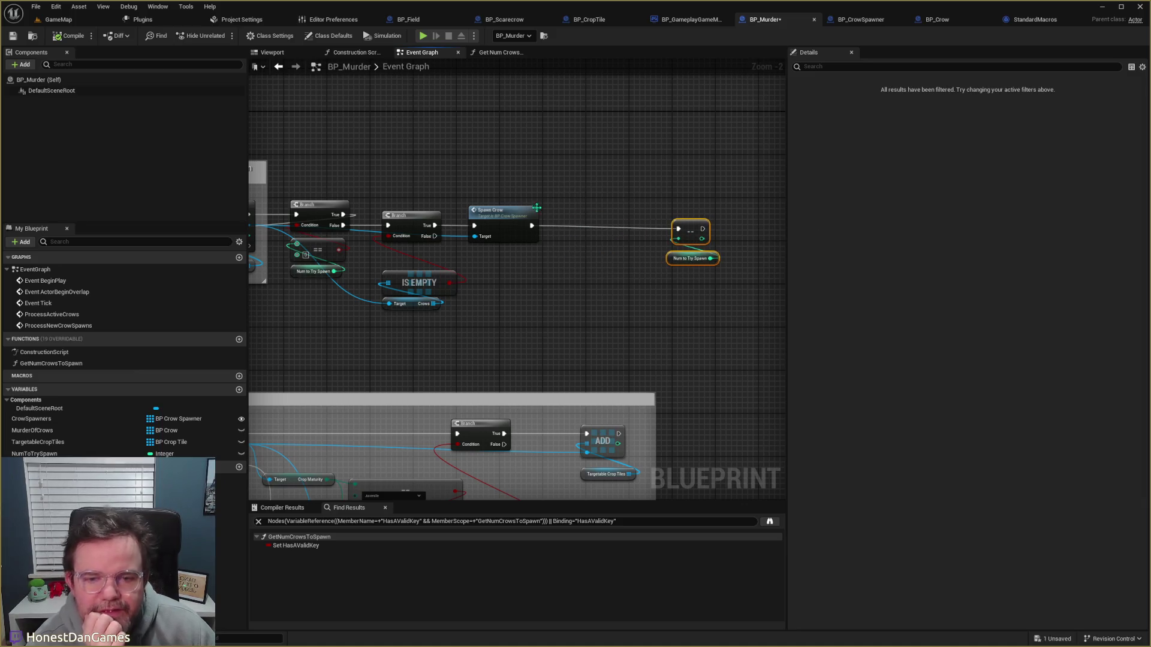
double_click(504, 213)
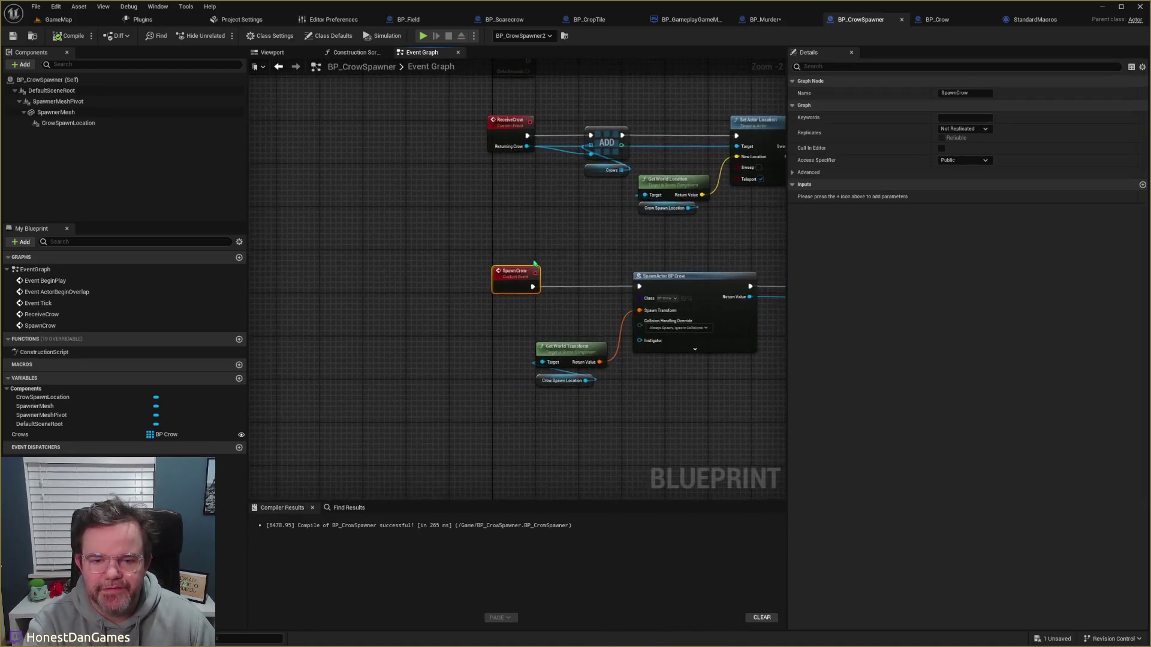
Step: Collapse BP_CrowSpawner's SpawnCrow custom event into a Spawn Crow function and open its graph
drag(591, 250, 411, 236)
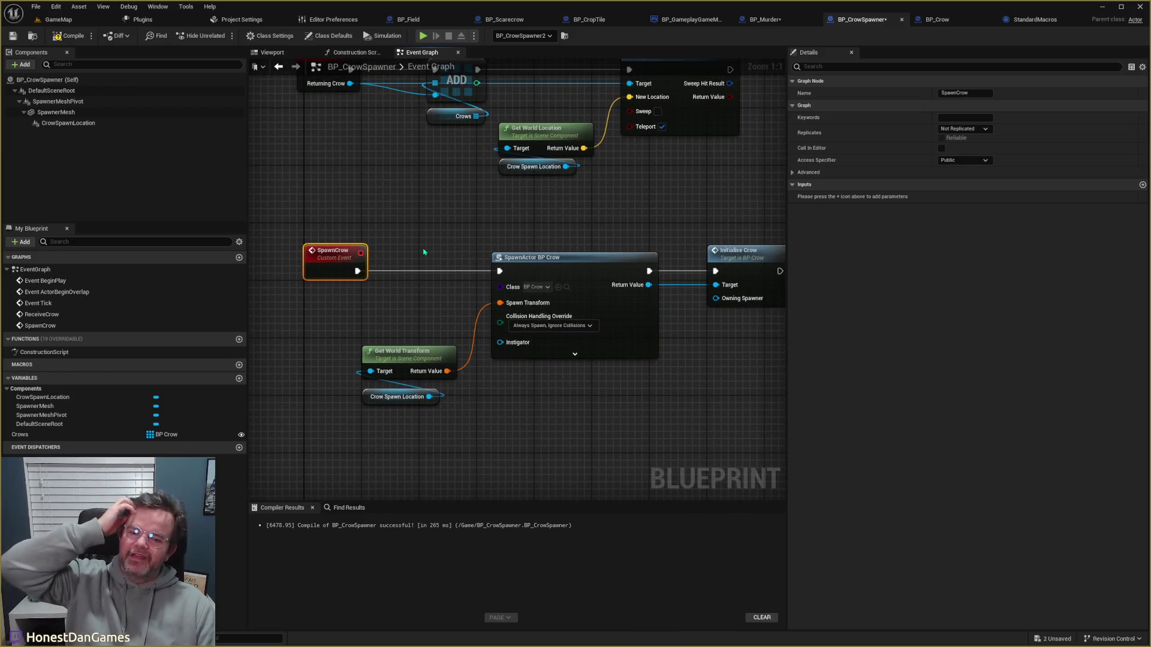
mouse_move(425, 252)
mouse_down()
mouse_move(260, 229)
mouse_move(321, 229)
mouse_up()
right_click(320, 229)
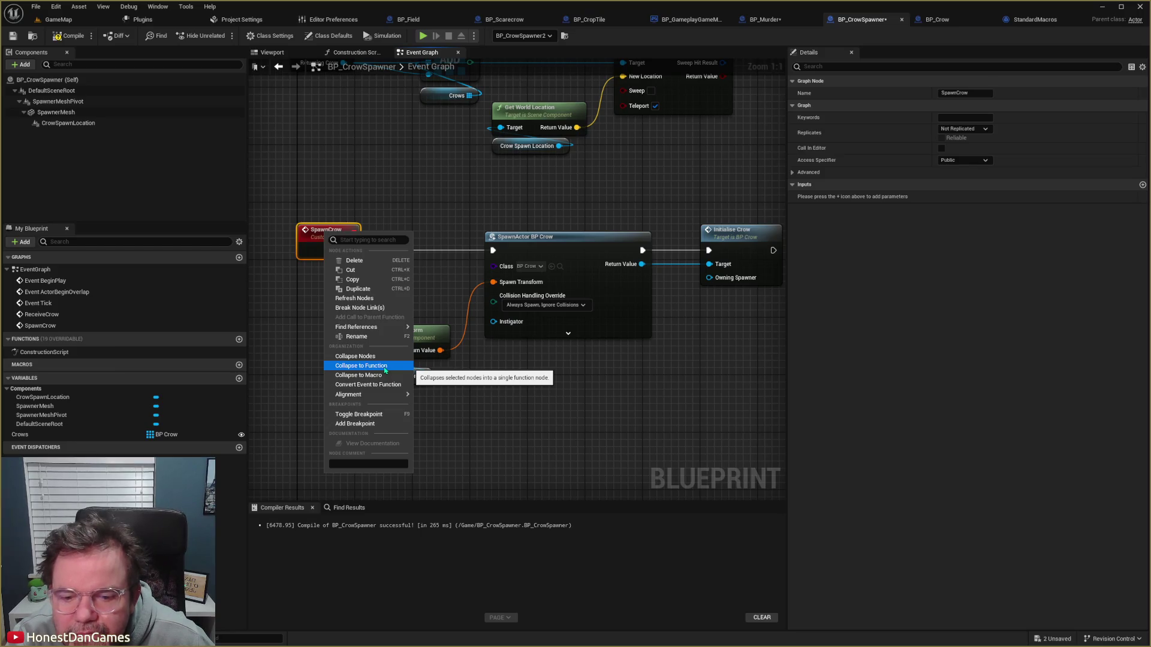
click(381, 385)
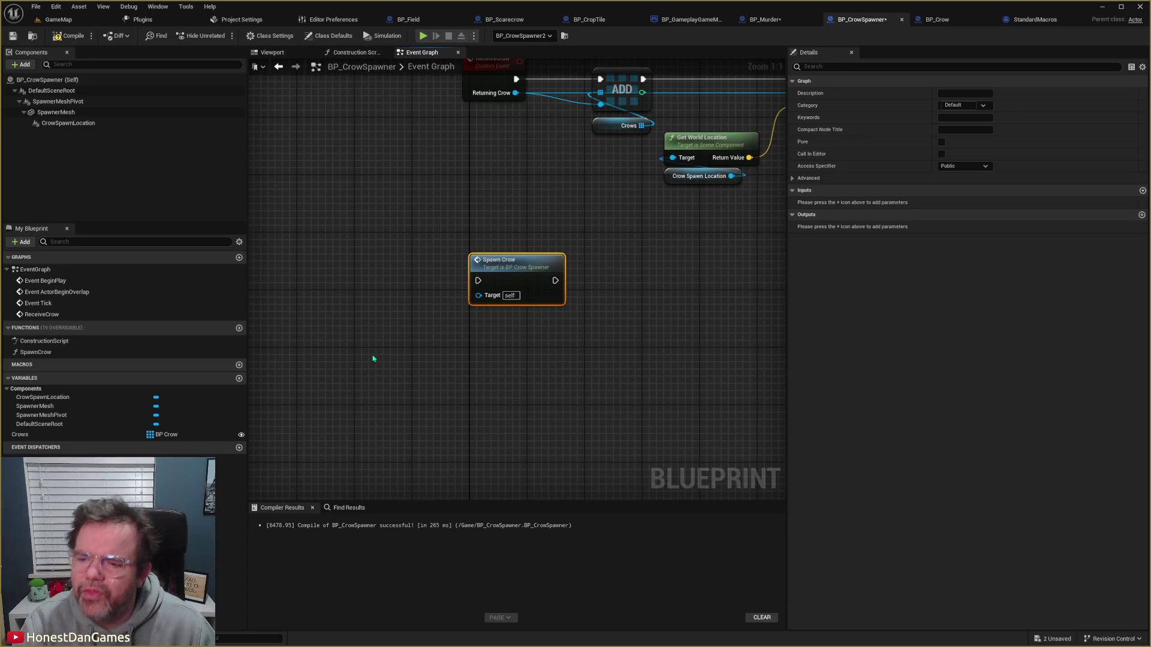
double_click(522, 267)
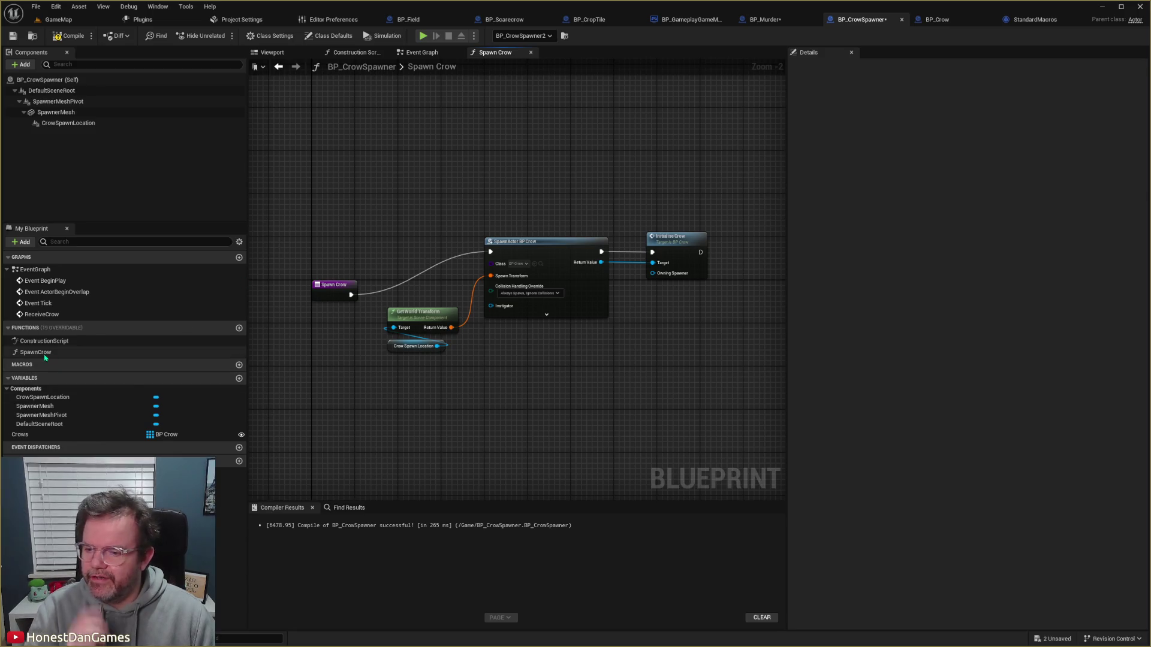
Step: Add a BP Crow output named SpawnedCrow to the Spawn Crow function
click(36, 352)
drag(342, 286, 359, 247)
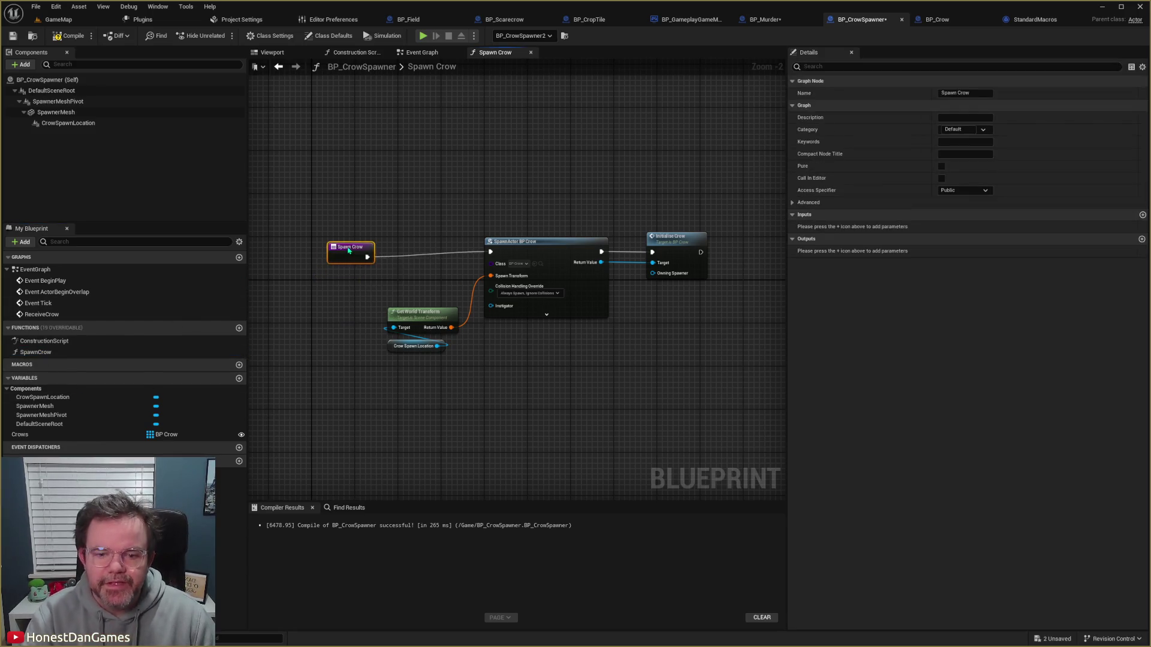
click(1142, 239)
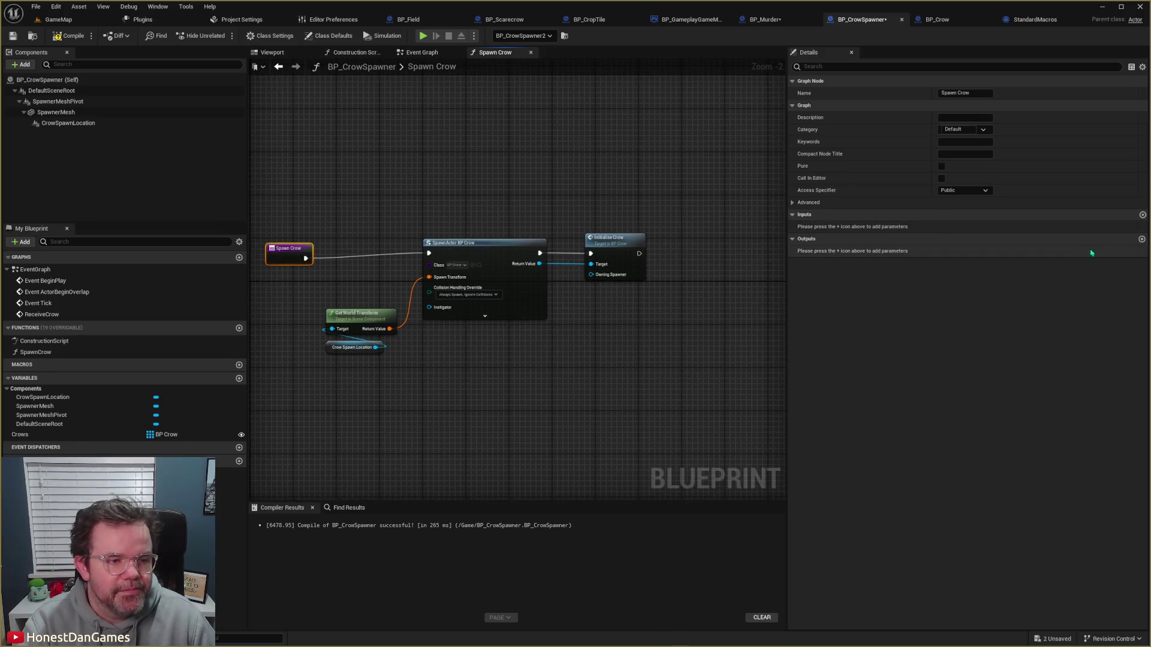
click(826, 250)
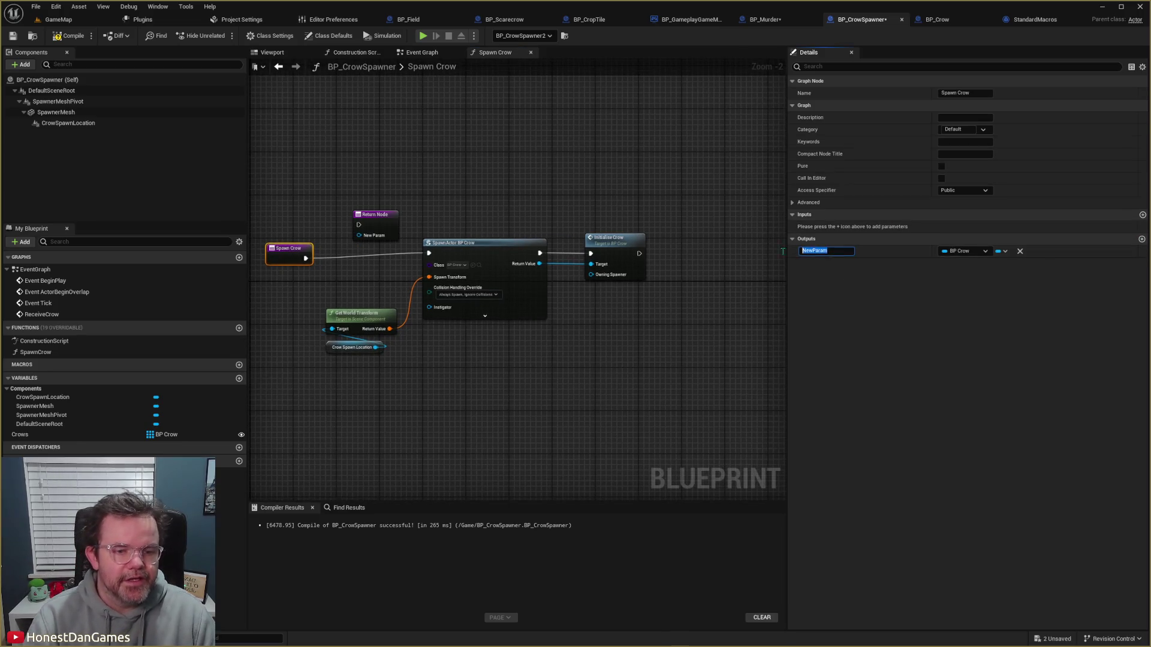
text(SpawnedCrow)
key(Return)
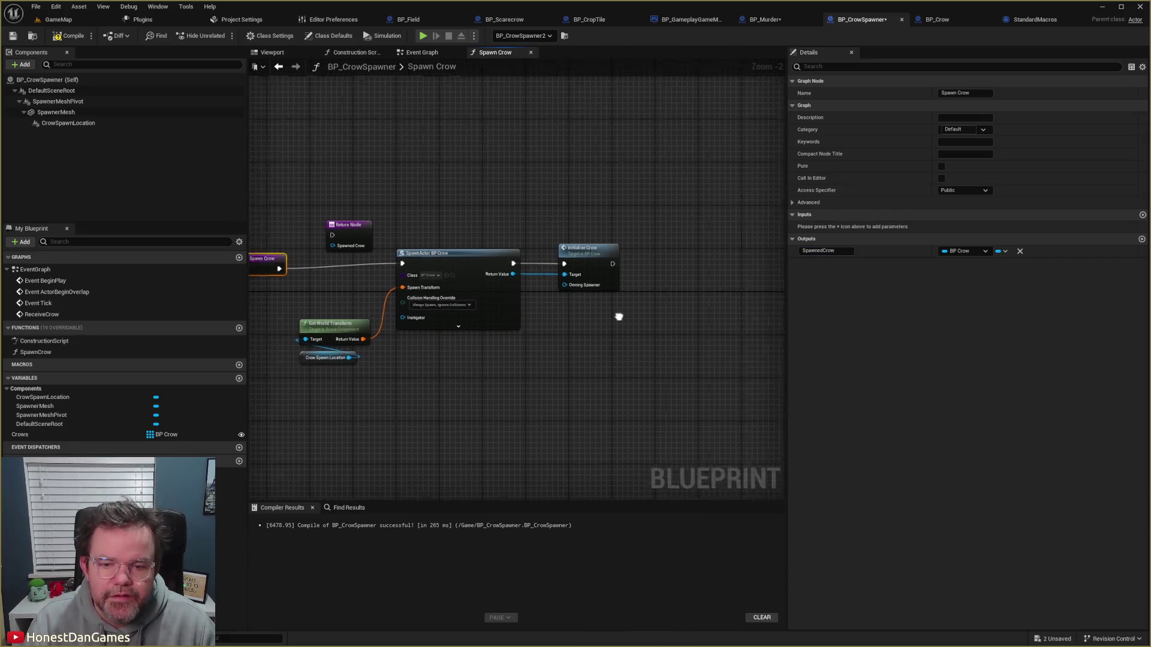
Step: Run the Return Node after Initialise Crow, then compile and save BP_CrowSpawner
mouse_move(551, 261)
mouse_down()
mouse_move(672, 306)
mouse_move(371, 233)
mouse_move(724, 250)
mouse_up()
drag(651, 251, 711, 252)
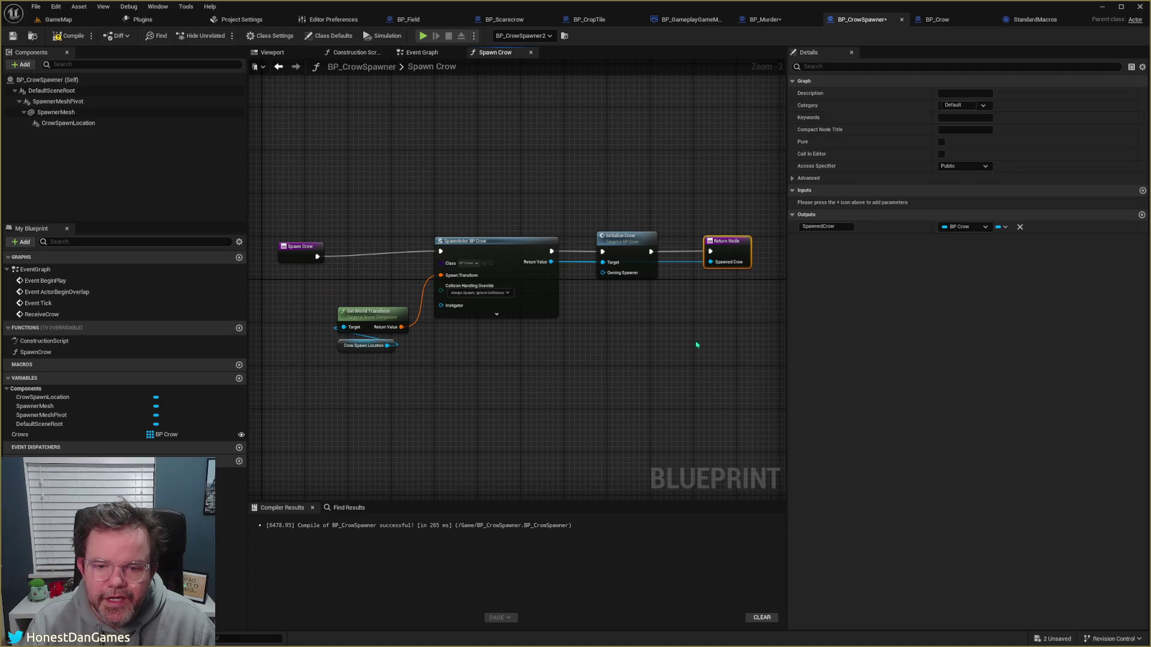
key(ctrl+d)
drag(713, 345, 722, 312)
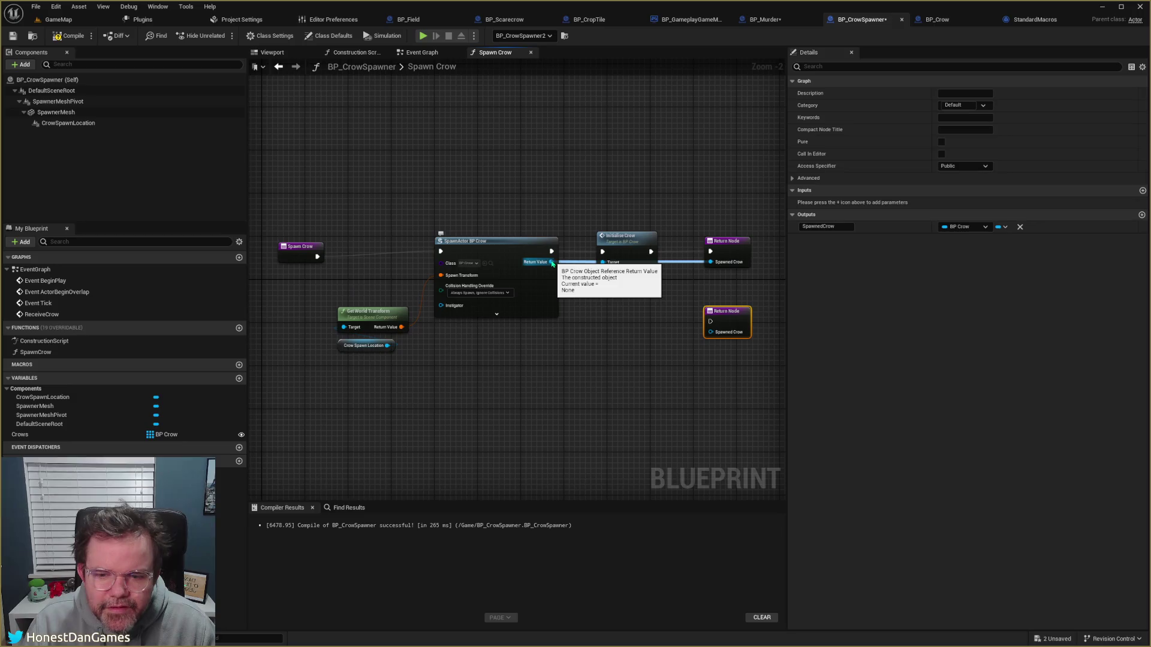
key(Delete)
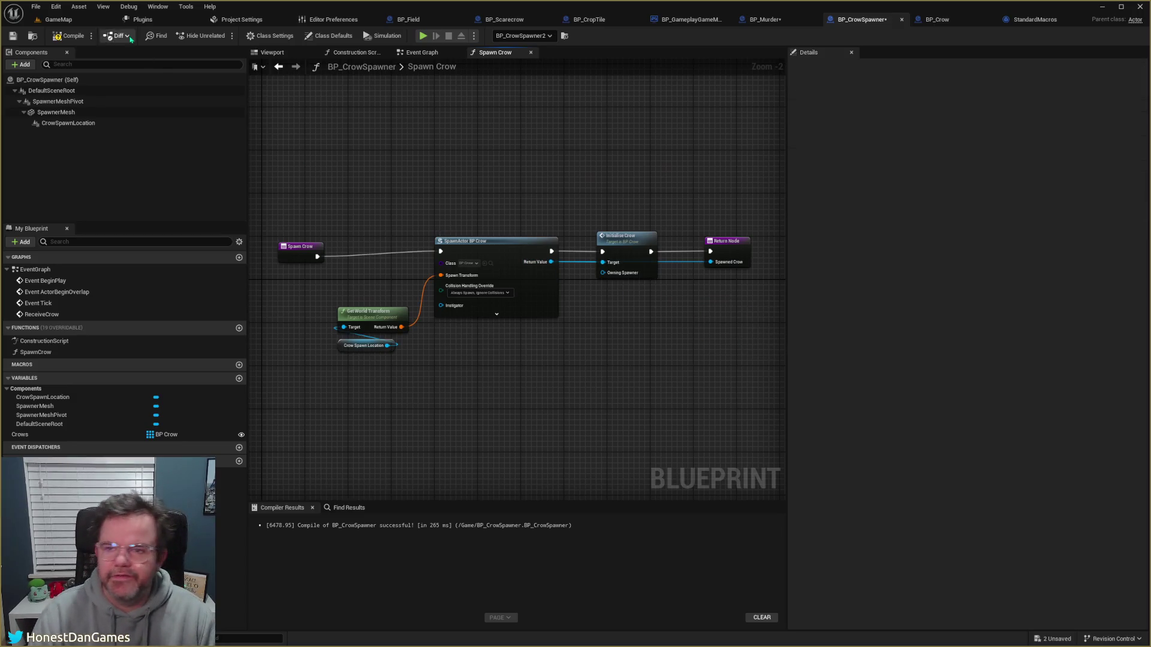
click(68, 35)
click(13, 37)
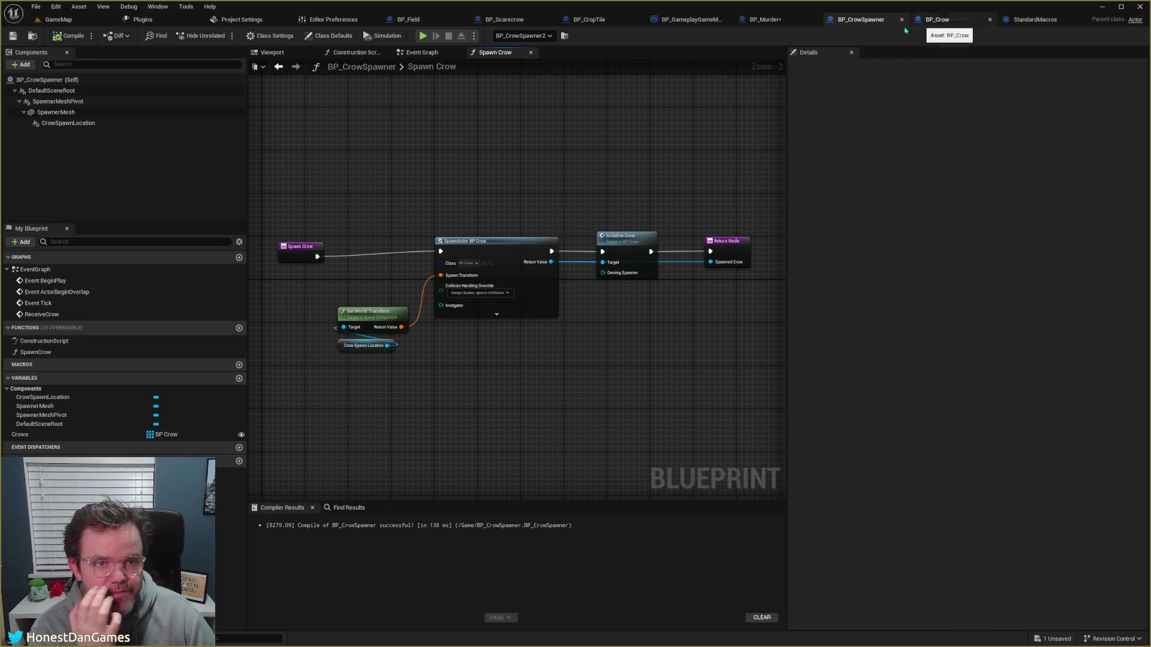
click(773, 20)
Step: Add the Spawned Crow output to MurderOfCrows with an array ADD before the decrement
mouse_move(533, 236)
mouse_down()
mouse_move(584, 254)
mouse_move(575, 254)
mouse_up()
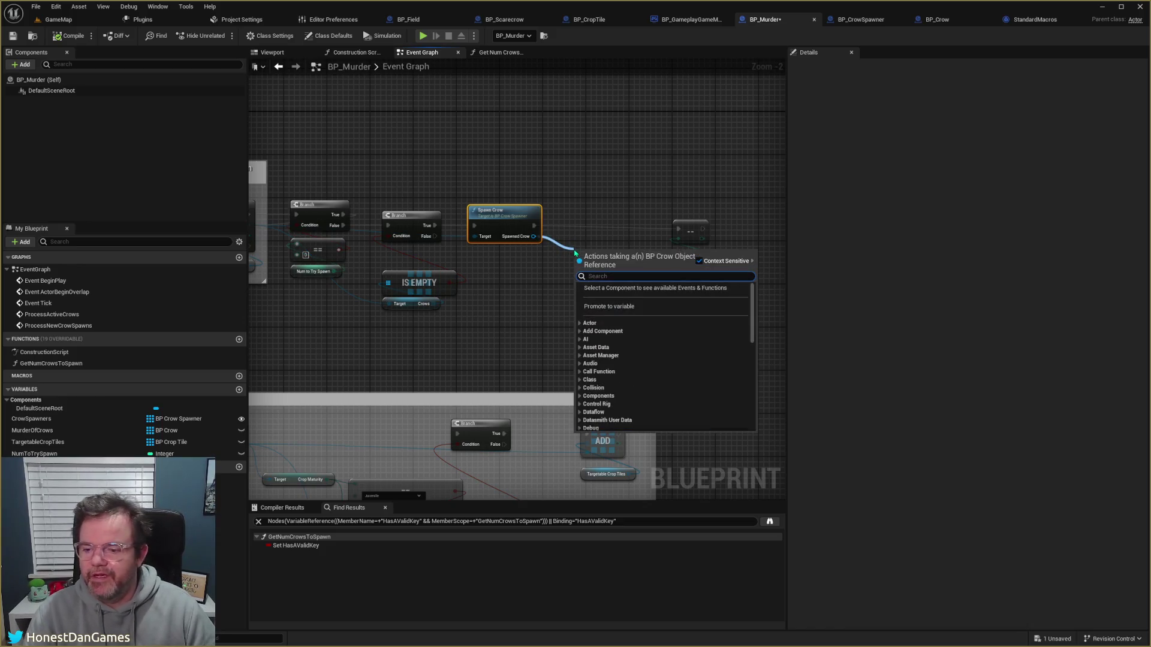
mouse_move(32, 431)
mouse_down()
mouse_move(354, 351)
mouse_move(555, 279)
mouse_move(552, 264)
mouse_move(602, 239)
mouse_move(581, 224)
mouse_move(678, 230)
mouse_up()
text(add)
key(Return)
drag(597, 241, 608, 247)
click(544, 256)
Step: Save BP_Murder and start playing GameMap in the editor
click(12, 35)
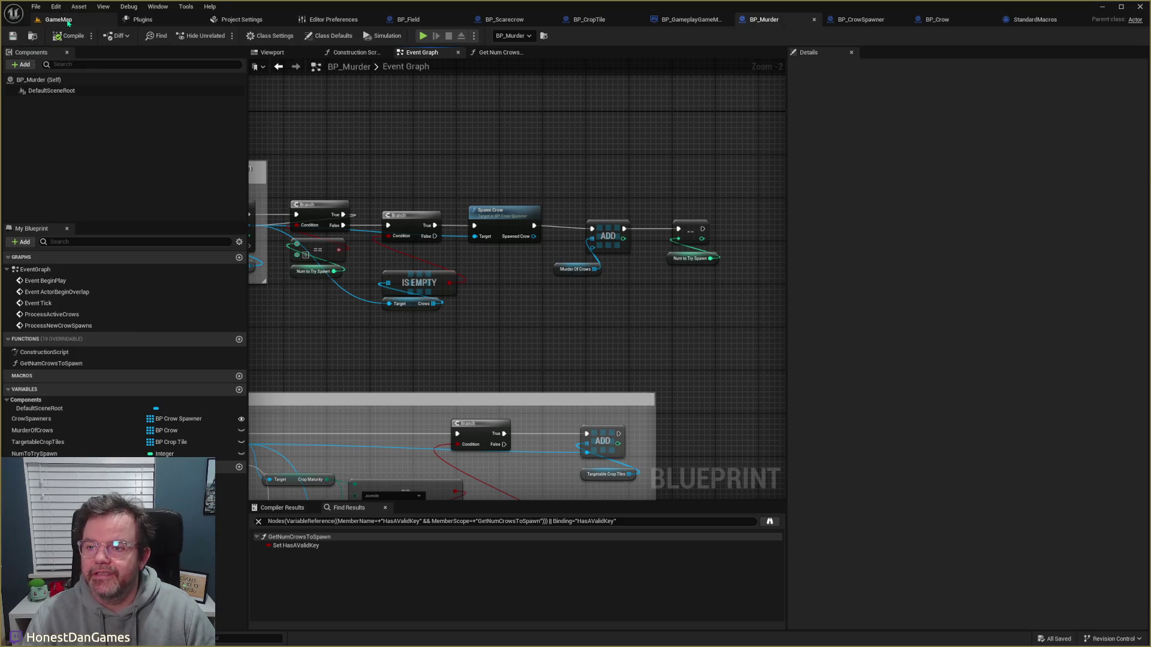
click(68, 21)
click(221, 35)
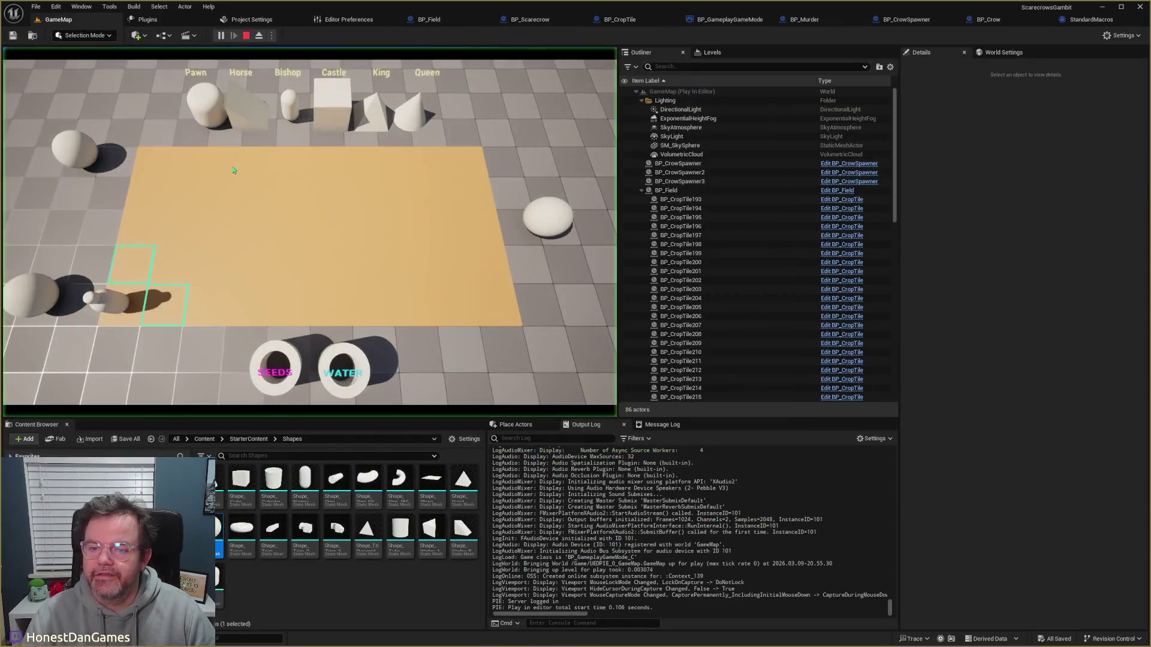
Step: Move the pawn, resume from the breakpoint, and water five crop tiles on the field
click(169, 304)
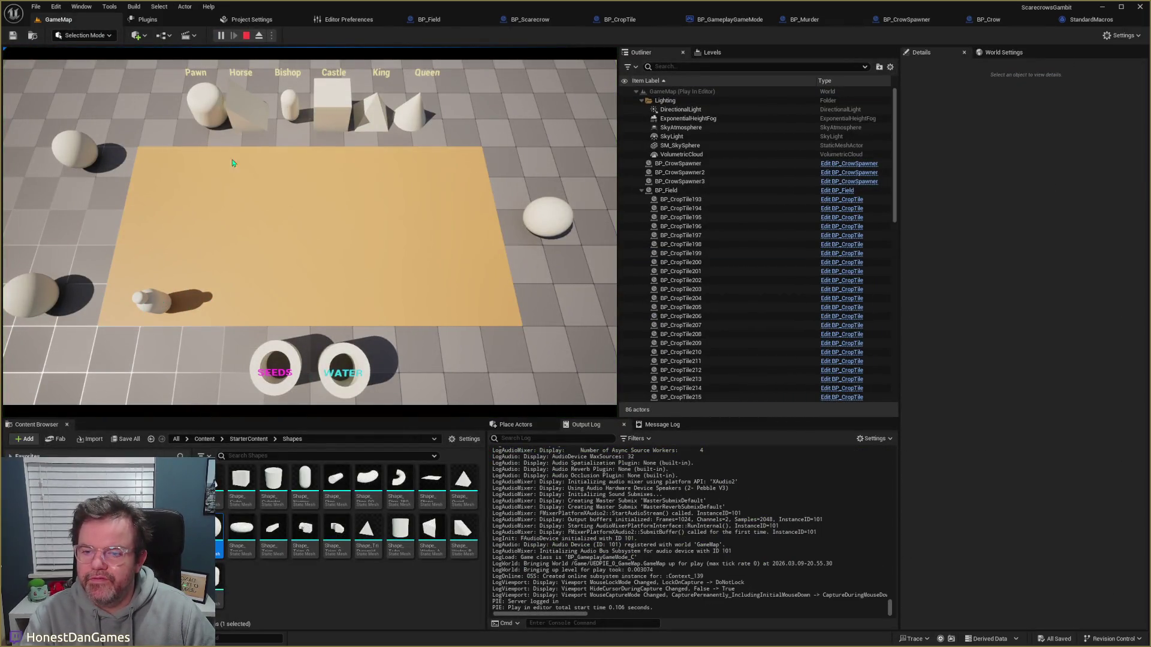
click(195, 258)
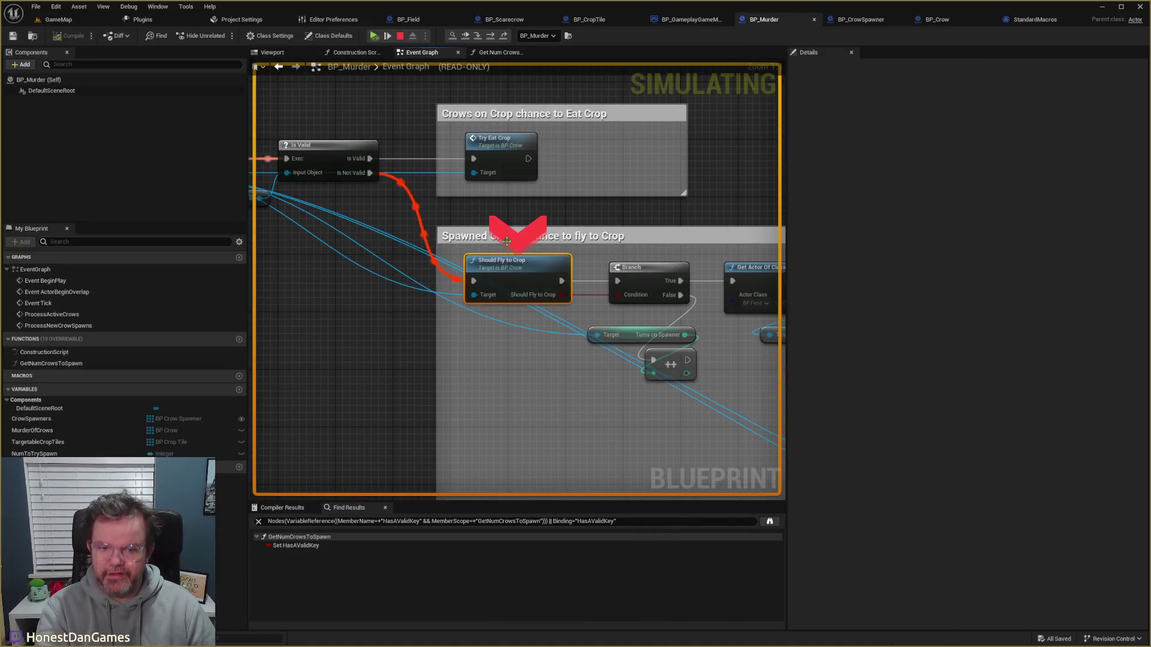
click(387, 36)
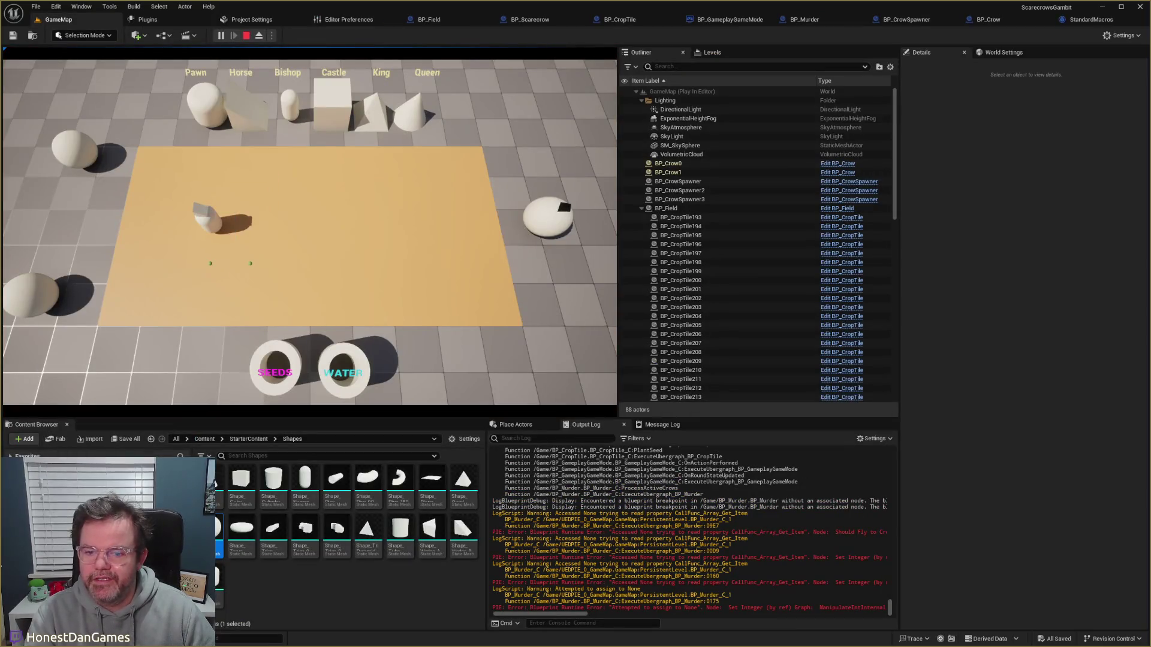
click(254, 268)
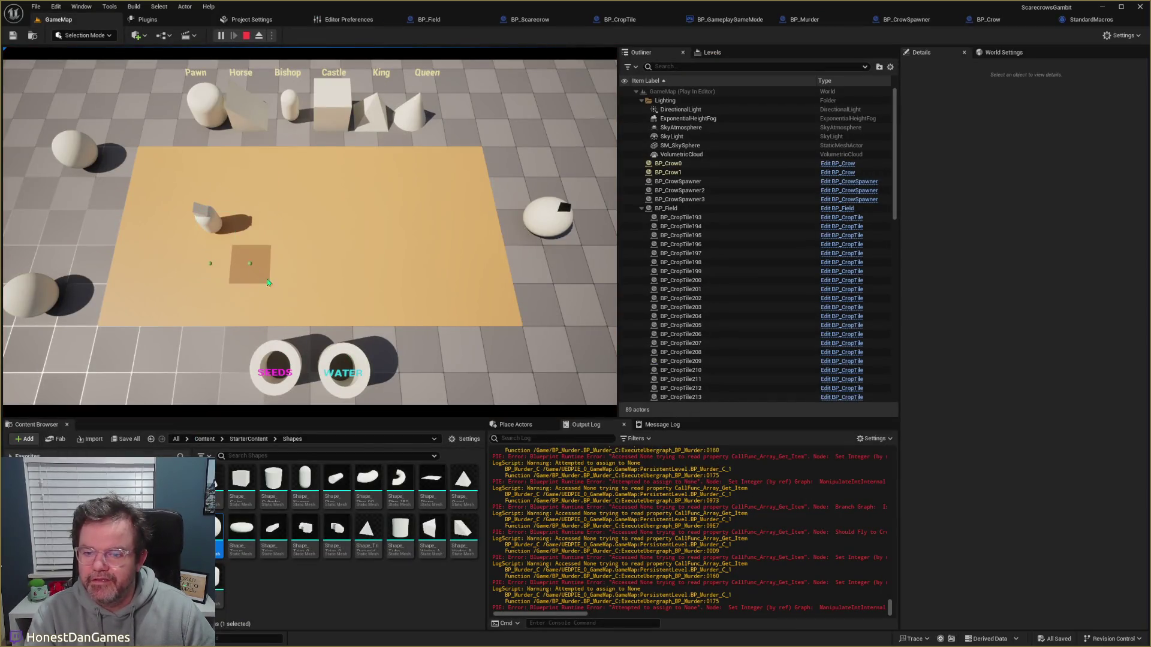
click(211, 274)
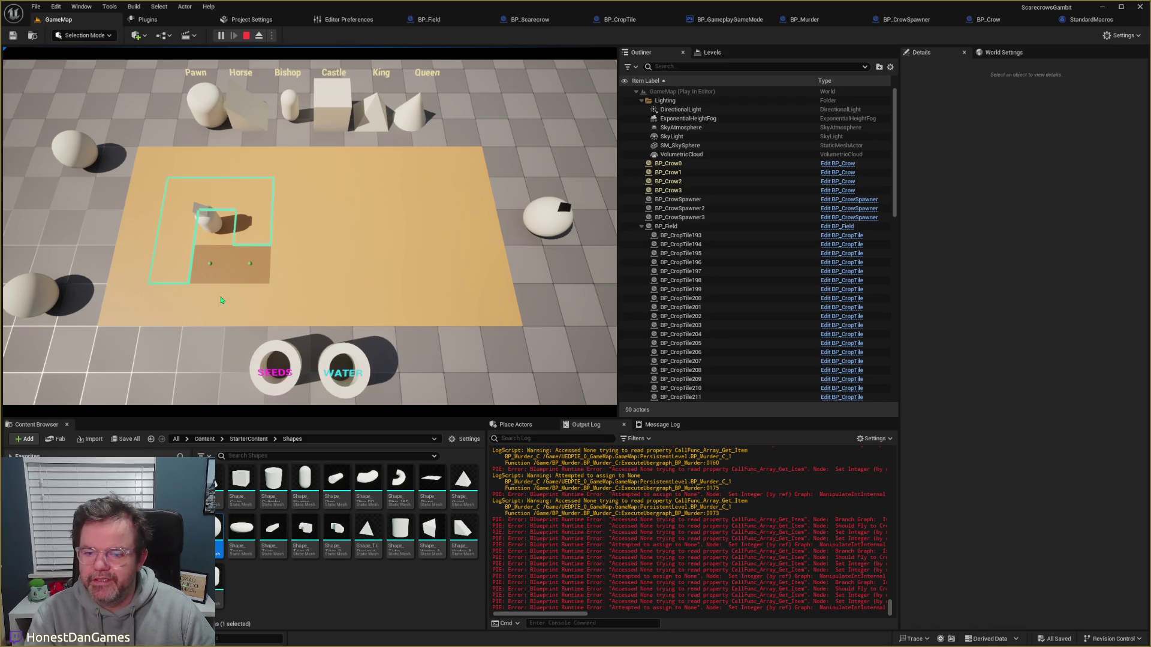
click(168, 265)
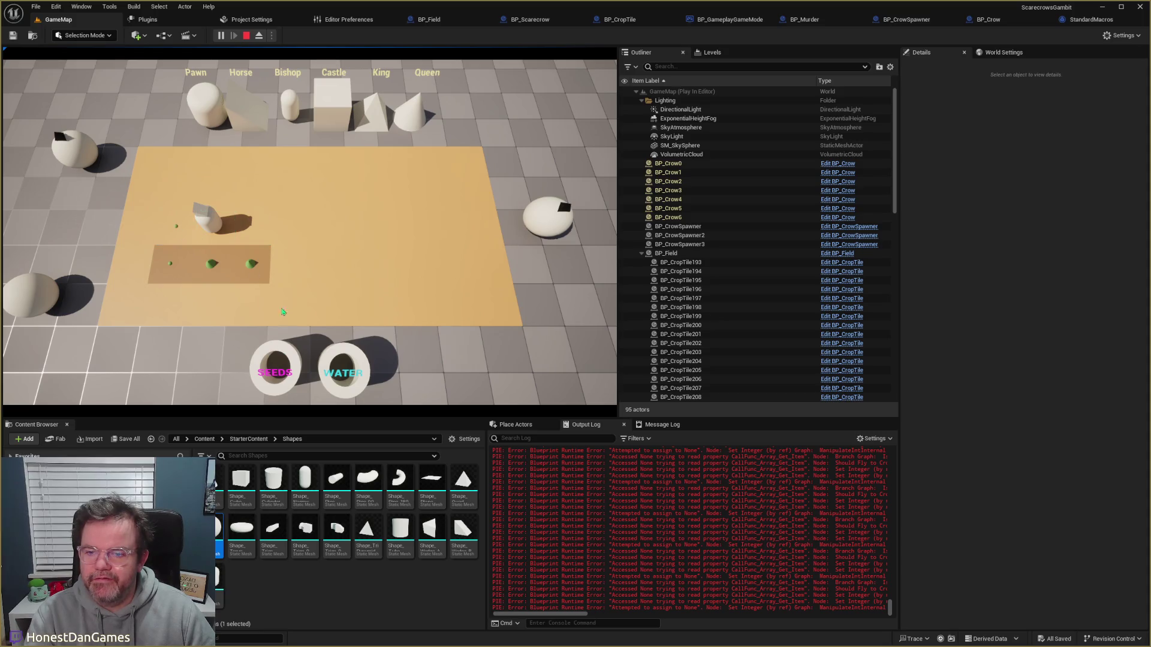
click(182, 234)
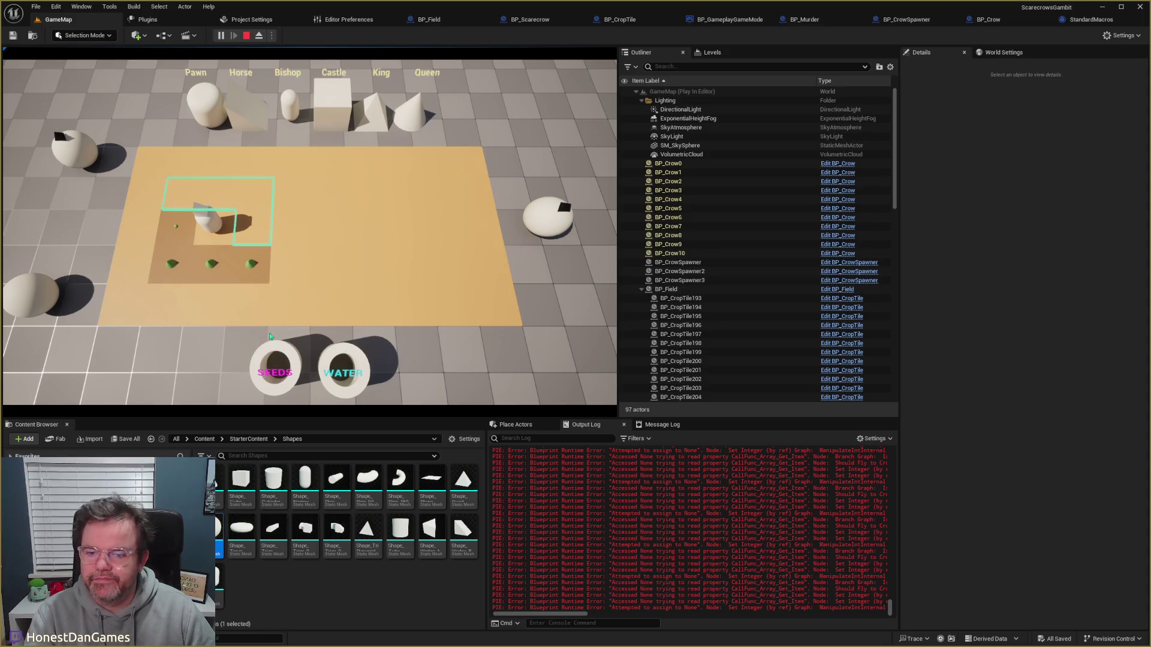
click(191, 201)
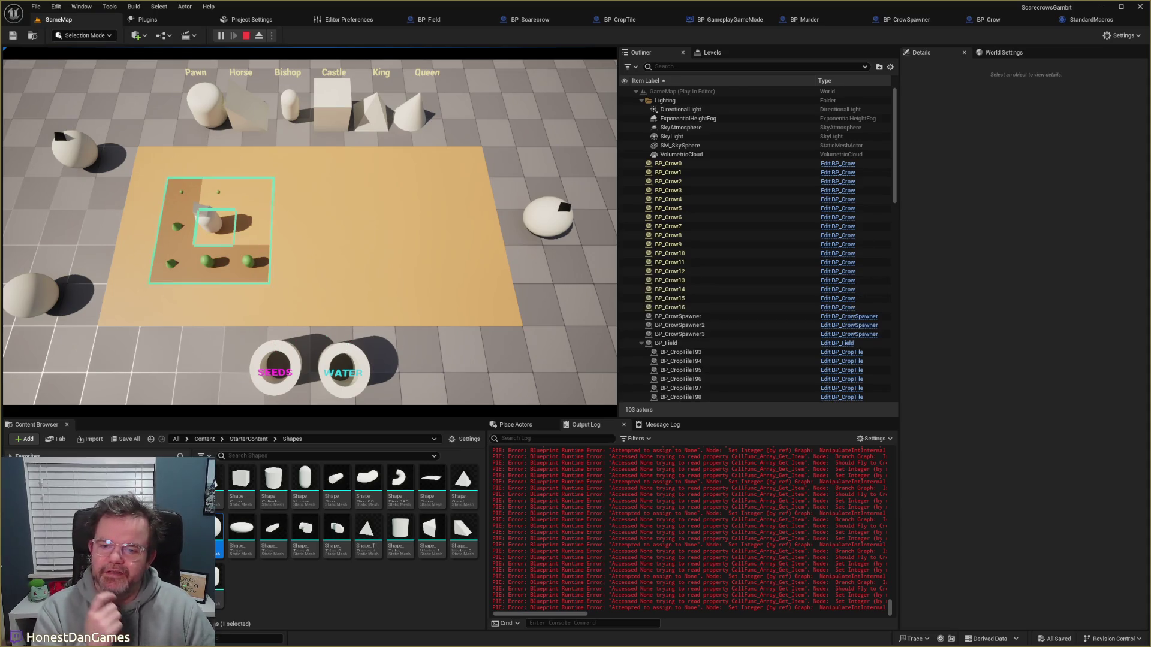
Step: Plant seeds on three tiles around the scarecrow and water the lower-right crop tiles
click(227, 211)
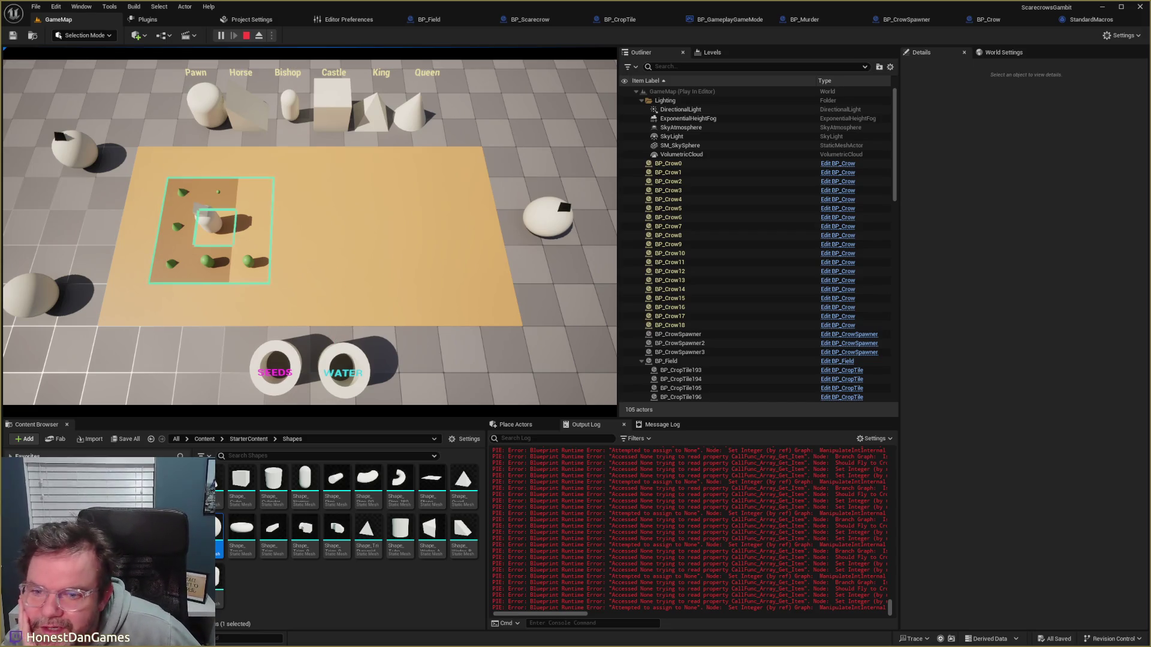
click(268, 227)
click(256, 193)
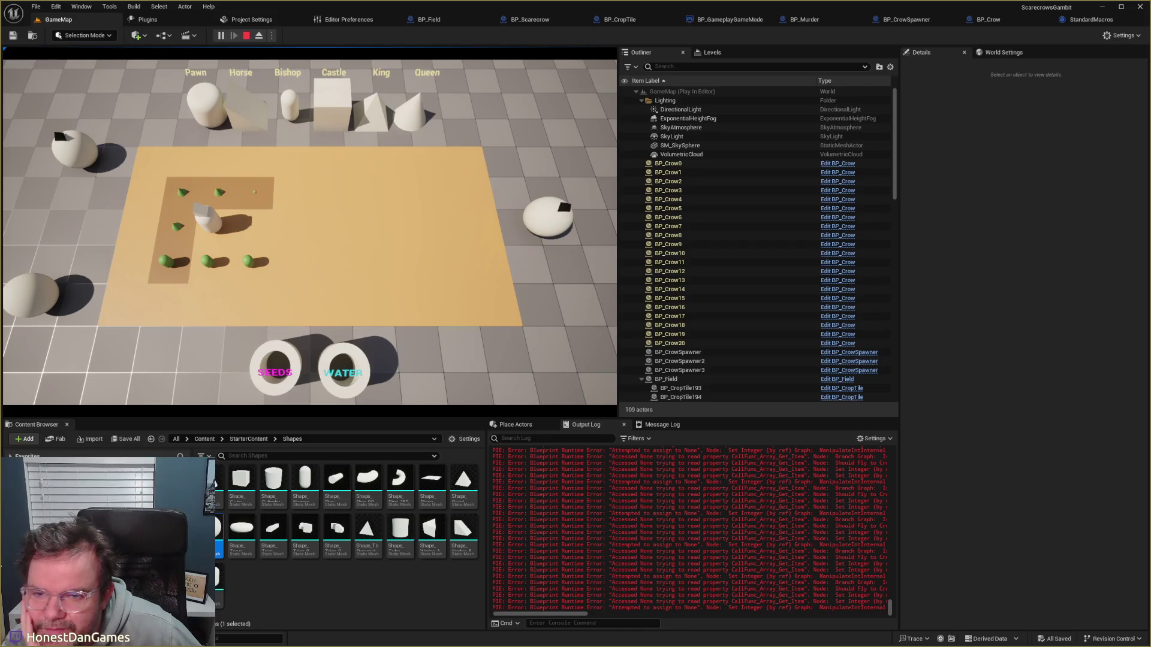
click(253, 235)
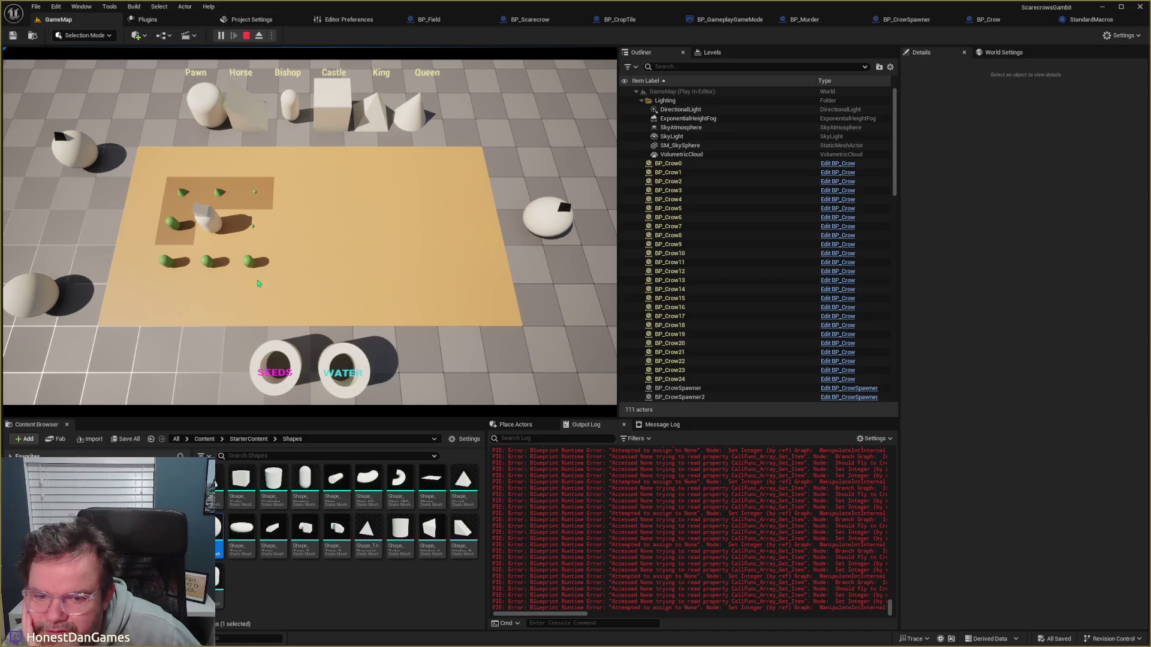
click(339, 356)
click(250, 269)
click(327, 356)
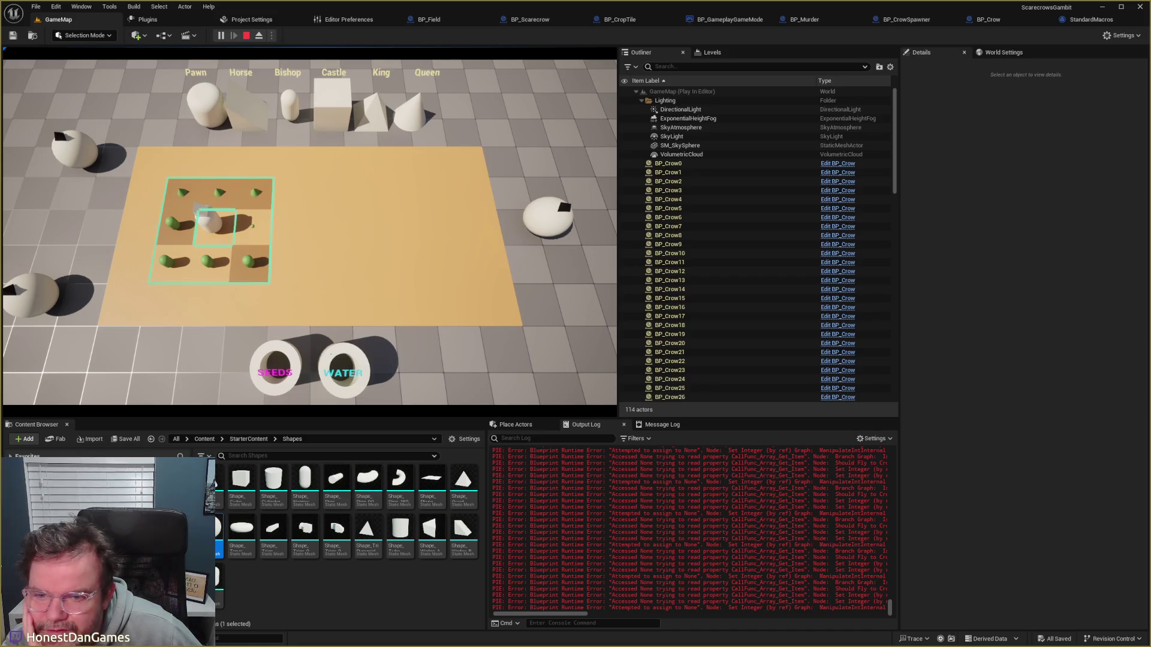
click(221, 276)
click(333, 354)
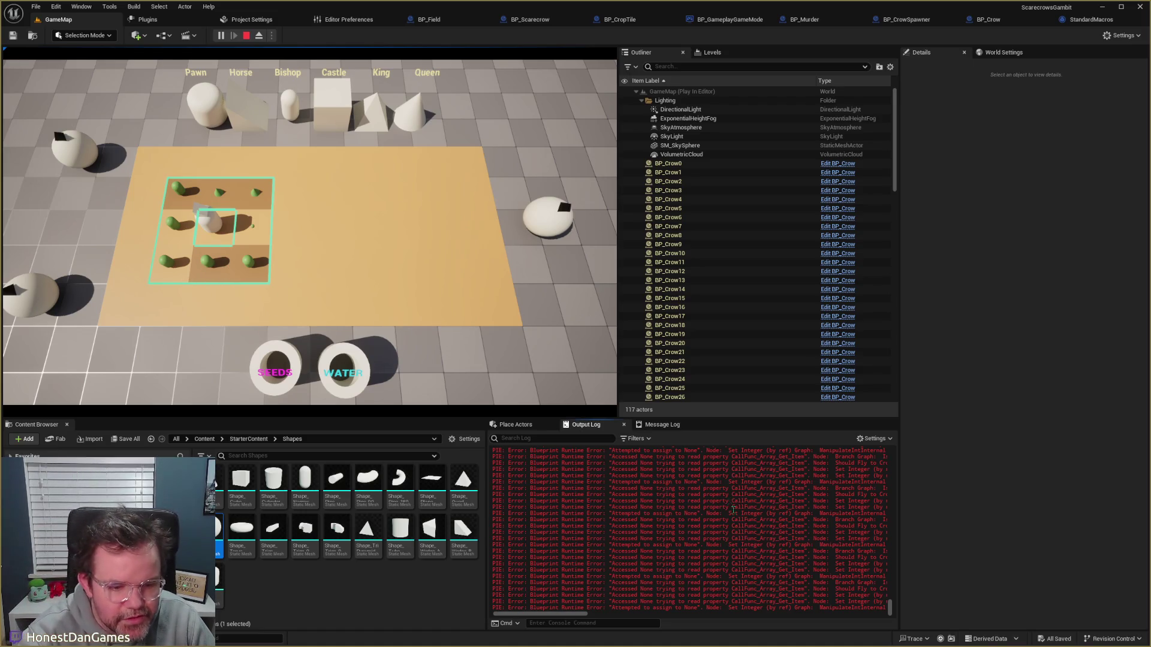
Step: Read the Accessed None errors across the Output Log, then view BP_Murder's Event Graph
scroll(665, 564, right, 5)
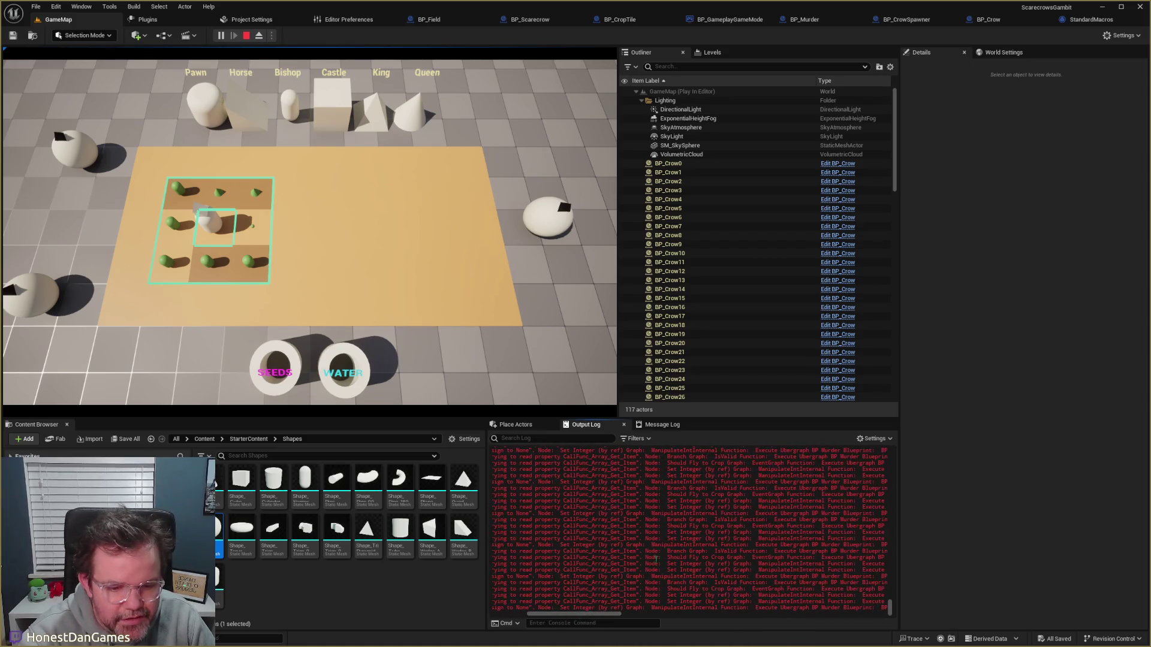
drag(543, 614, 508, 615)
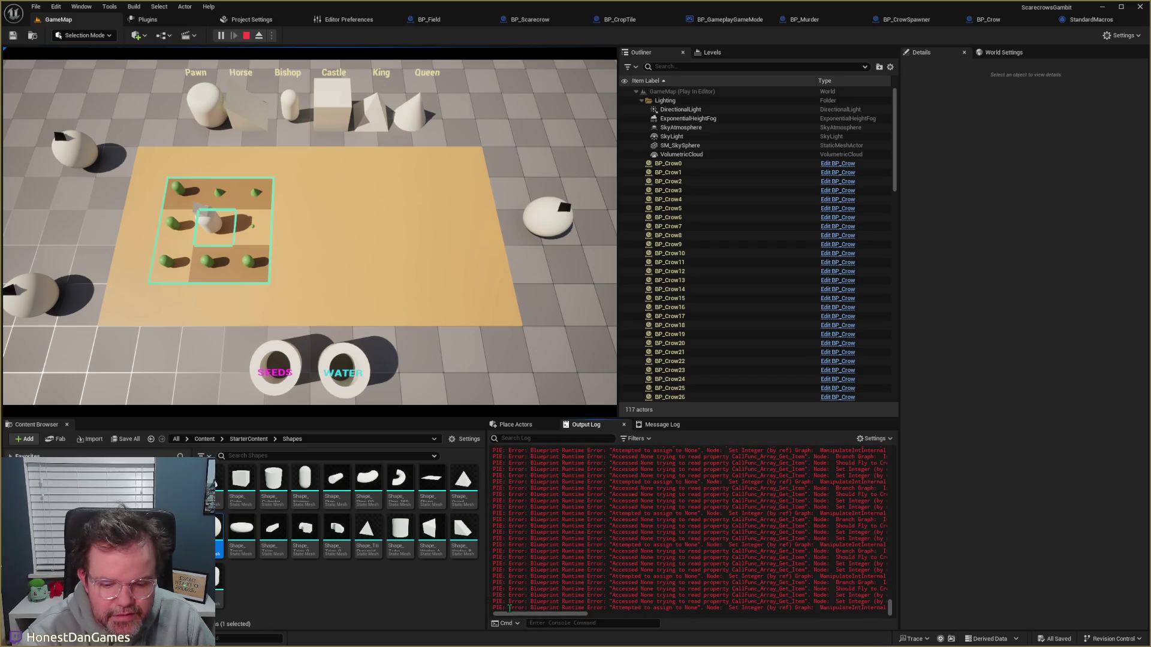
drag(554, 615, 631, 618)
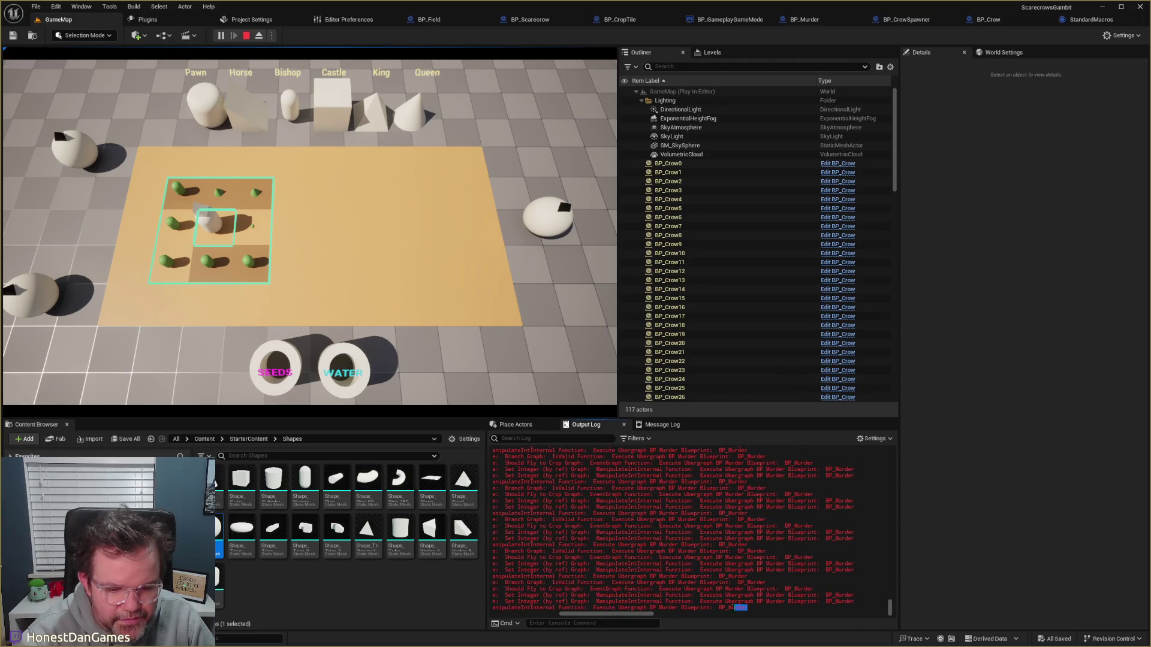
drag(707, 604, 627, 617)
click(693, 607)
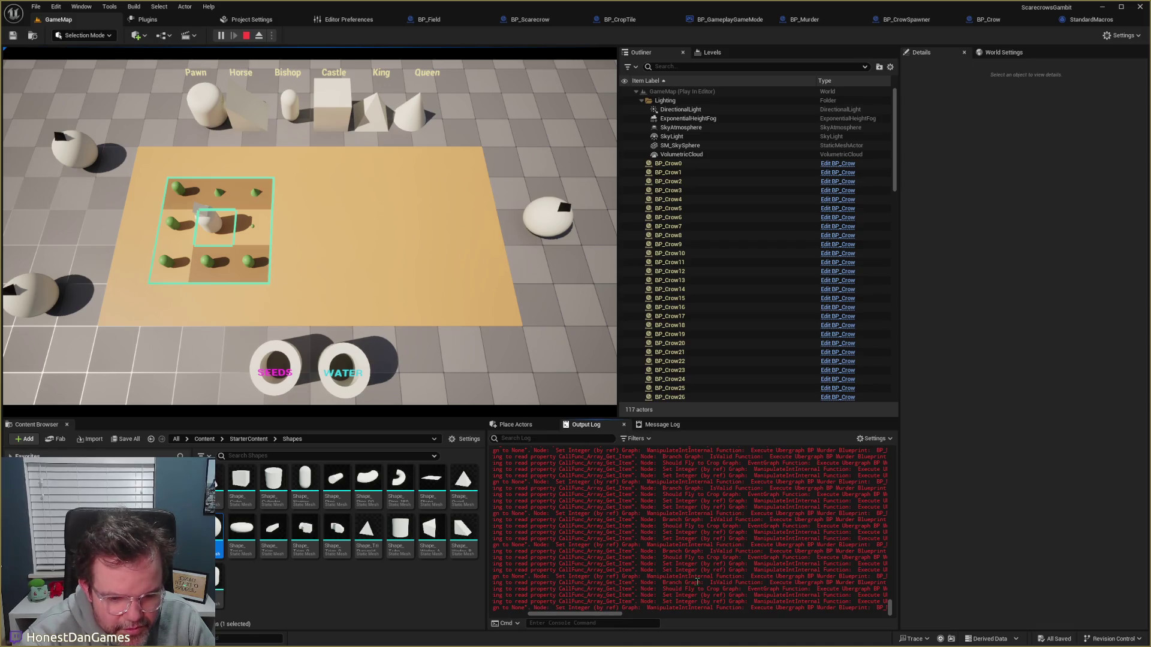
scroll(603, 615, right, 5)
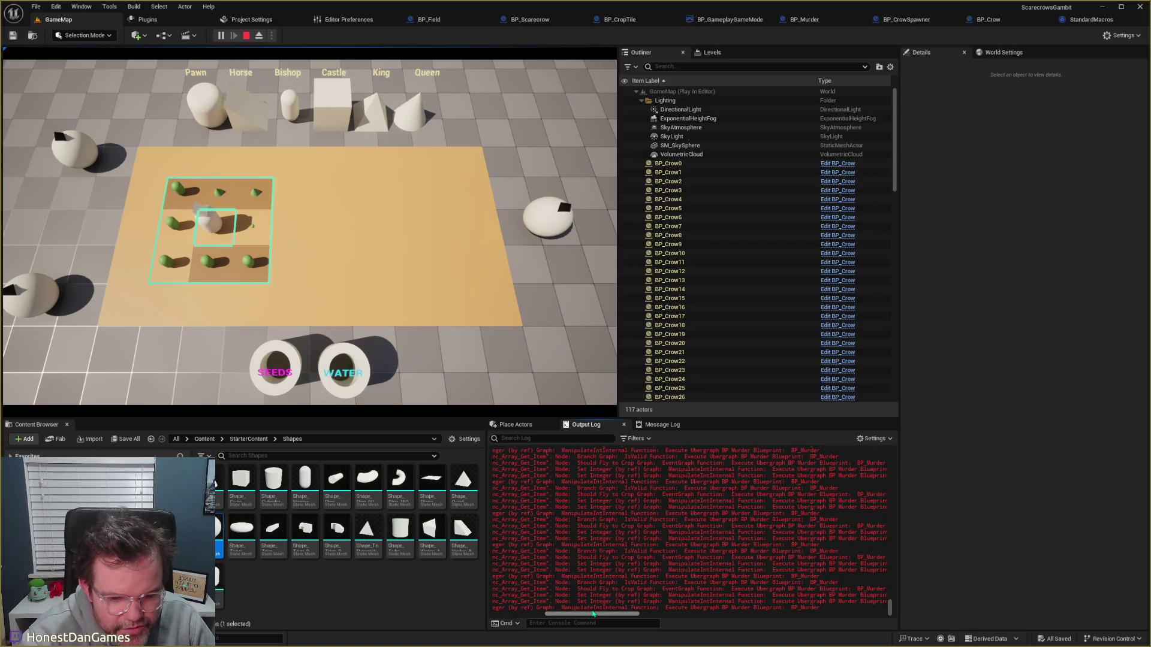
scroll(593, 614, left, 8)
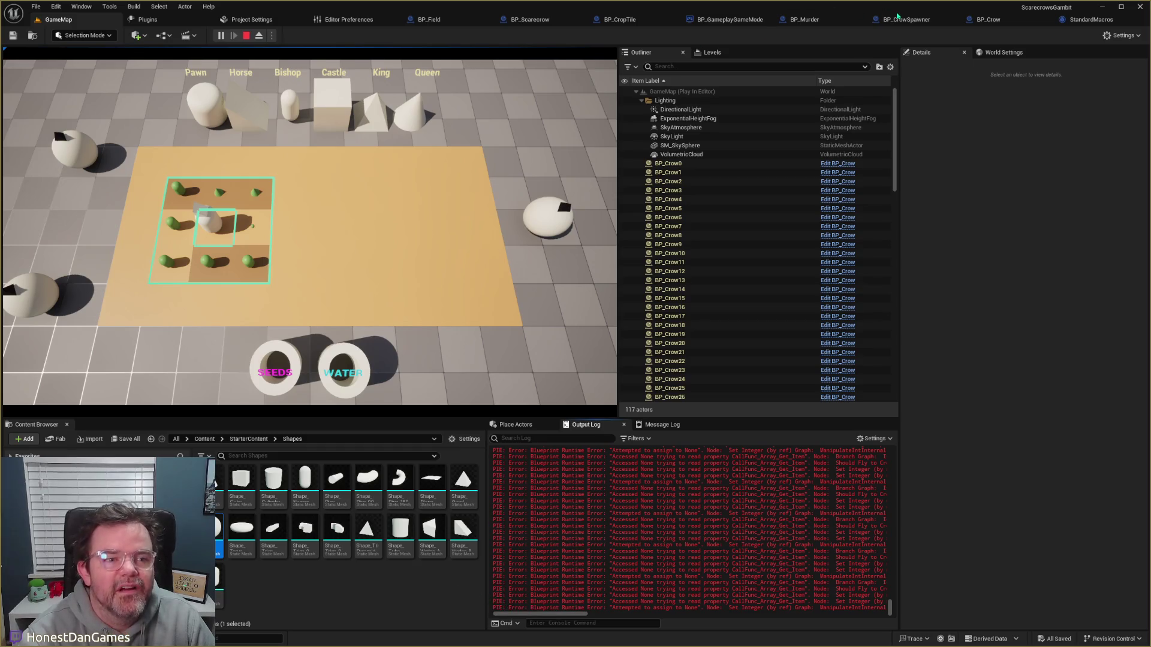
click(803, 19)
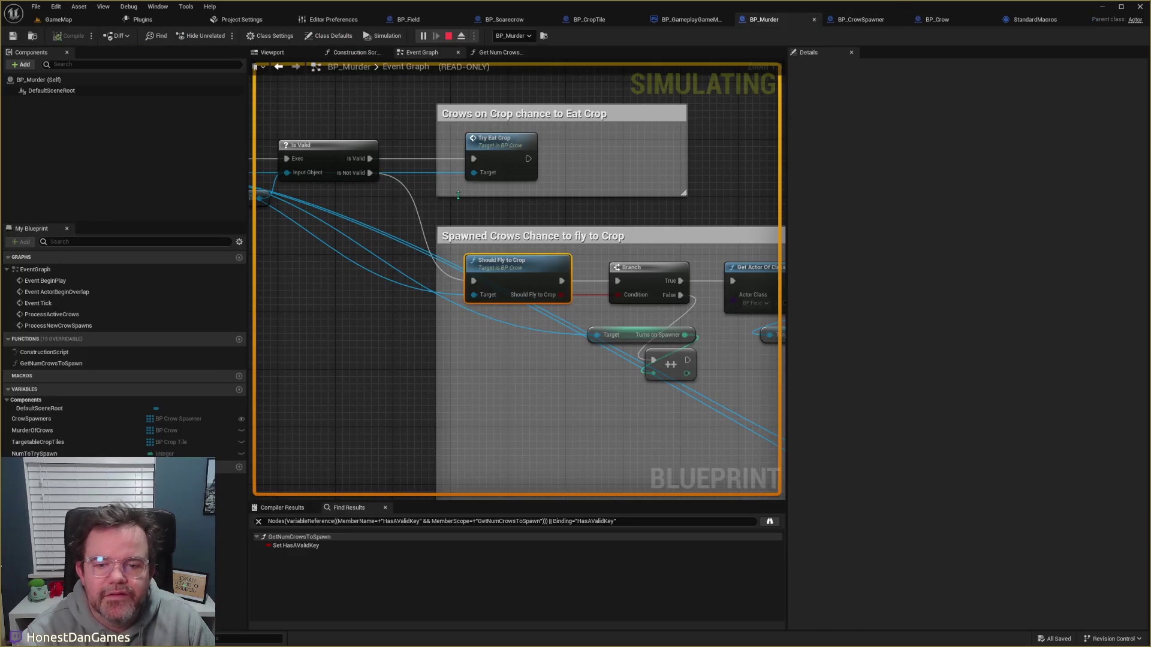
double_click(493, 259)
mouse_move(519, 306)
mouse_down()
mouse_move(406, 334)
mouse_move(494, 319)
mouse_up()
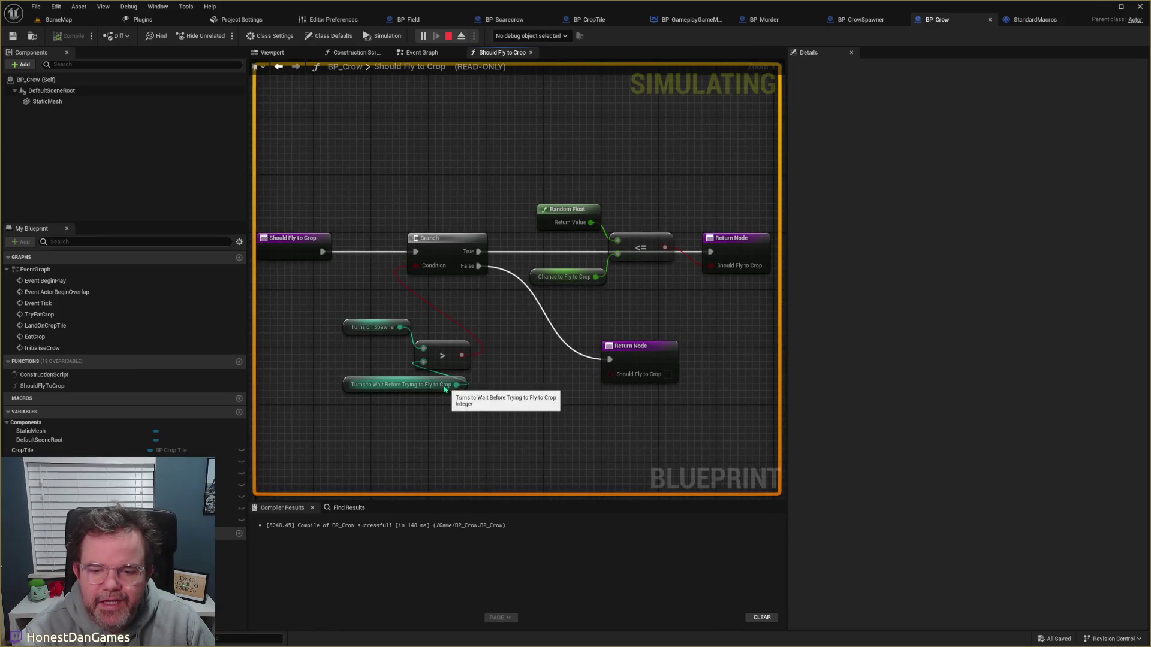
drag(407, 303, 413, 316)
key(alt+Left)
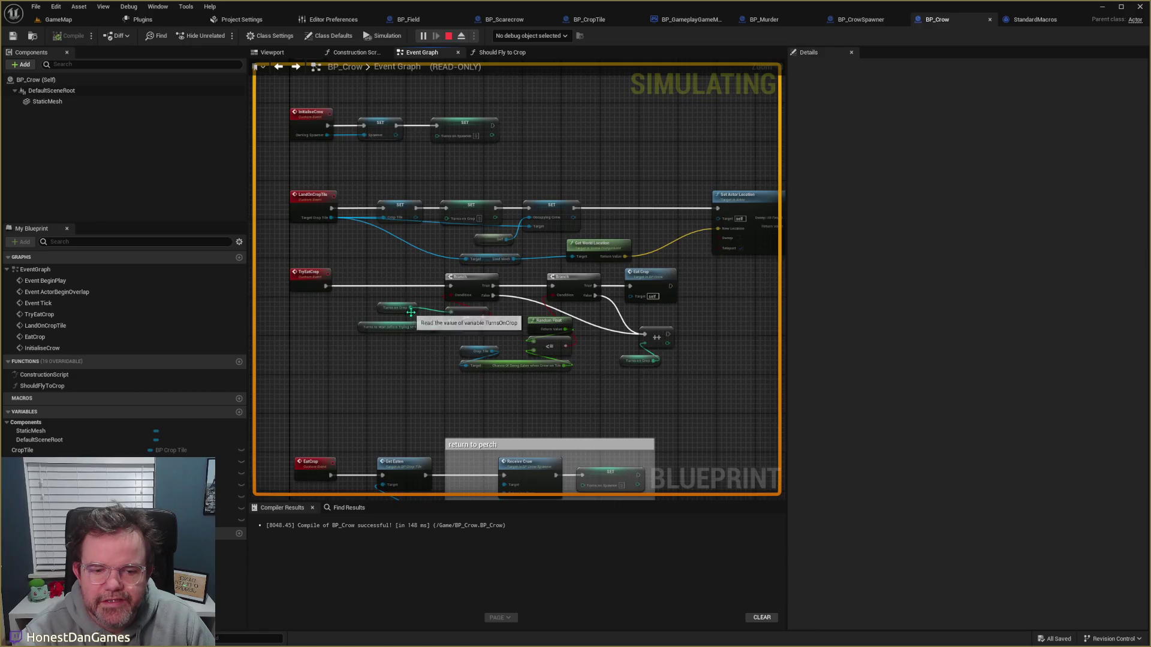
scroll(395, 288, up, 1)
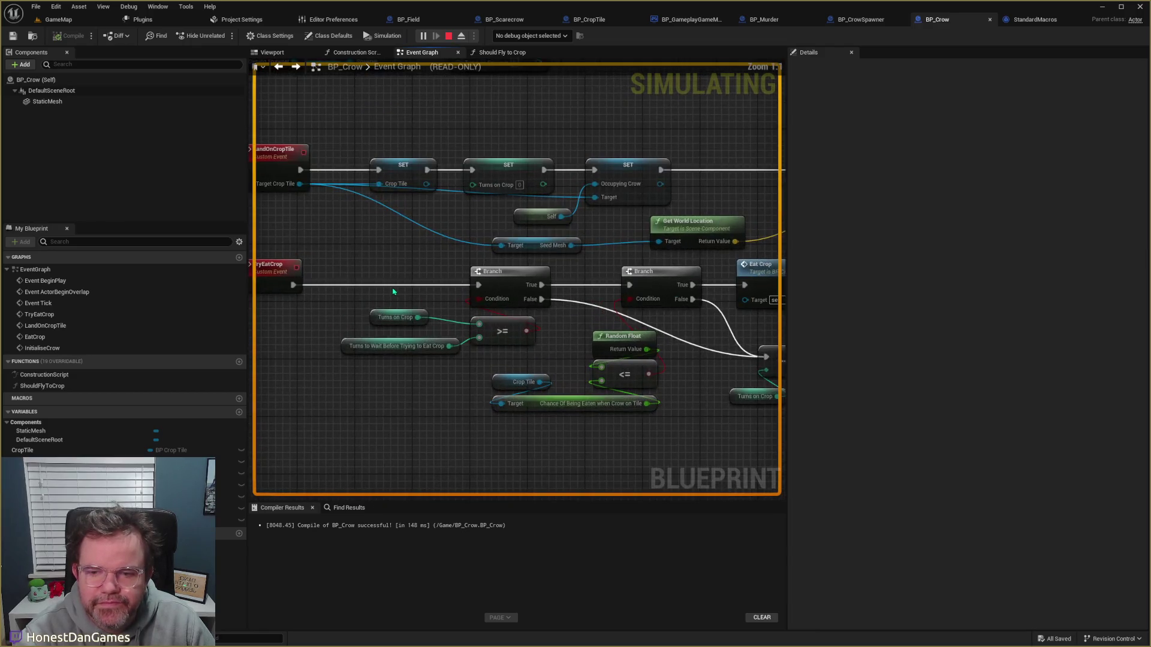
scroll(395, 289, down, 2)
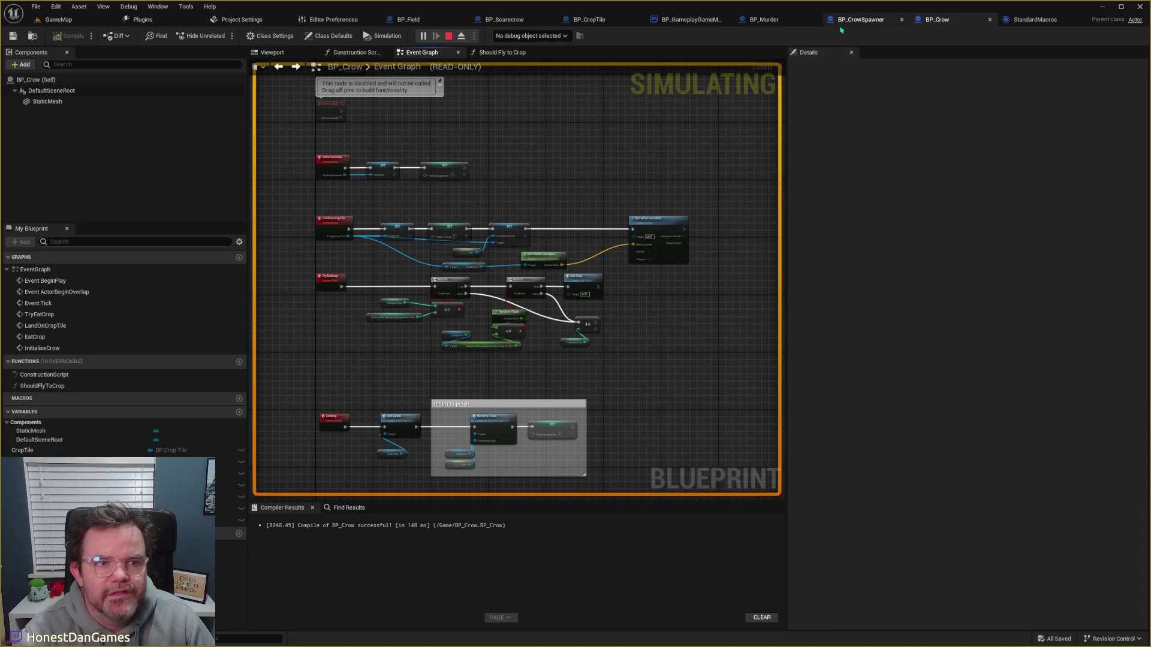
click(861, 19)
click(764, 19)
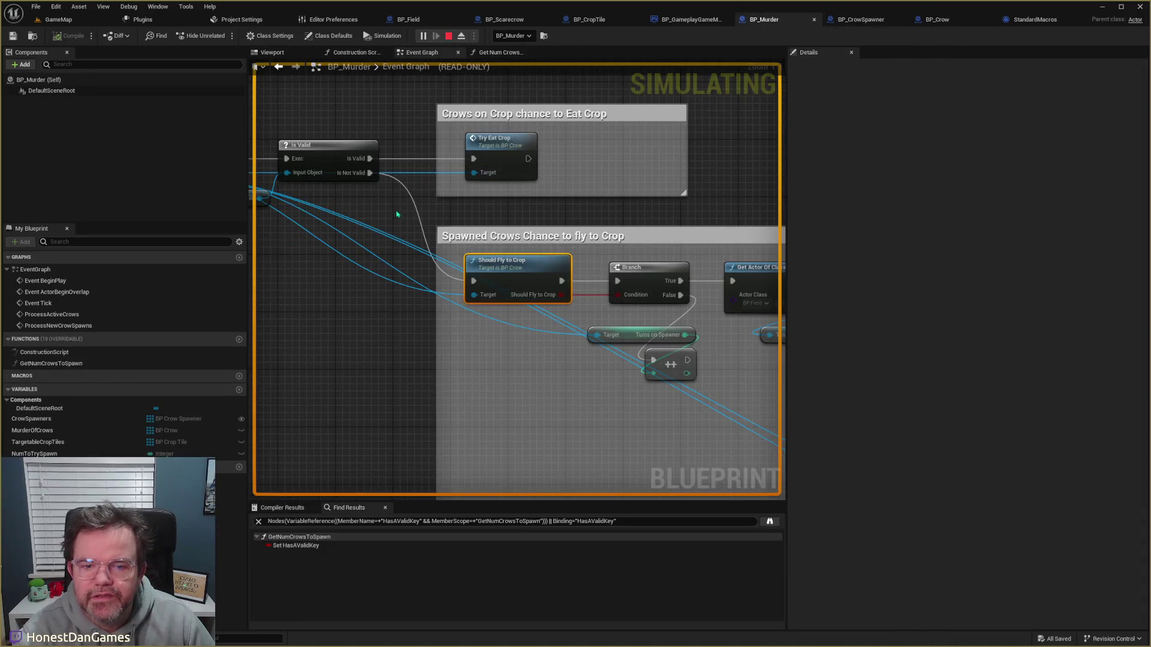
Step: Browse back through Spawn Crow and Get Num Crows to Spawn, then open BP_Crow's Should Fly to Crop
click(279, 67)
click(279, 67)
click(279, 66)
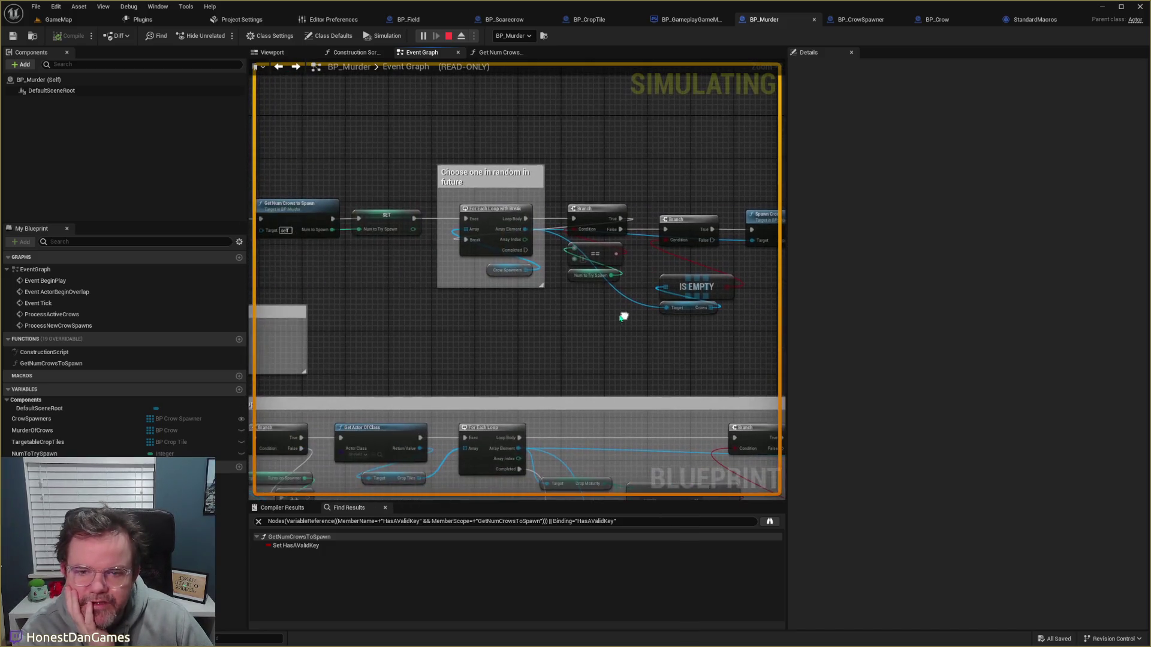
scroll(584, 316, down, 5)
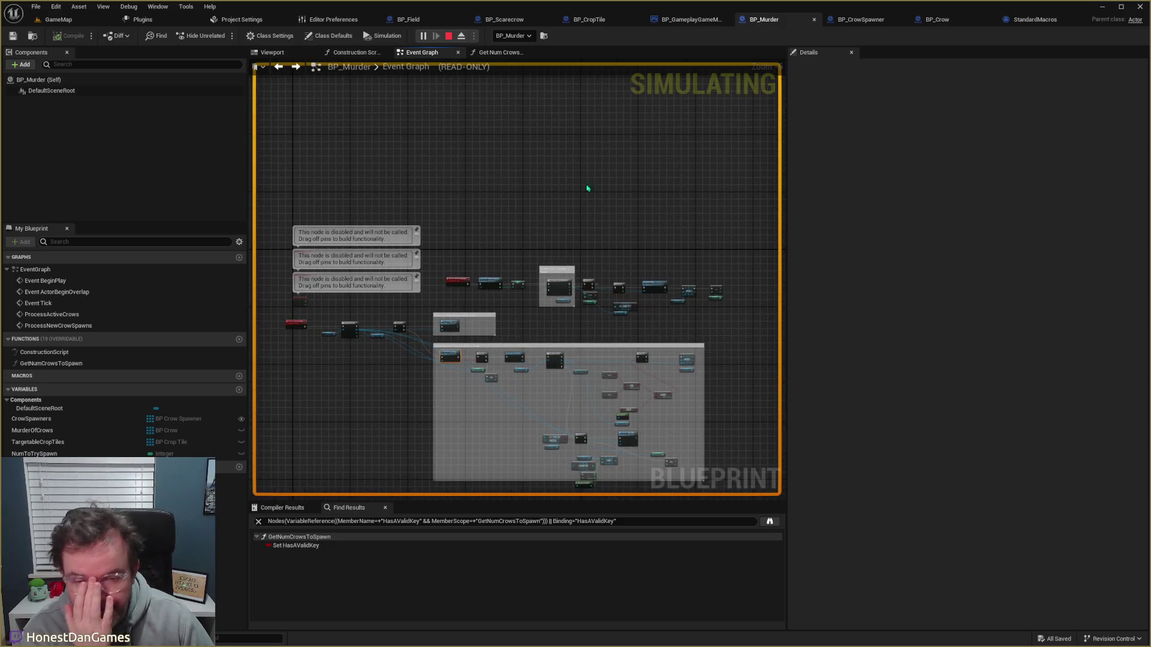
key(alt+Left)
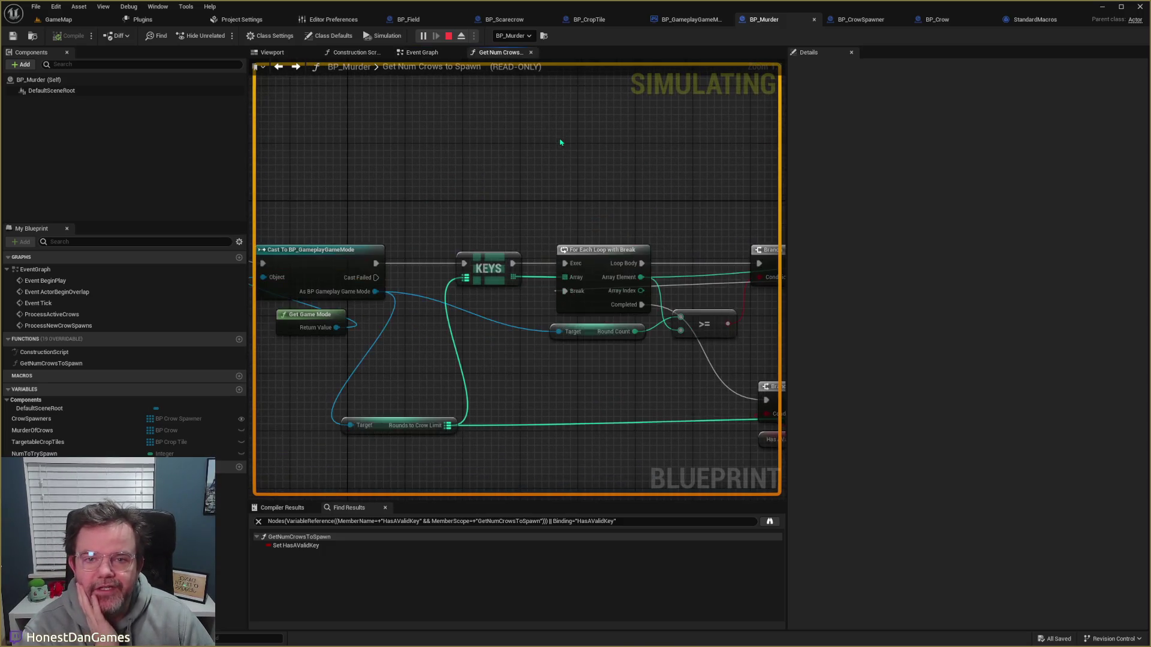
key(alt+Right)
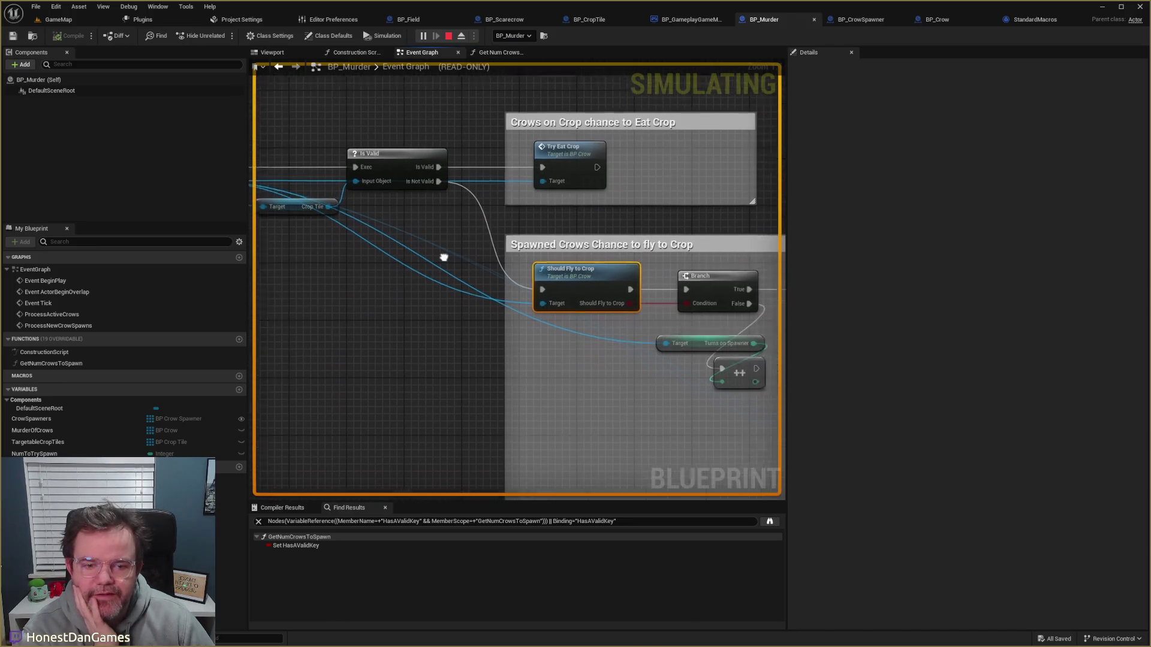
double_click(410, 283)
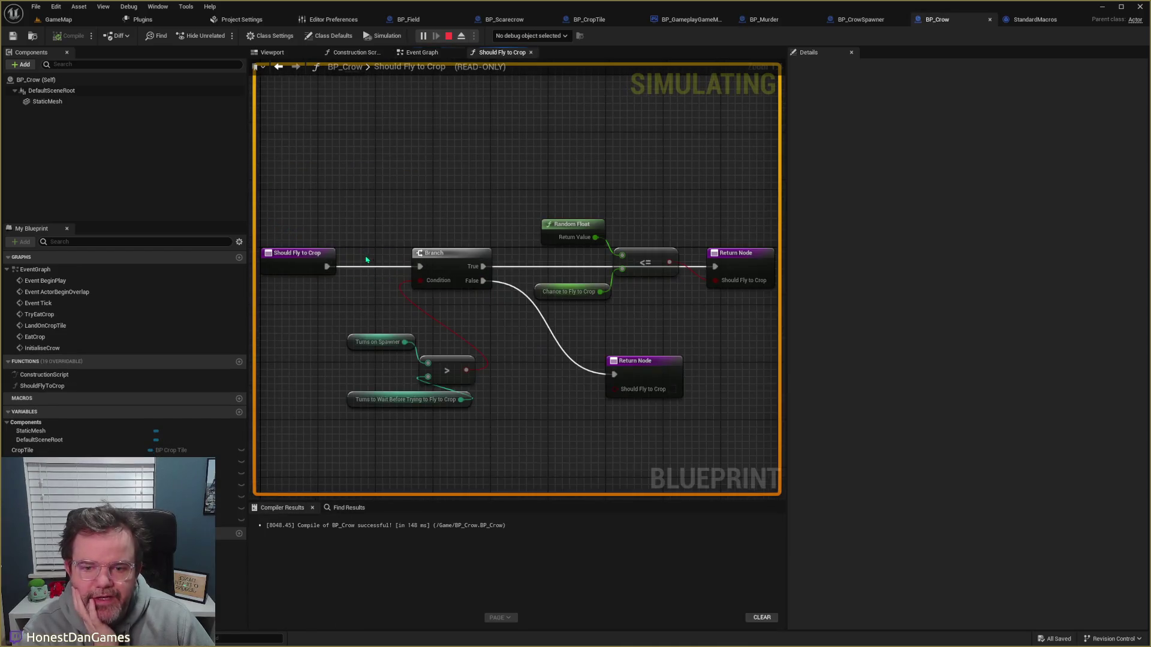
Step: Compare BP_Crow's Should Fly to Crop function against its Event Graph, then return to BP_Murder
key(alt+Left)
key(alt+Right)
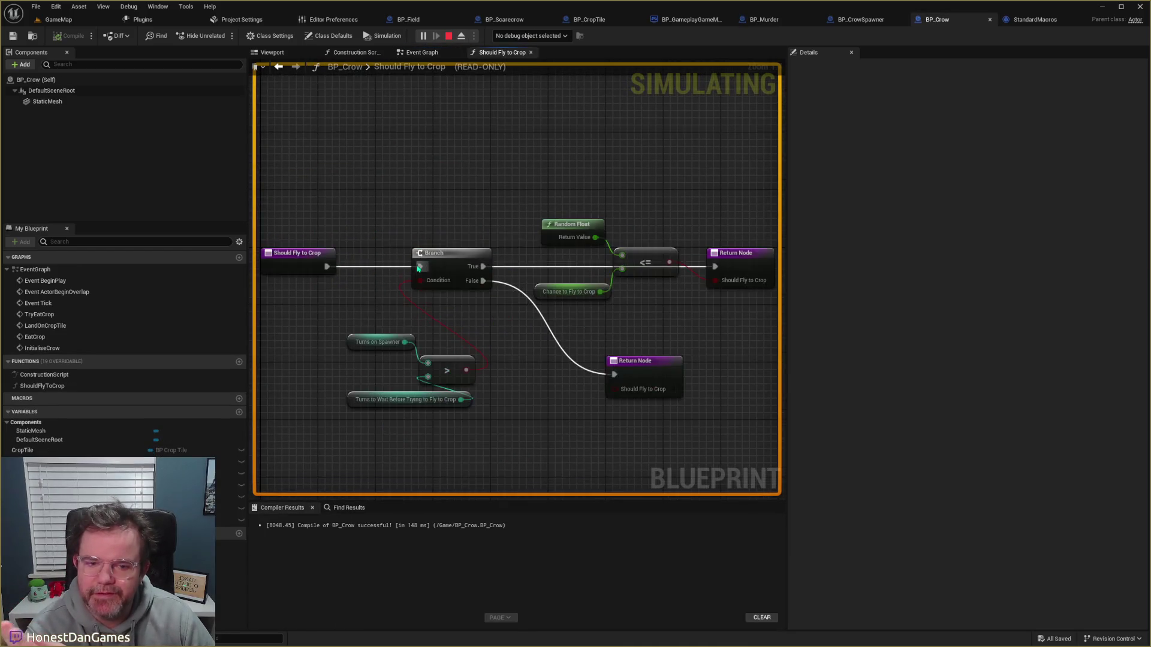
key(alt+Left)
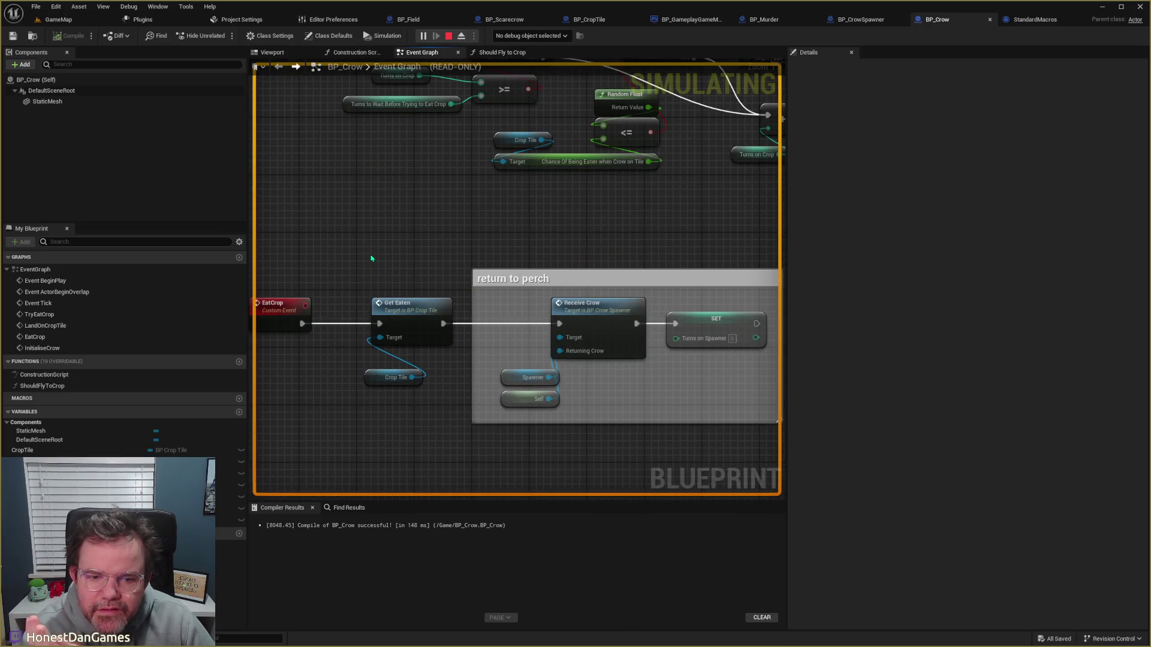
key(alt+Right)
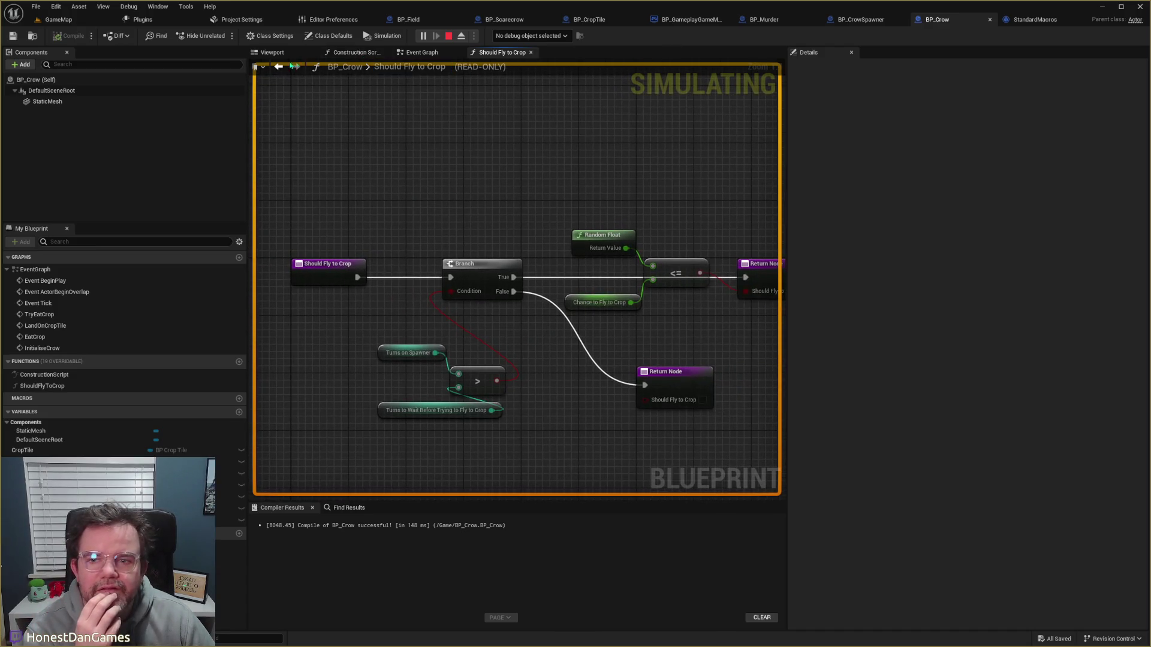
click(279, 67)
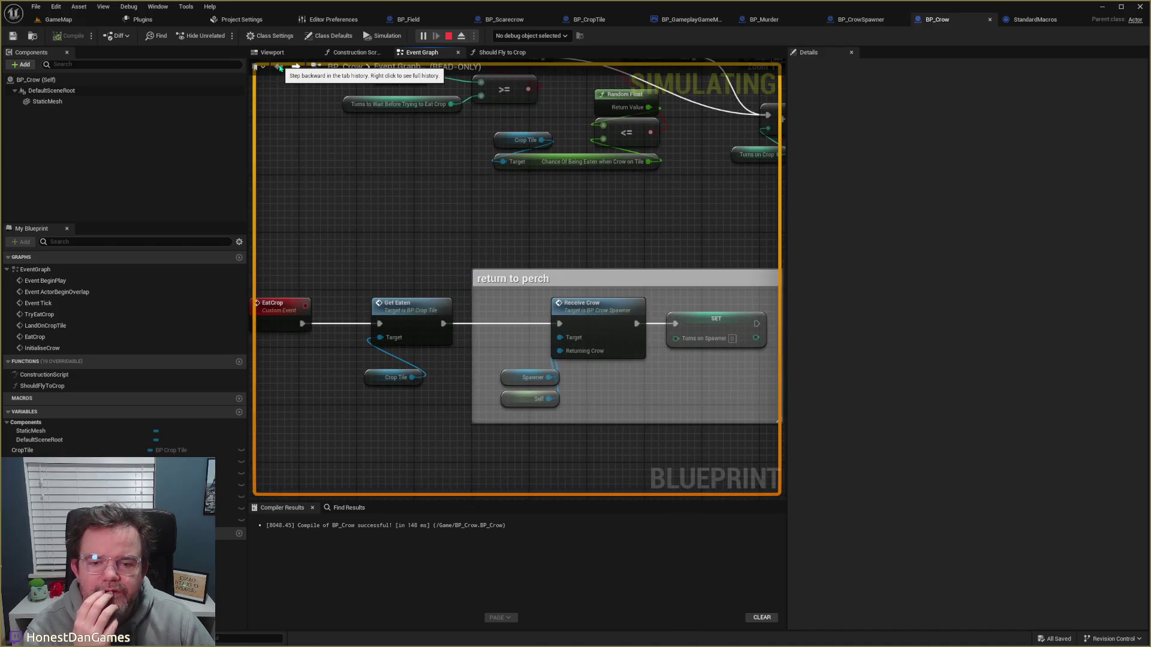
click(764, 19)
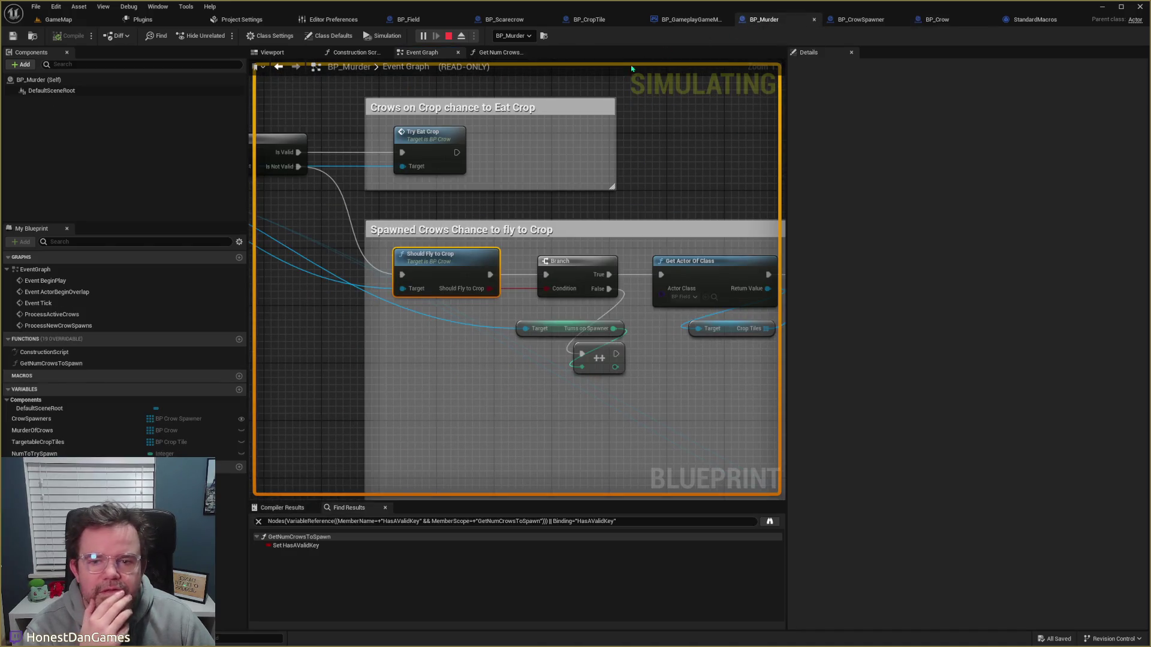
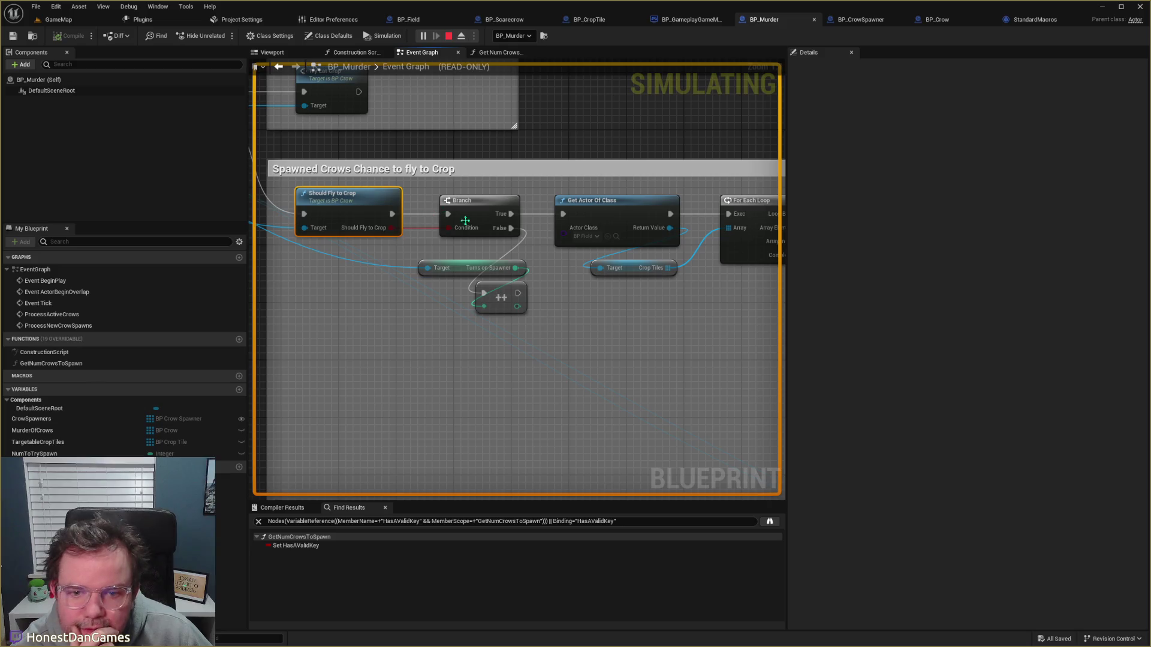
Step: Pan the graph to review the For Each Loop, Branch, AND, ADD and Occupying Crow check nodes
mouse_move(485, 240)
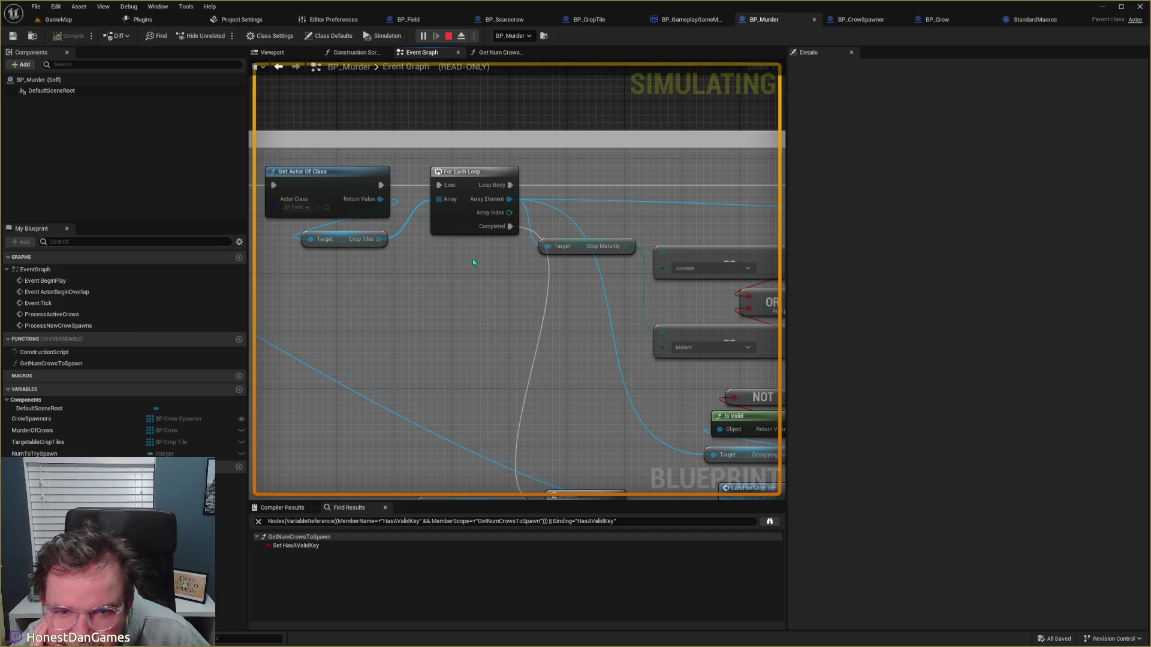
drag(465, 264, 114, 243)
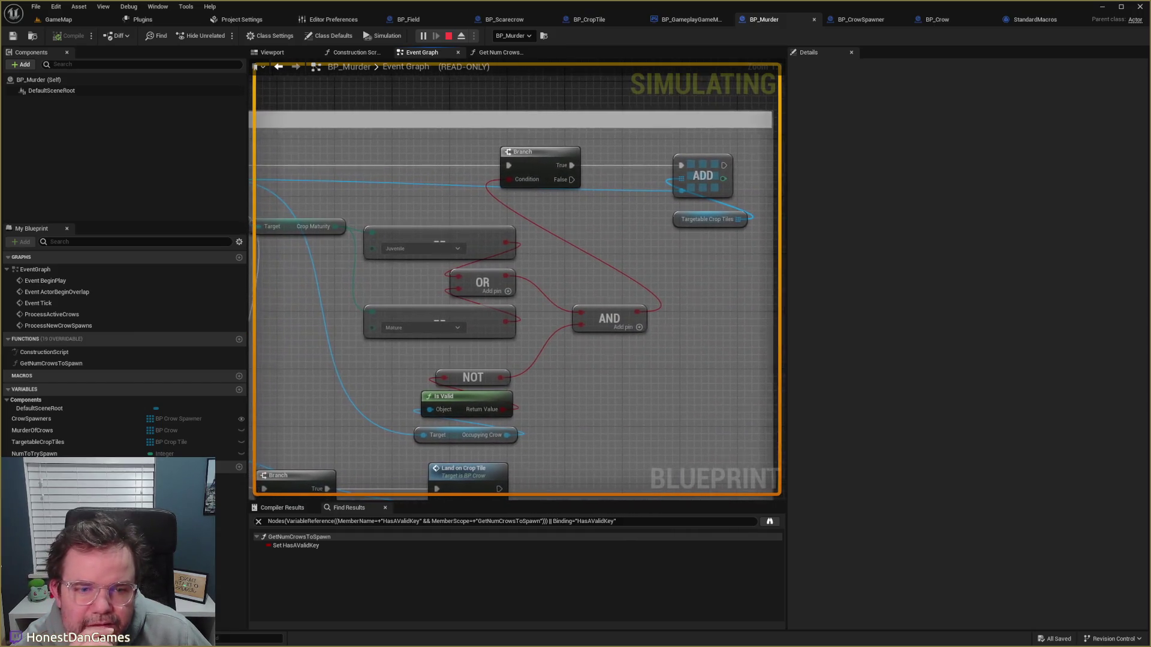
mouse_move(318, 248)
mouse_down()
mouse_move(292, 248)
mouse_move(309, 171)
mouse_move(284, 168)
mouse_up()
drag(428, 185, 397, 161)
mouse_move(579, 336)
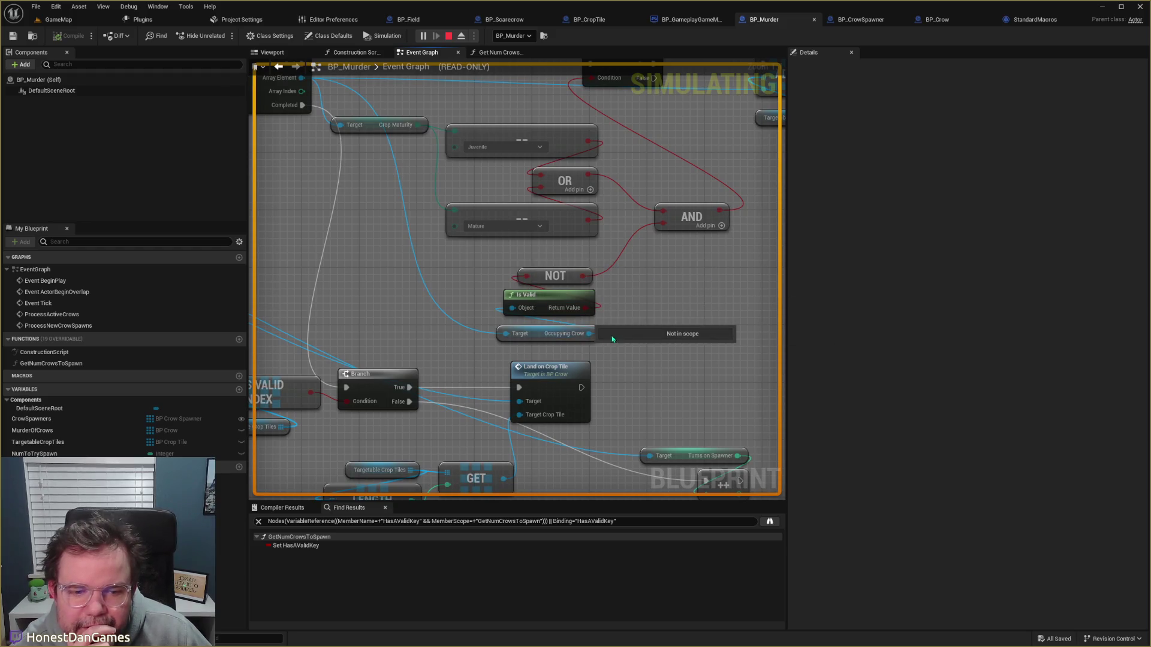
drag(608, 77, 649, 153)
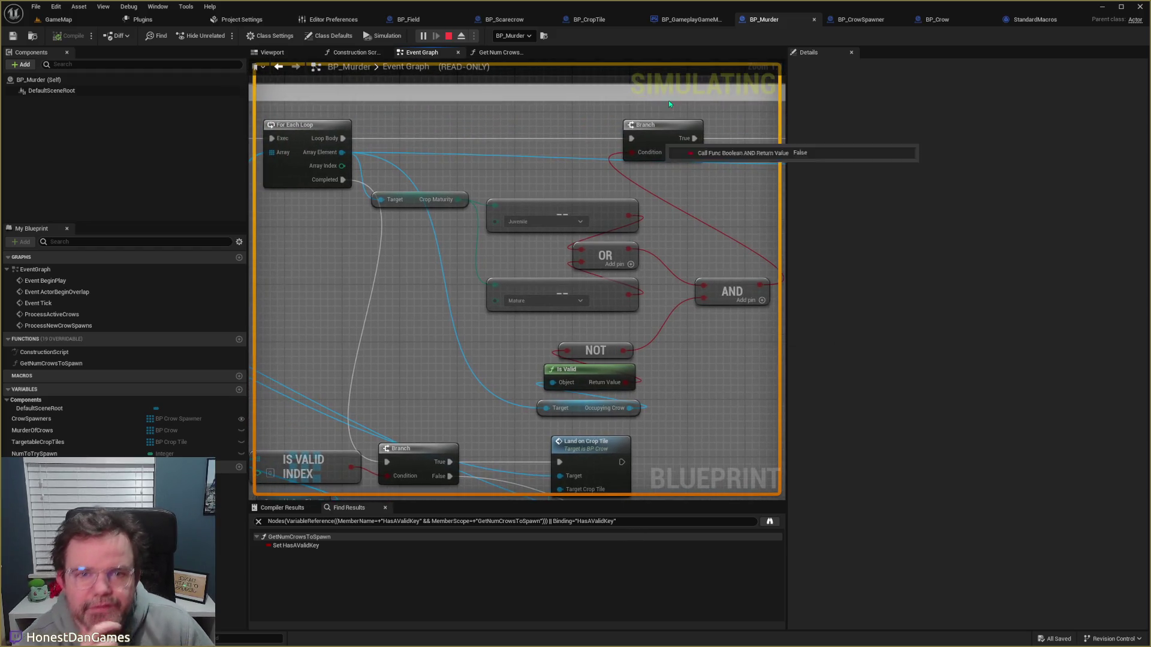
Step: Move between the BP_CropTile and BP_Scarecrow blueprints, ending on BP_CropTile
click(598, 20)
scroll(442, 211, down, 1)
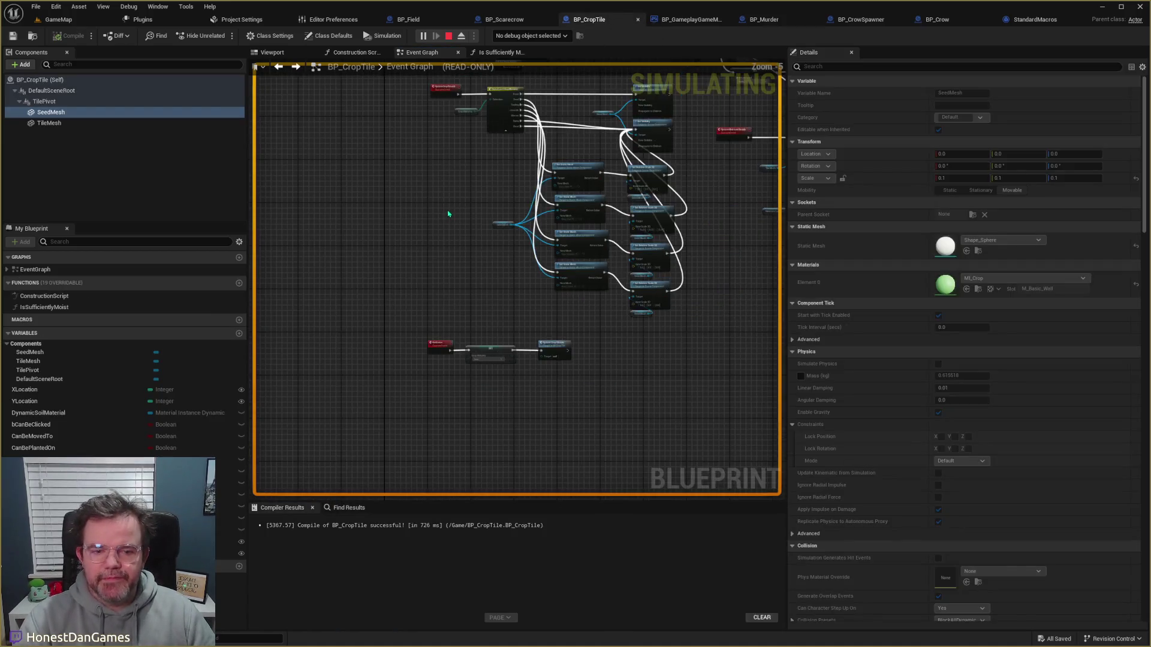
scroll(453, 208, down, 1)
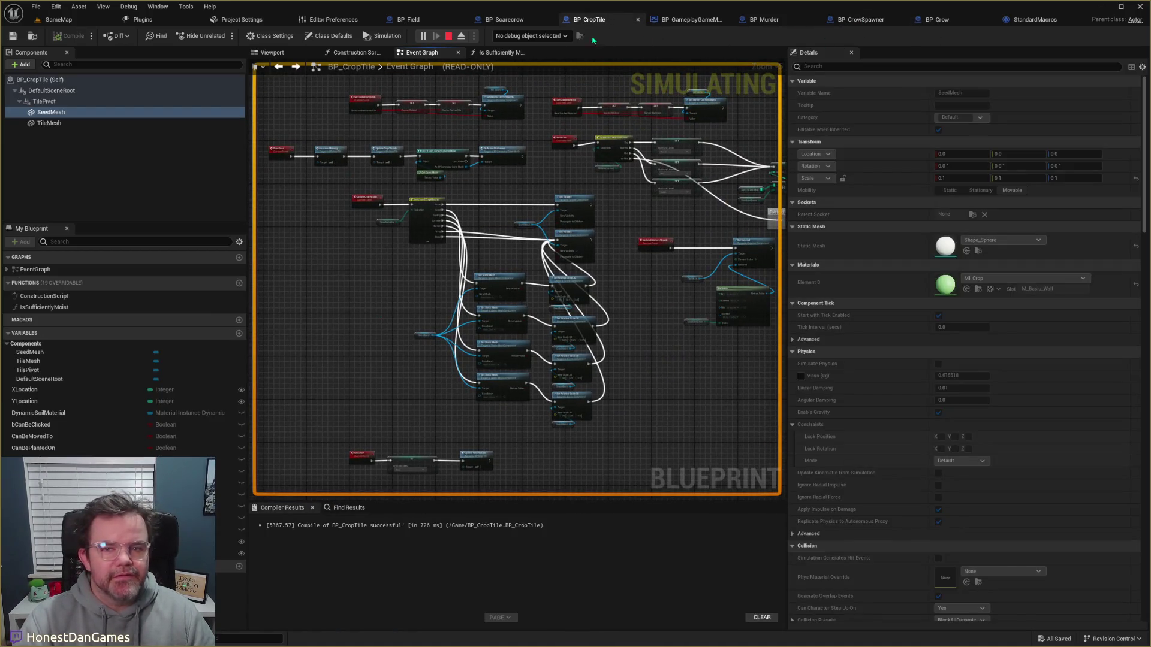
click(507, 20)
click(579, 21)
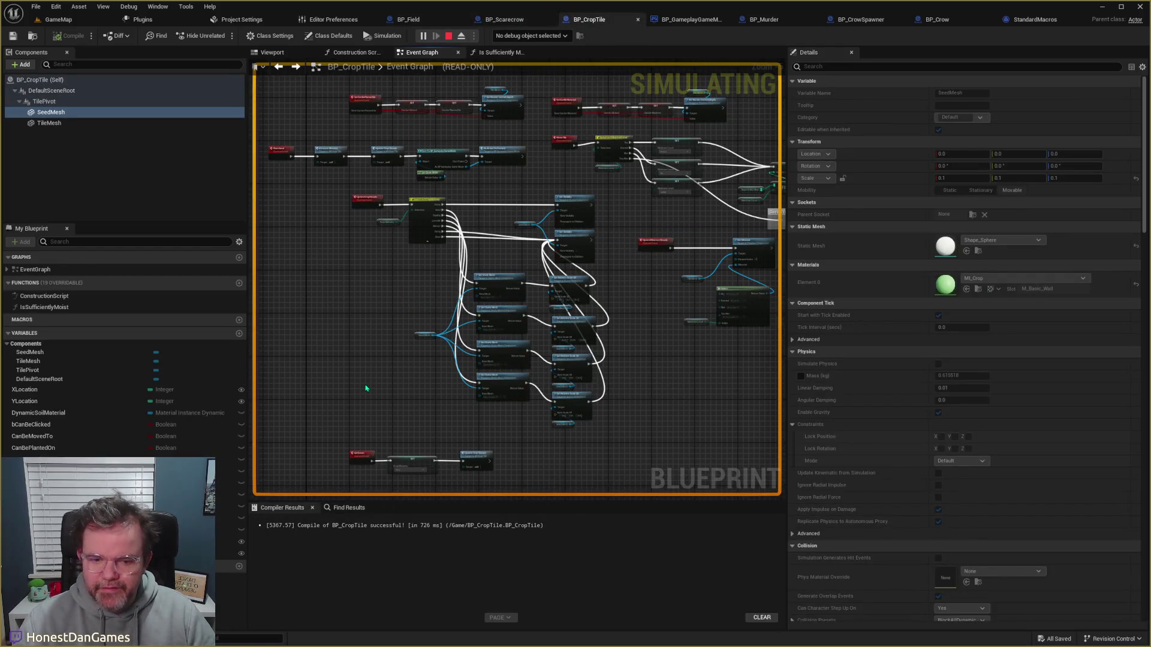
Step: Search all blueprints for 'occupying' and jump to BP_Crow's SET Occupying Crow node
key(ctrl+f)
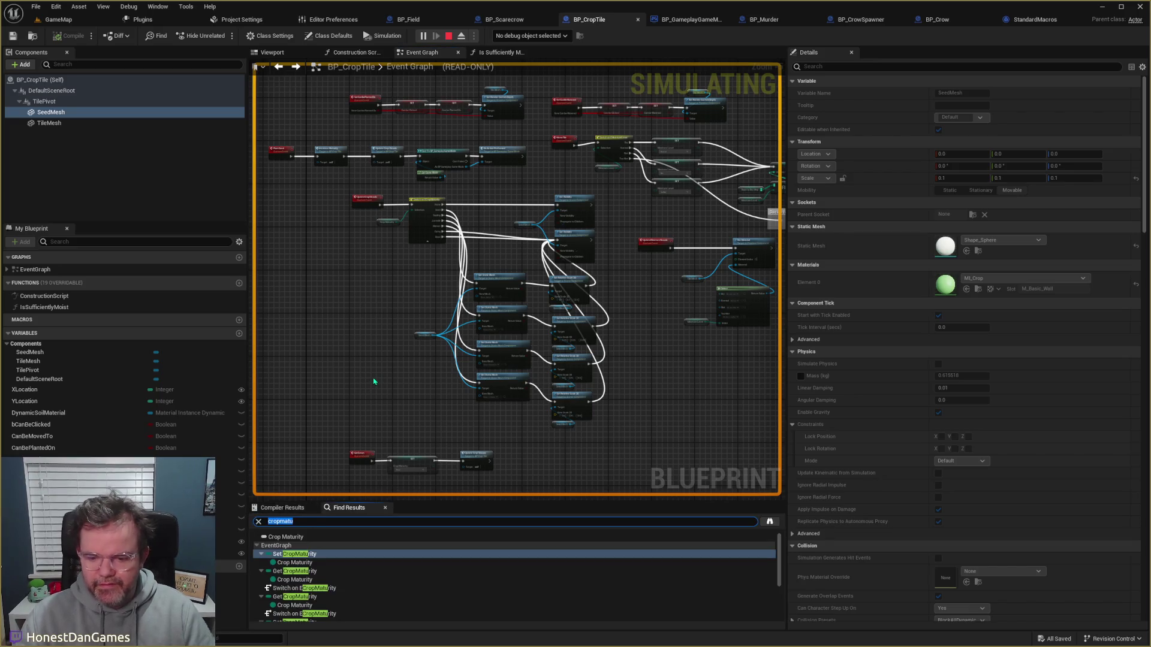
text(occupying)
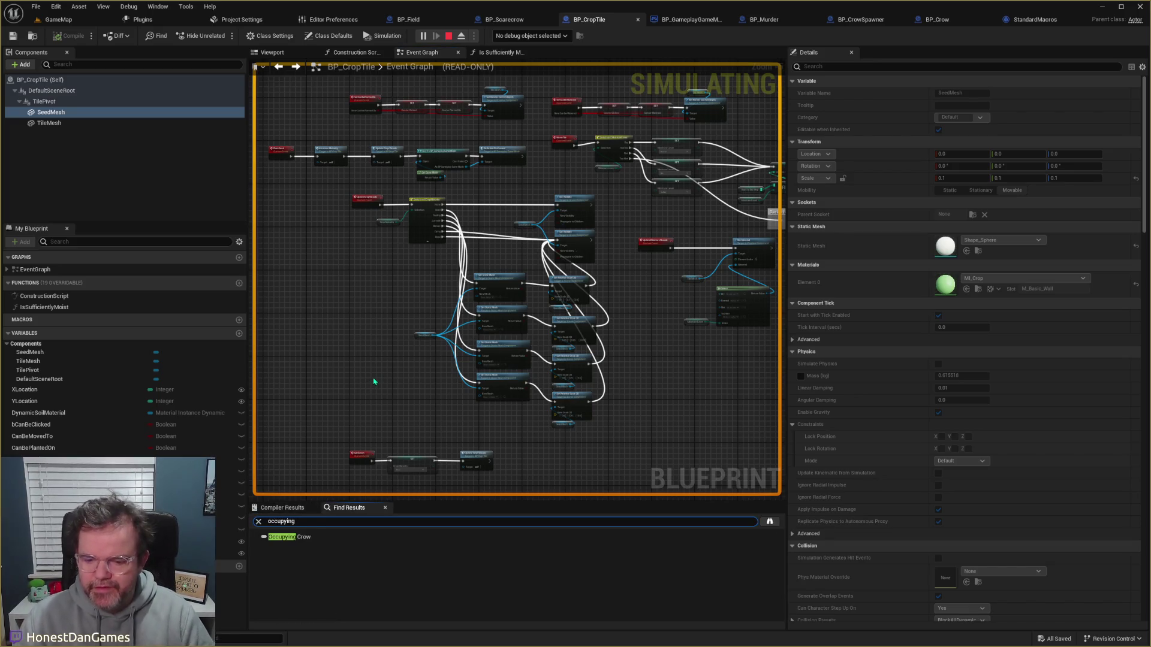
click(296, 536)
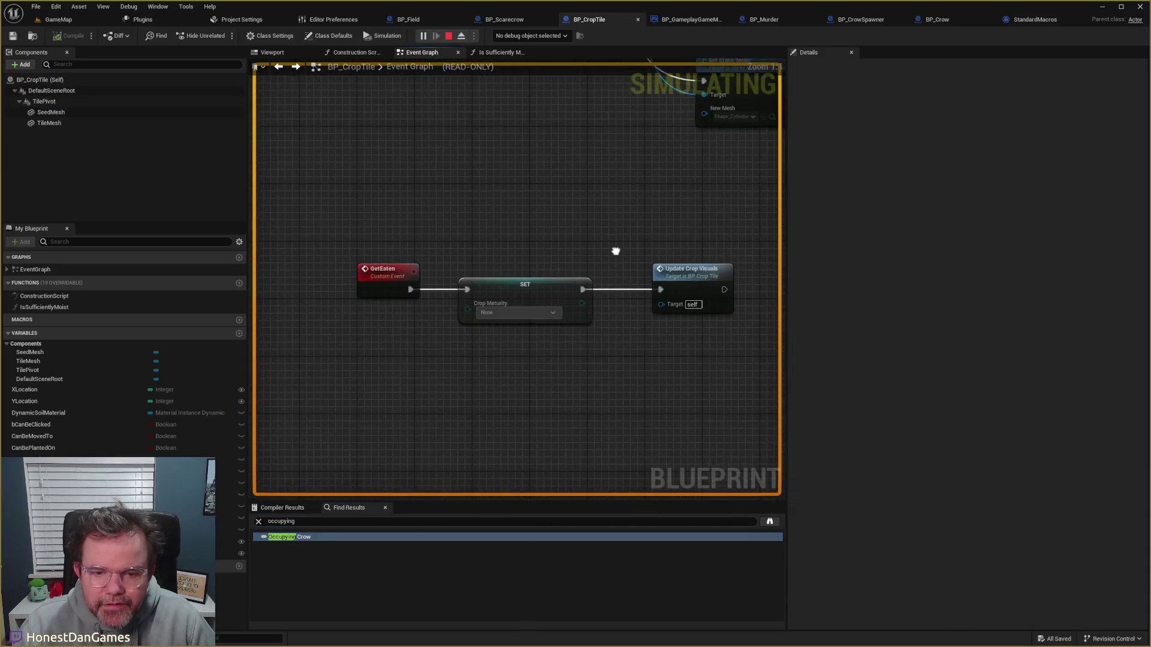
right_click(447, 369)
click(770, 523)
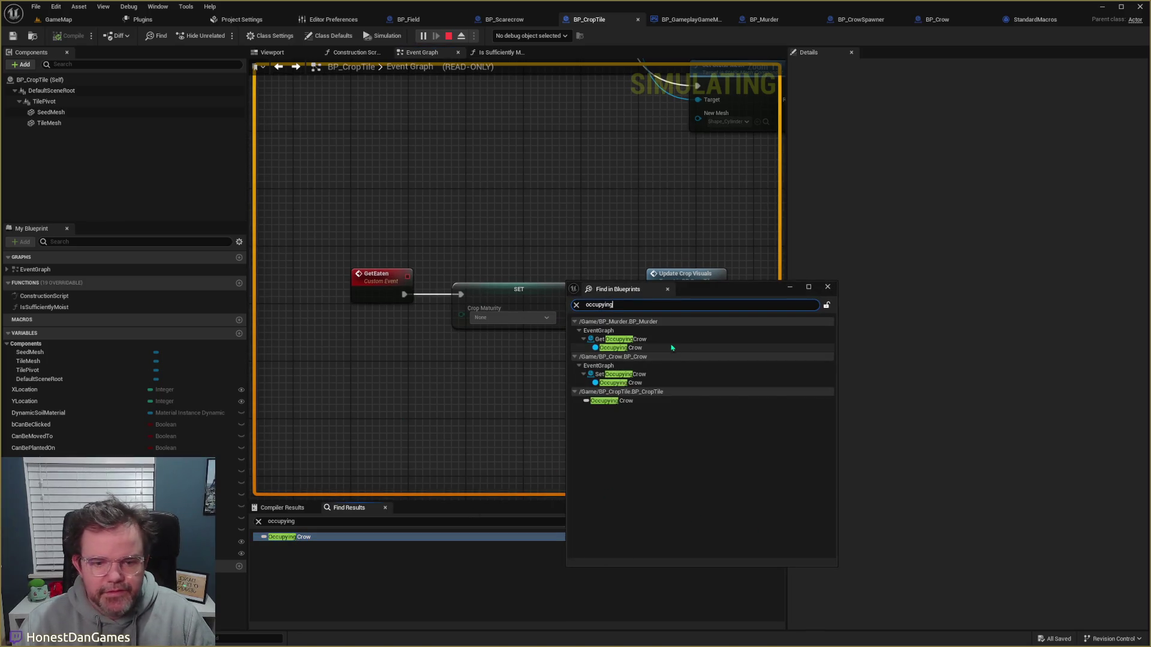
double_click(622, 383)
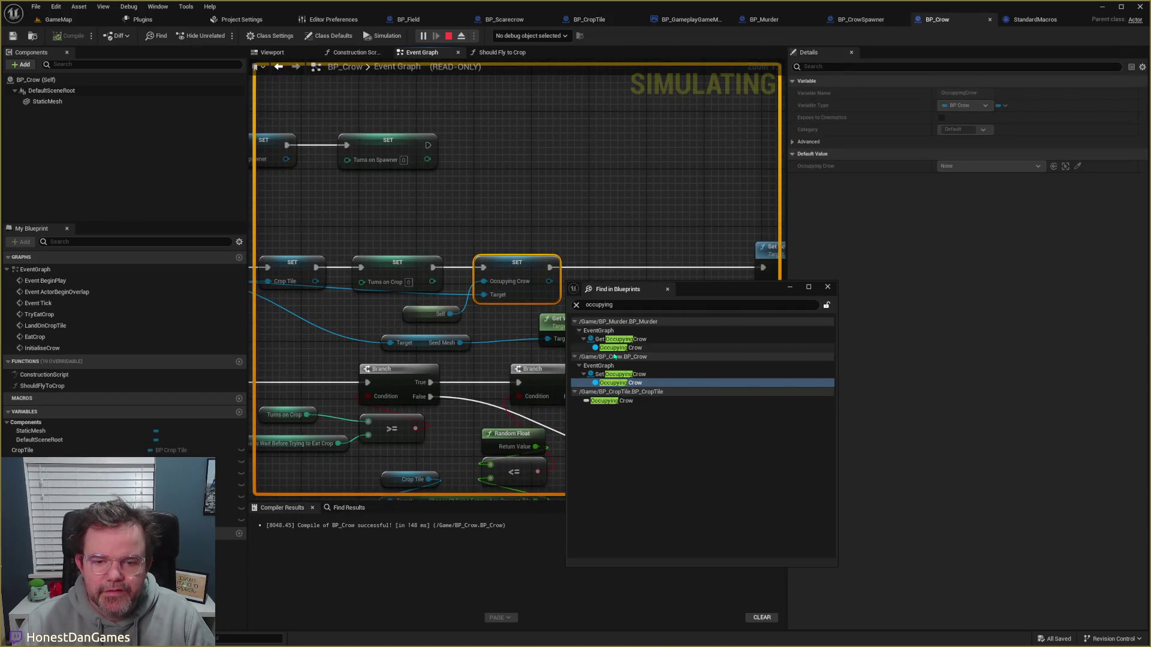
Step: Pan BP_Crow's graph past TryEatCrop and EatCrop to centre the return to perch comment
scroll(567, 241, down, 2)
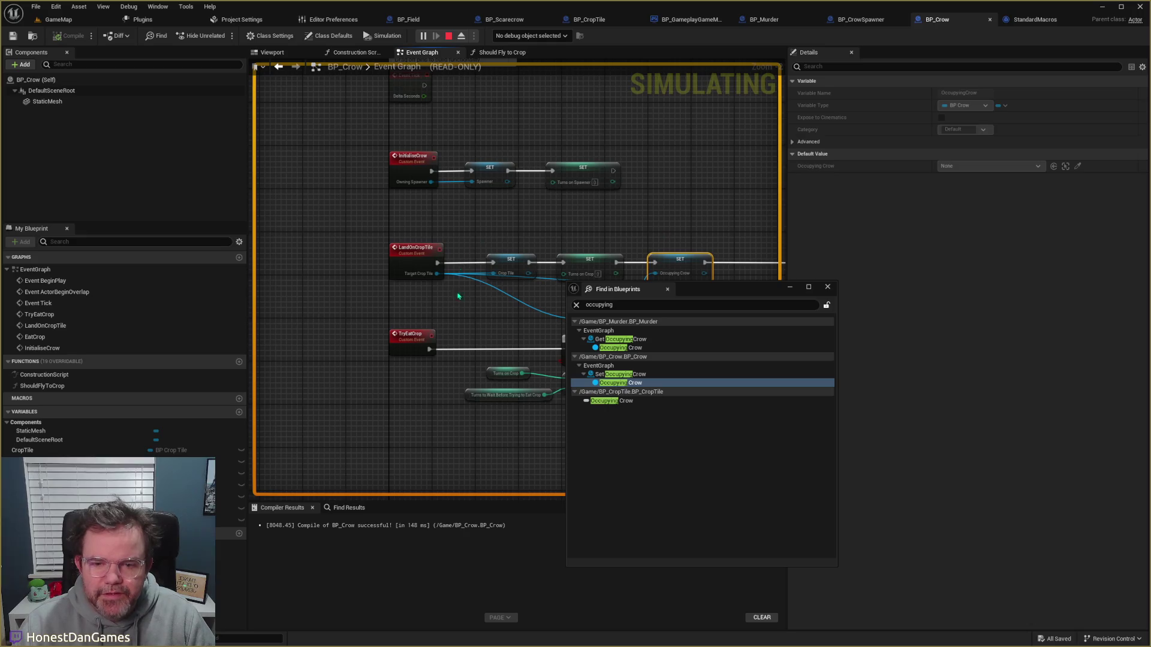
drag(455, 292, 416, 147)
mouse_move(411, 271)
mouse_down()
mouse_move(424, 185)
mouse_move(426, 195)
mouse_up()
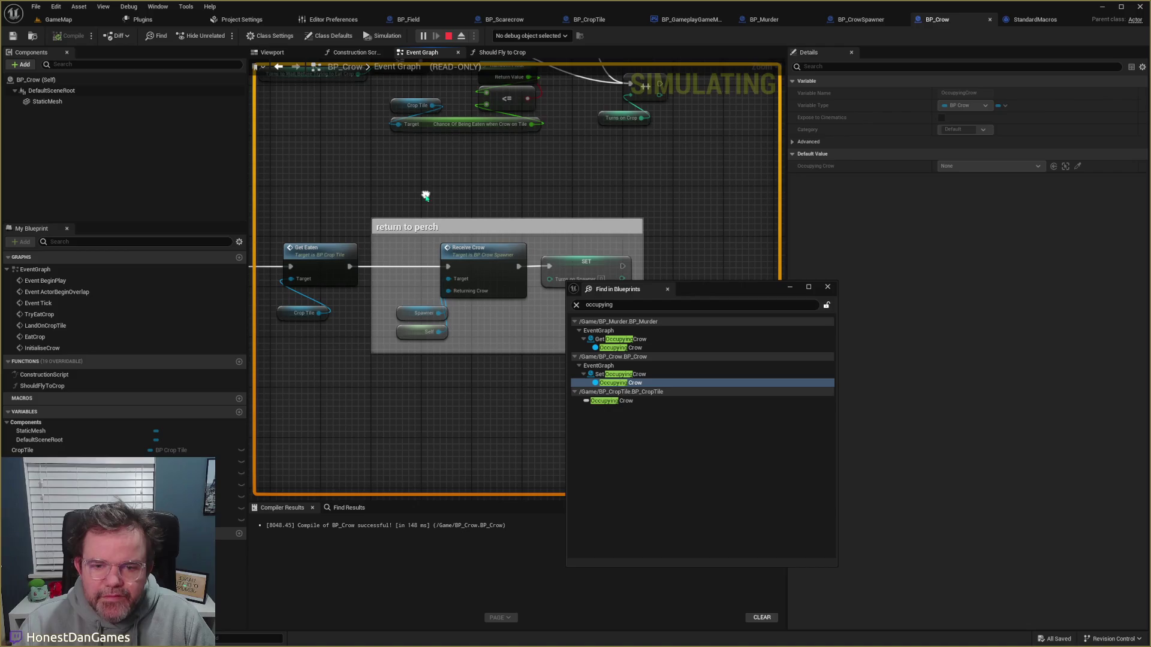
scroll(409, 199, down, 1)
click(396, 222)
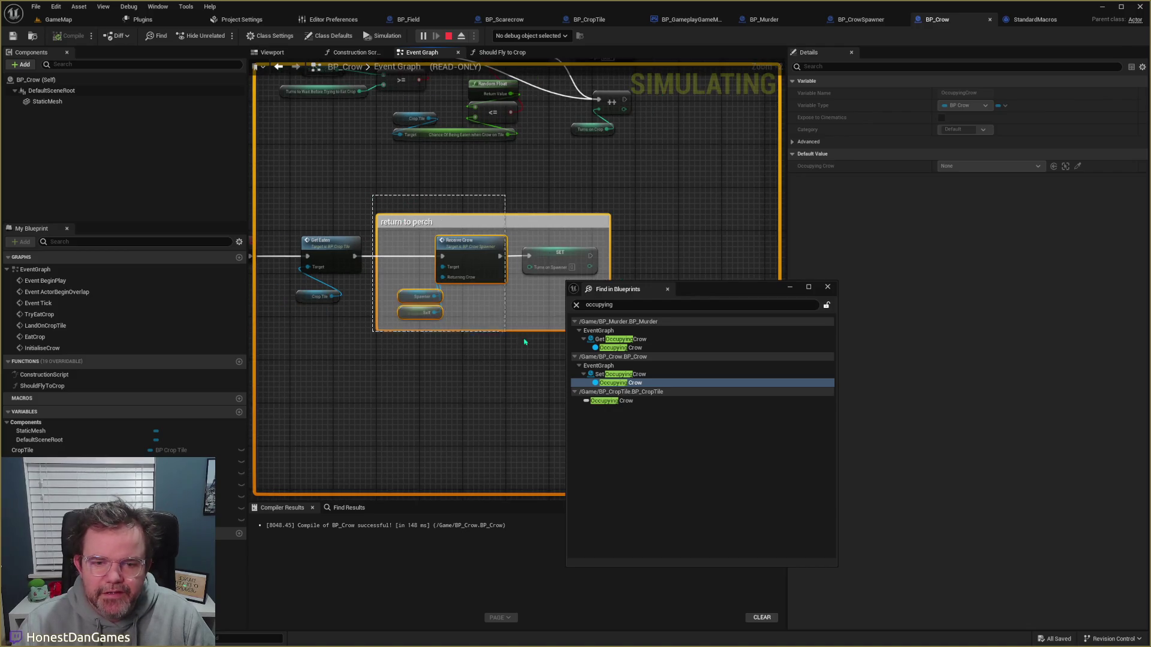
mouse_move(630, 280)
mouse_down()
mouse_move(501, 247)
mouse_move(633, 251)
mouse_move(505, 296)
mouse_up()
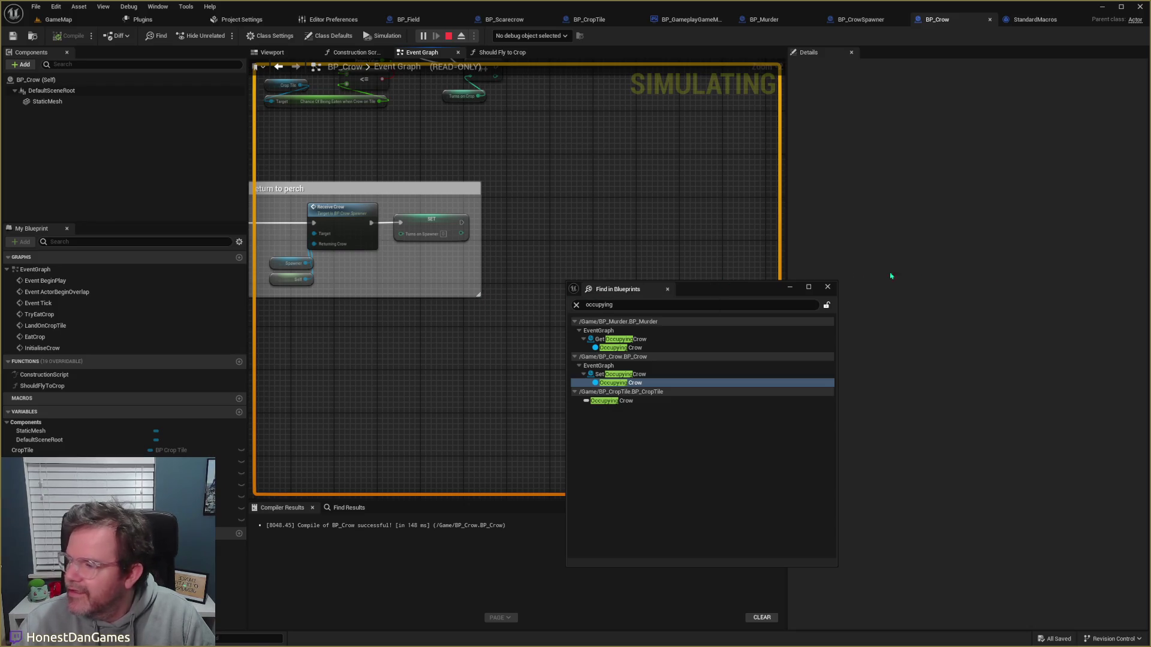
Step: Close the Find in Blueprints results and stop the running simulation
click(828, 287)
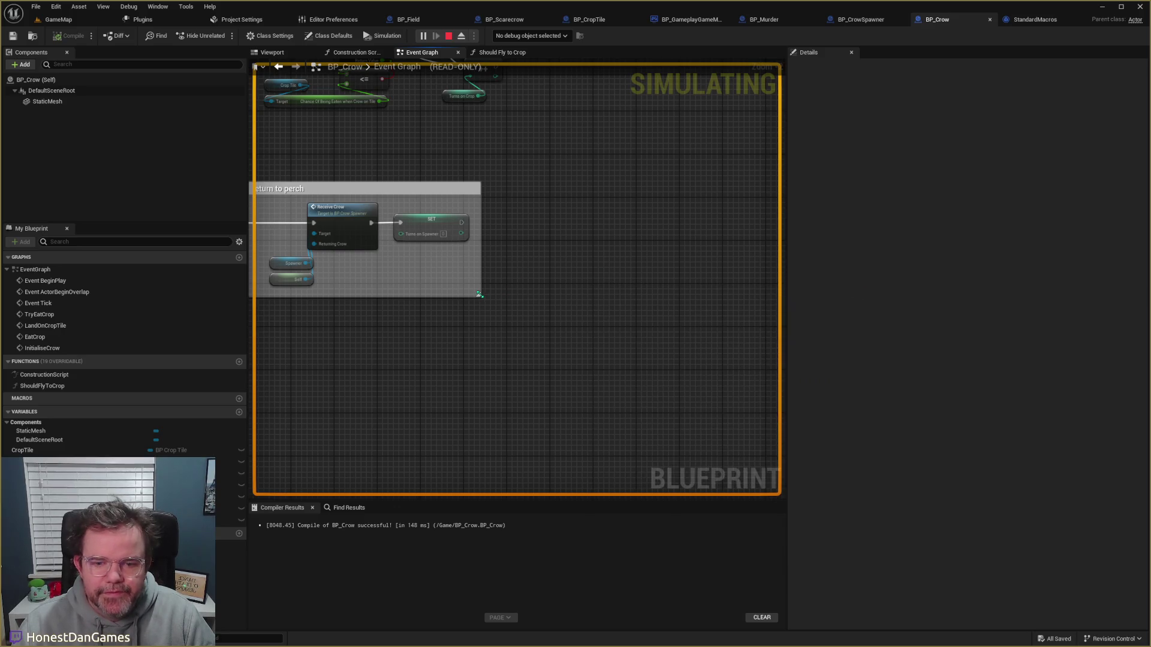
scroll(477, 294, up, 2)
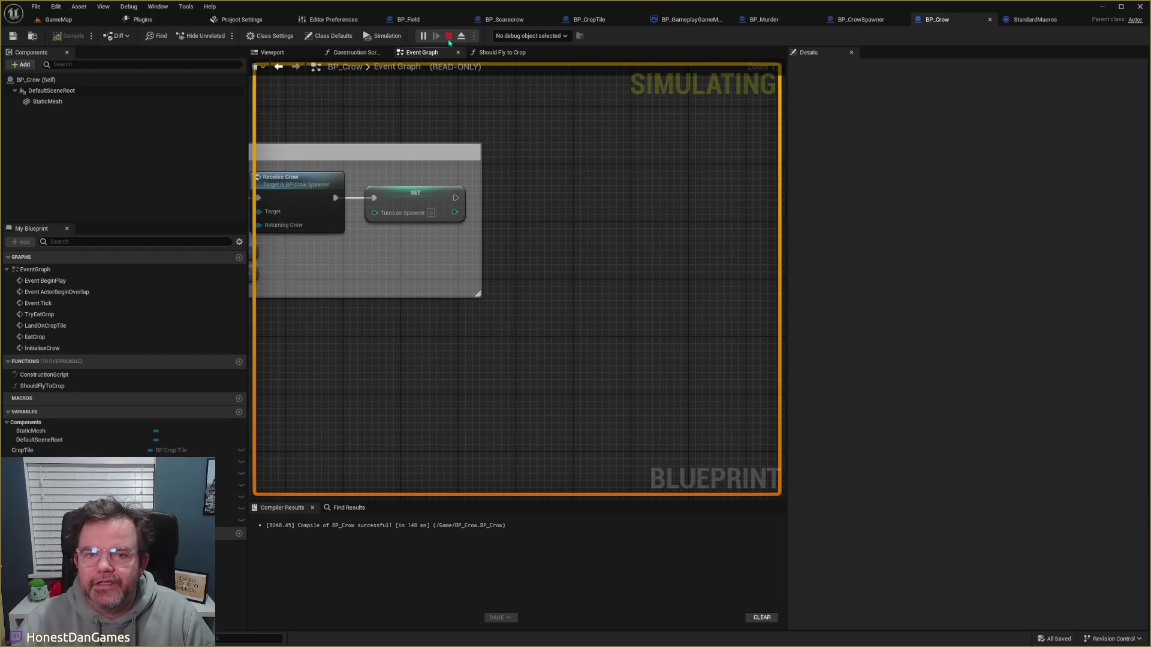
key(Escape)
Step: Cycle through the GameMode, Murder and CrowSpawner blueprints, ending on BP_Crow
click(665, 20)
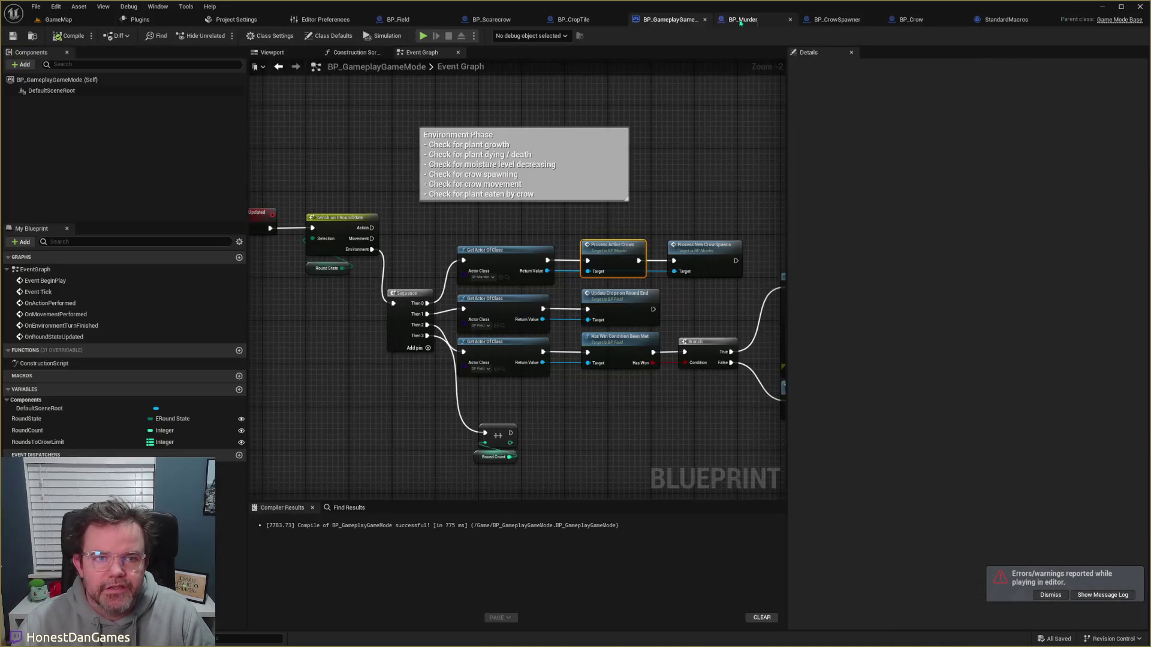
click(839, 19)
click(770, 19)
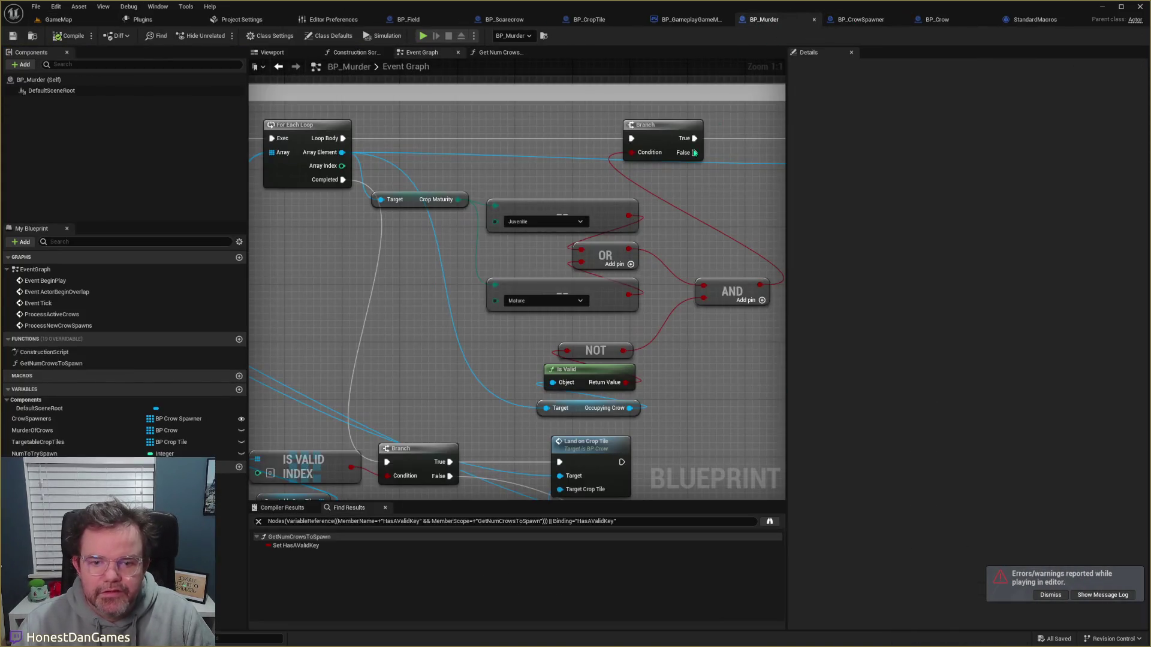
click(676, 24)
click(845, 21)
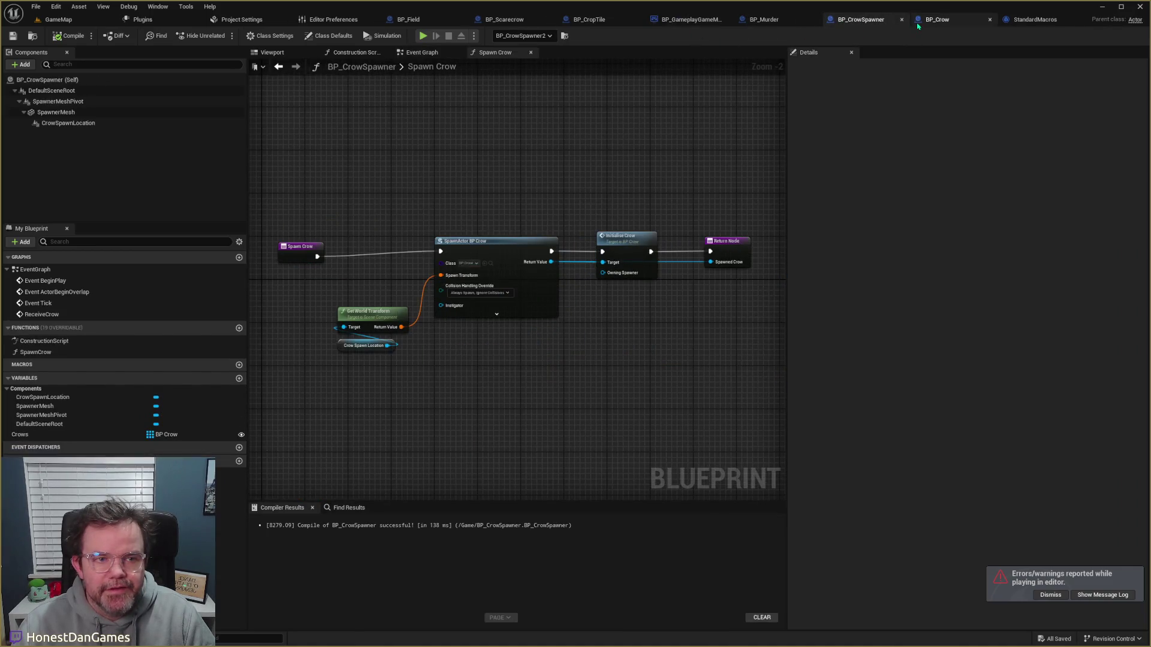
click(937, 19)
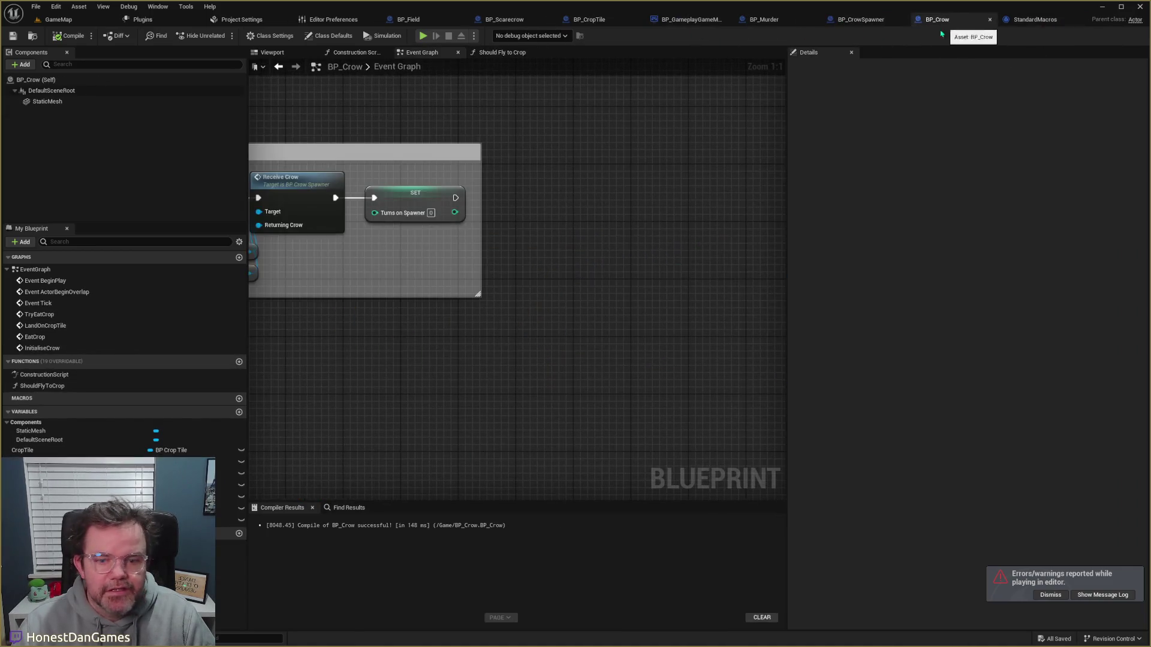
Step: Enlarge the return to perch comment and move Receive Crow with its Spawner and Self inputs left
drag(478, 294, 650, 349)
scroll(398, 388, down, 3)
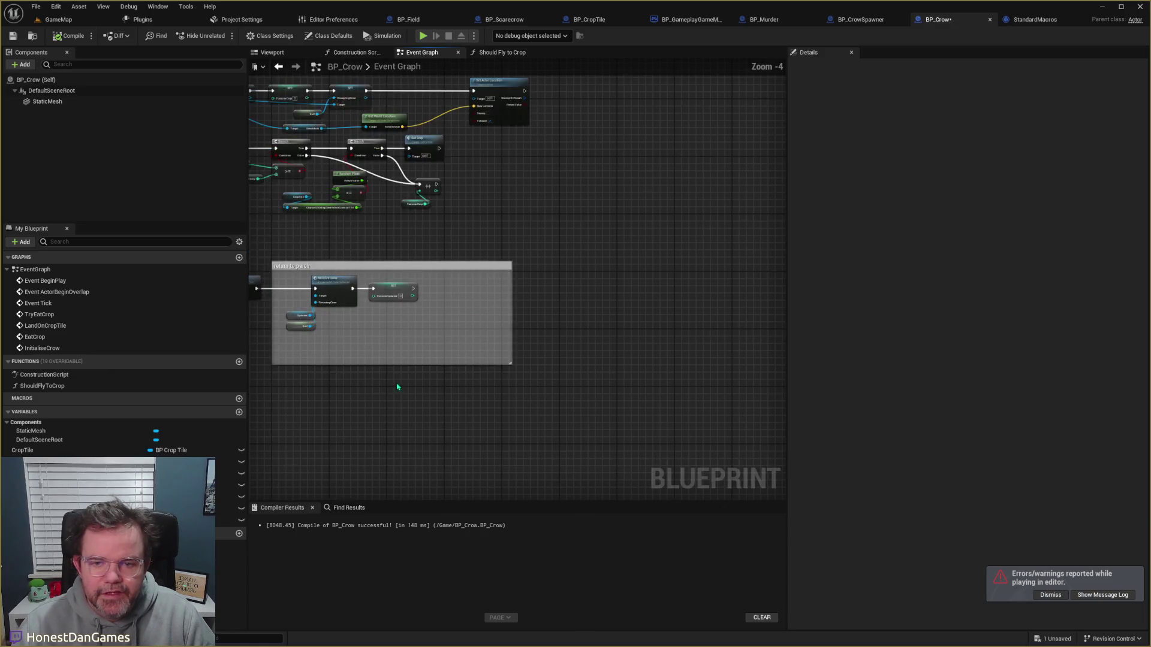
scroll(472, 281, up, 3)
mouse_move(296, 327)
mouse_down()
mouse_move(519, 201)
mouse_move(656, 201)
mouse_up()
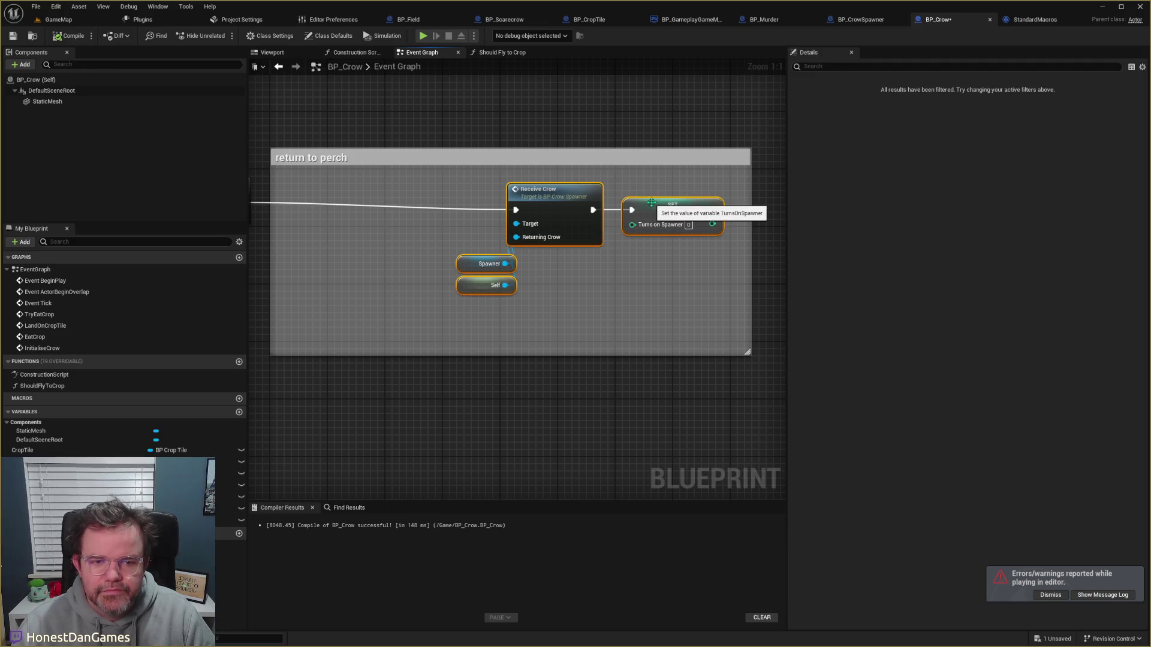
click(428, 209)
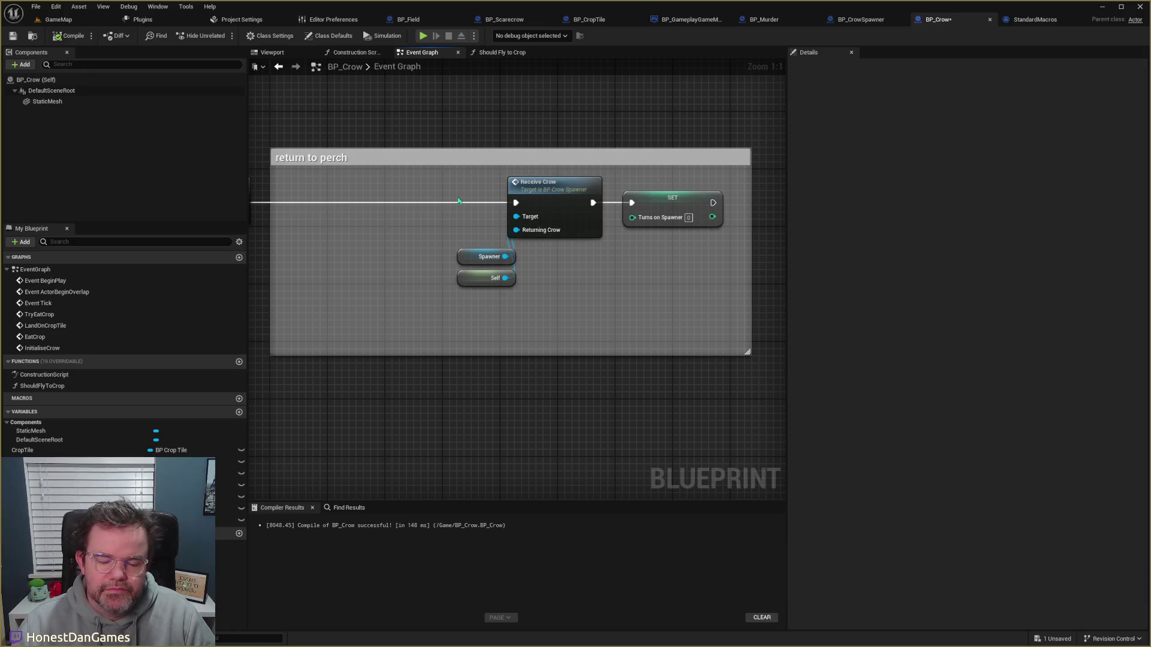
mouse_move(491, 260)
mouse_down()
mouse_move(511, 281)
mouse_move(331, 279)
mouse_move(345, 279)
mouse_up()
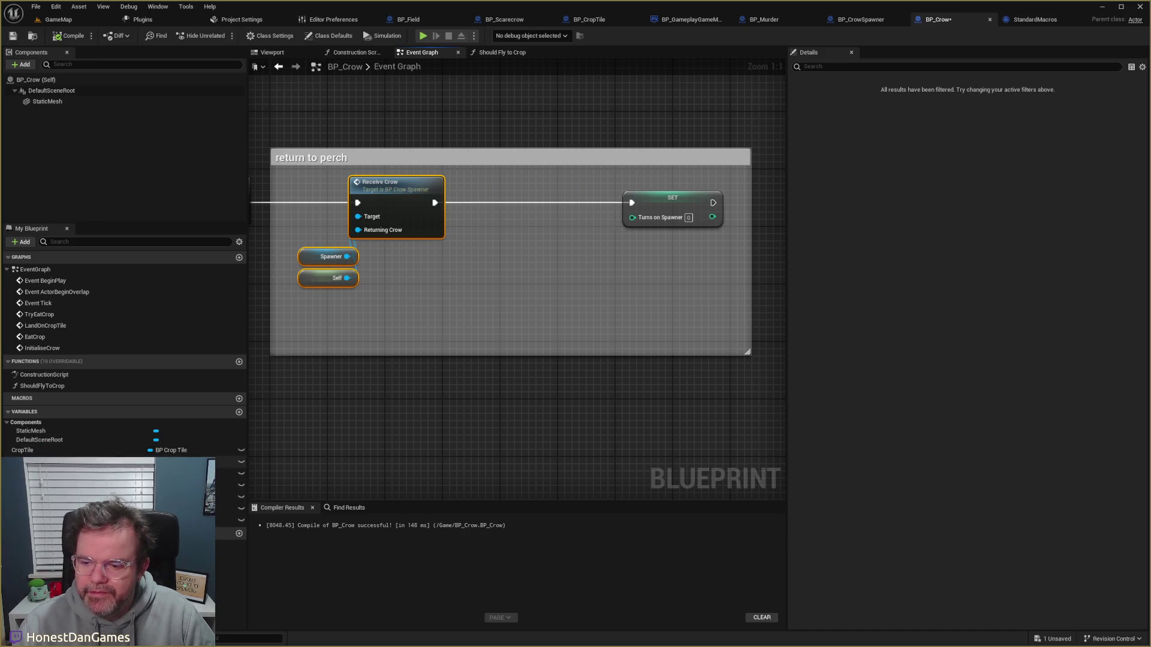
Step: Pan to the EatCrop event and drag a wire out from the Crop Tile reference
mouse_move(401, 308)
mouse_down()
mouse_move(452, 300)
mouse_move(430, 320)
mouse_move(670, 298)
mouse_move(730, 311)
mouse_move(687, 312)
mouse_move(617, 475)
mouse_move(611, 463)
mouse_up()
scroll(611, 462, down, 1)
drag(702, 286, 597, 333)
drag(410, 403, 441, 447)
Step: Add a SET Occupying Crow on Crop Tile after Get Eaten, wired into Receive Crow
click(627, 444)
drag(538, 343, 651, 343)
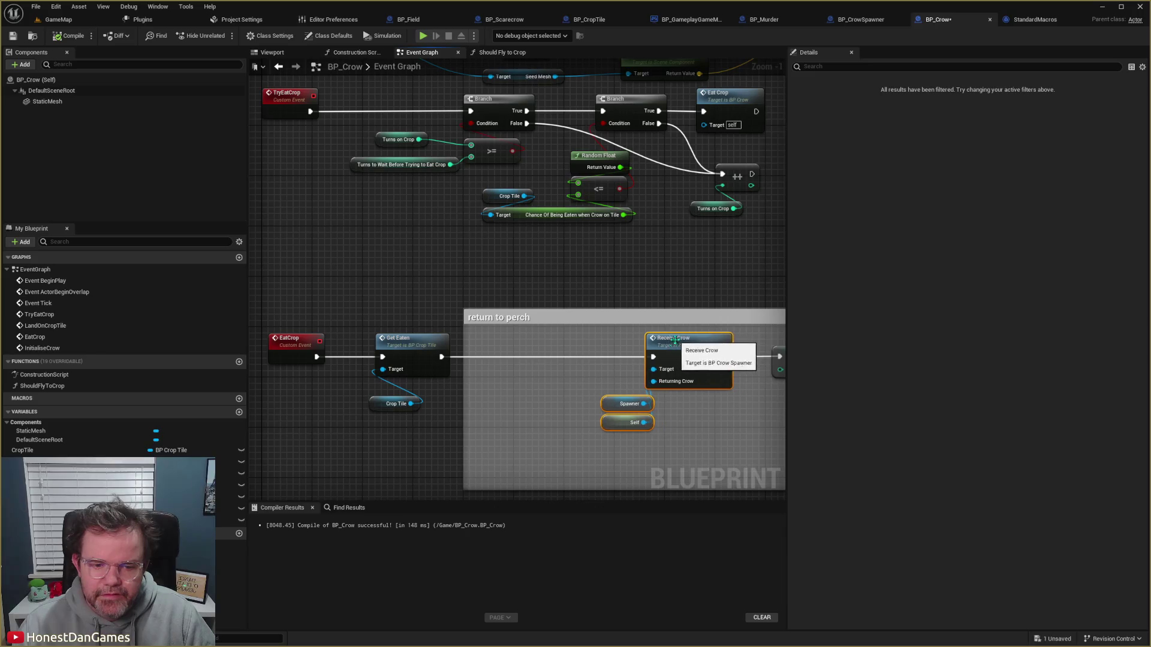
drag(410, 404, 509, 385)
text(occup)
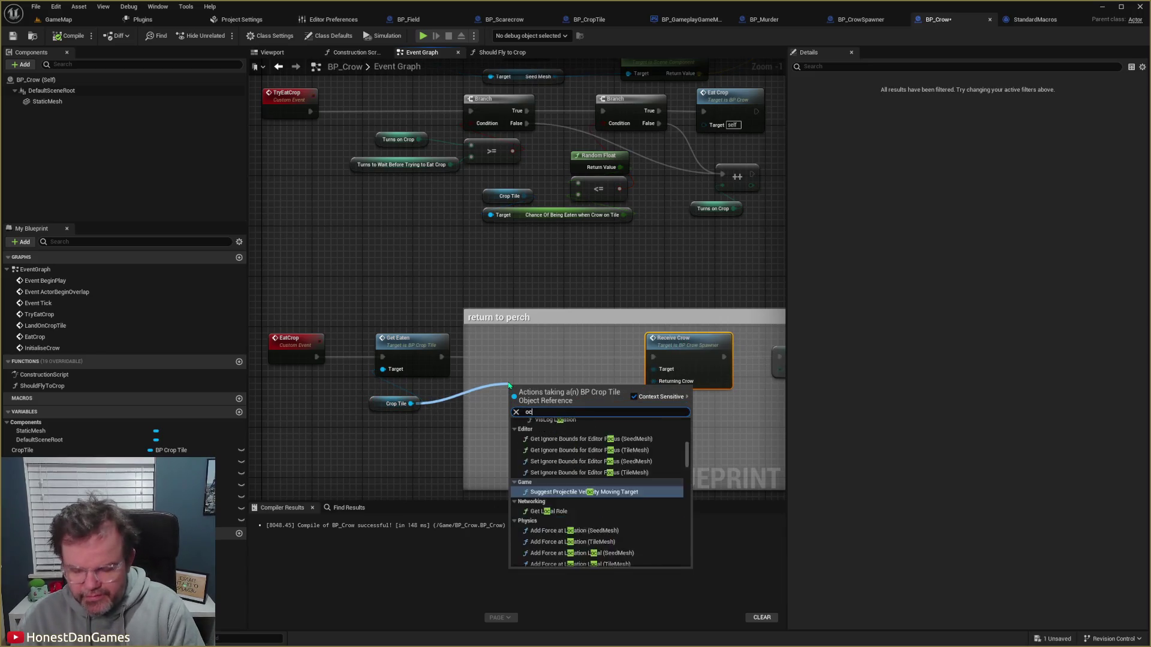
key(Down)
key(Return)
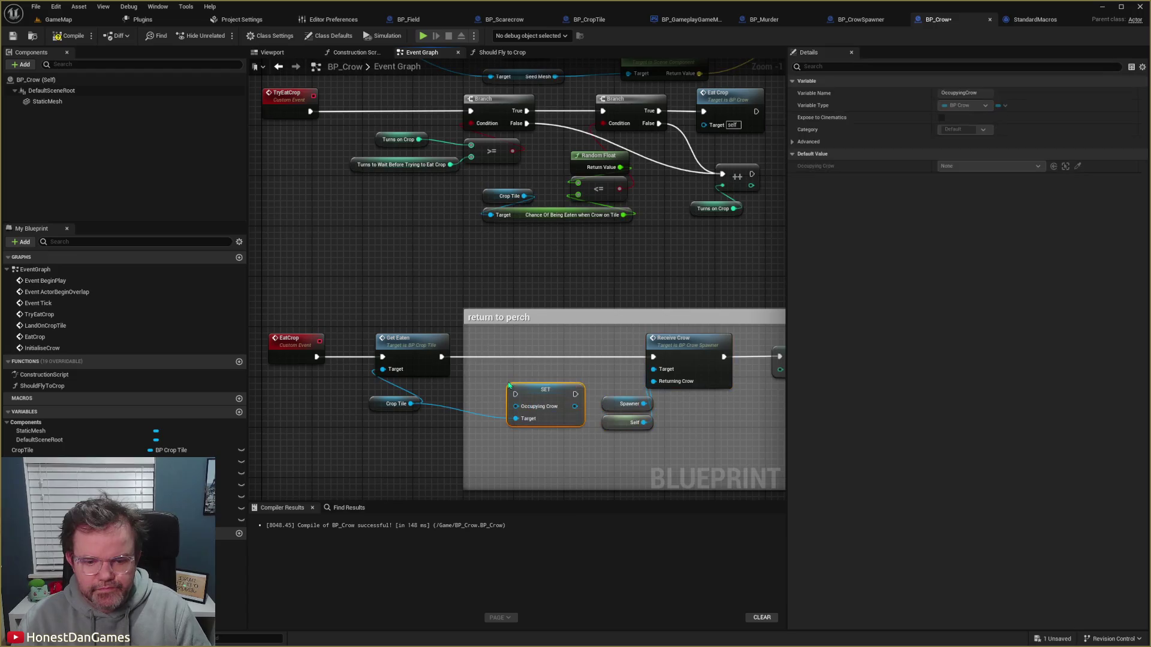
drag(442, 357, 514, 394)
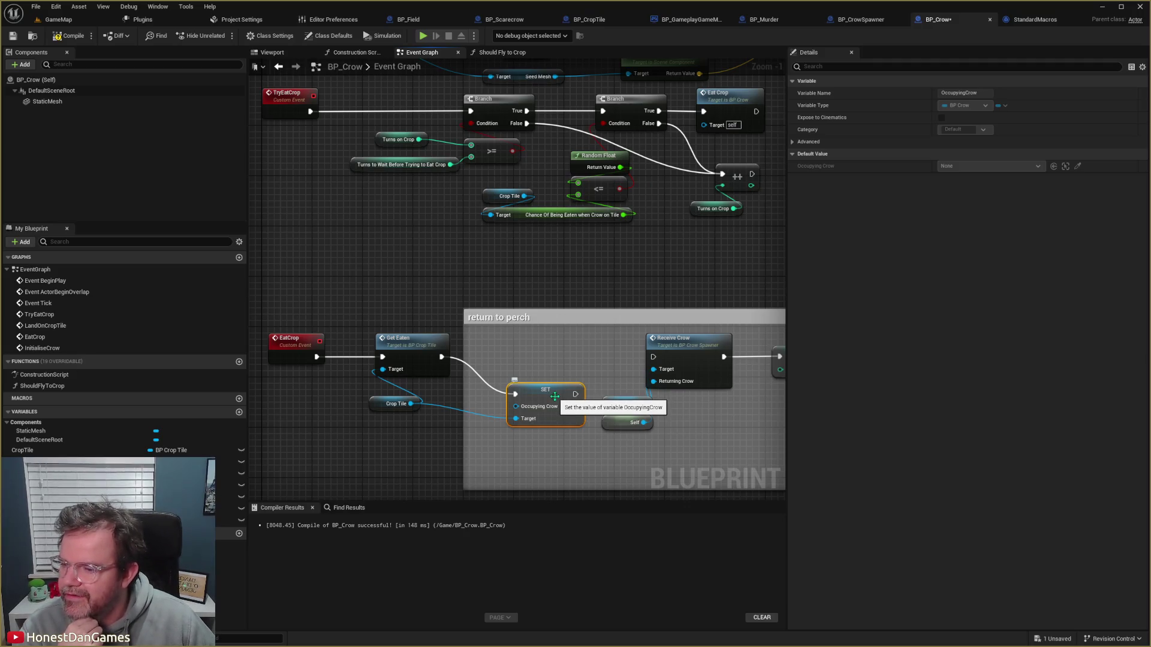
mouse_move(574, 394)
mouse_down()
mouse_move(653, 355)
mouse_move(553, 357)
mouse_up()
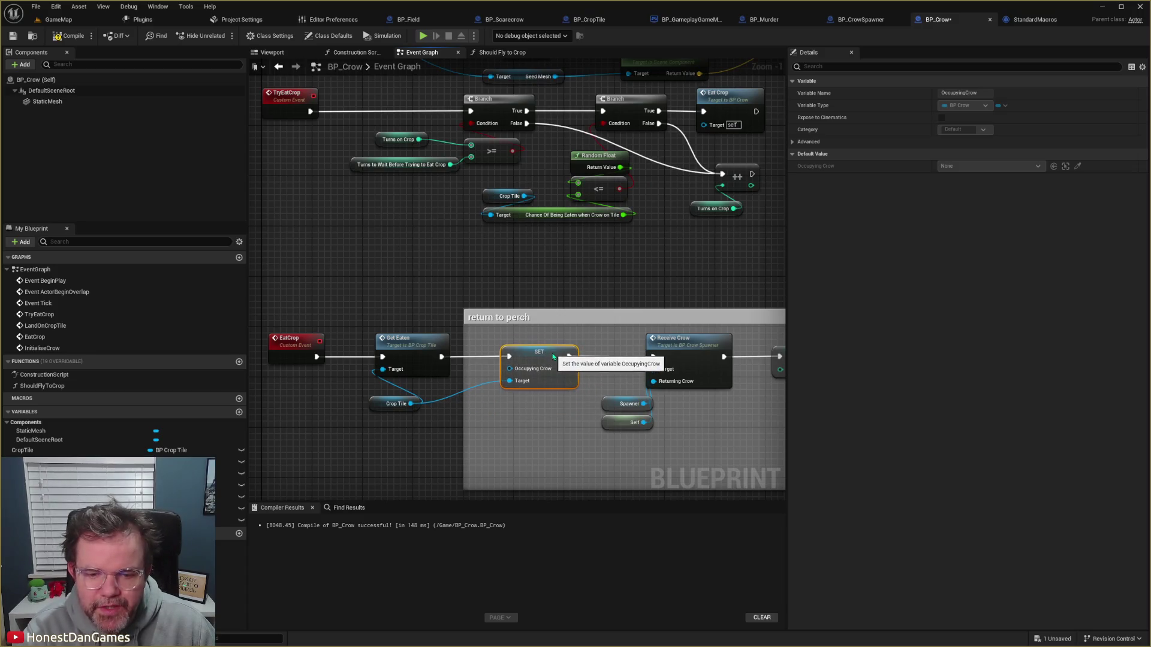
Step: Compile and save BP_Crow, then compile it once more
drag(536, 418, 507, 418)
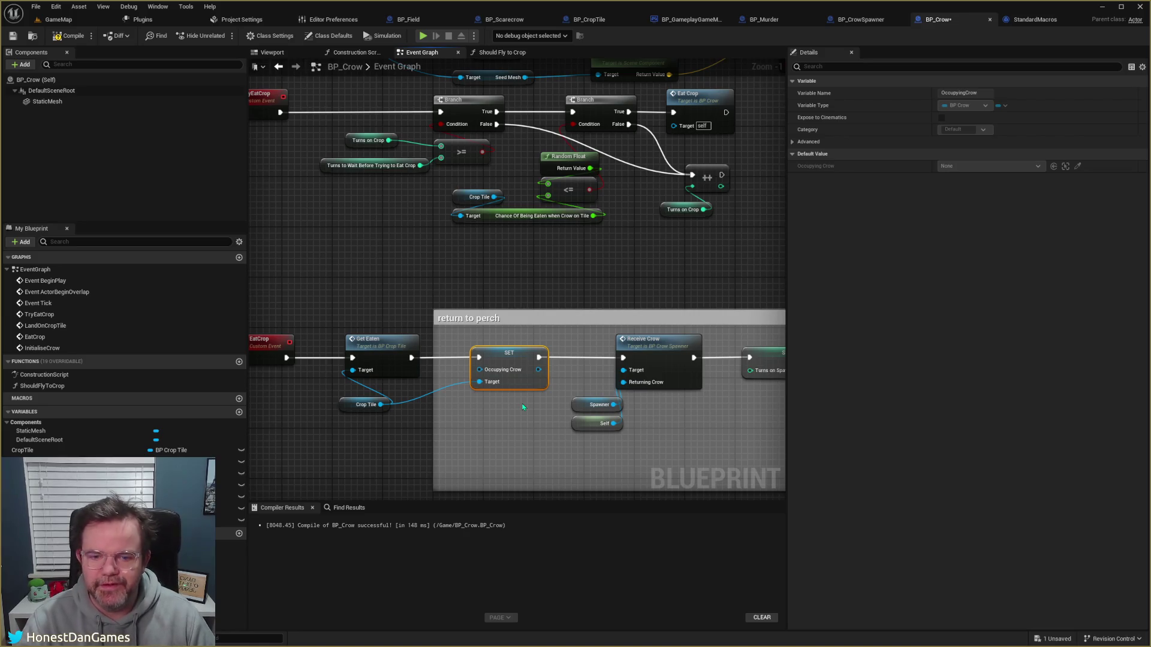
mouse_move(470, 286)
mouse_down()
mouse_move(329, 252)
mouse_move(359, 232)
mouse_up()
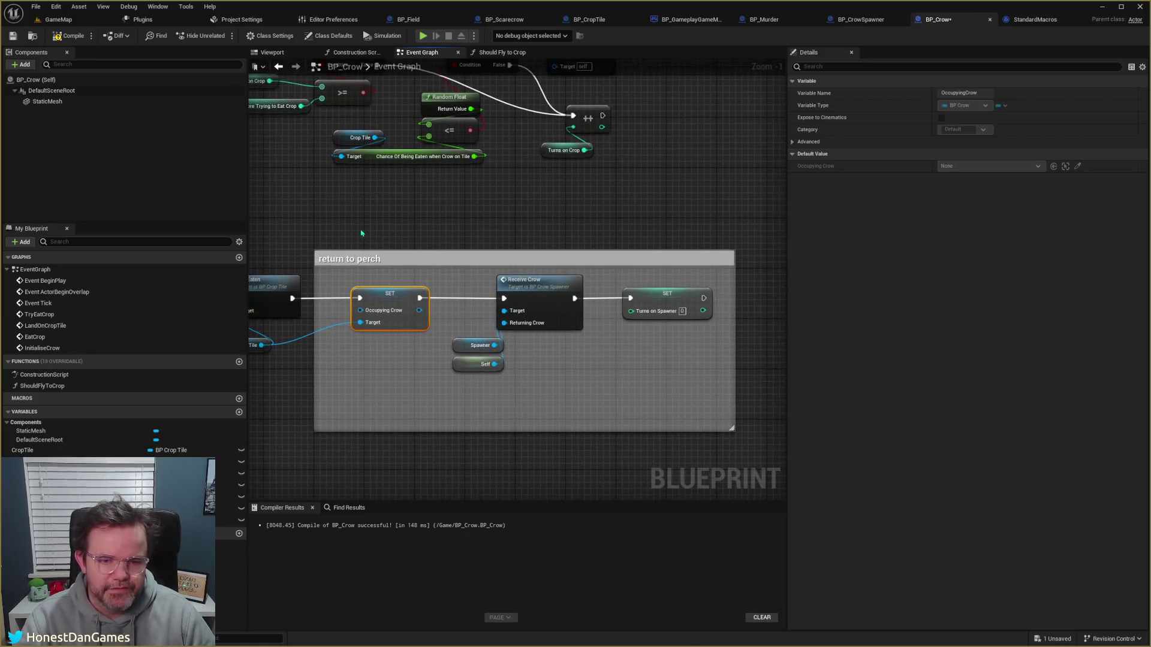
click(69, 36)
click(12, 36)
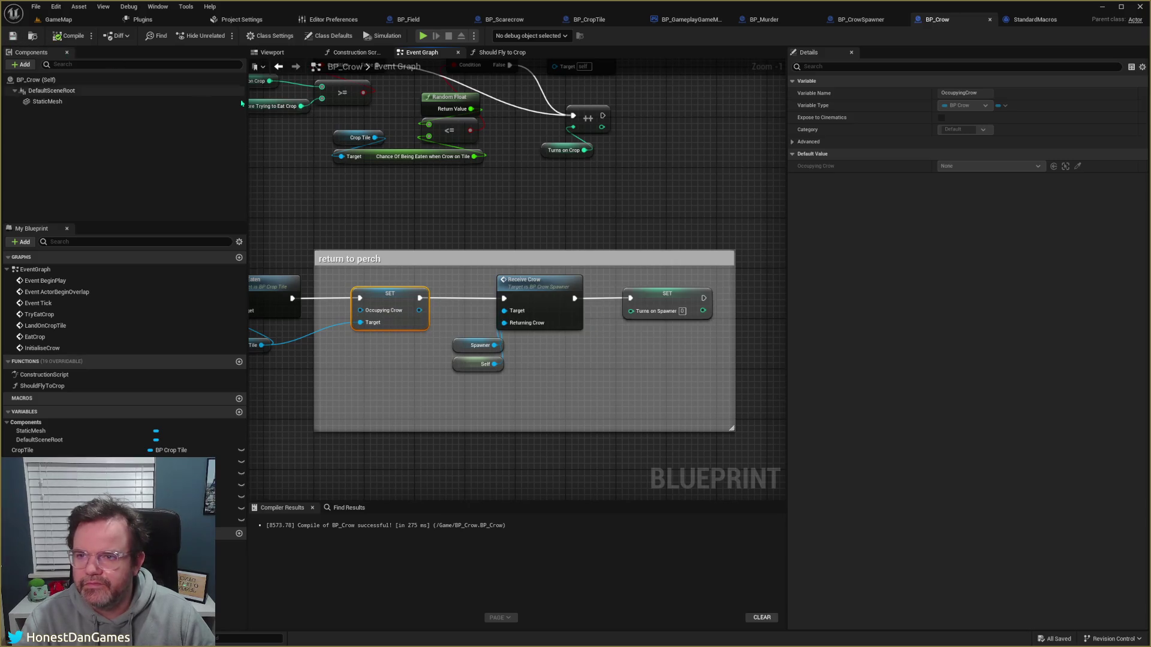
drag(366, 246, 445, 221)
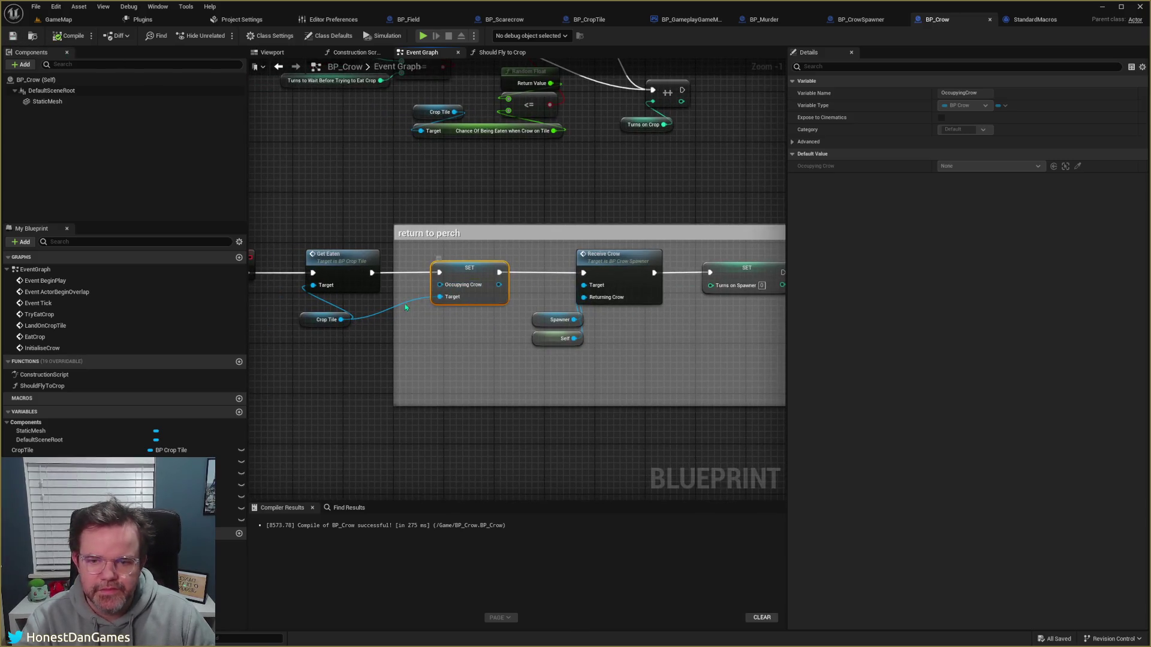
drag(476, 332, 458, 328)
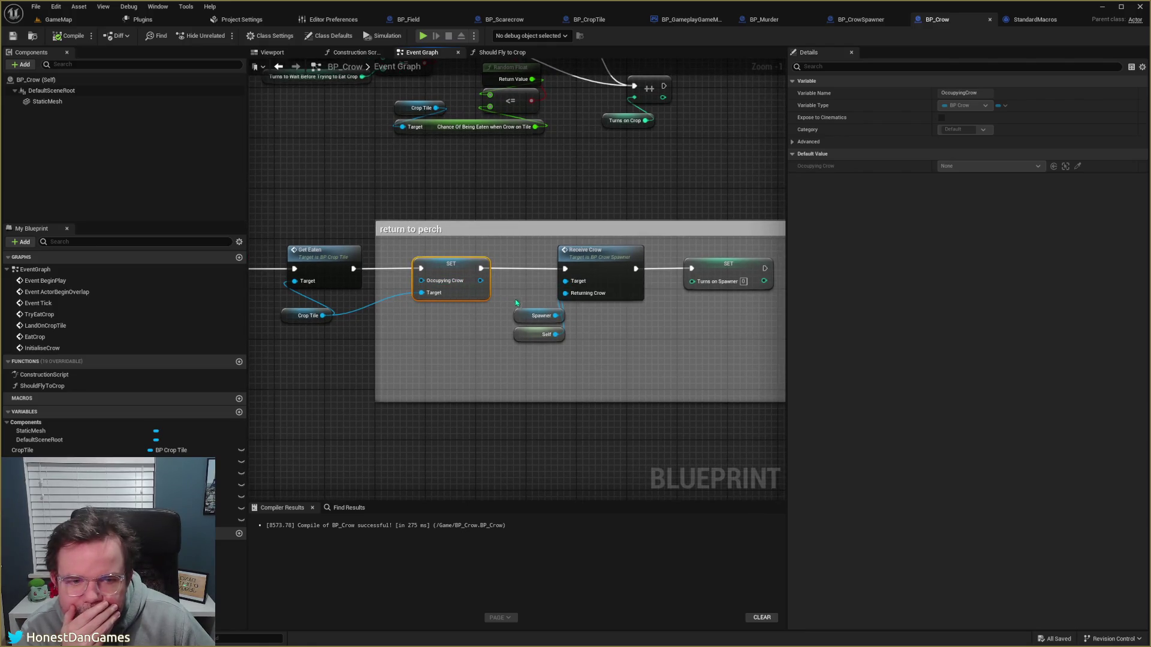
click(68, 36)
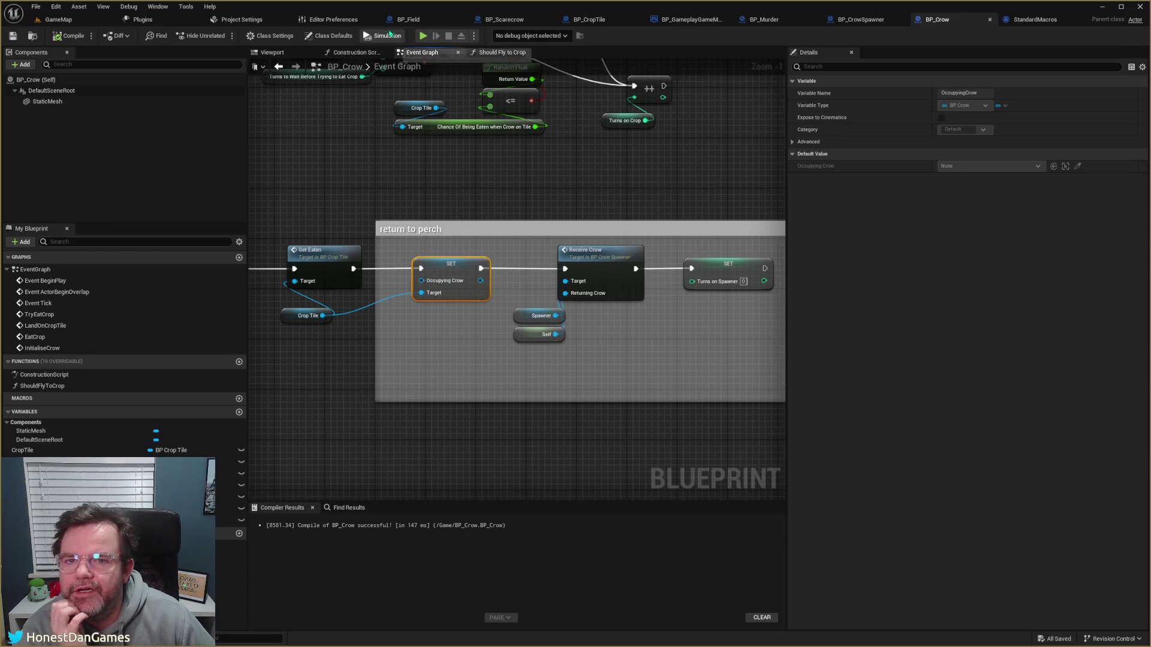
Step: Play the game and move the piece four highlighted tiles to the right
click(423, 36)
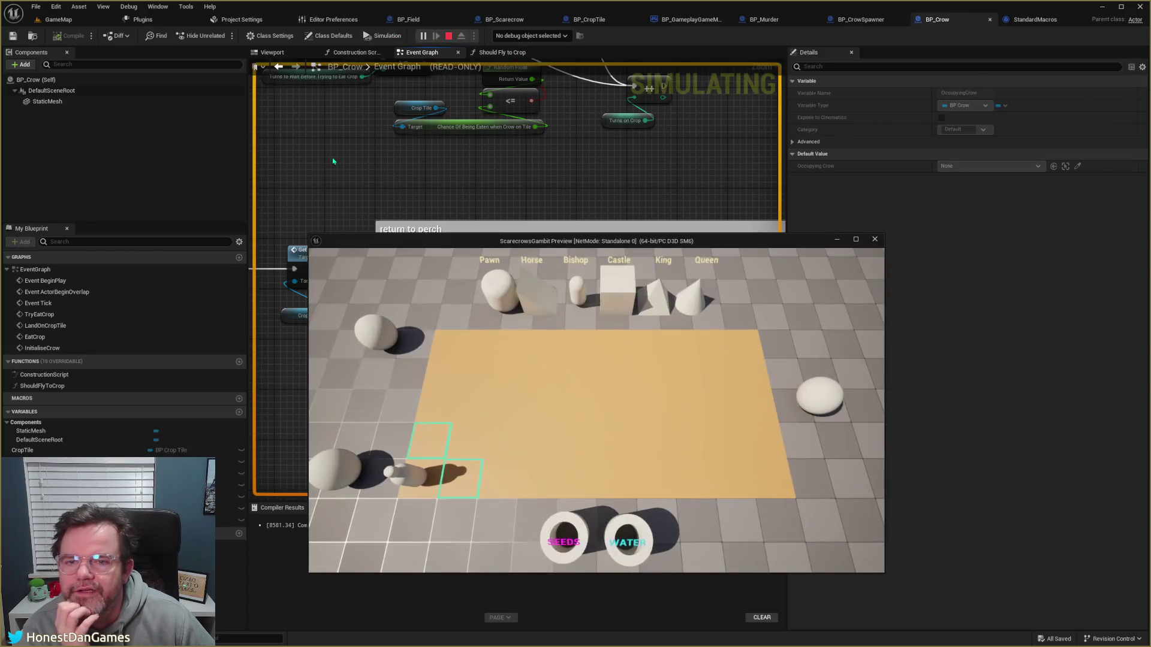
click(445, 446)
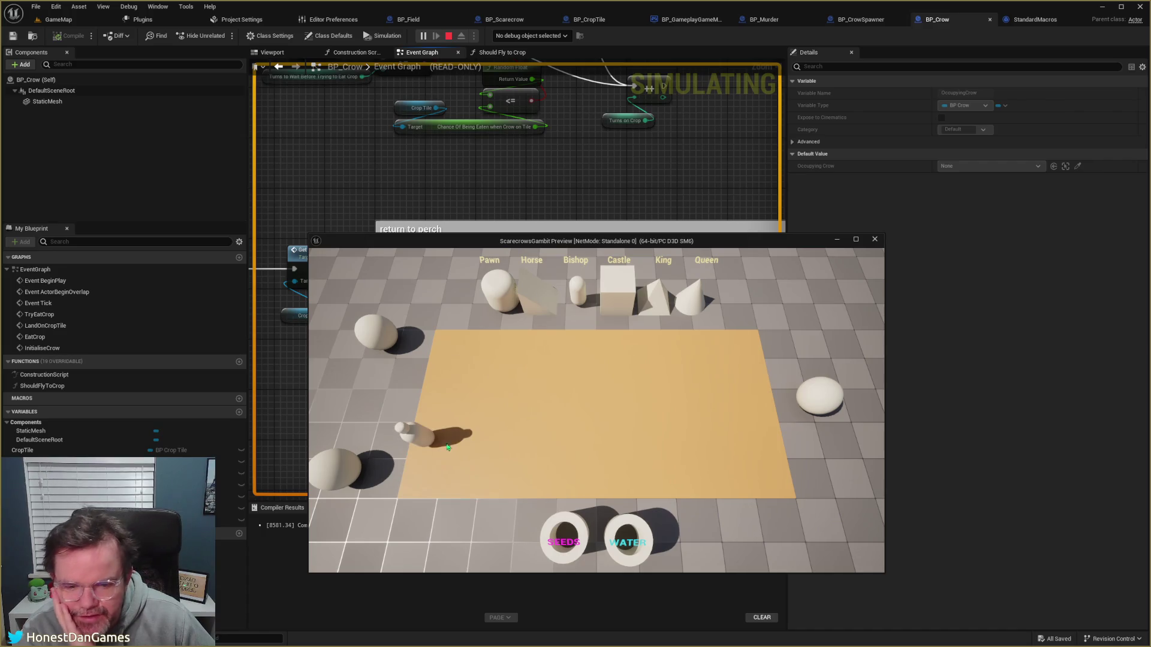
click(469, 443)
click(500, 444)
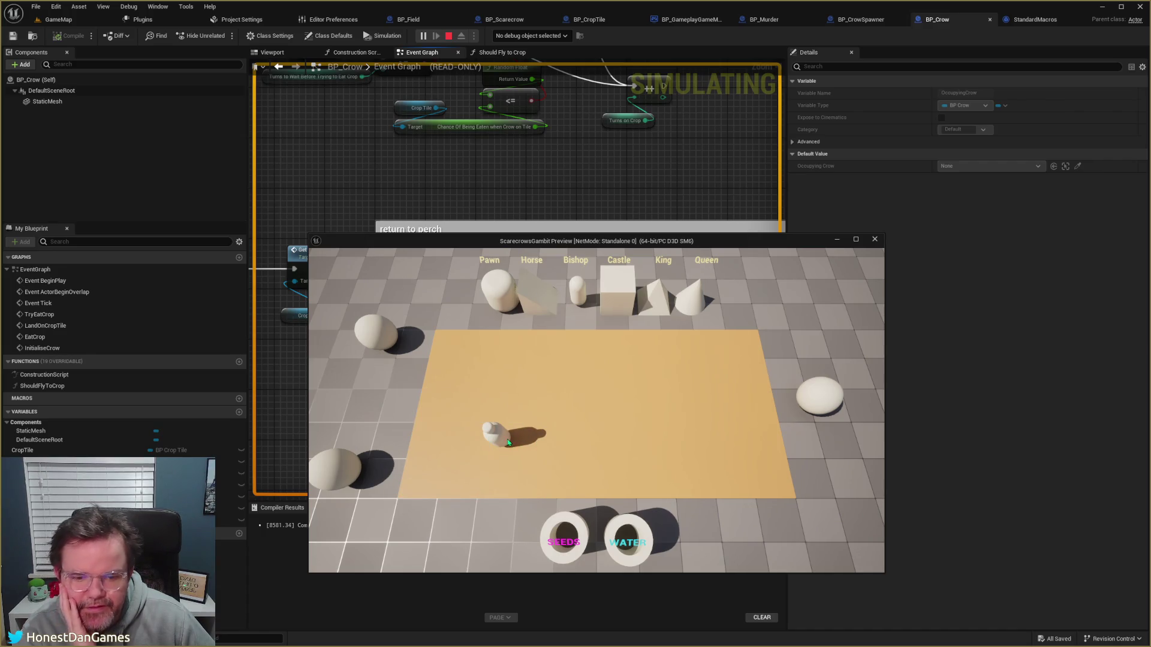
click(538, 443)
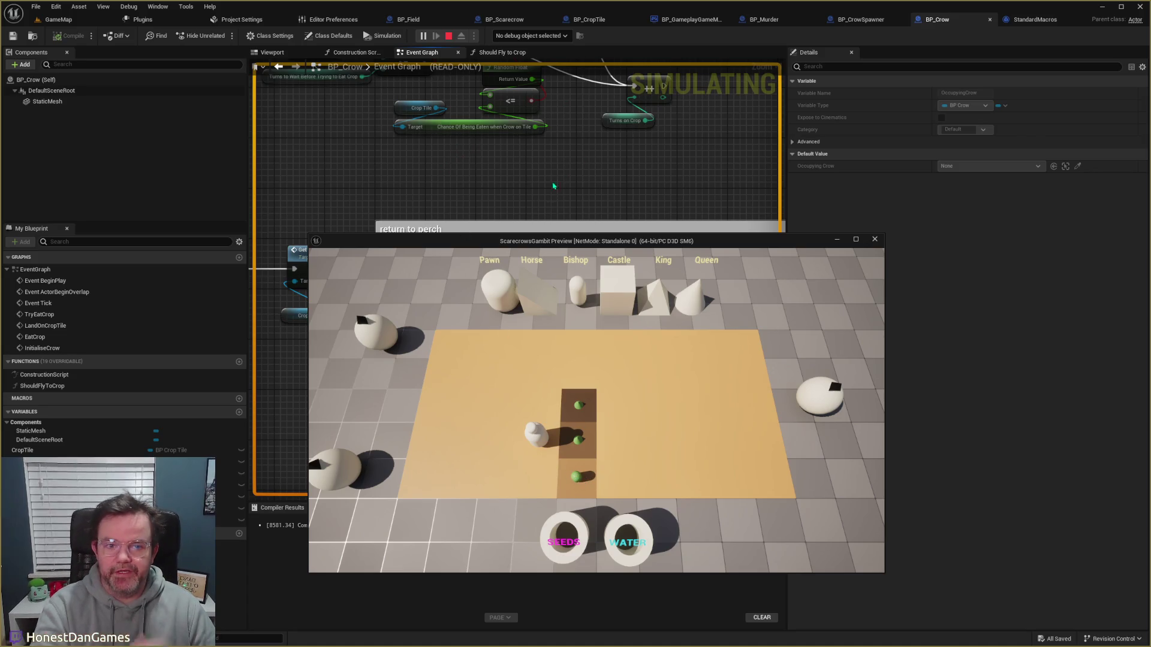
Step: Move the game window aside and bring up BP_Murder's Chance to fly to Crop graph
mouse_move(514, 243)
mouse_down()
mouse_move(480, 244)
mouse_move(778, 305)
mouse_move(667, 370)
mouse_up()
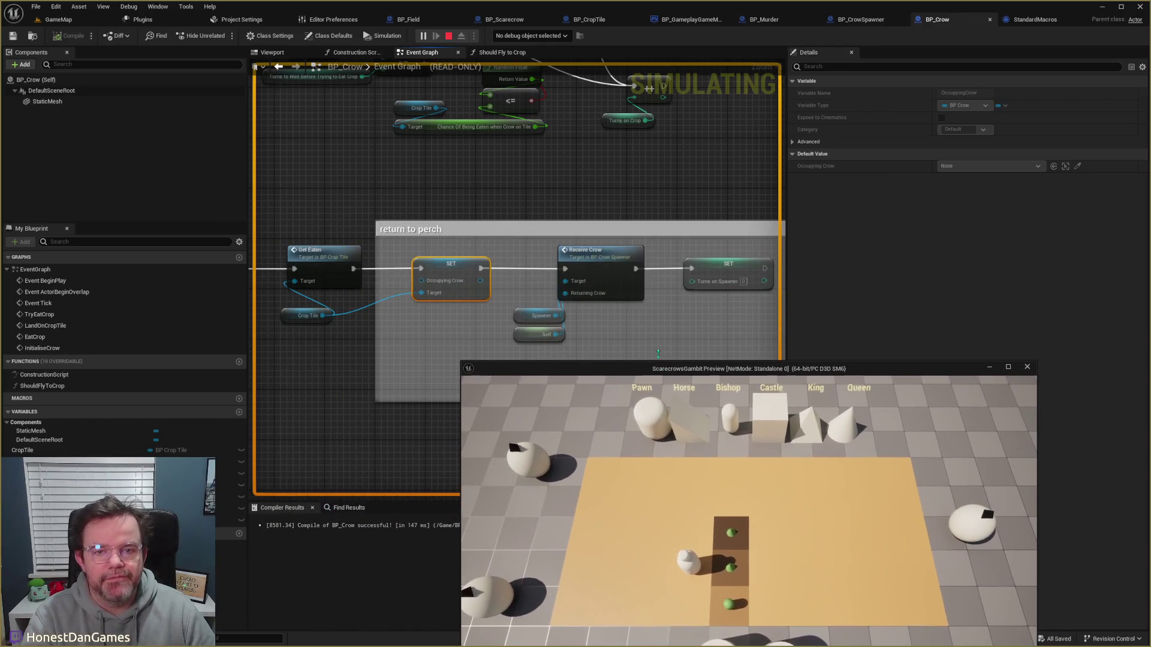
scroll(555, 179, down, 2)
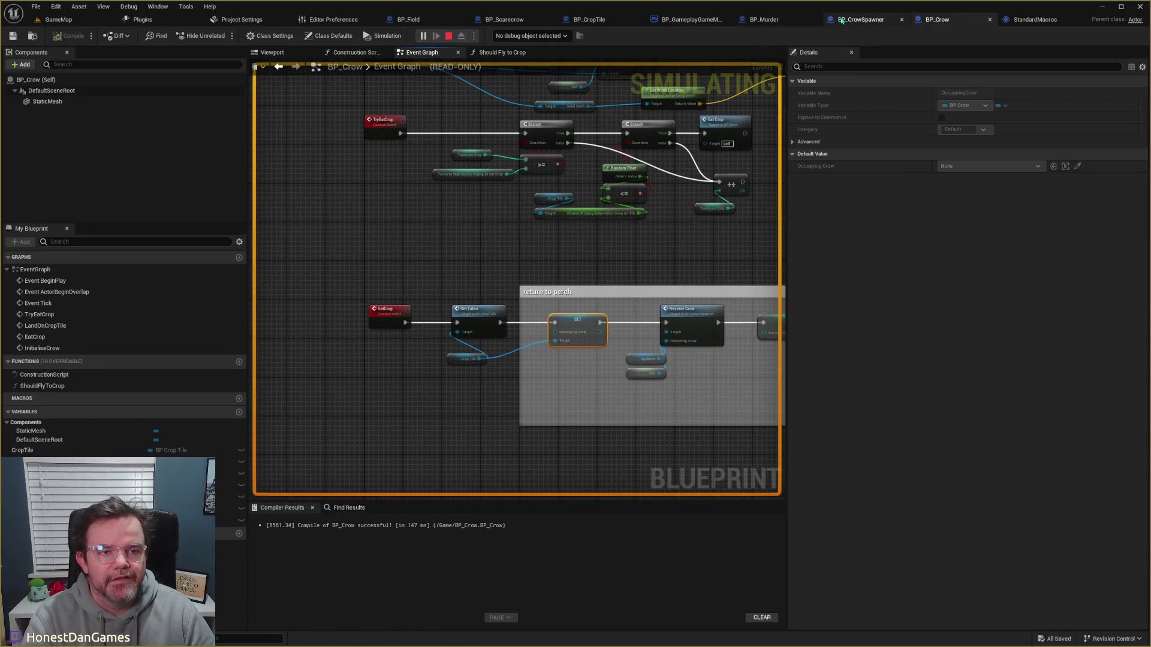
click(796, 23)
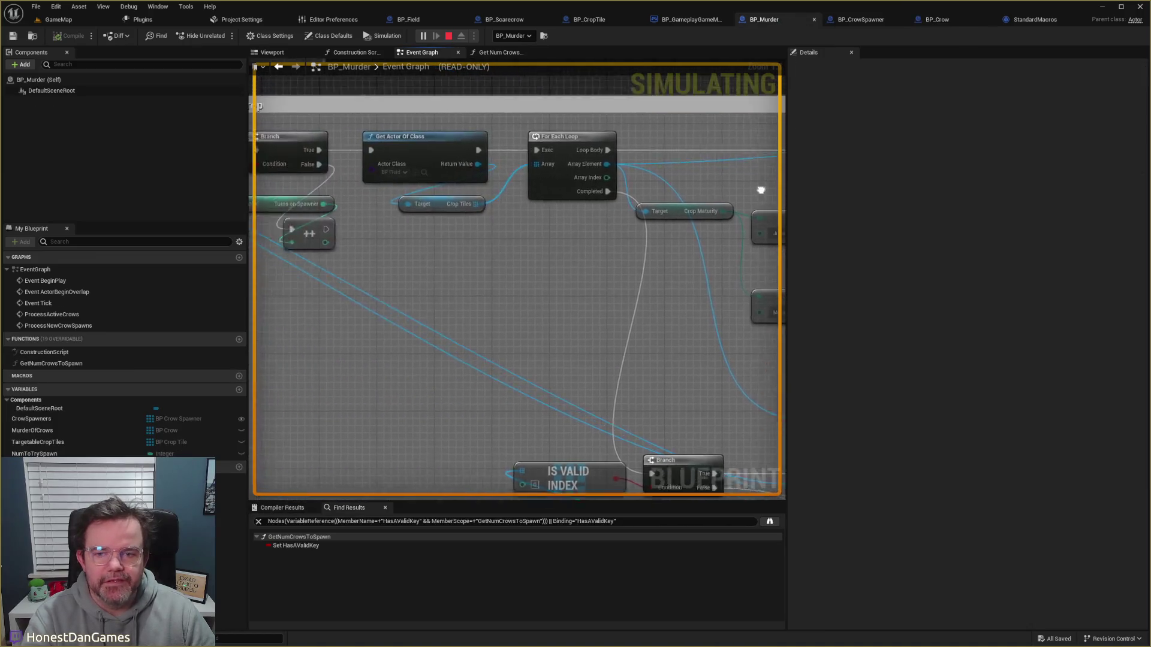
scroll(399, 310, up, 2)
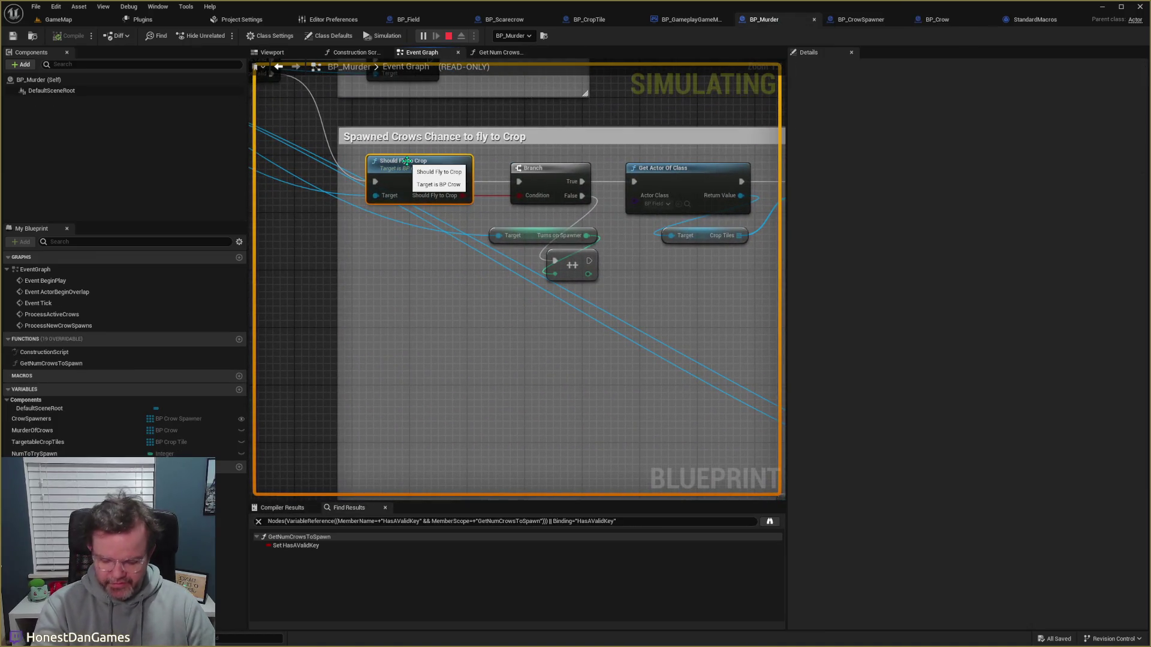
Step: Set a breakpoint on Should Fly to Crop, advance the game to hit it, and step with F10
key(F9)
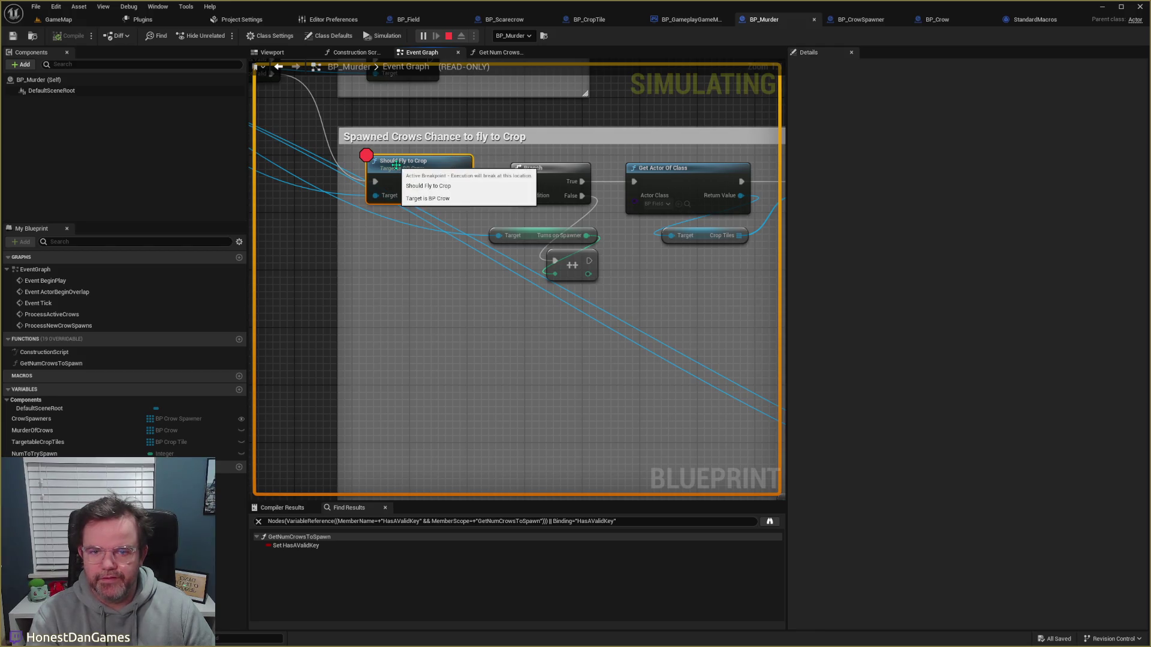
click(71, 24)
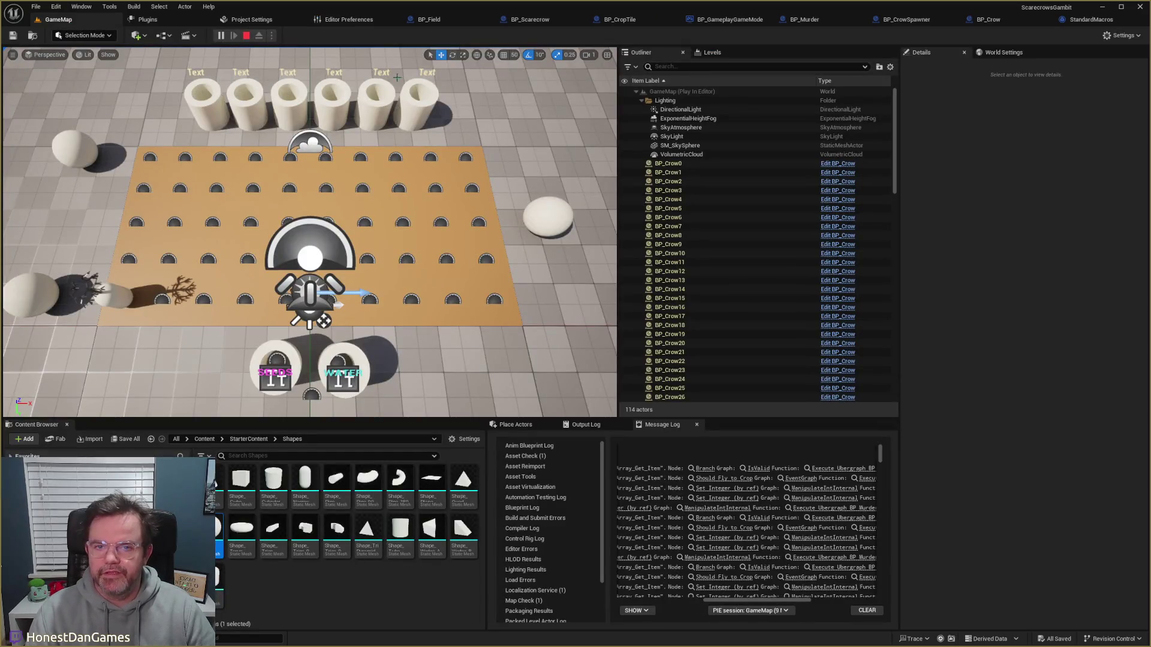
drag(689, 368, 556, 245)
click(586, 447)
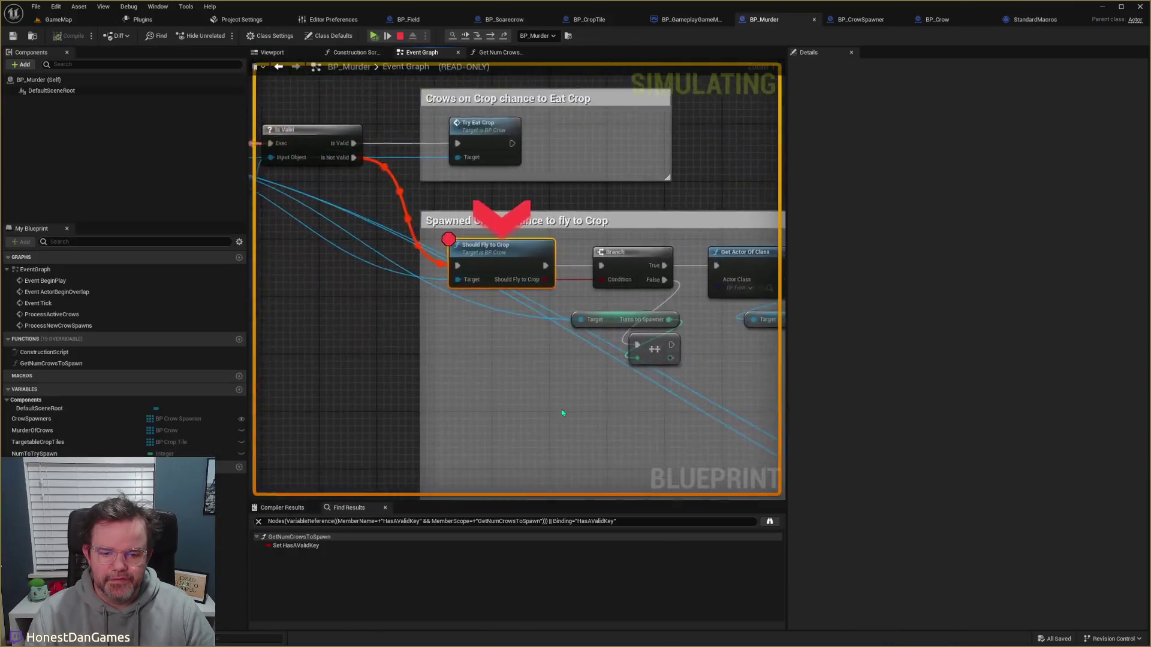
key(F10)
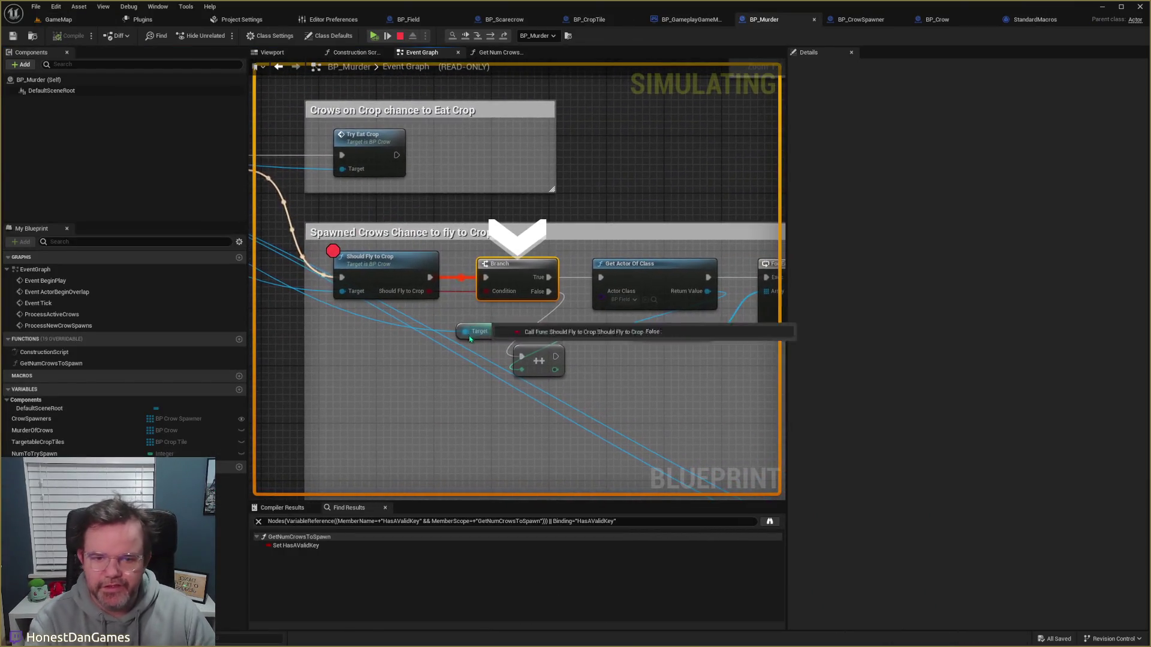
Step: Inspect the False result and the 28-entry Murder Of Crows array around ProcessActiveCrows
mouse_move(429, 292)
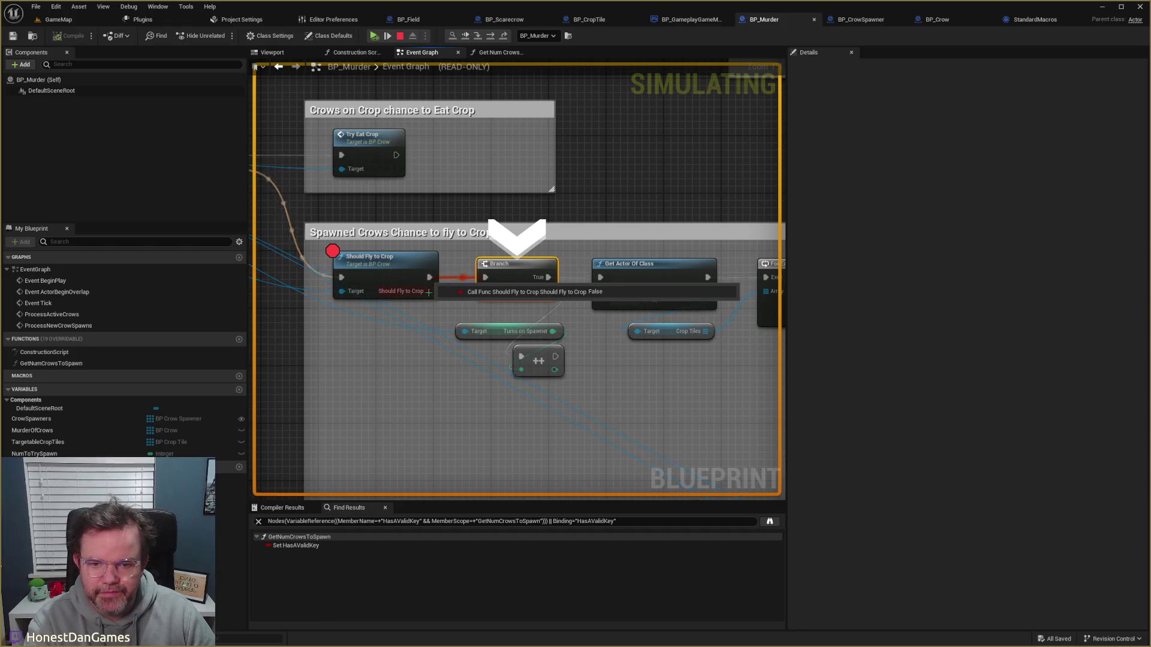
drag(385, 360, 760, 363)
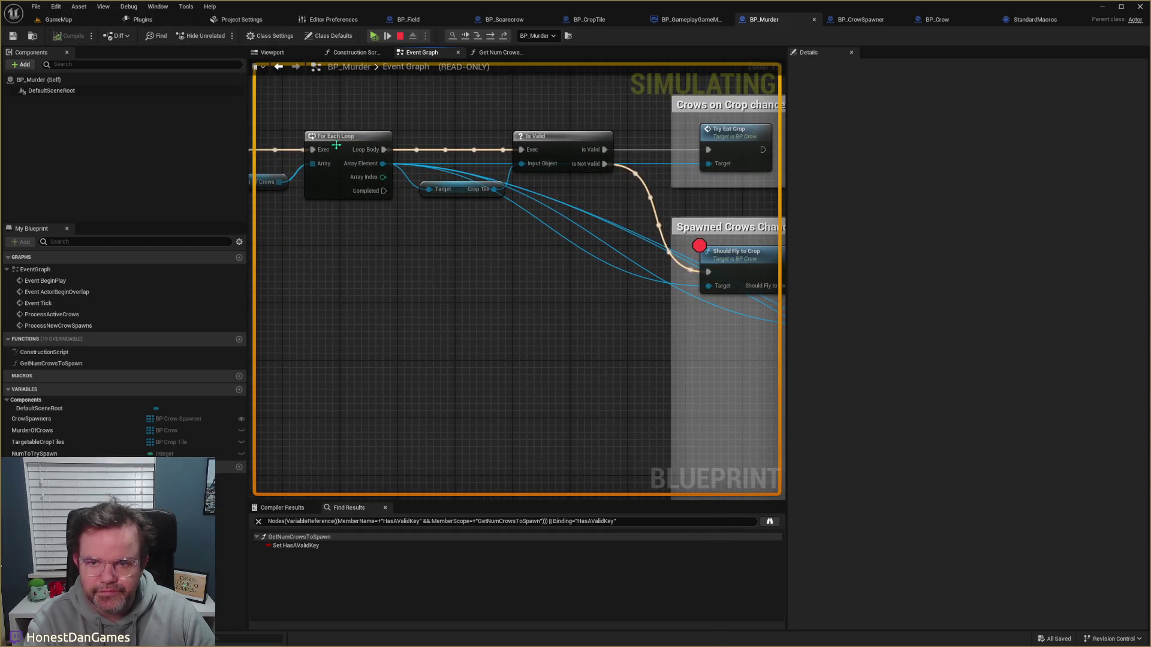
mouse_move(321, 170)
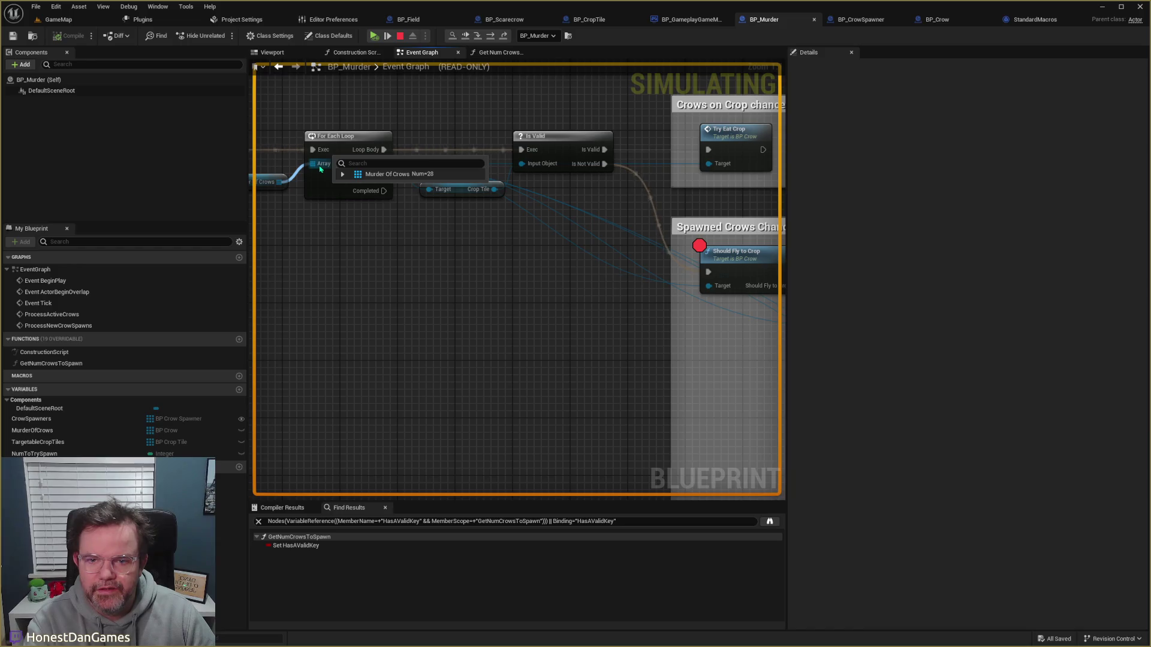
click(343, 175)
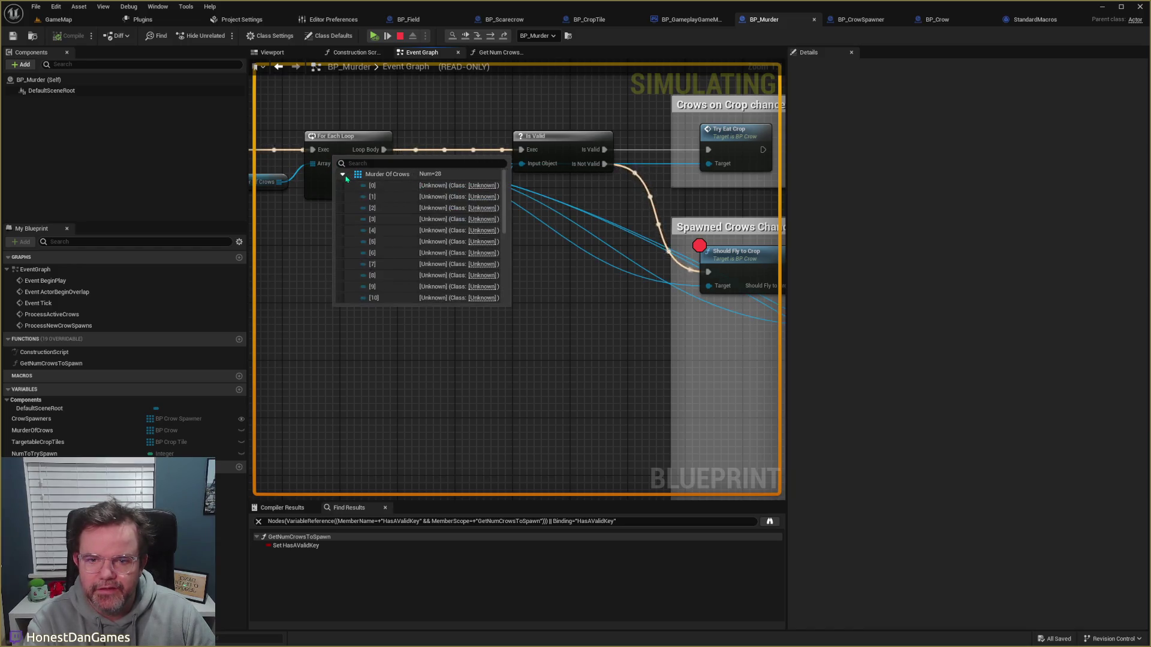
scroll(394, 251, down, 5)
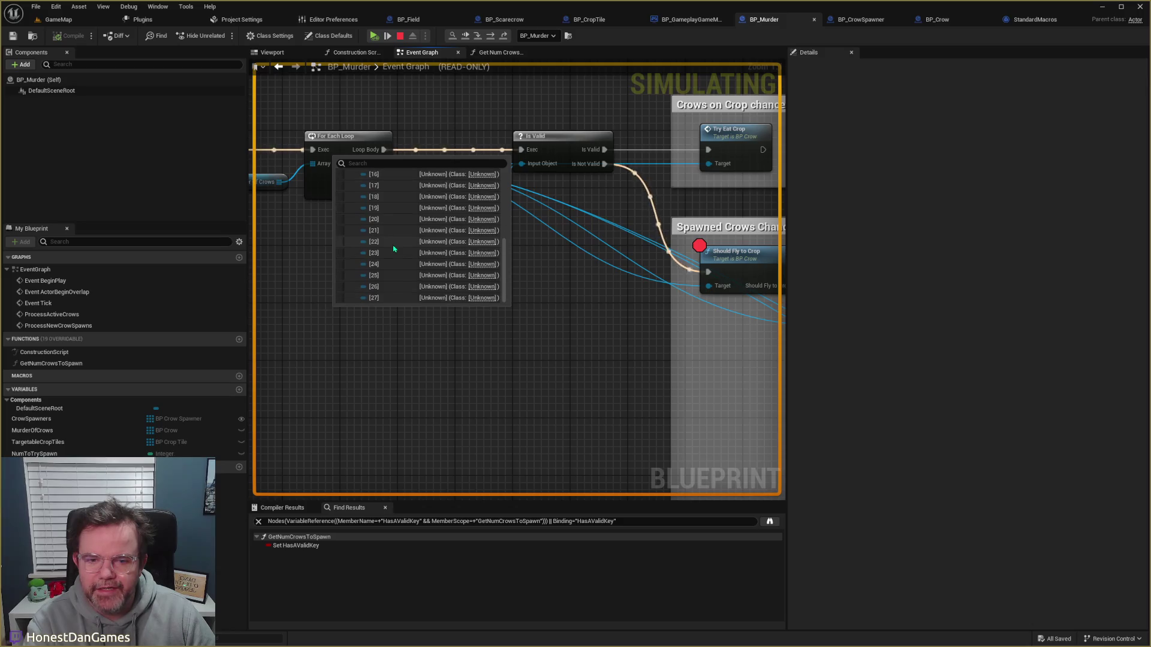
scroll(390, 240, up, 5)
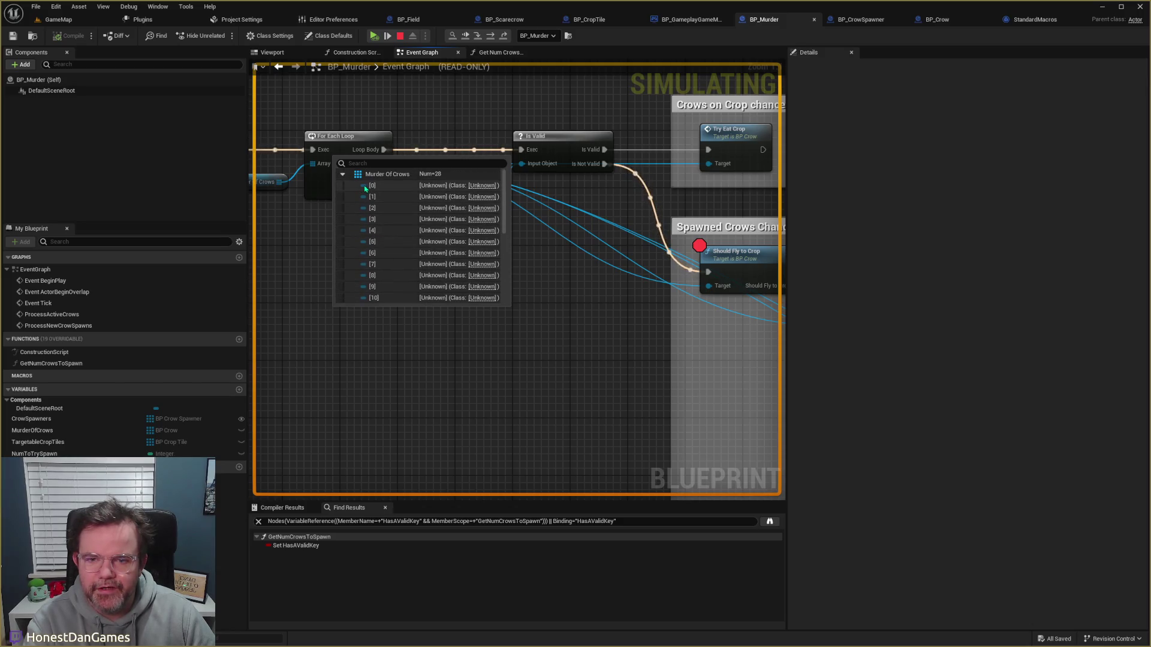
mouse_move(305, 316)
mouse_down()
mouse_move(483, 367)
mouse_move(537, 288)
mouse_up()
mouse_move(514, 267)
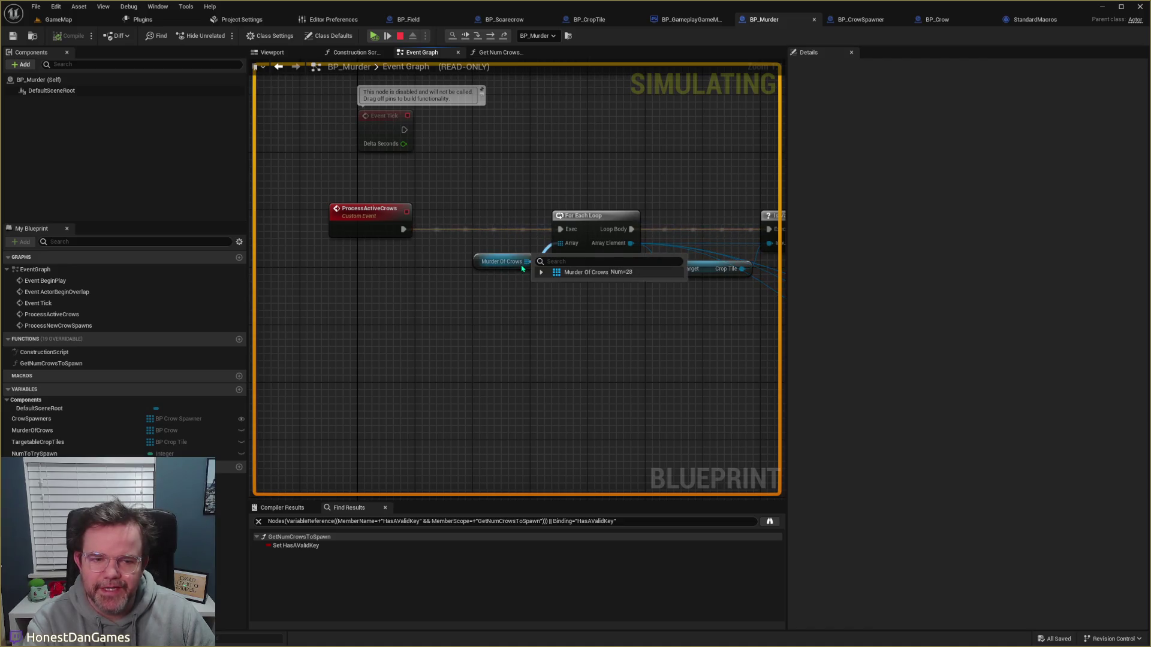
drag(522, 268, 398, 305)
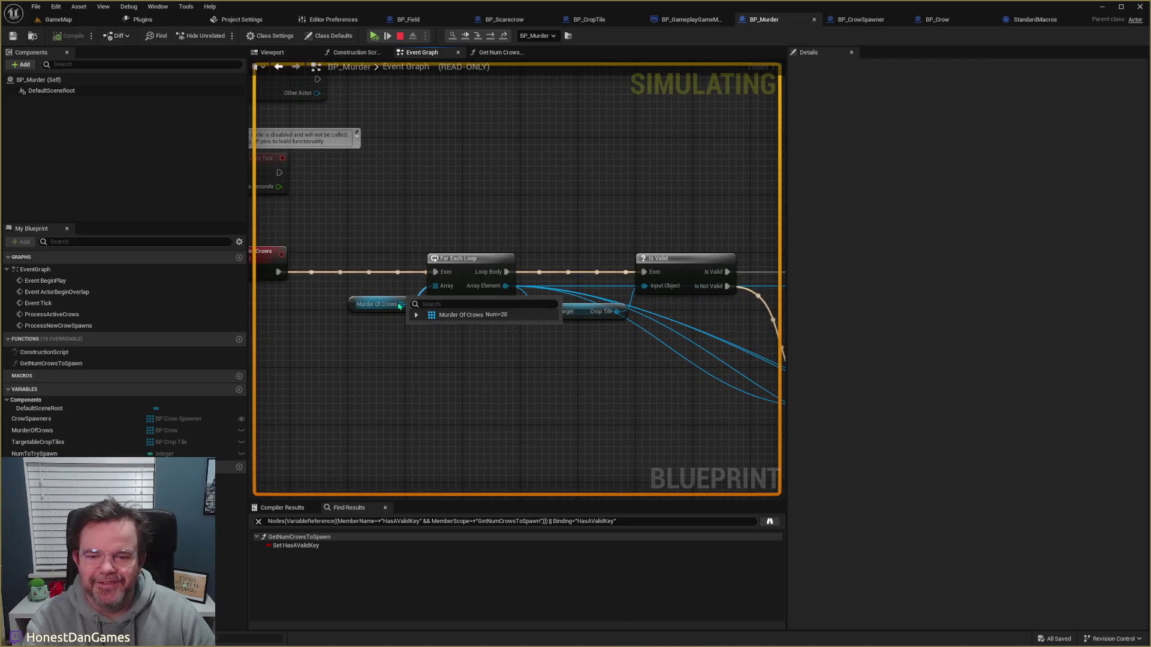
drag(398, 346, 455, 412)
click(329, 521)
Step: Search all blueprints for Murder Of Crows references, then close the results
key(ctrl+a)
text(mu)
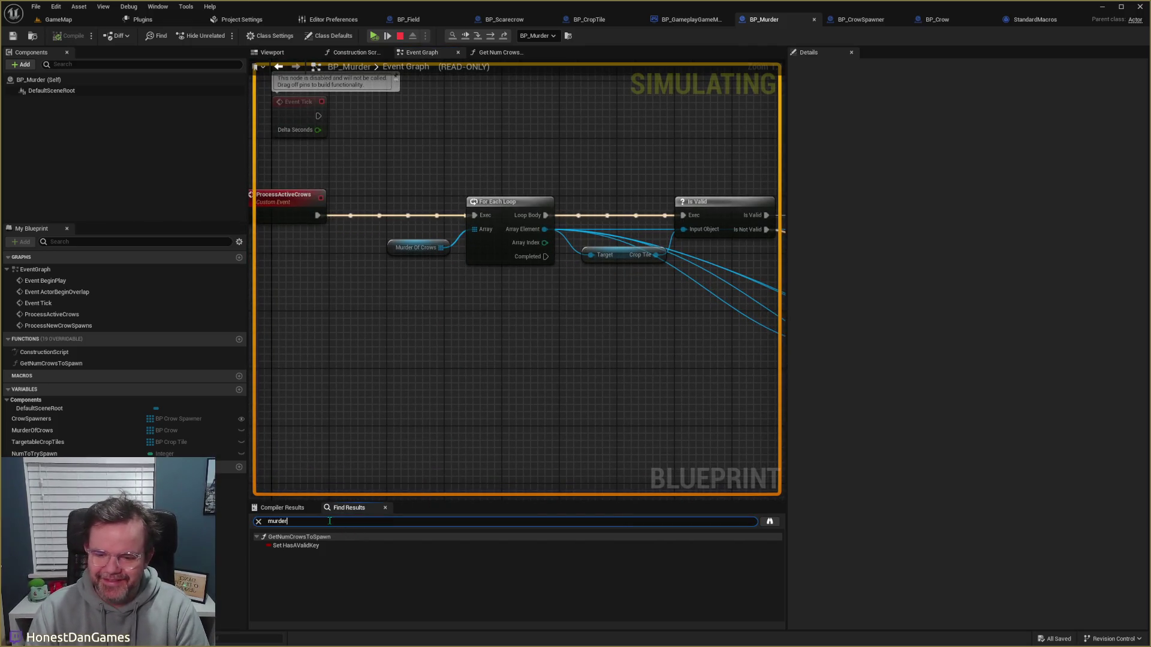
text(s)
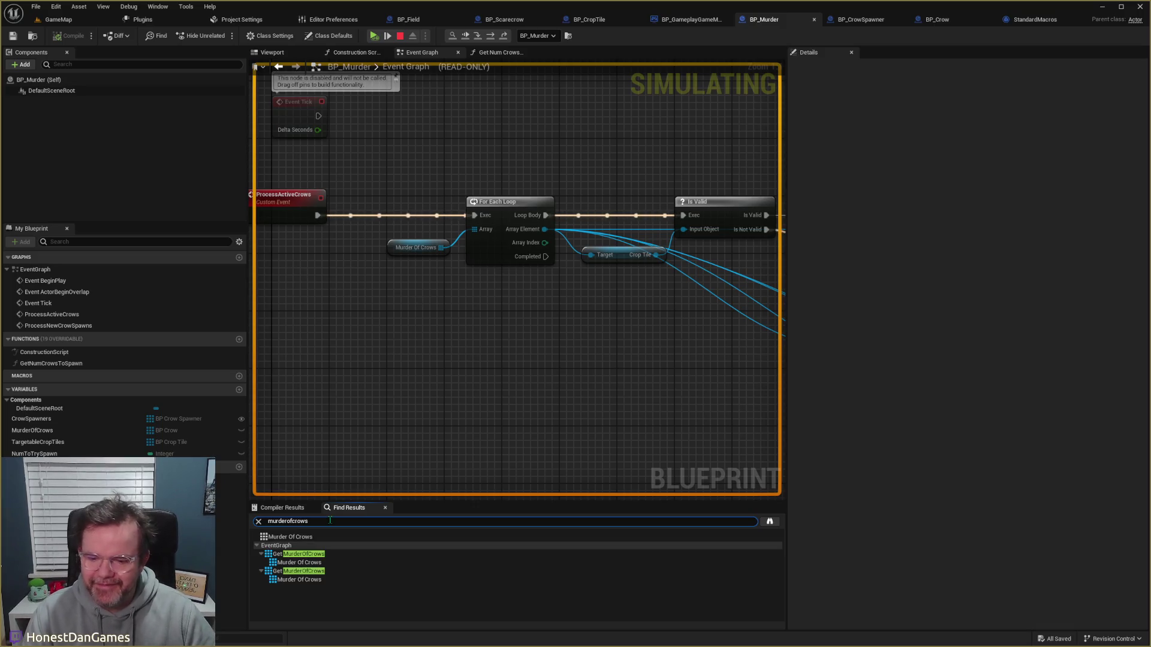
click(770, 521)
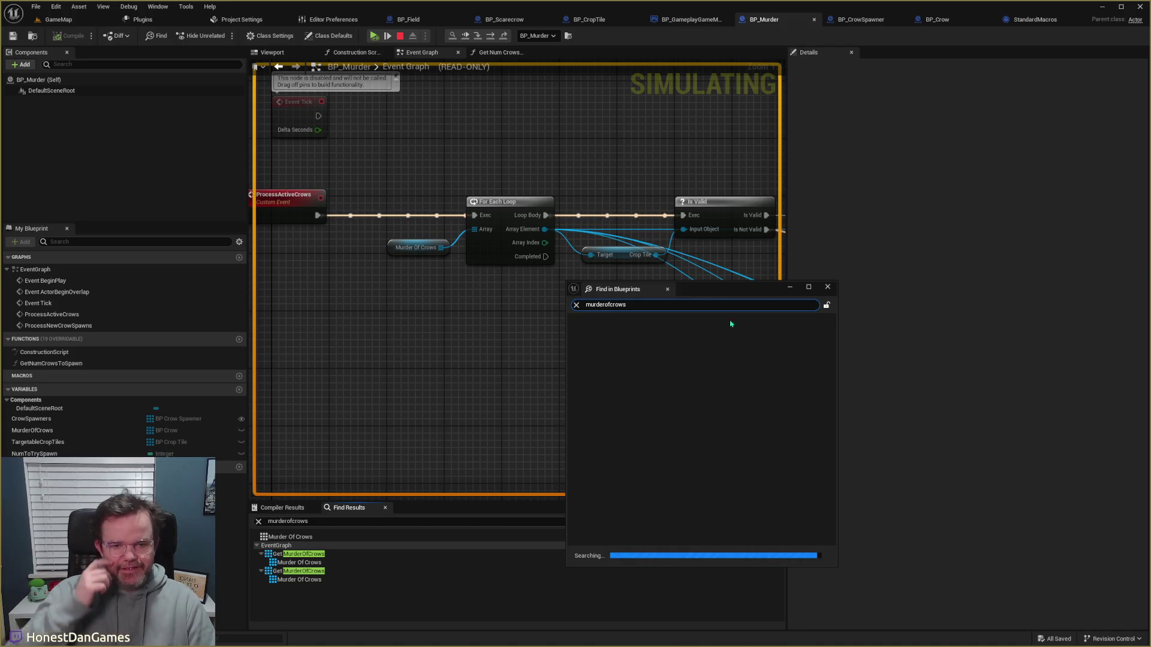
drag(712, 296, 794, 272)
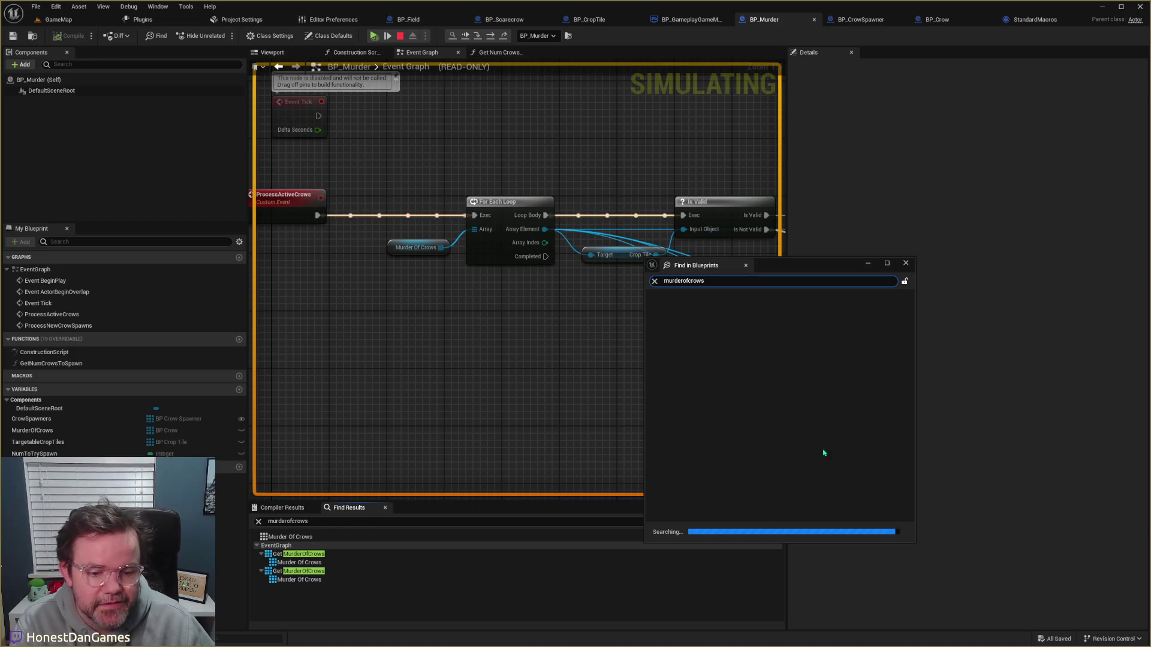
click(906, 263)
Step: Pan BP_Murder's graph up to the events above ProcessActiveCrows and ProcessNewCrowSpawns
scroll(601, 310, down, 1)
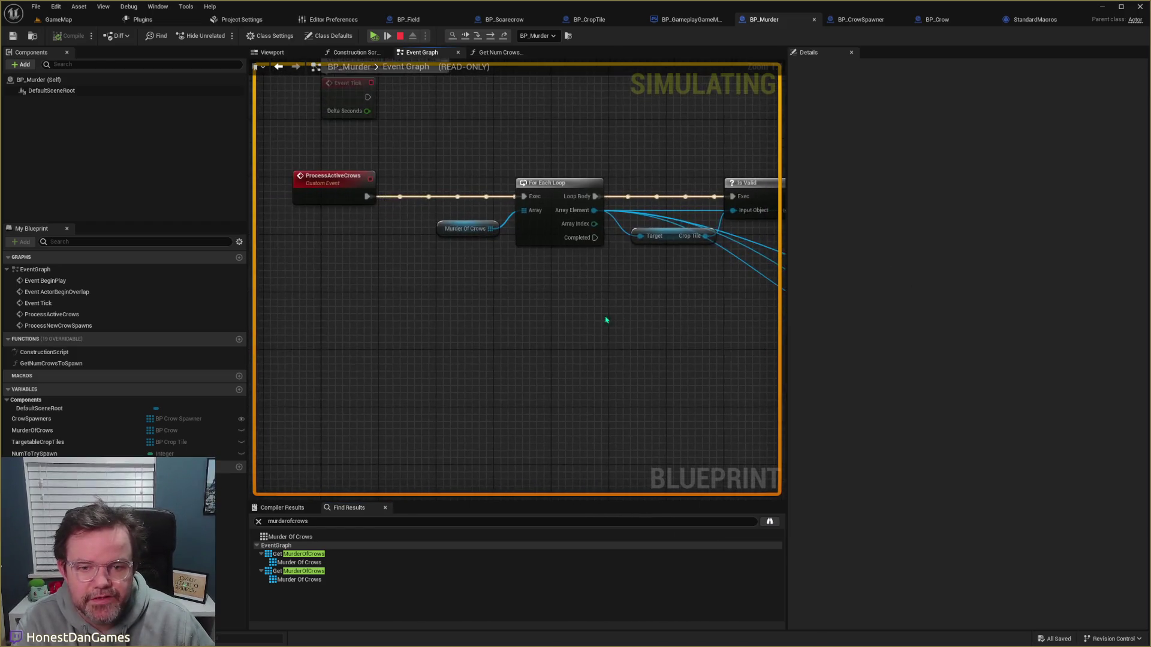
drag(580, 323, 481, 360)
mouse_move(444, 279)
mouse_down()
mouse_move(391, 372)
mouse_move(430, 394)
mouse_up()
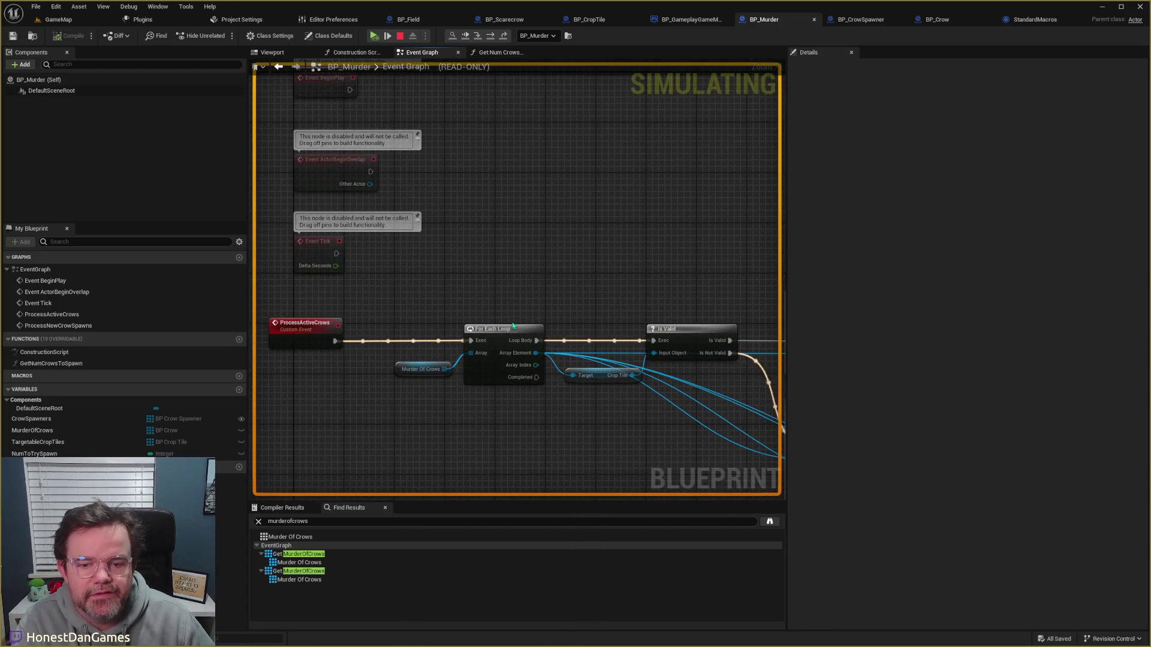
scroll(556, 285, down, 2)
mouse_move(610, 273)
mouse_down()
mouse_move(526, 287)
mouse_move(547, 278)
mouse_up()
mouse_move(537, 205)
mouse_down()
mouse_move(320, 328)
mouse_move(332, 303)
mouse_up()
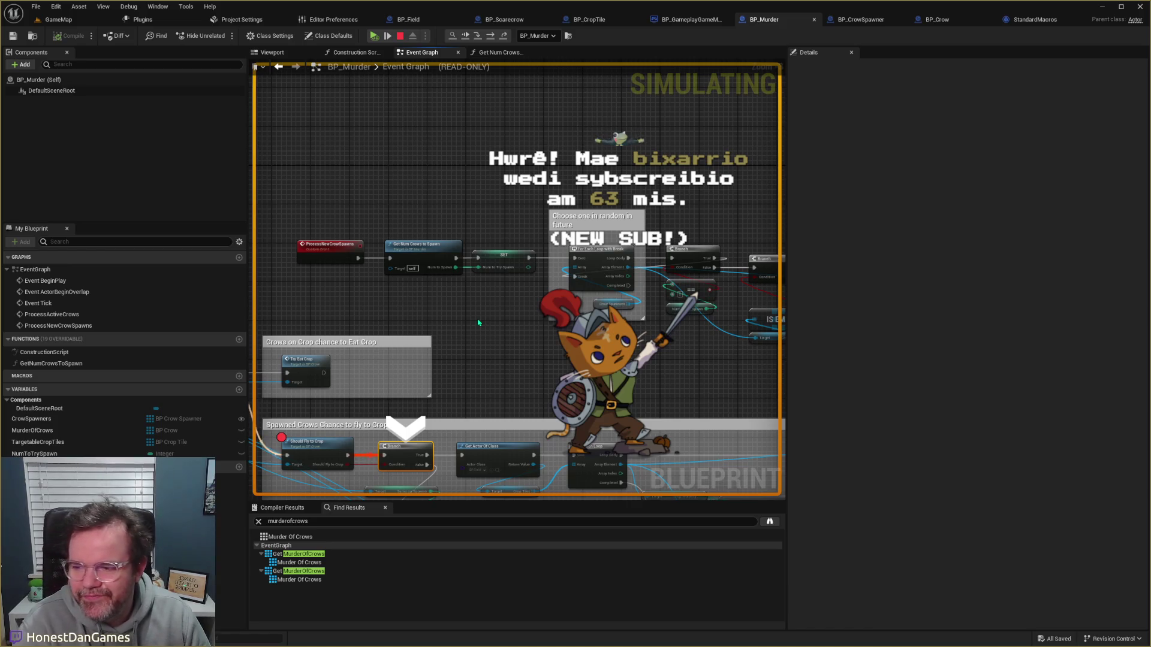
Step: Review the fly-to-crop, IS EMPTY, Spawn Crow and ADD to Murder Of Crows nodes, then stop simulating
mouse_move(478, 323)
mouse_down()
mouse_move(359, 381)
mouse_move(520, 315)
mouse_up()
scroll(432, 353, down, 3)
scroll(520, 315, up, 2)
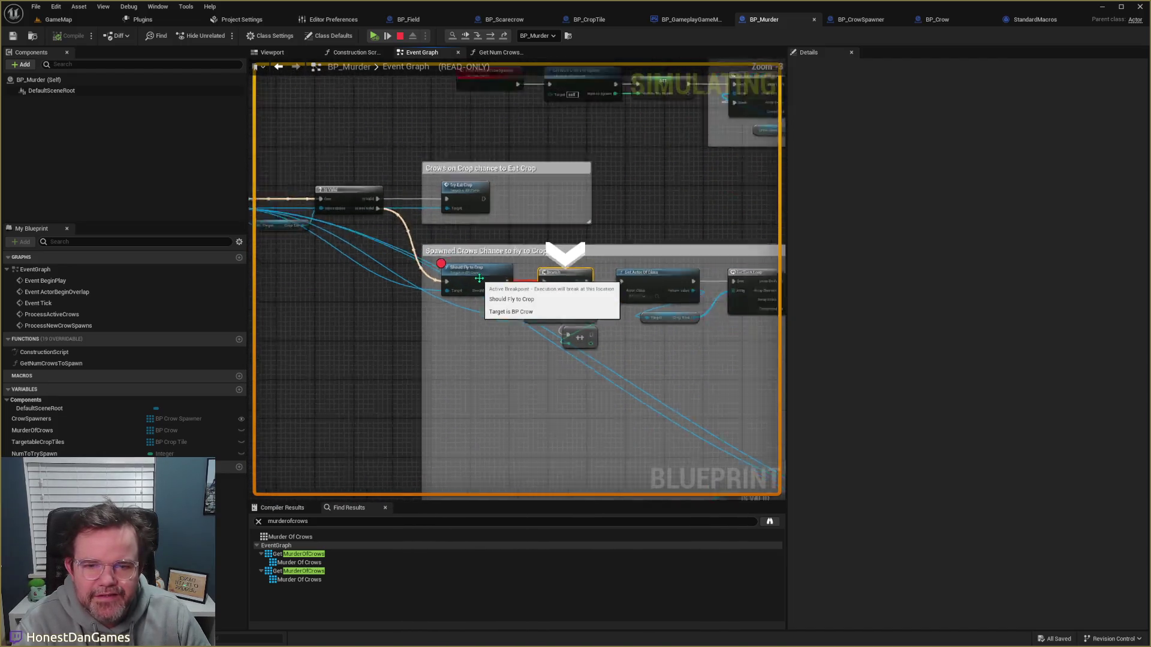
scroll(521, 315, down, 4)
scroll(520, 315, up, 5)
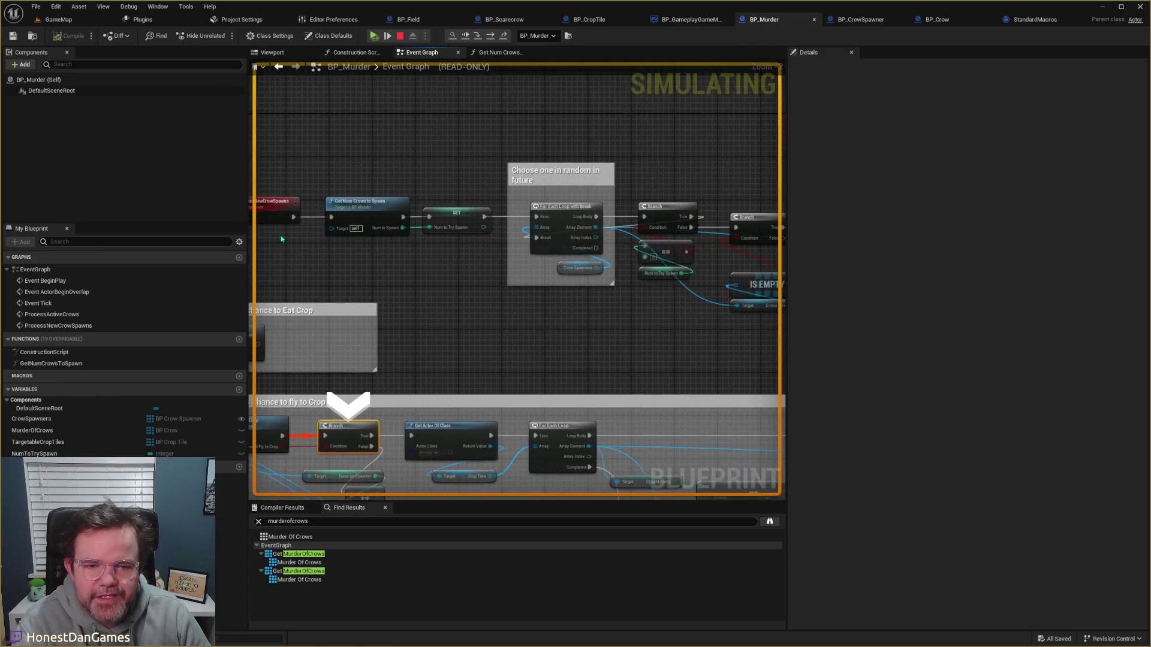
drag(699, 291, 496, 272)
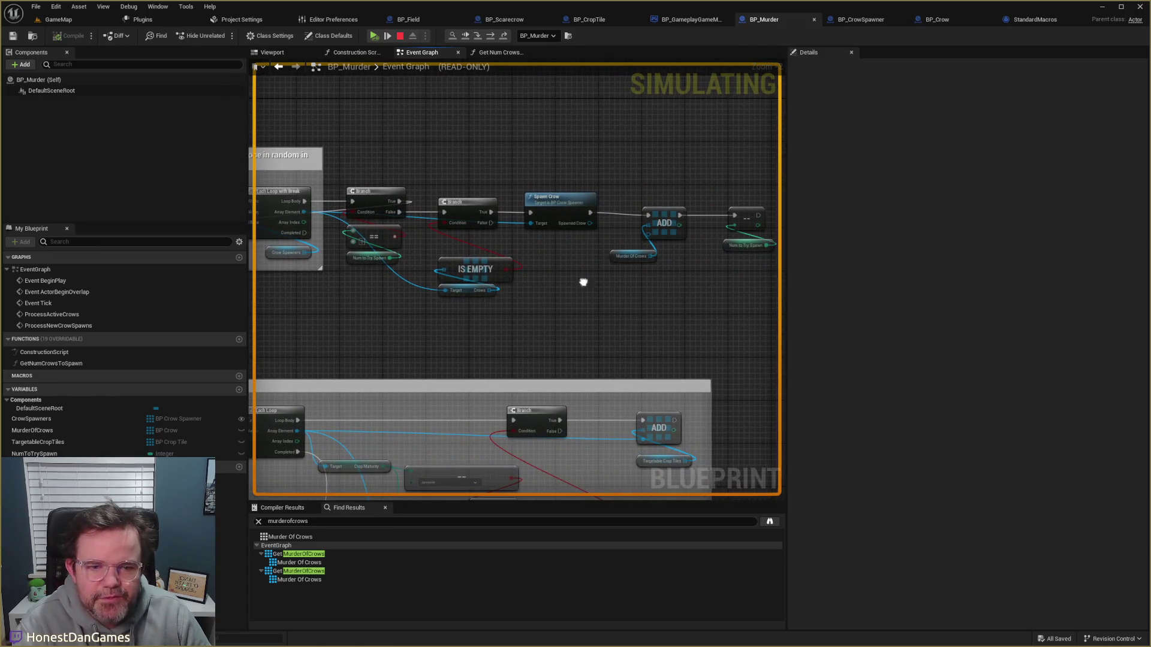
drag(585, 284, 515, 308)
mouse_move(563, 284)
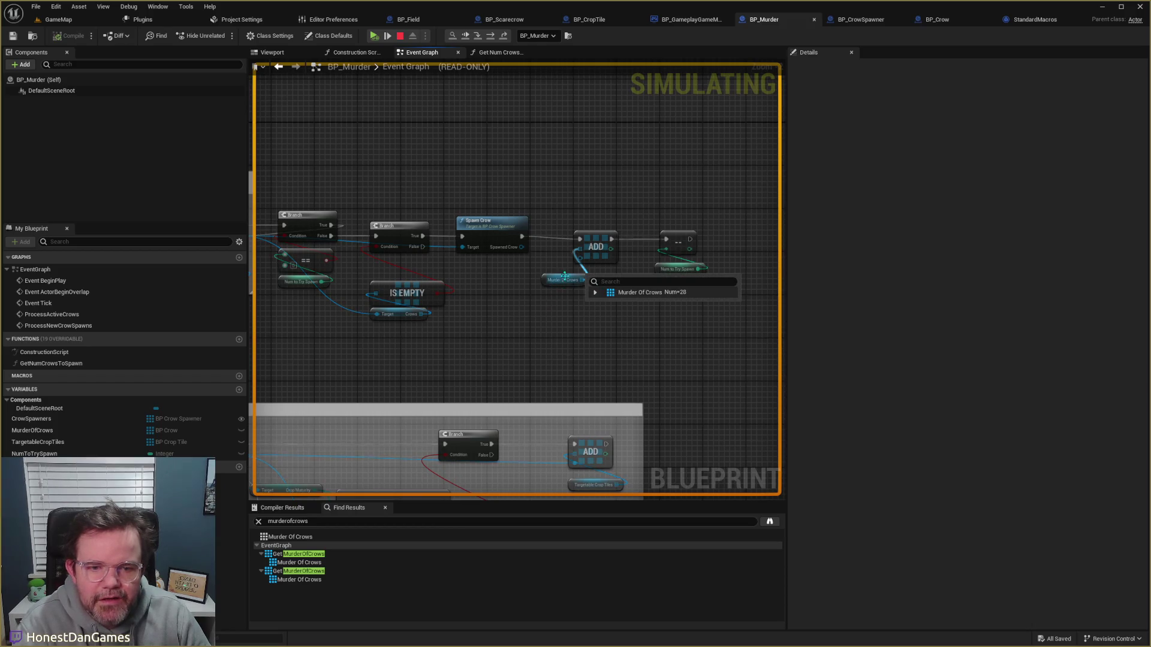
scroll(564, 283, up, 2)
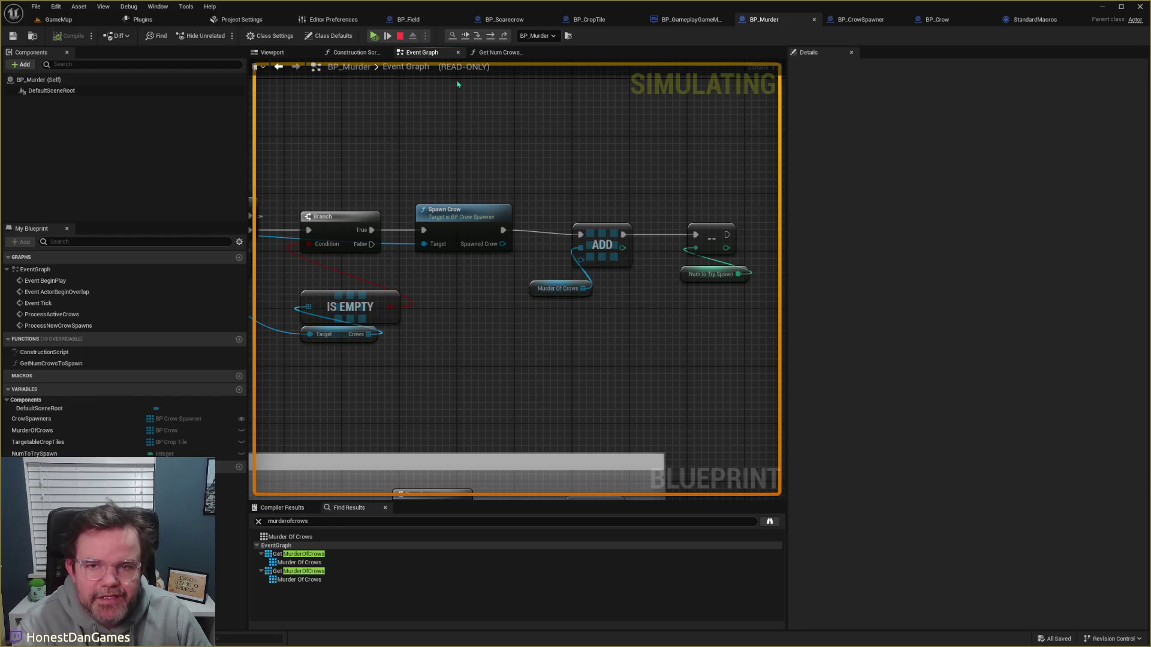
click(401, 36)
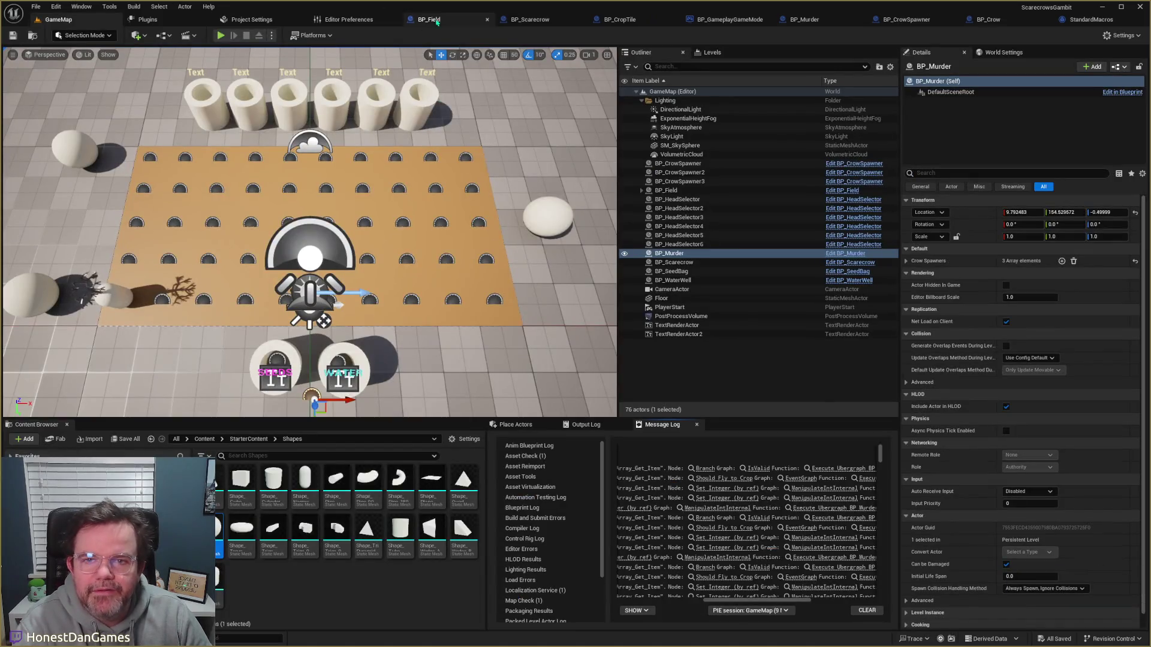
Step: In BP_Murder, connect Spawn Crow's Spawned Crow to the ADD item, save, and play again
click(420, 19)
click(495, 20)
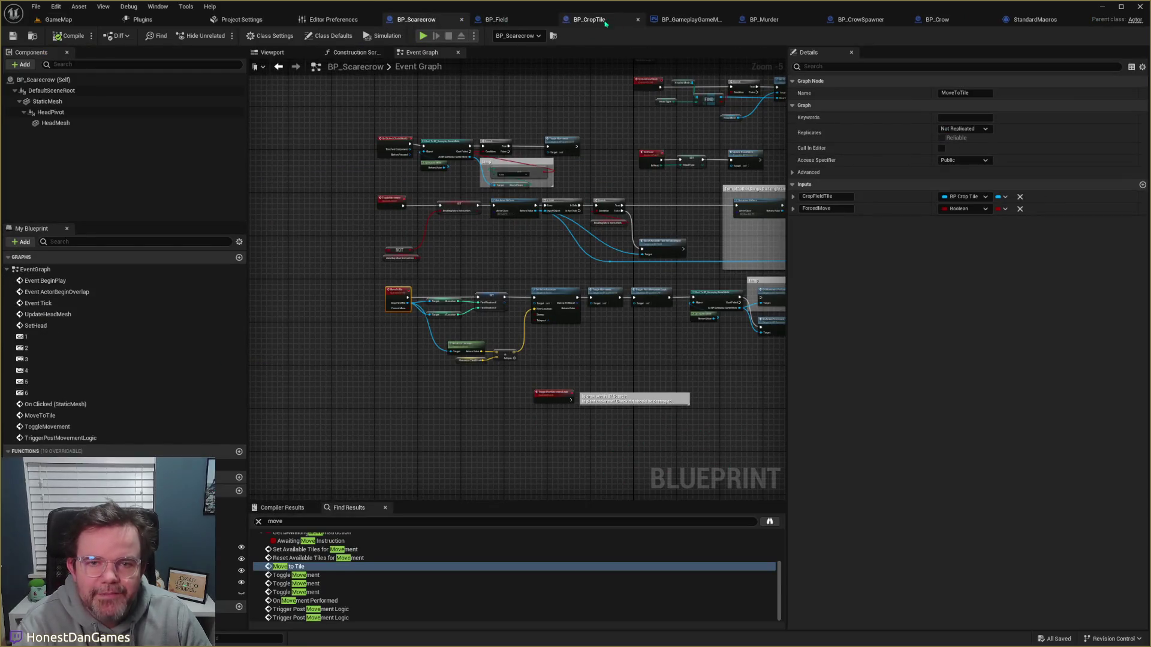
click(760, 19)
mouse_move(503, 244)
mouse_down()
mouse_move(542, 263)
mouse_move(581, 260)
mouse_up()
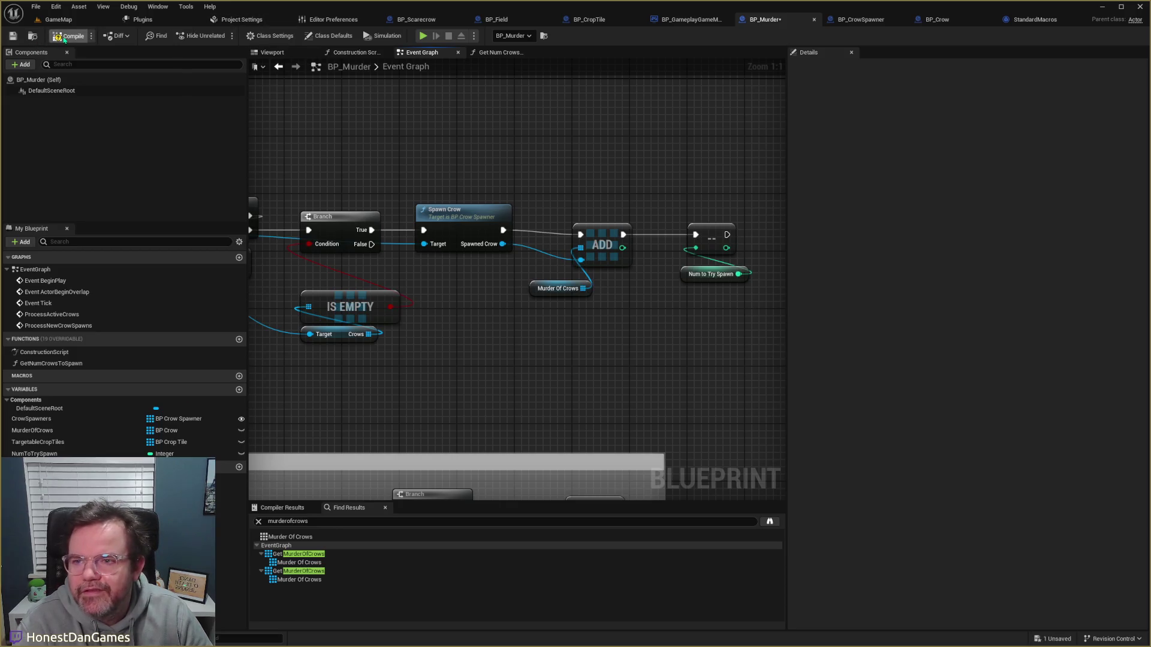
click(12, 36)
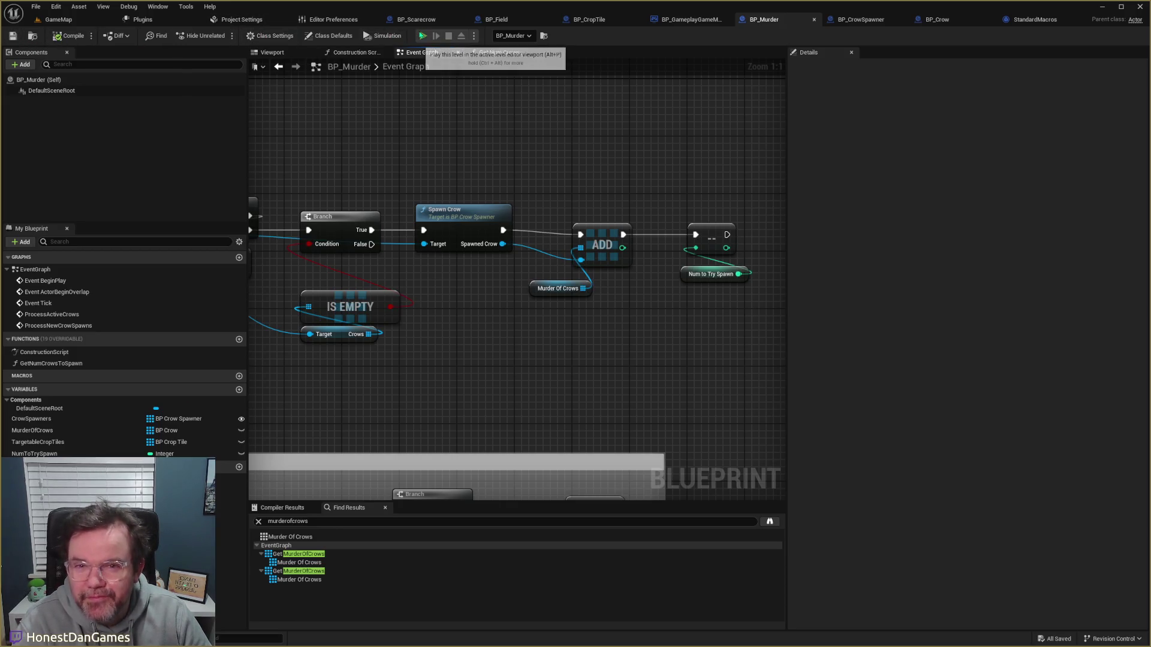
click(422, 36)
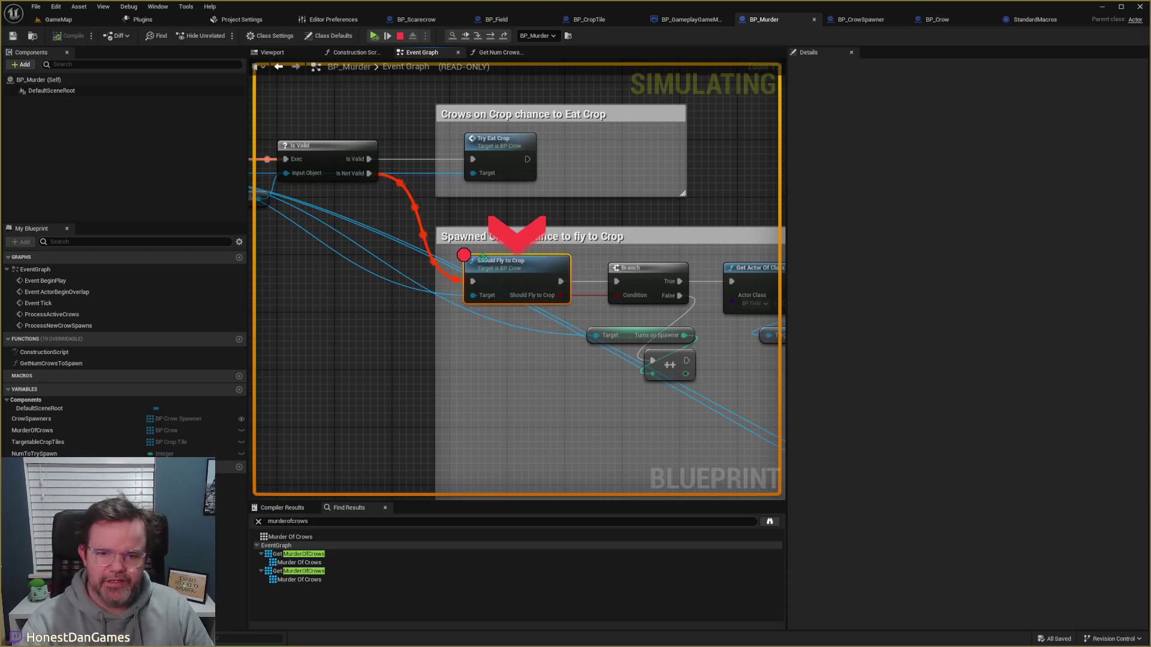
Step: Step into Should Fly to Crop with F11, inspect its pin values, then resume and stop simulating
mouse_move(480, 298)
key(F11)
key(F11)
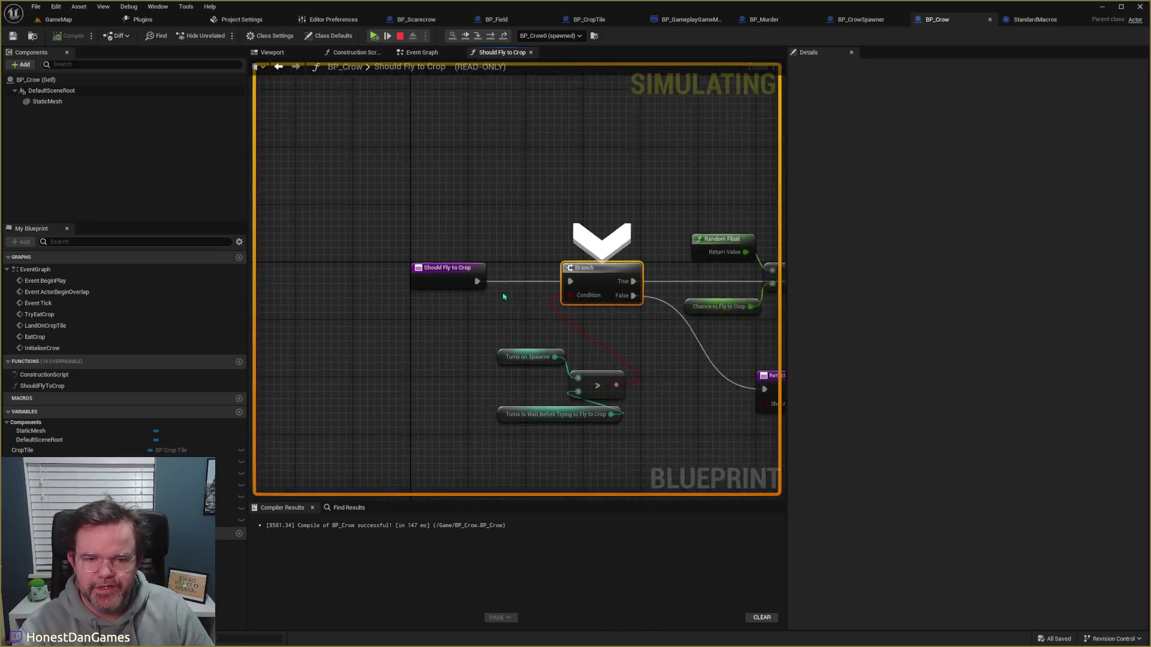
mouse_move(400, 330)
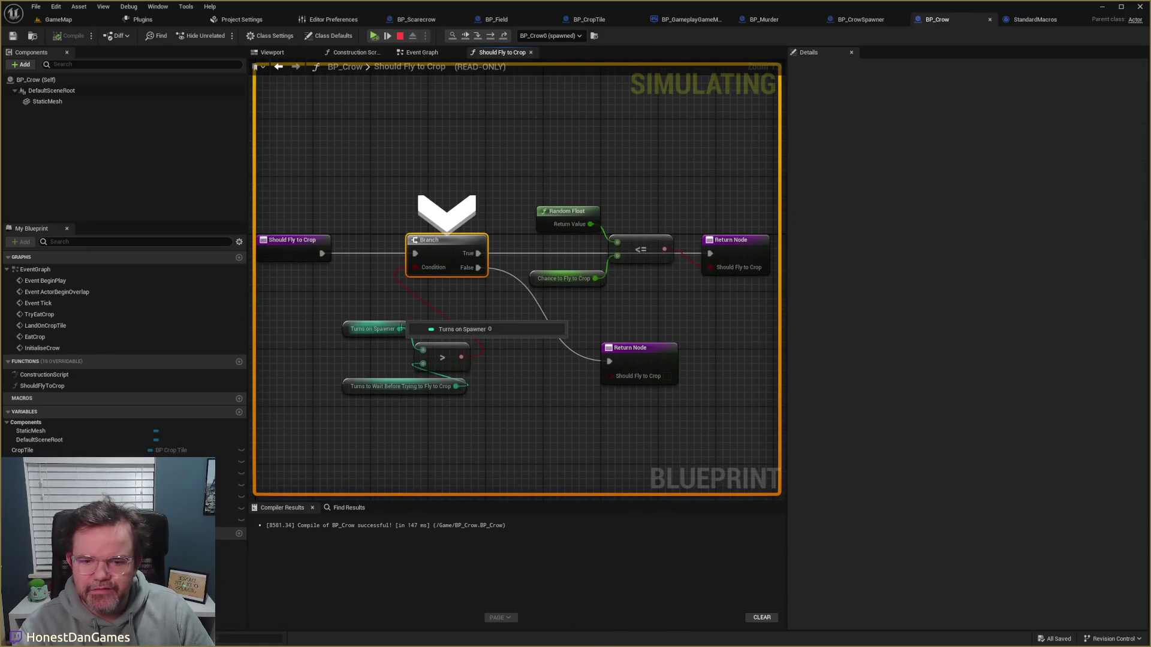
mouse_move(448, 394)
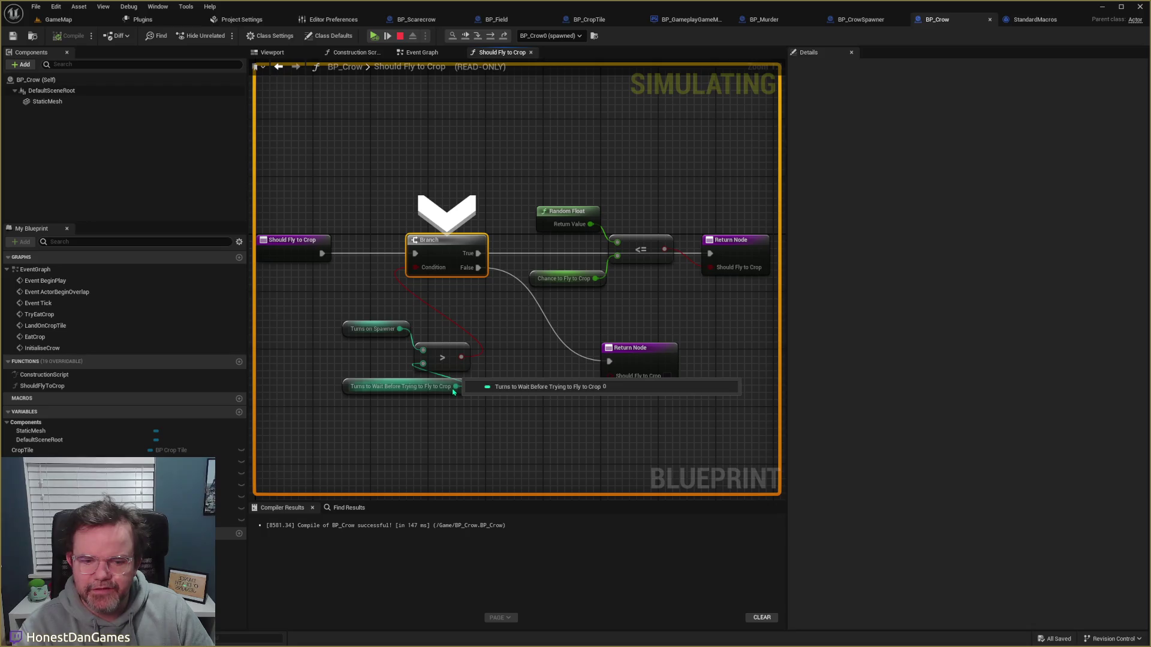
key(F11)
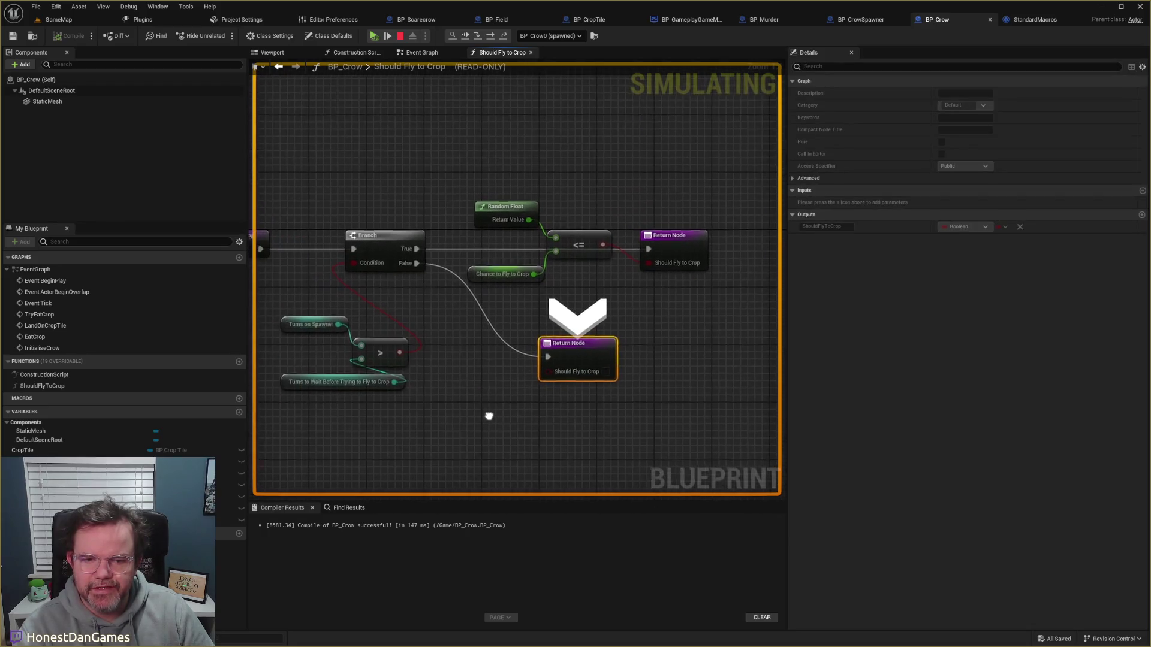
mouse_move(399, 385)
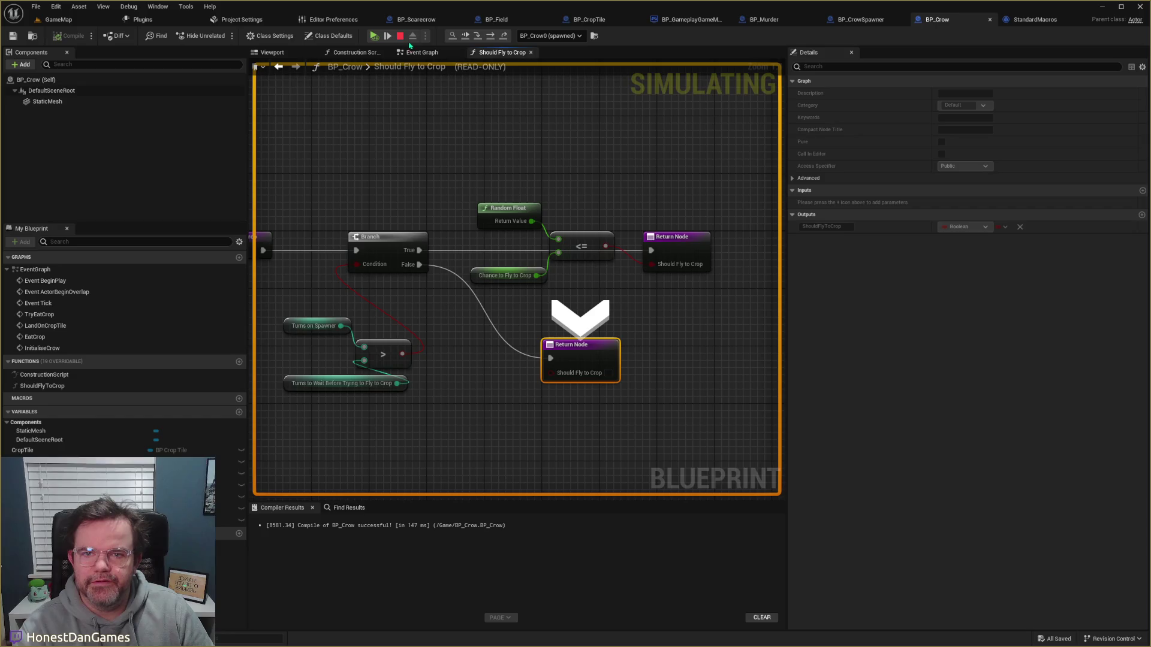
key(F5)
key(Escape)
Step: Replace the > comparison with Turns on Spawner >= Turns to Wait feeding the Branch
drag(340, 326, 391, 334)
text(>=)
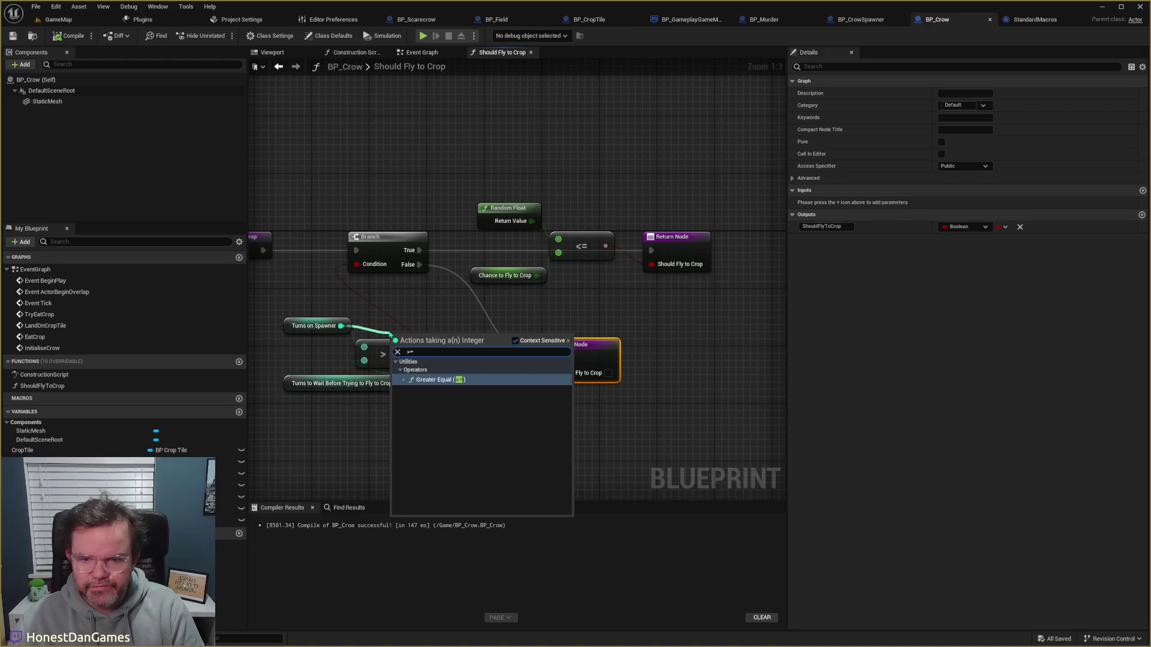
key(Return)
drag(428, 348, 385, 312)
drag(357, 264, 405, 313)
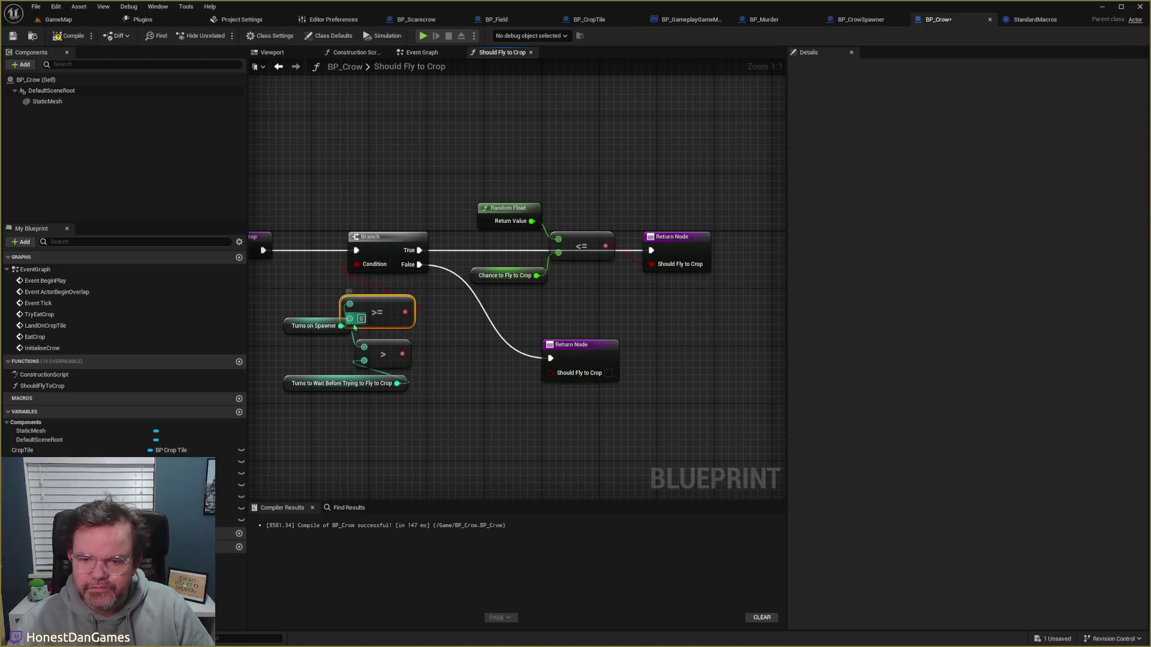
drag(364, 346, 350, 318)
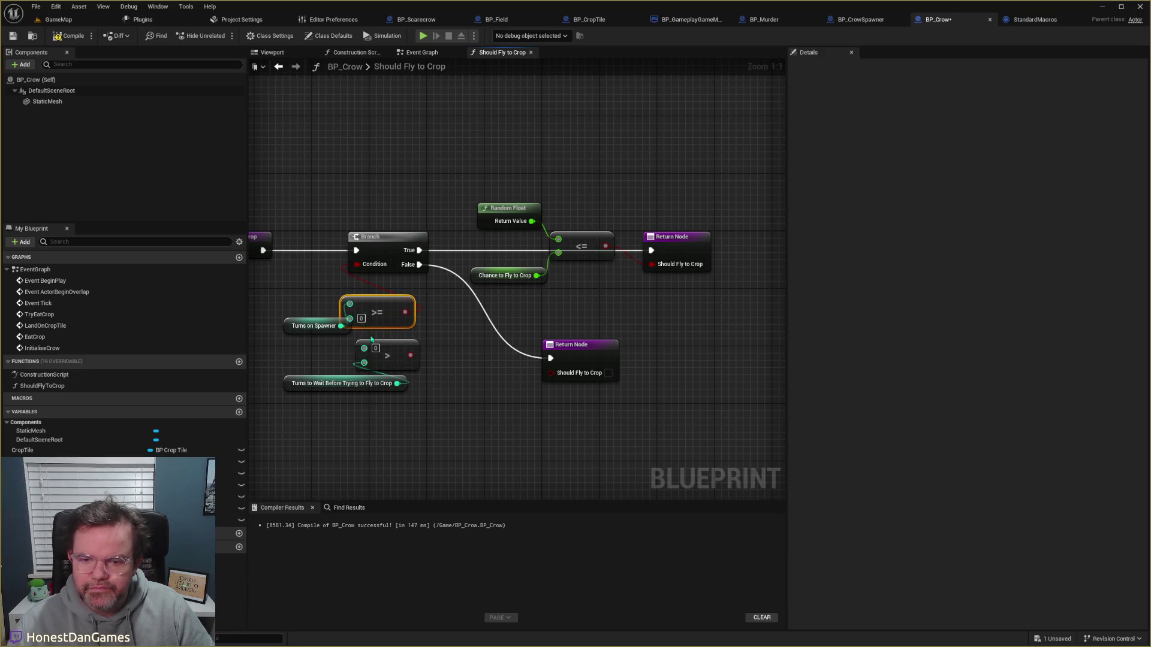
mouse_move(363, 361)
mouse_down()
mouse_move(350, 318)
mouse_move(410, 319)
mouse_move(387, 346)
mouse_up()
click(373, 341)
key(Delete)
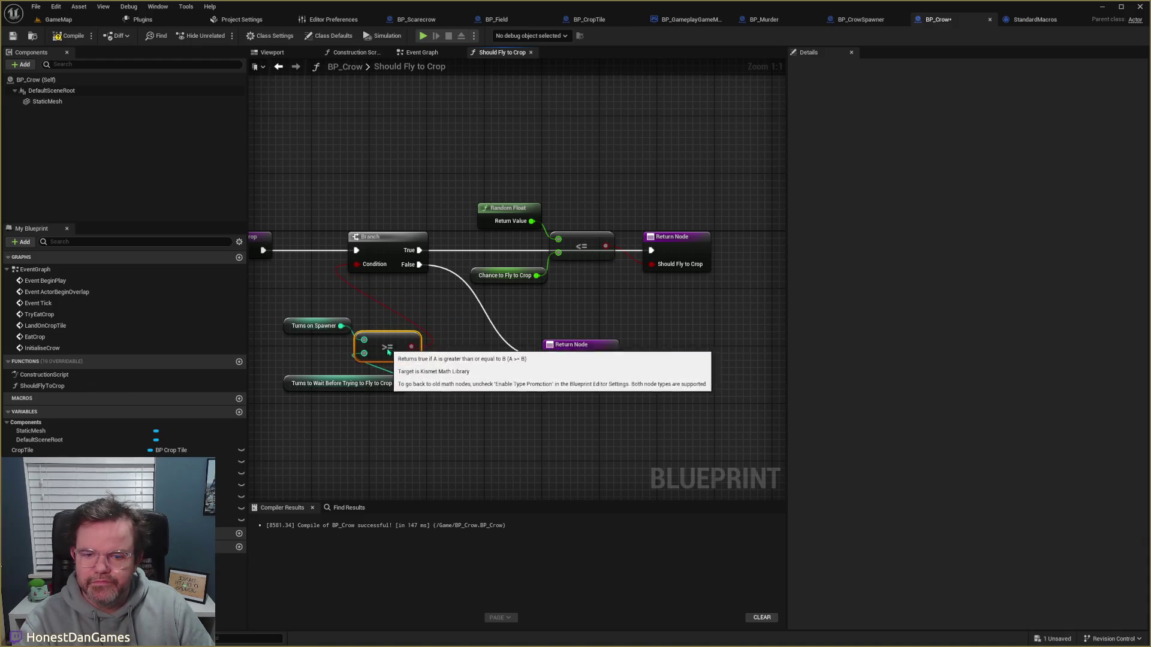
Step: Compile BP_Crow, return to GameMap and select crop tile BP_CropTile193
click(71, 36)
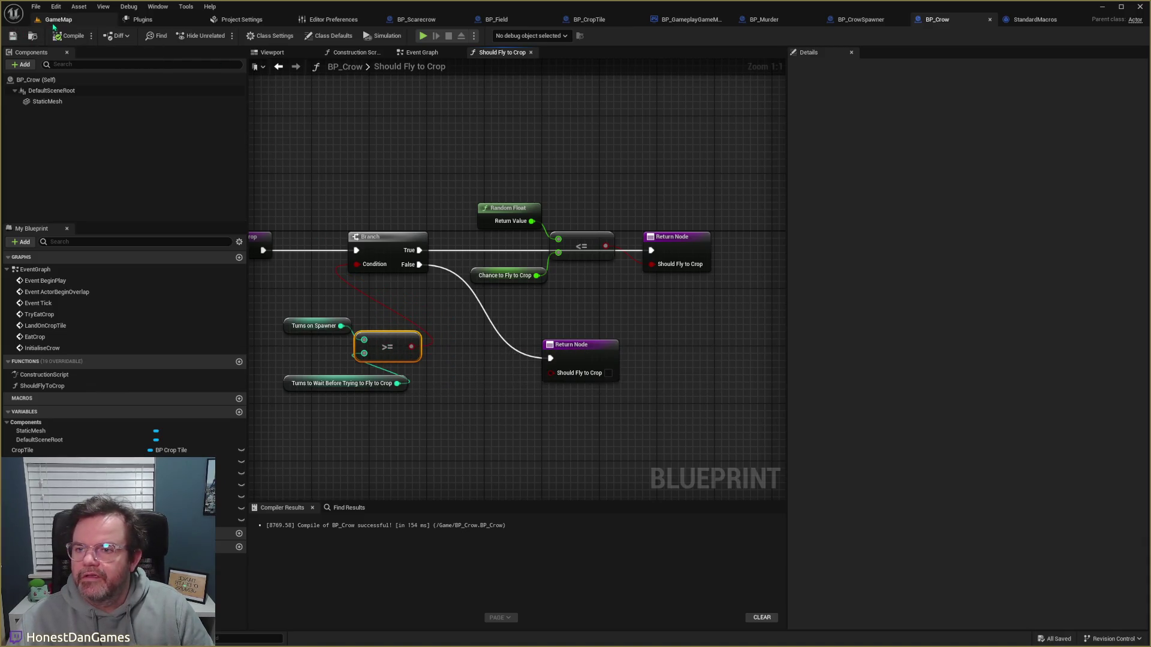
click(58, 19)
click(233, 200)
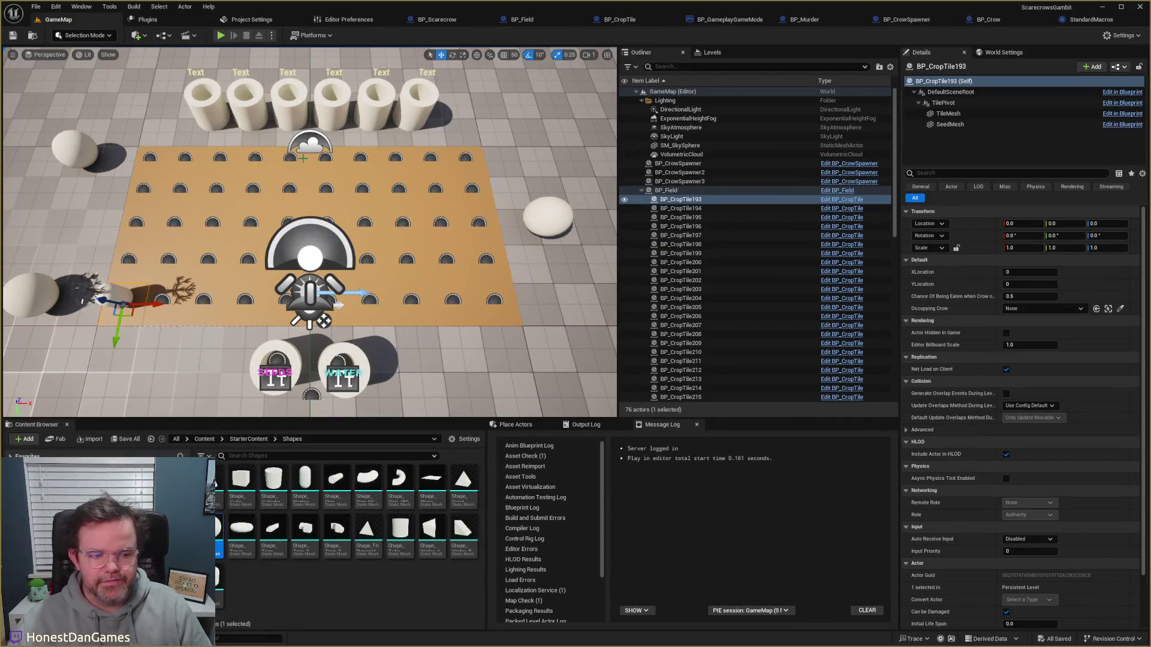
Step: Open BP_CropTile and inspect its RoundsUntilMoistureDecrease and MoistureLevel variables and Event Graph
click(620, 19)
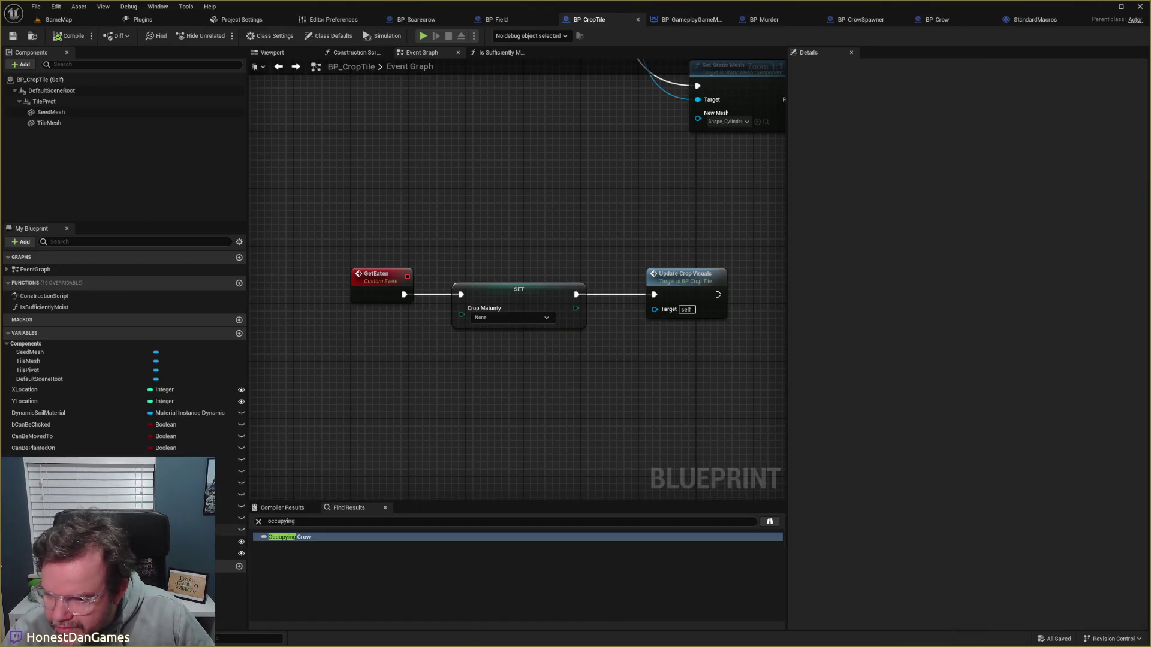
click(231, 518)
click(231, 507)
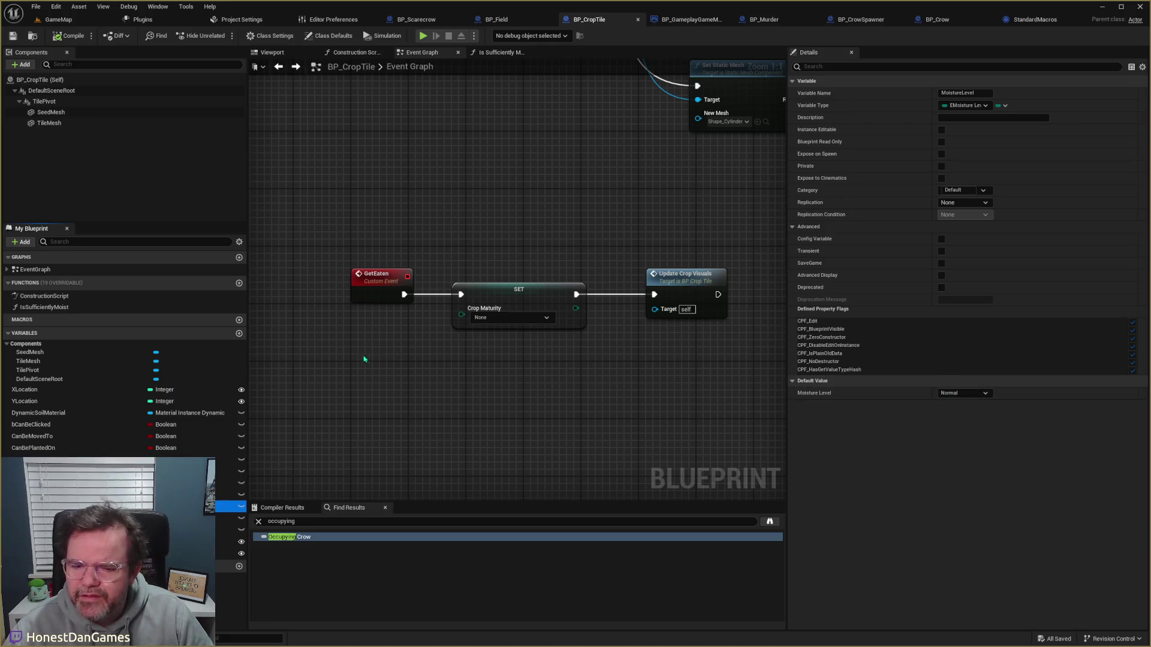
scroll(420, 371, down, 6)
drag(540, 455, 486, 432)
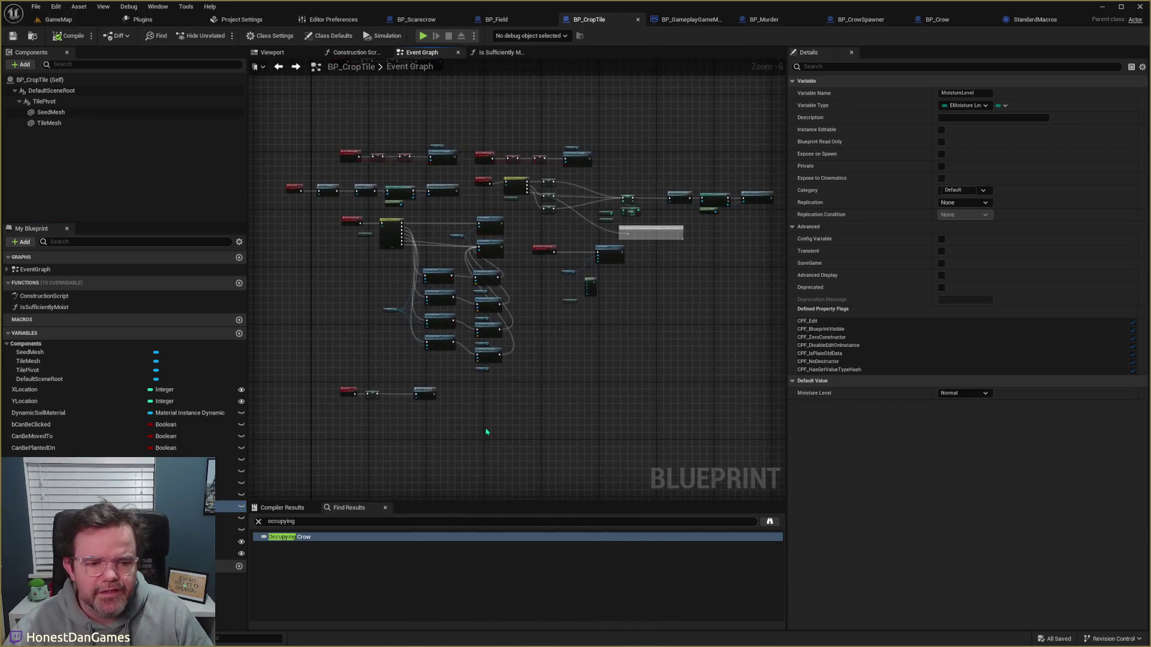